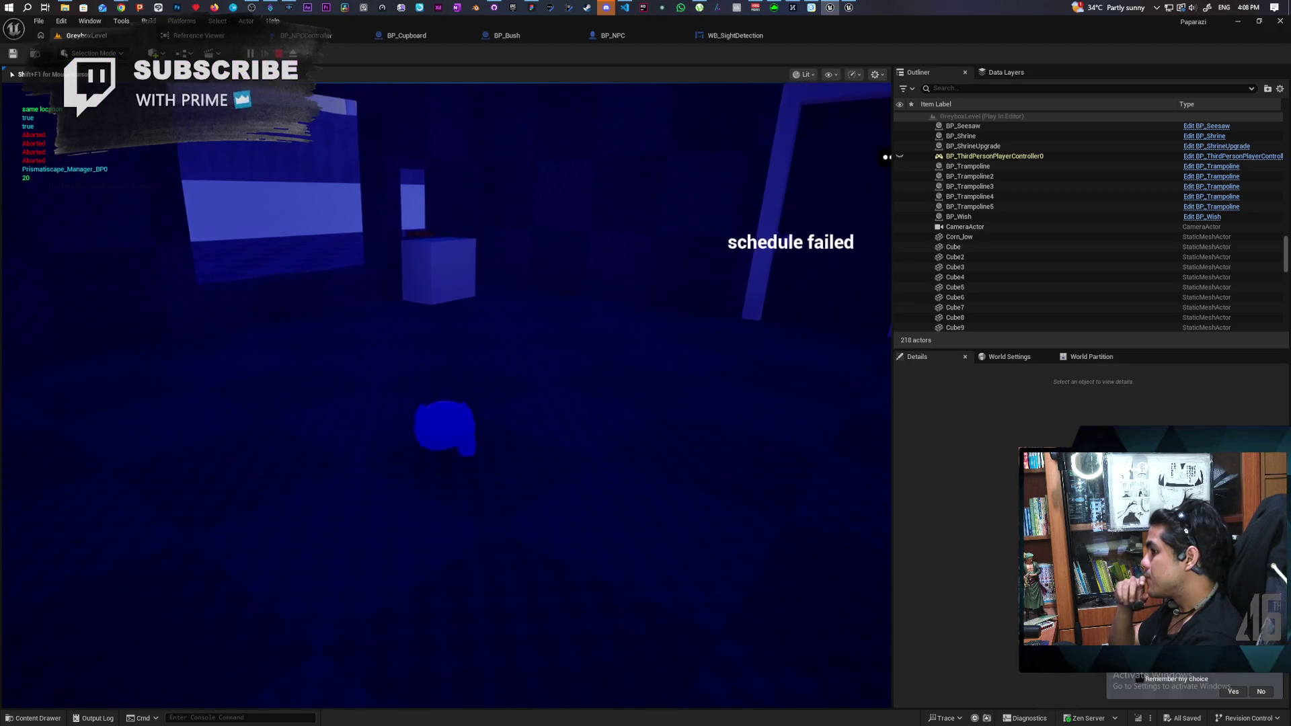
- Walk the player toward the cube inside the house and back to the doorway, then stop the play-test
key("w")
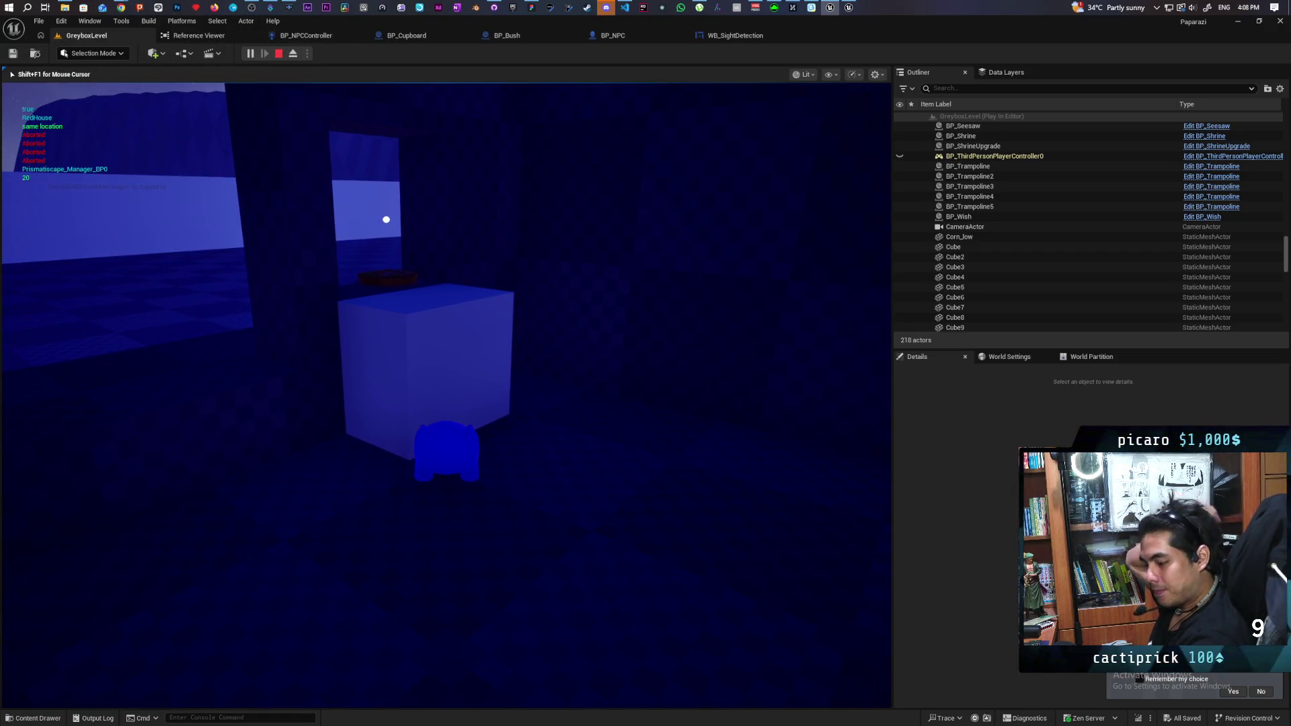
key("s")
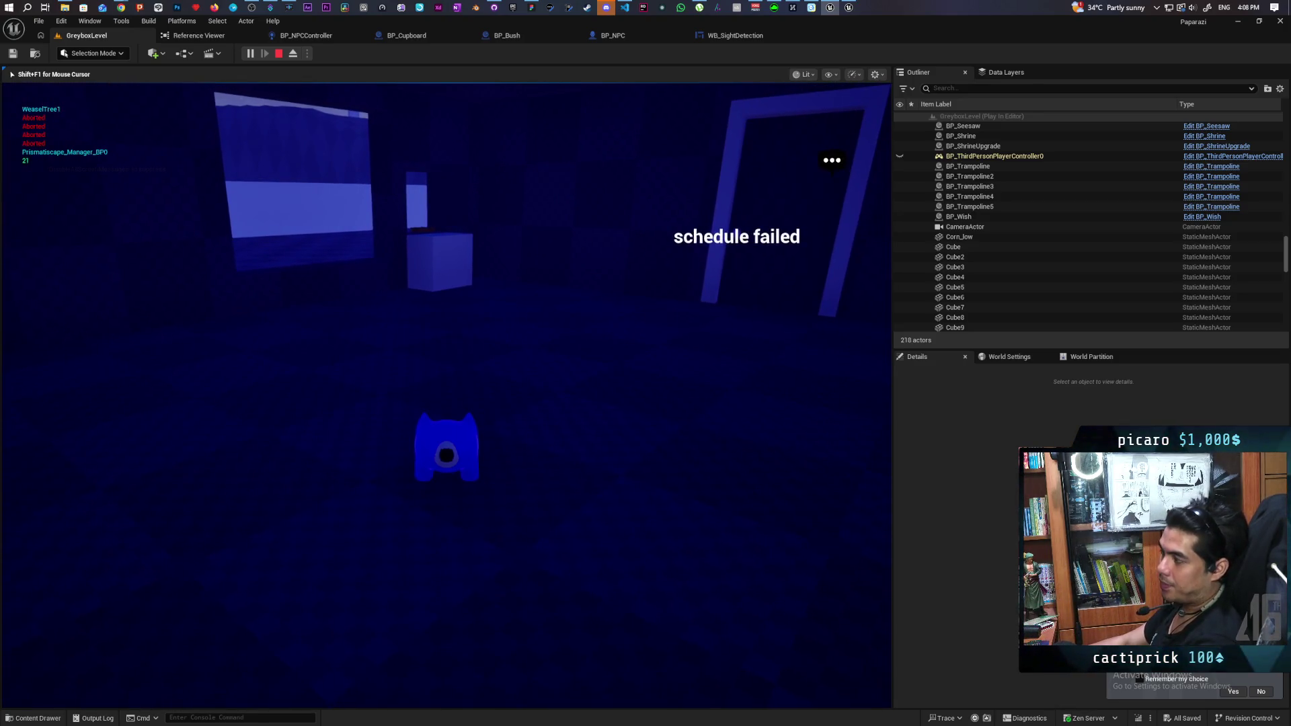
key("Escape")
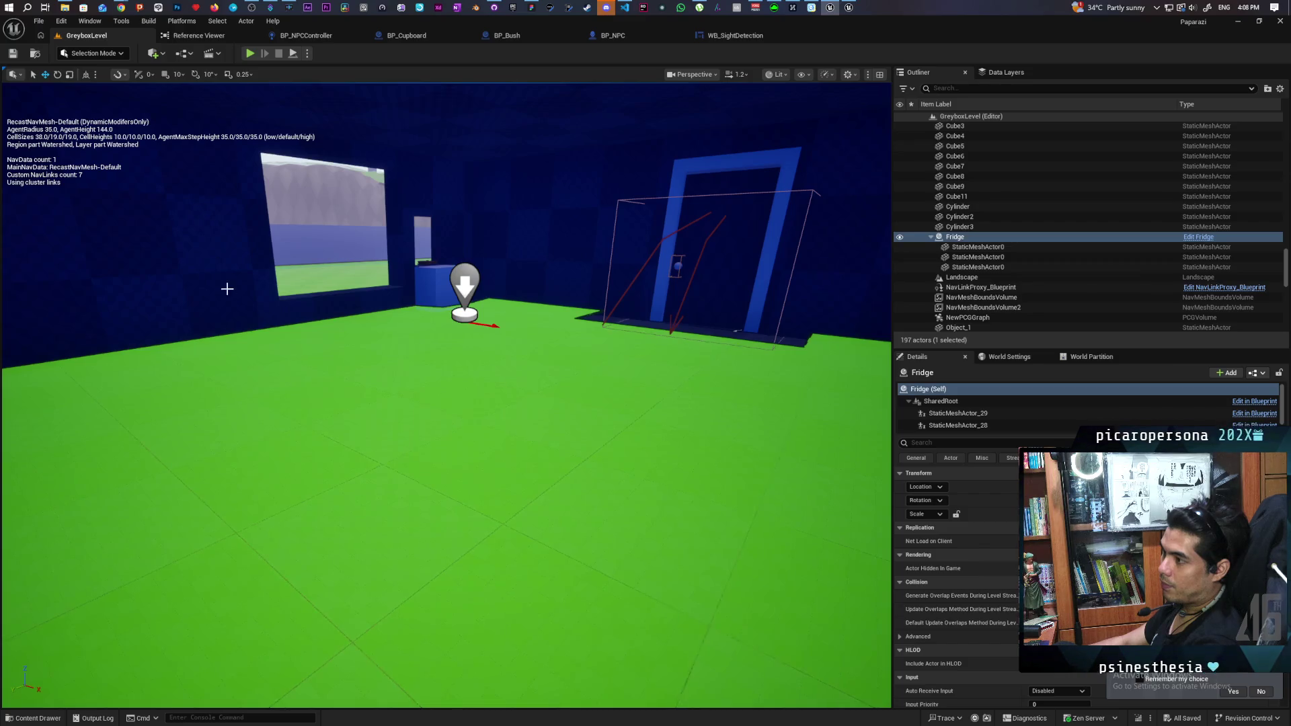
- Hide the navmesh overlay, fly the view outside the house, and open BP_NPC's EventGraph
key("p")
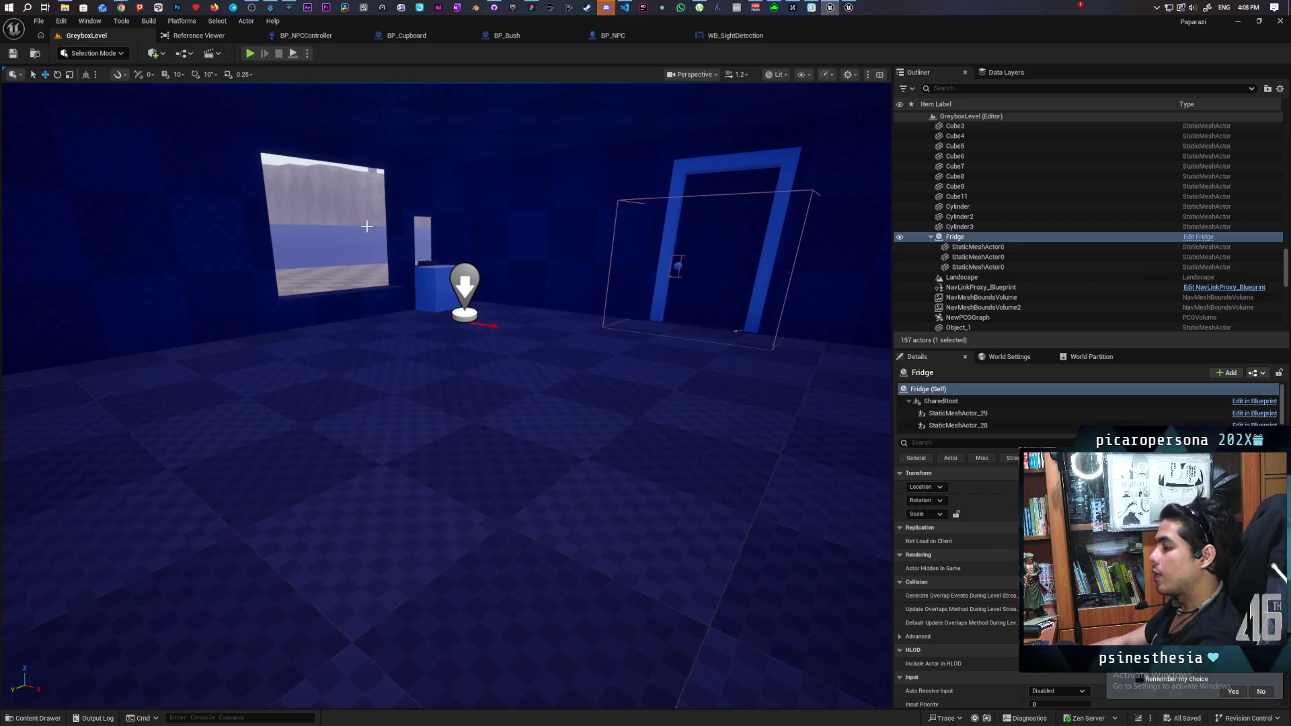
mouse_move(419, 345)
left_mouse_down()
mouse_move(390, 377)
mouse_move(419, 363)
mouse_move(533, 217)
left_mouse_up()
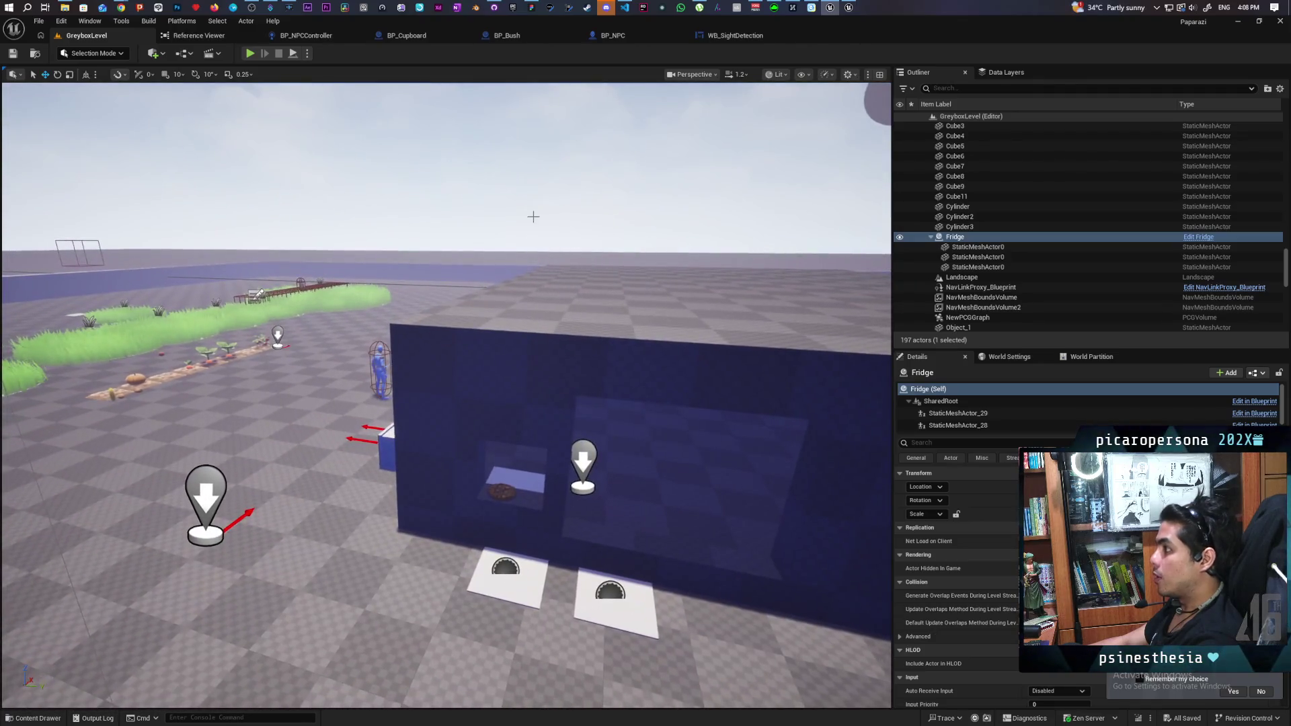
left_click(614, 36)
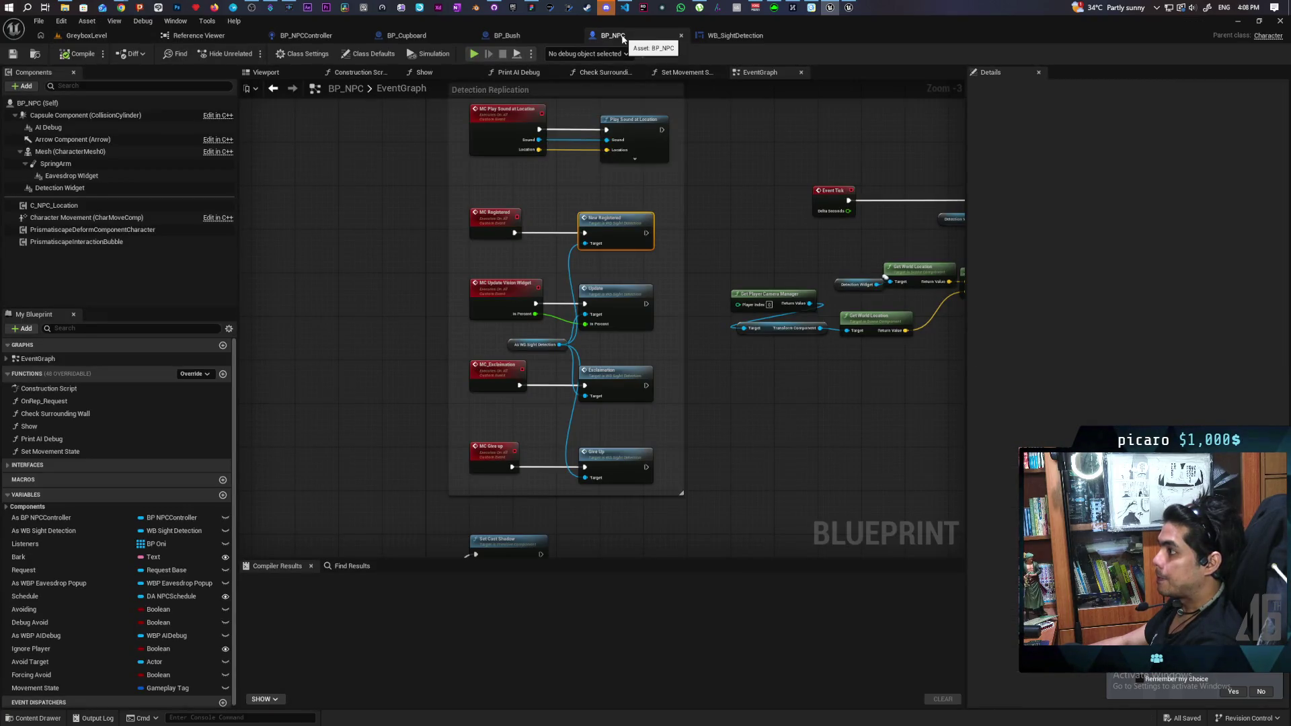
- Switch to BP_NPCController and zoom out to see the whole Perception graph
left_click(306, 36)
scroll(695, 240, "down", 10)
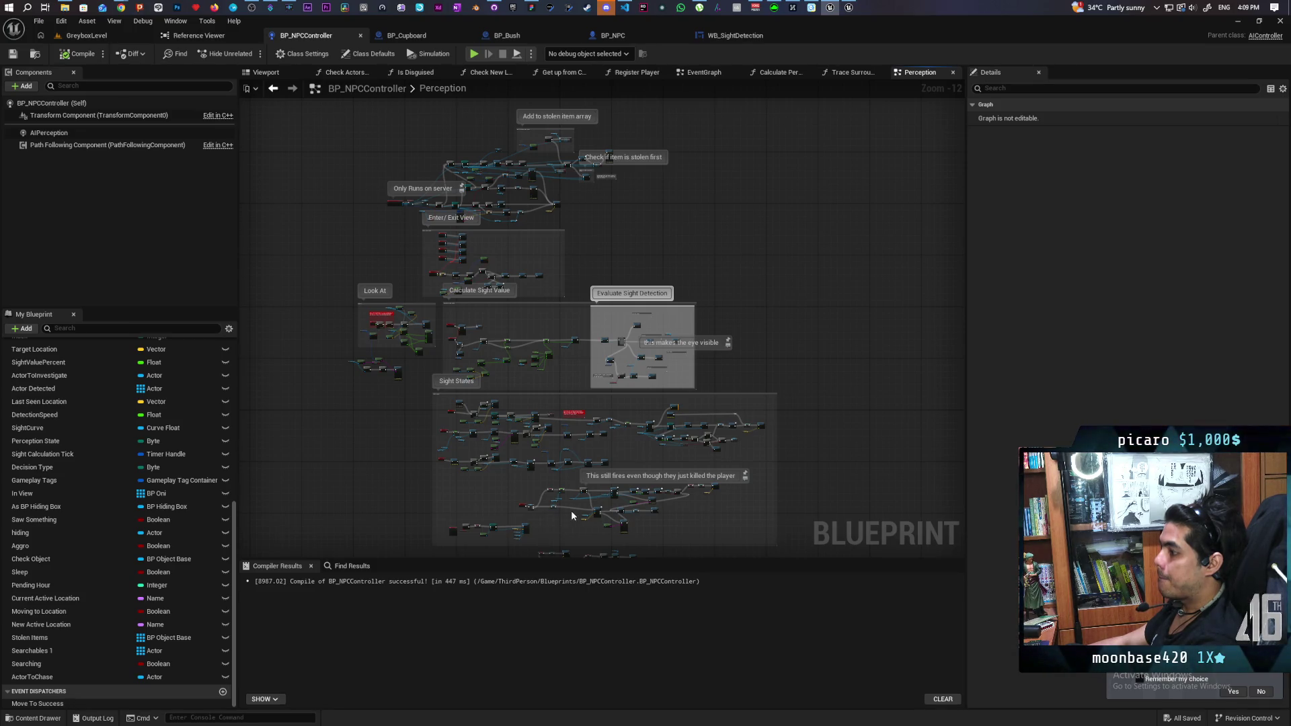
- Navigate the Perception graph from the sight-state nodes to both AI MoveTo chase nodes
scroll(572, 510, "up", 8)
scroll(566, 501, "down", 3)
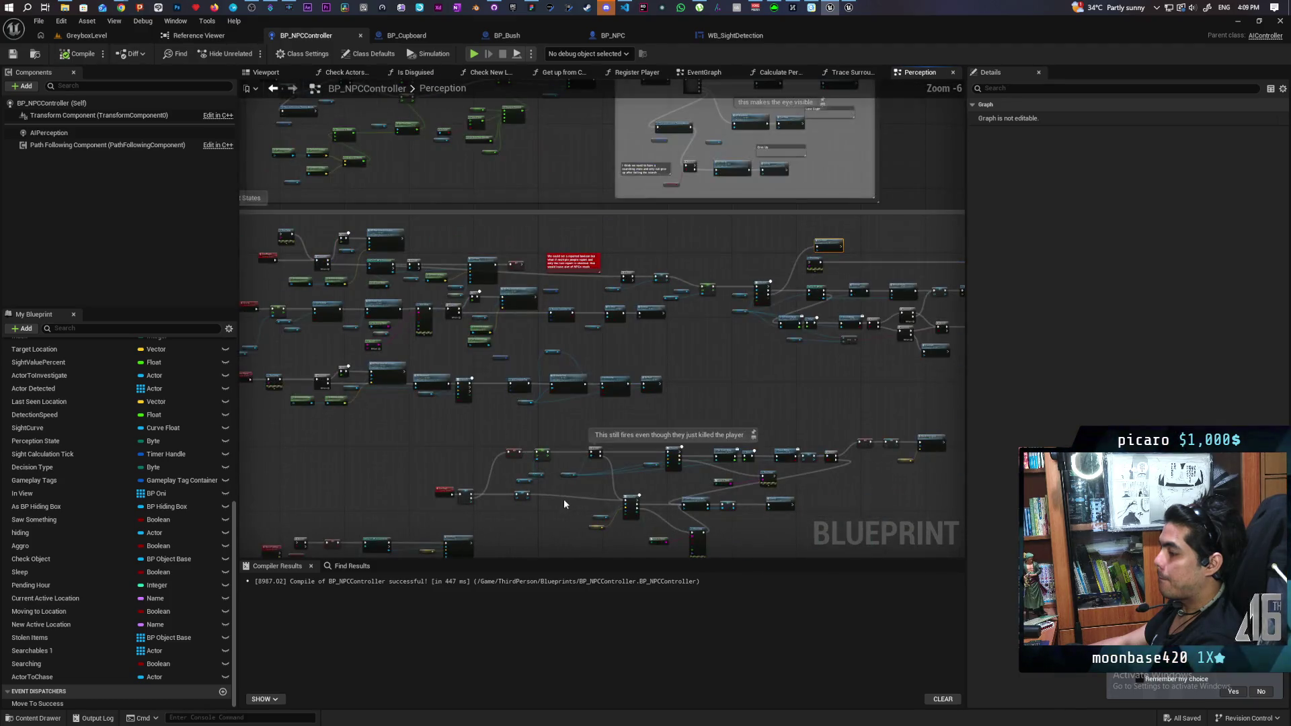
mouse_move(563, 504)
left_mouse_down()
mouse_move(598, 383)
mouse_move(684, 324)
left_mouse_up()
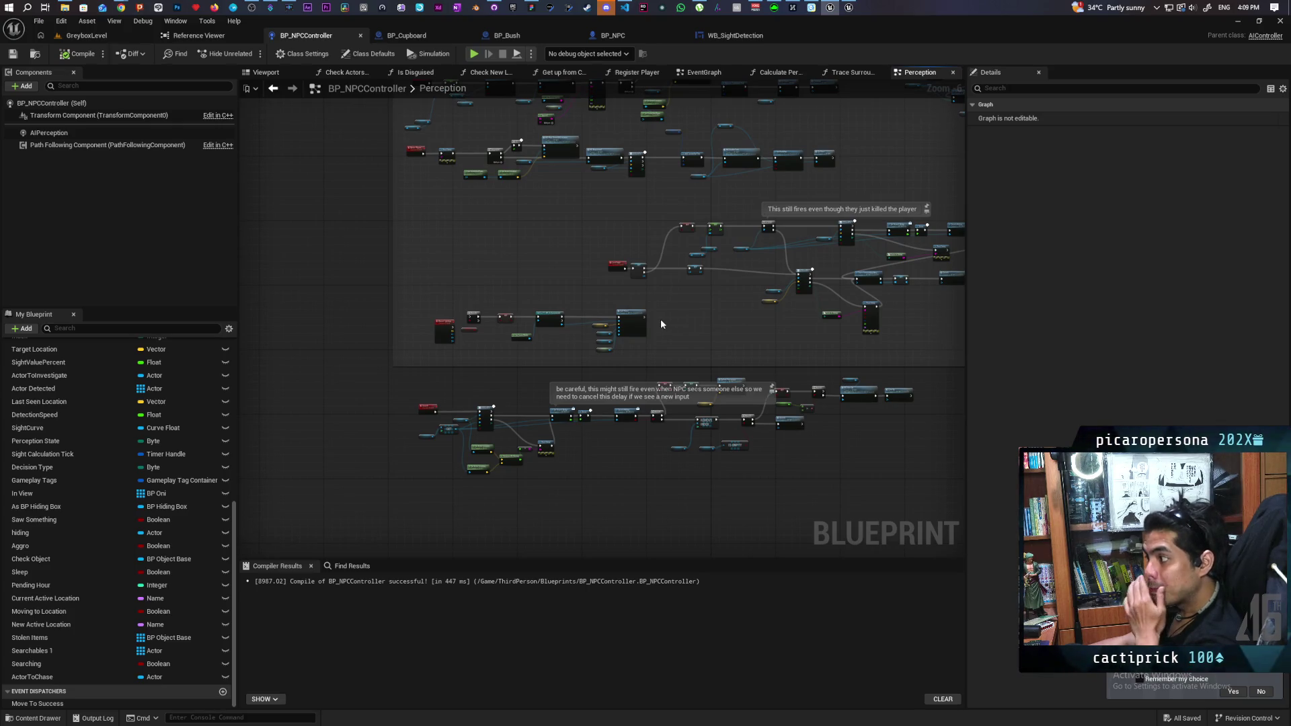
scroll(669, 353, "up", 3)
scroll(603, 348, "down", 3)
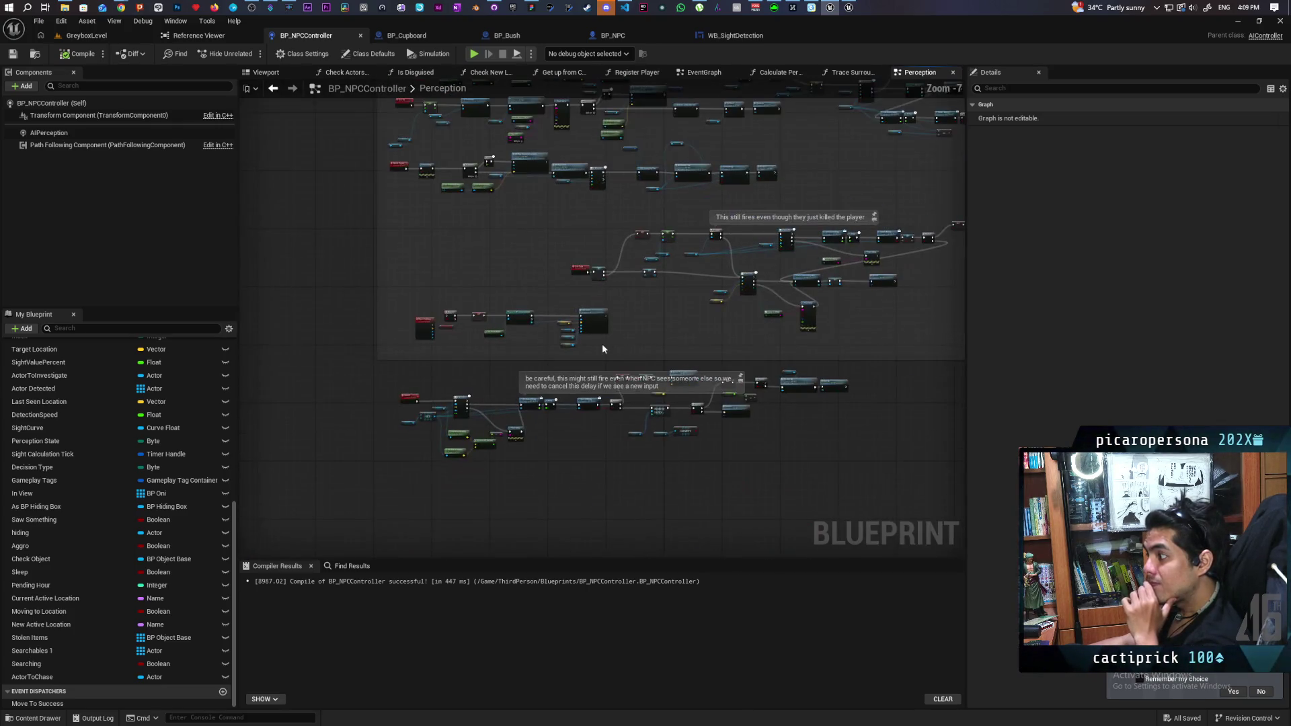
scroll(603, 349, "up", 3)
scroll(602, 349, "down", 4)
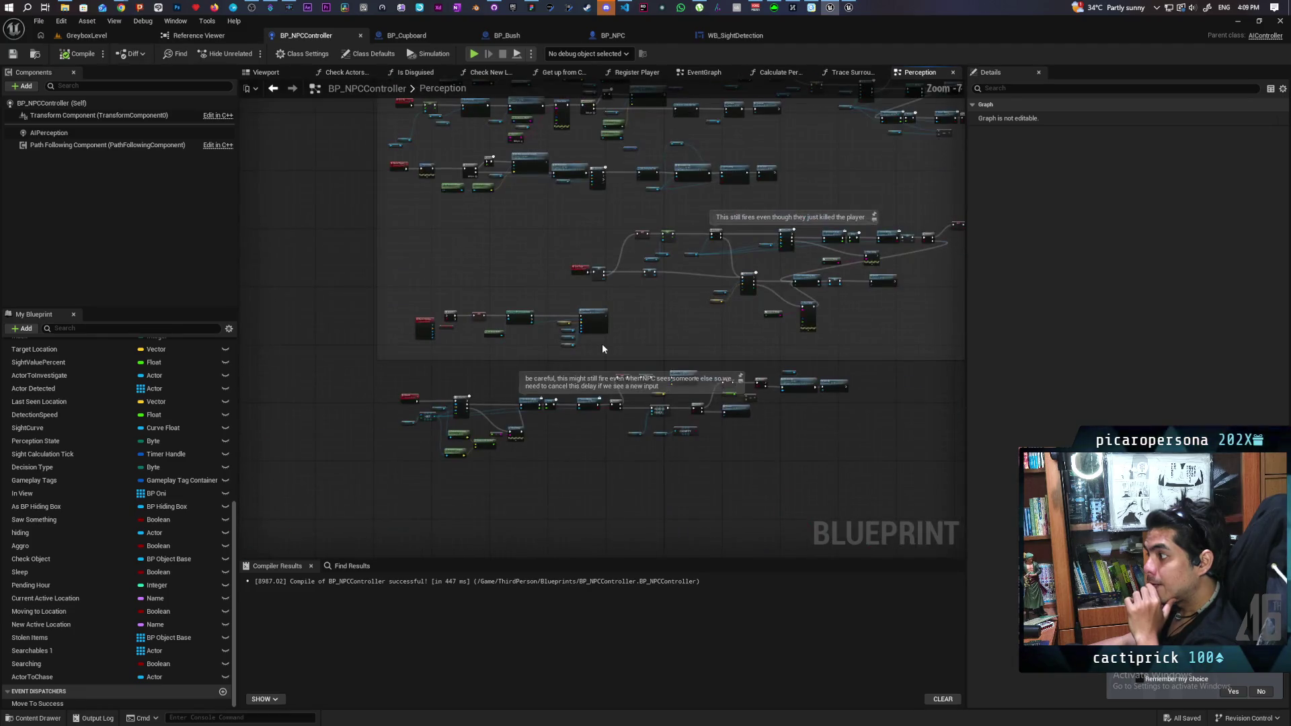
mouse_move(671, 300)
left_mouse_down()
mouse_move(587, 412)
mouse_move(608, 325)
left_mouse_up()
scroll(593, 374, "up", 4)
scroll(561, 395, "up", 3)
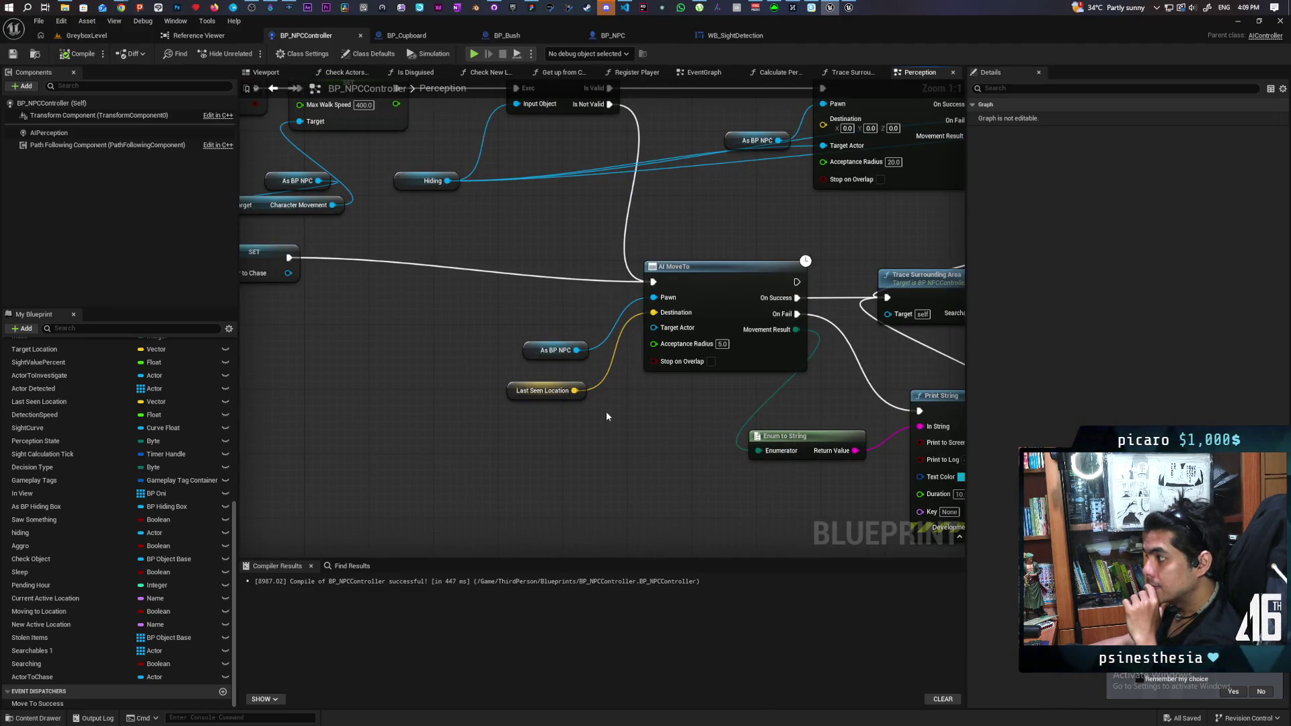
scroll(607, 413, "down", 2)
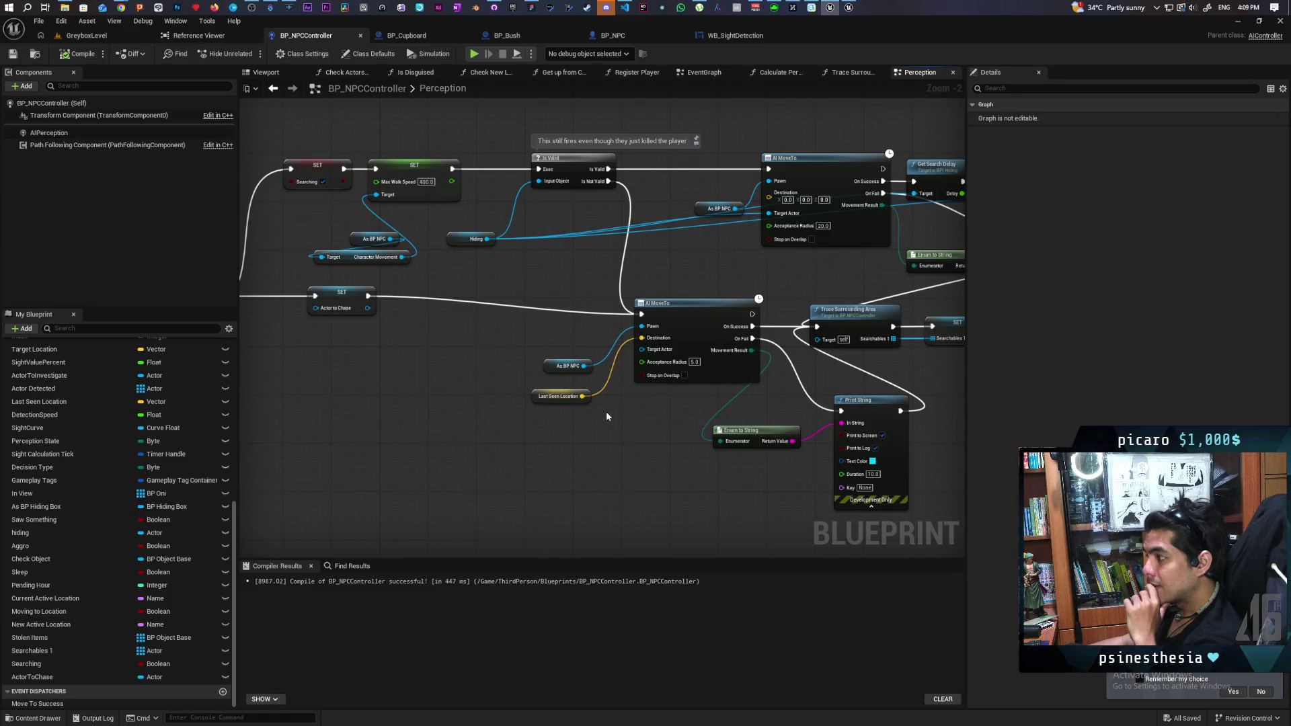
mouse_move(516, 426)
left_mouse_down()
mouse_move(845, 383)
mouse_move(615, 405)
mouse_move(562, 420)
mouse_move(557, 457)
left_mouse_up()
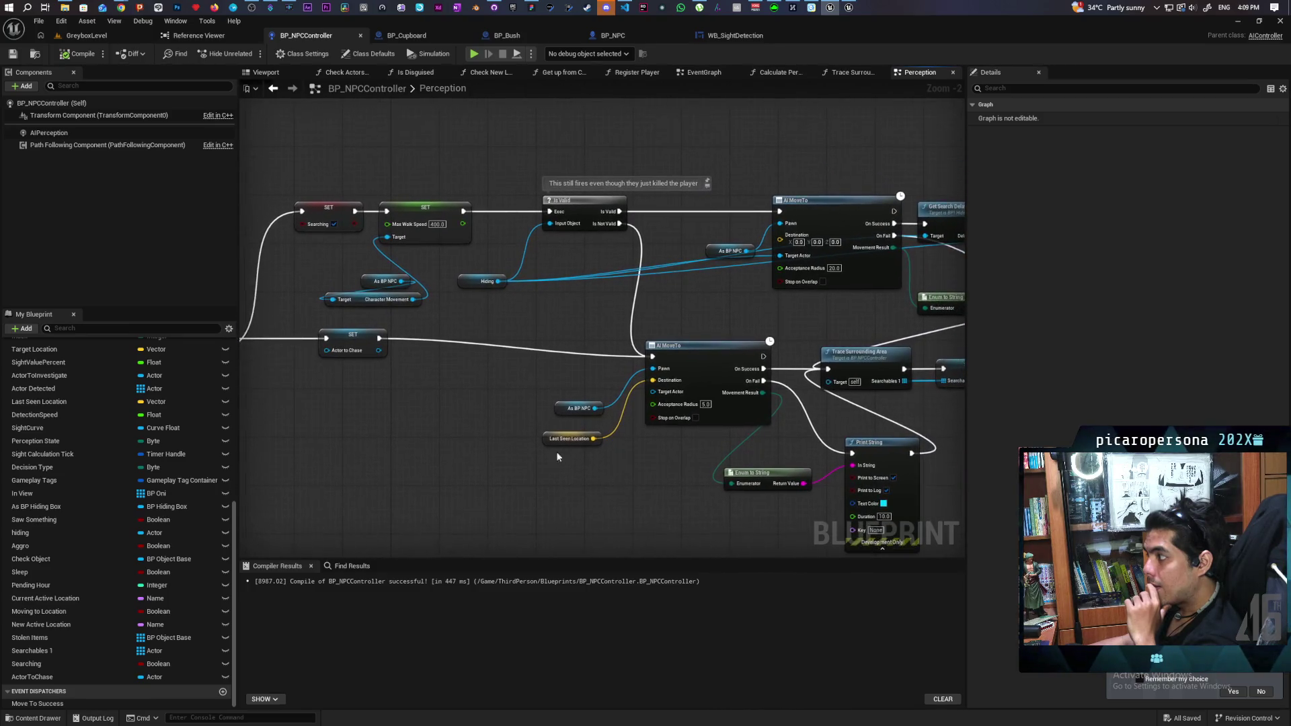
scroll(725, 289, "up", 2)
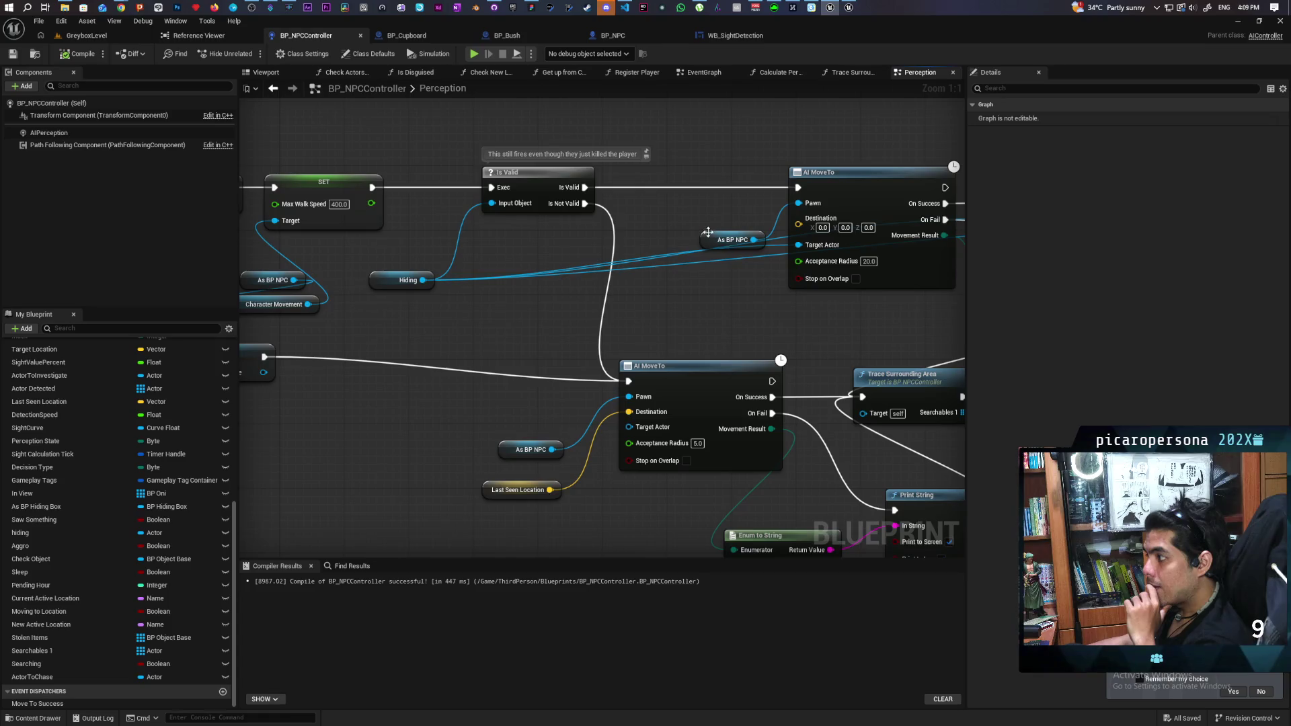
- Select the As BP NPC node and move Actor to Chase down-left of the chase AI MoveTo
left_click(713, 200)
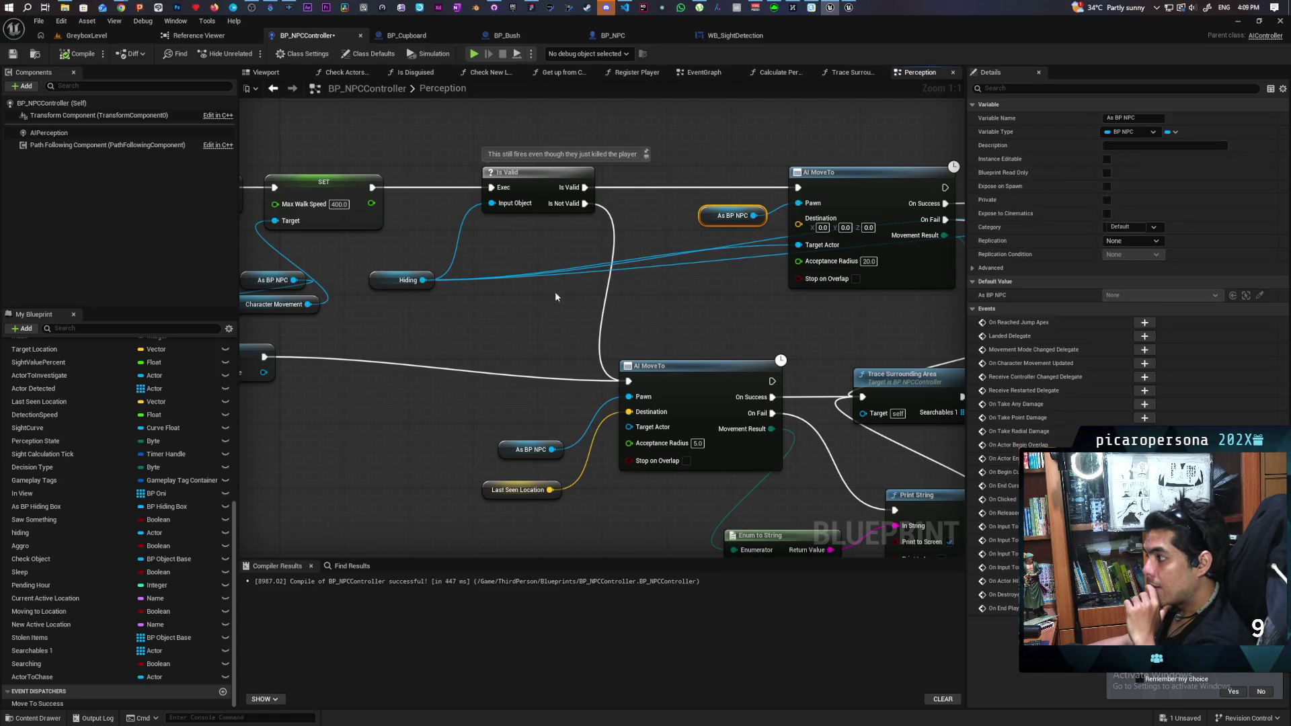
scroll(530, 284, "down", 5)
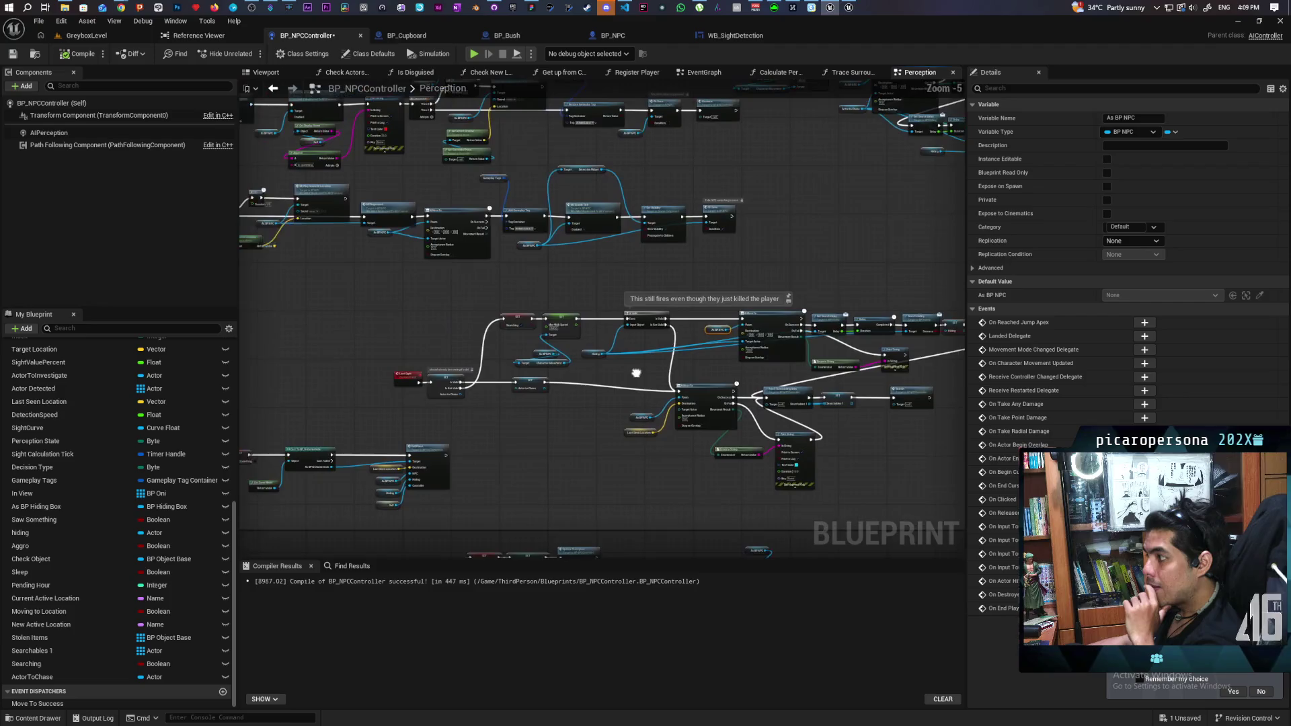
scroll(406, 410, "down", 1)
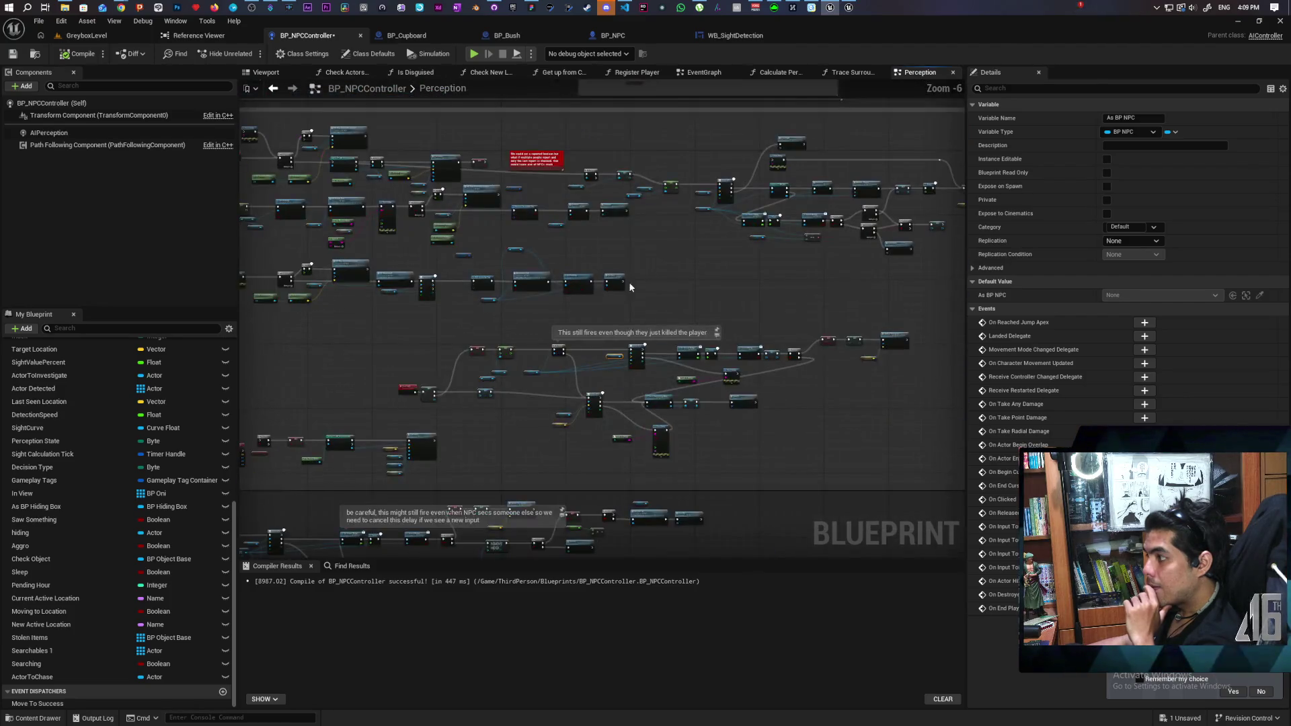
left_click_drag(628, 282, 816, 433)
scroll(601, 387, "up", 4)
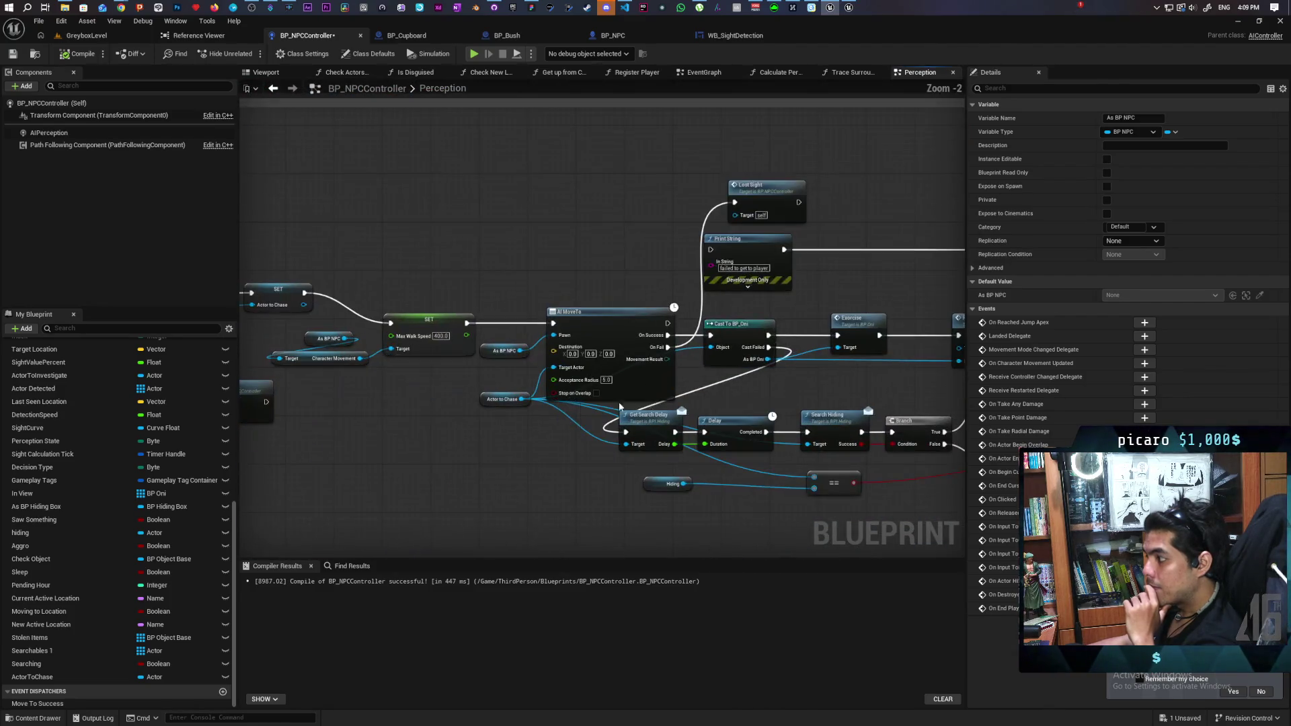
scroll(524, 423, "up", 3)
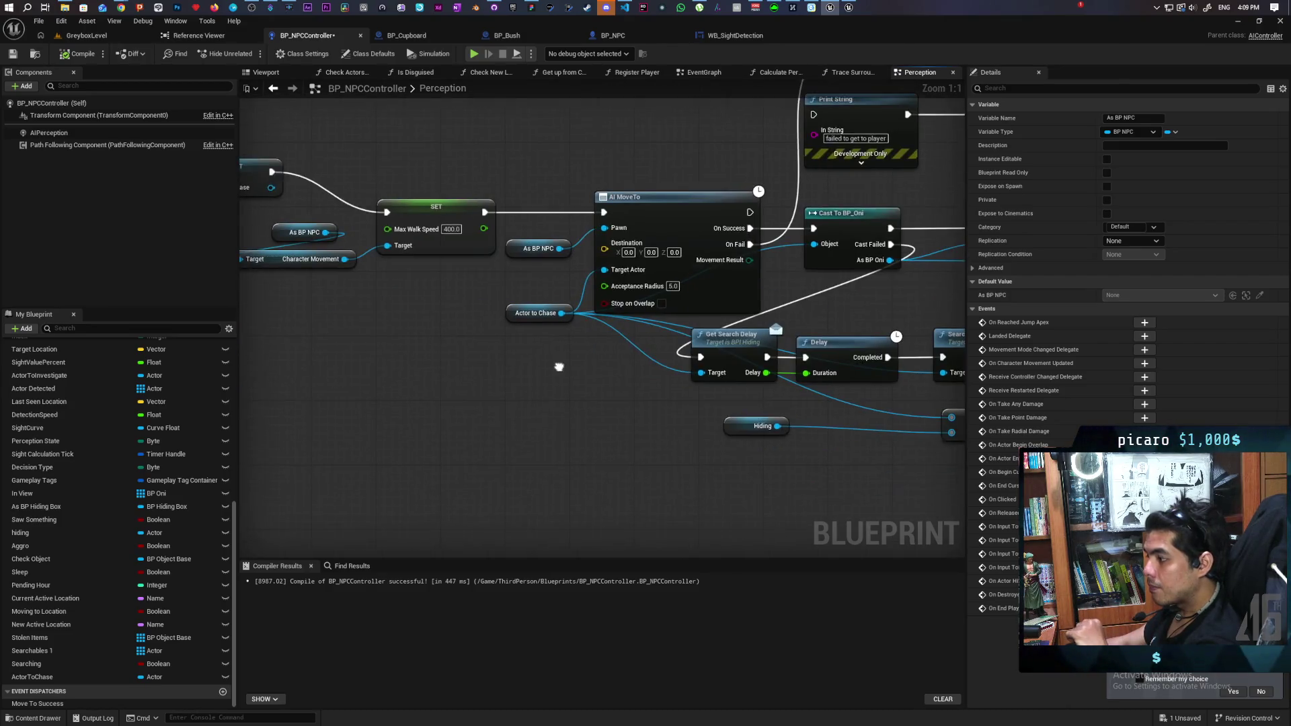
mouse_move(556, 366)
left_mouse_down()
mouse_move(488, 389)
mouse_move(520, 355)
left_mouse_up()
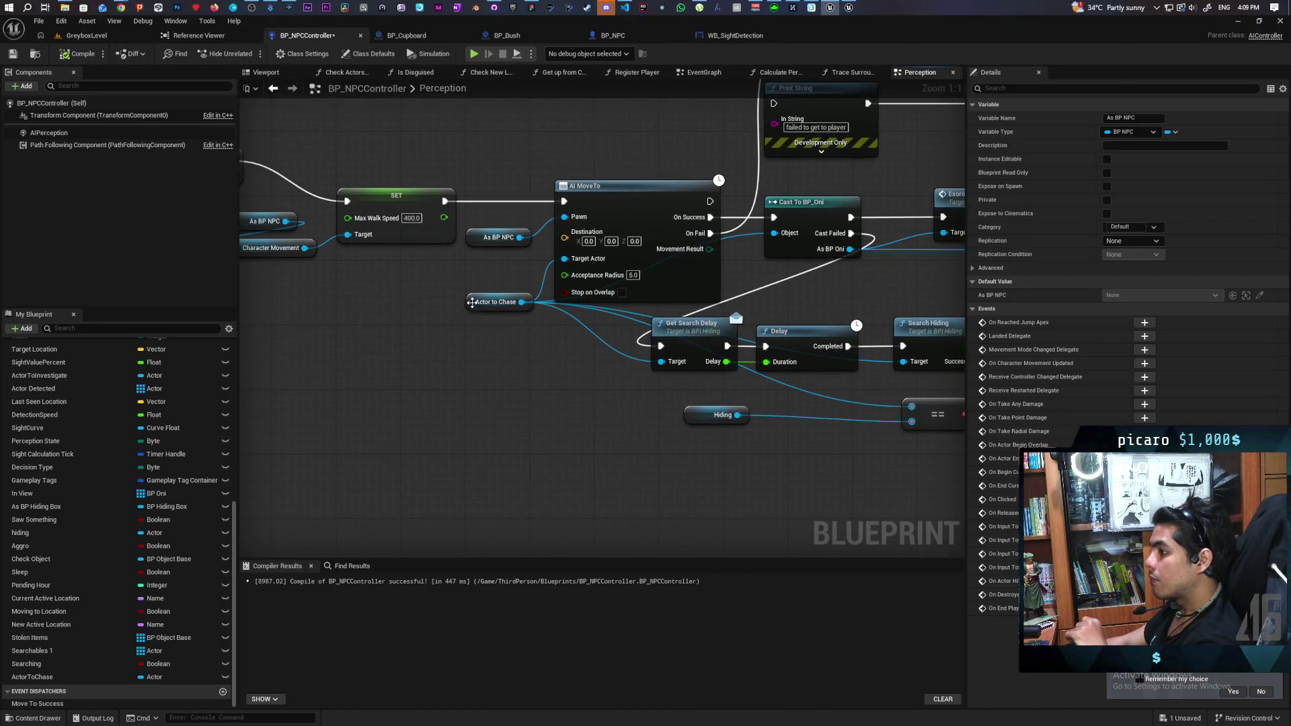
mouse_move(472, 302)
left_mouse_down()
mouse_move(421, 367)
mouse_move(496, 417)
left_mouse_up()
- Add Get Actor Location from Actor to Chase, wire it into AI MoveTo Destination, and return to GreyboxLevel
type("get actor loca")
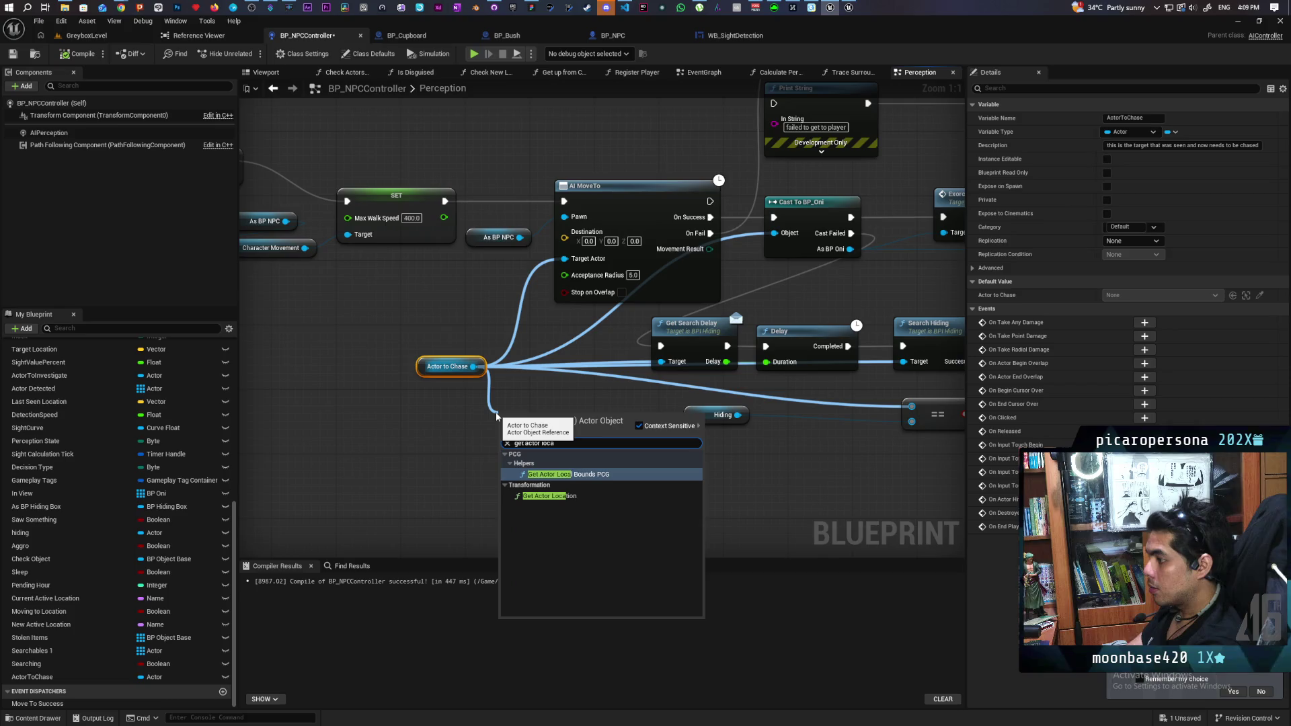
key("Down")
key("Return")
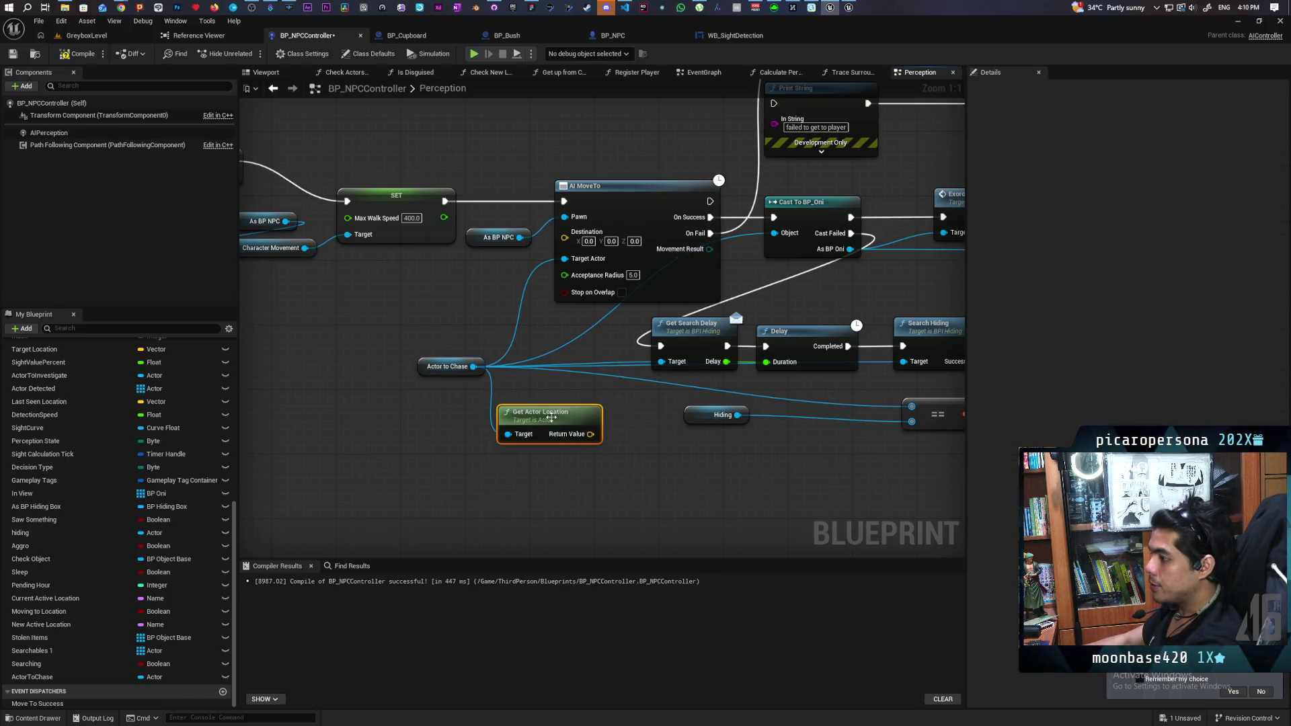
left_click_drag(582, 436, 565, 238)
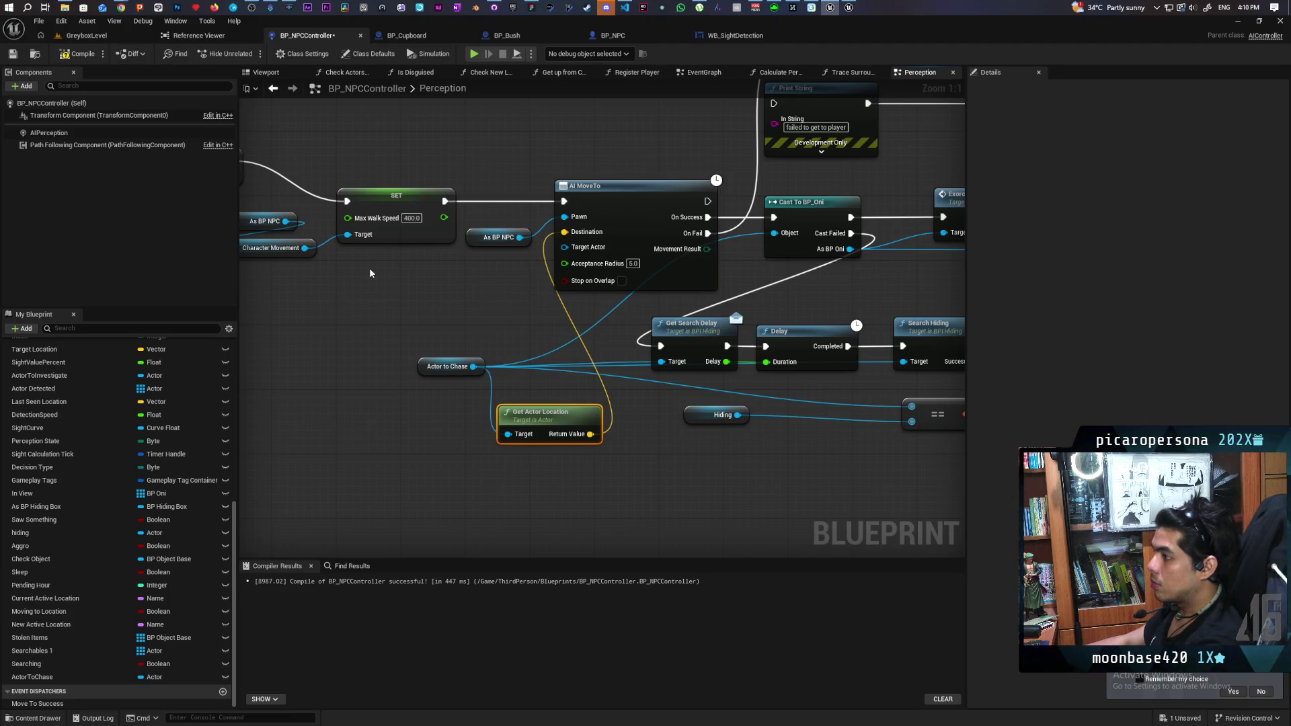
left_click(101, 35)
- Start a play-test and walk the character past the blue pillars up to the NPC by the wall
left_click(252, 53)
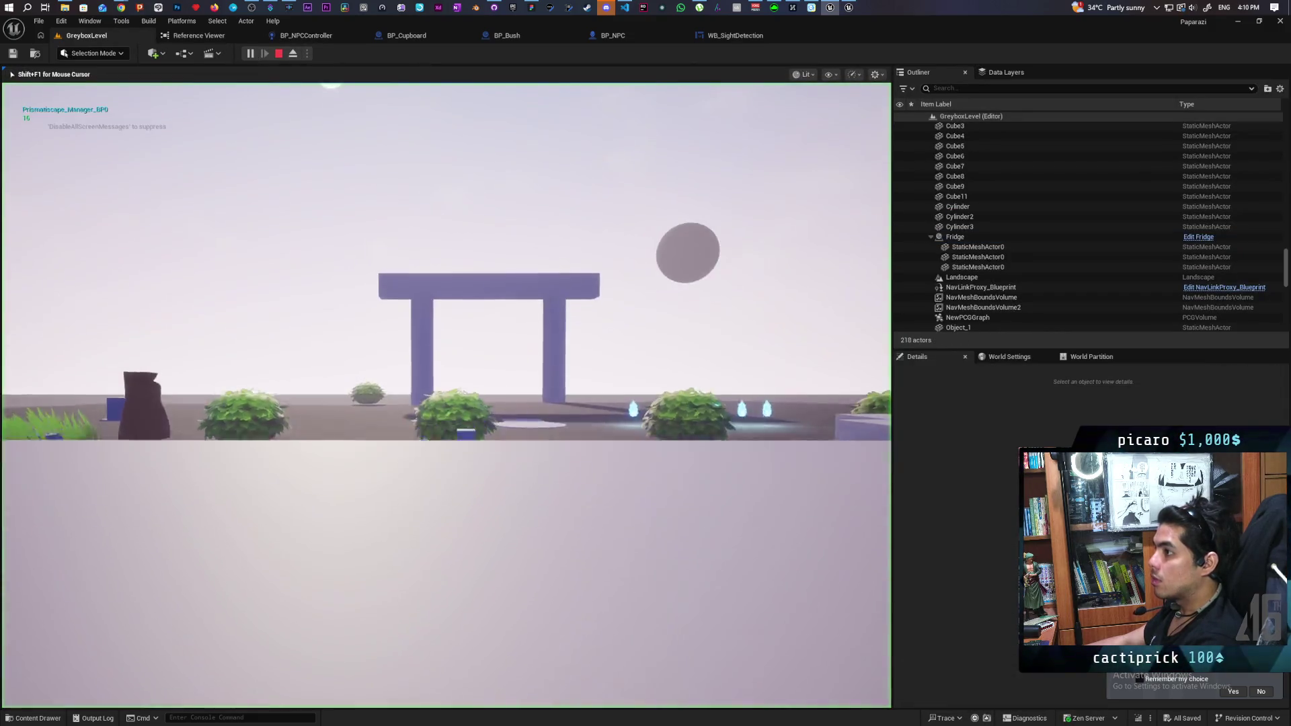
key("w")
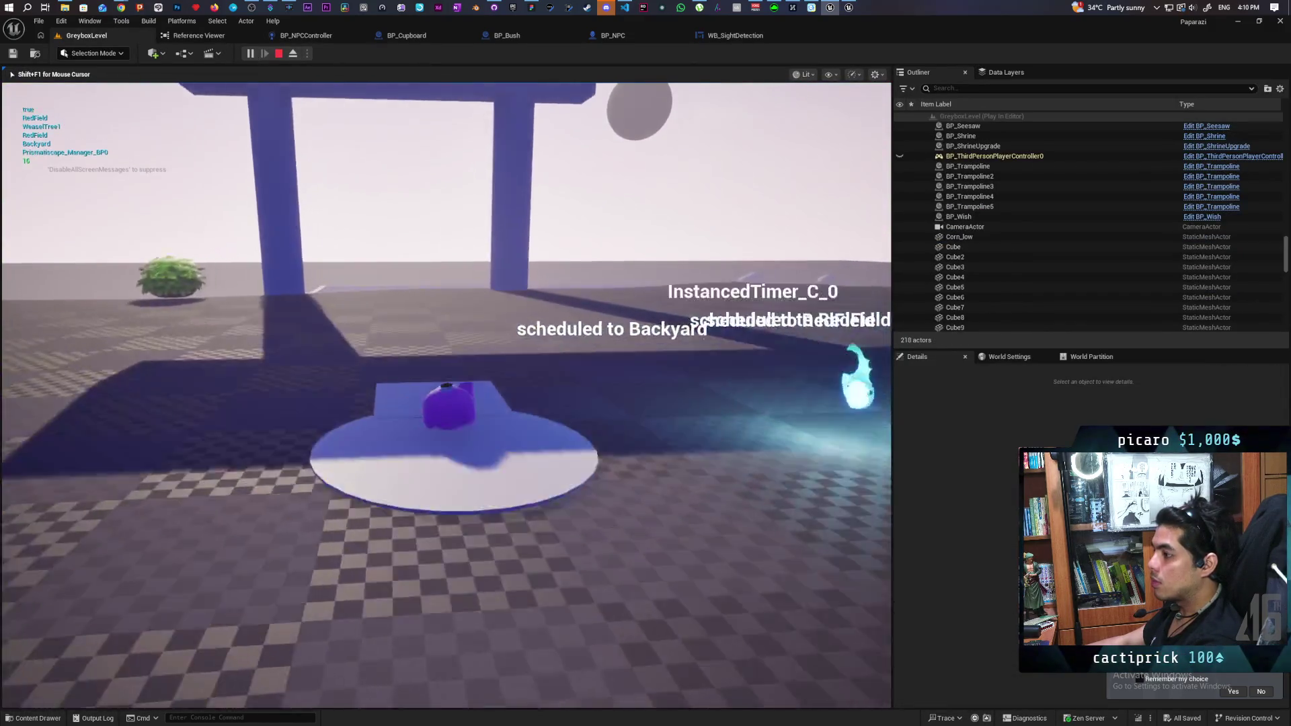
key("w")
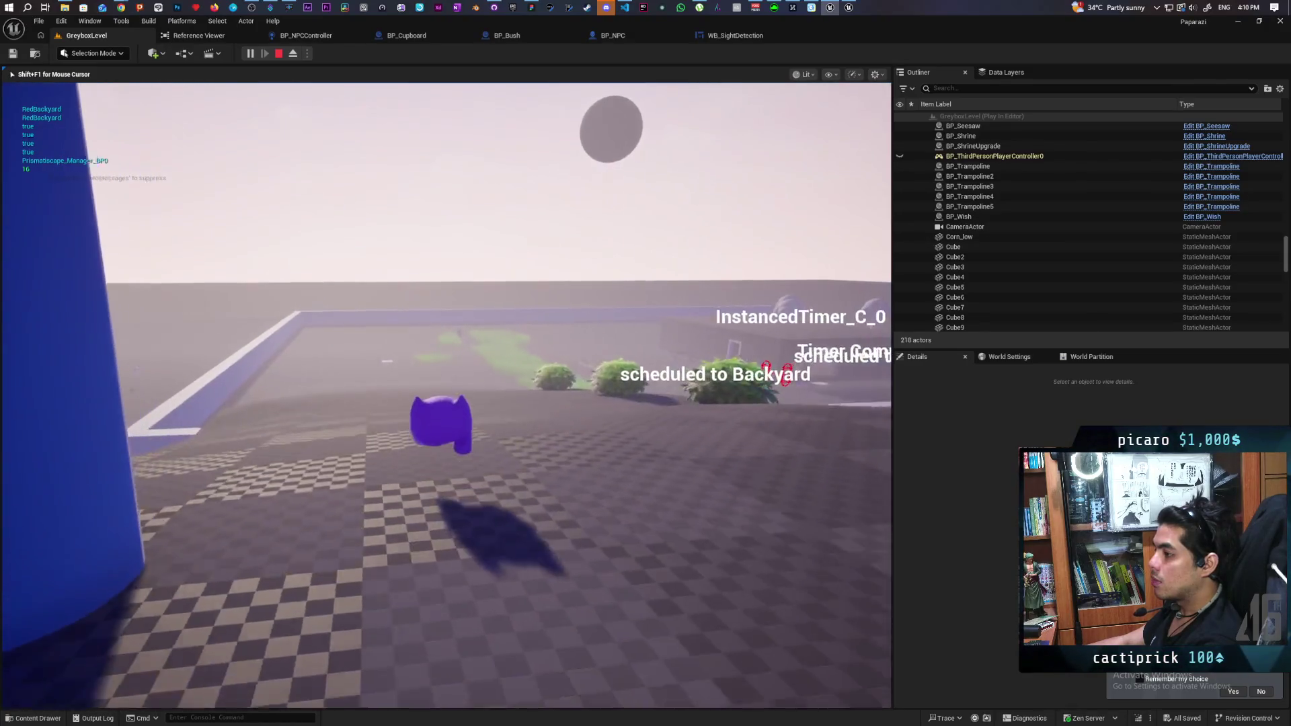
key("w")
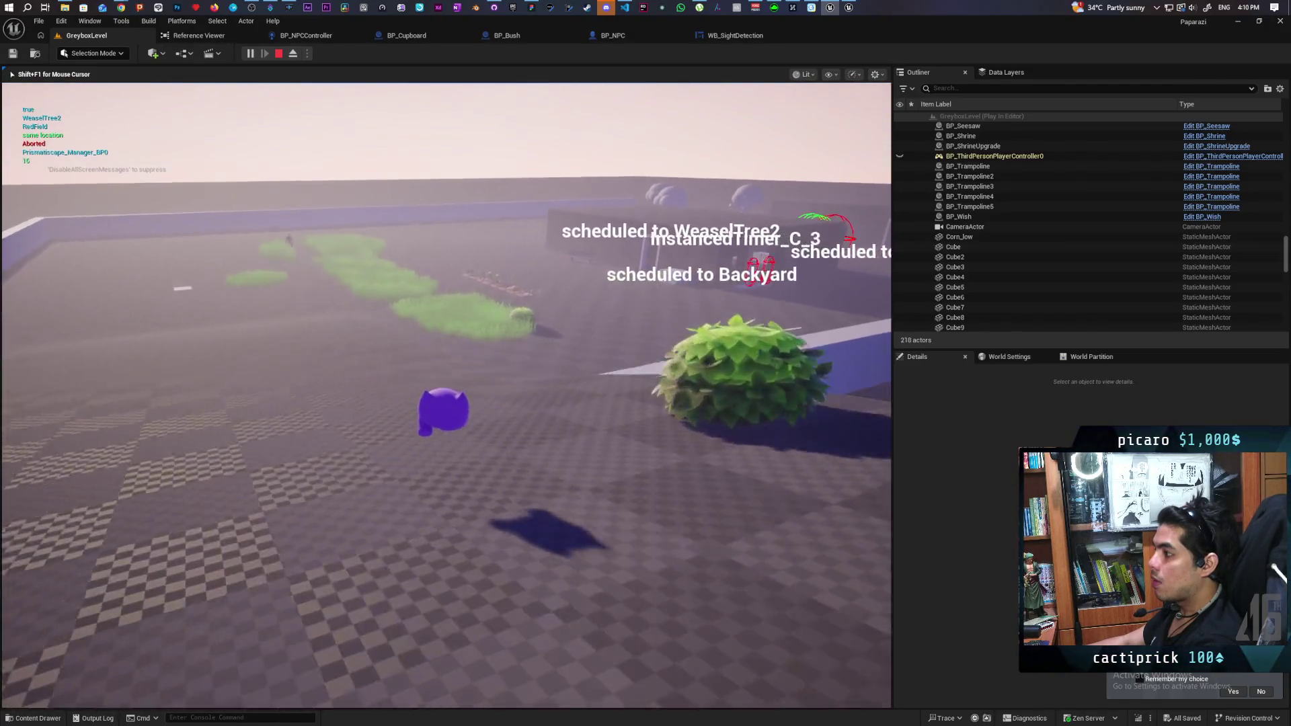
key("w")
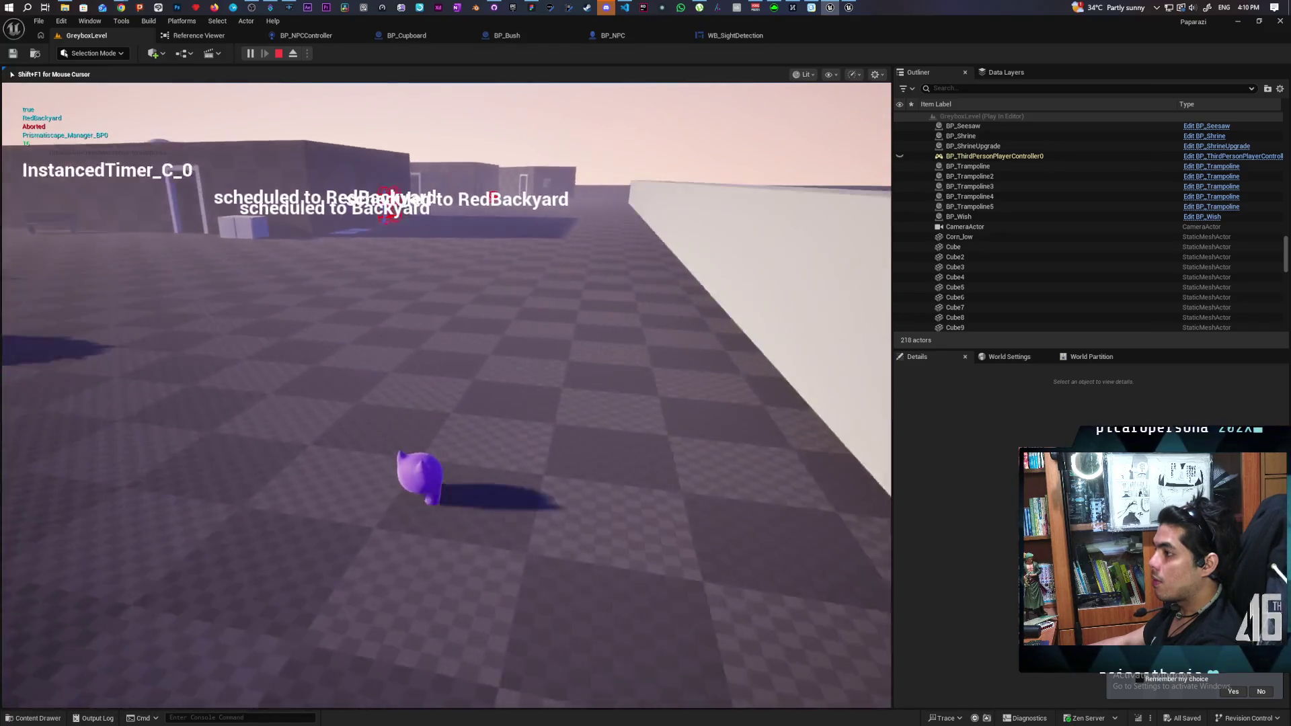
key("w")
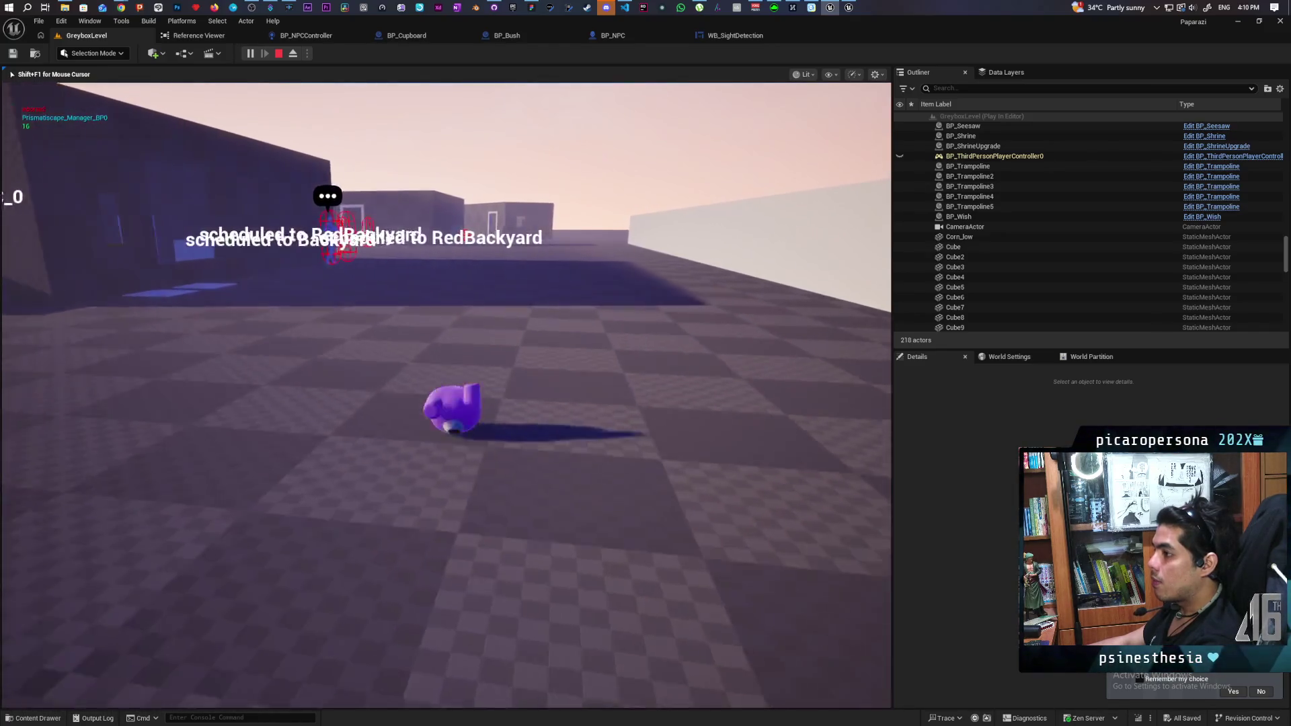
key("w")
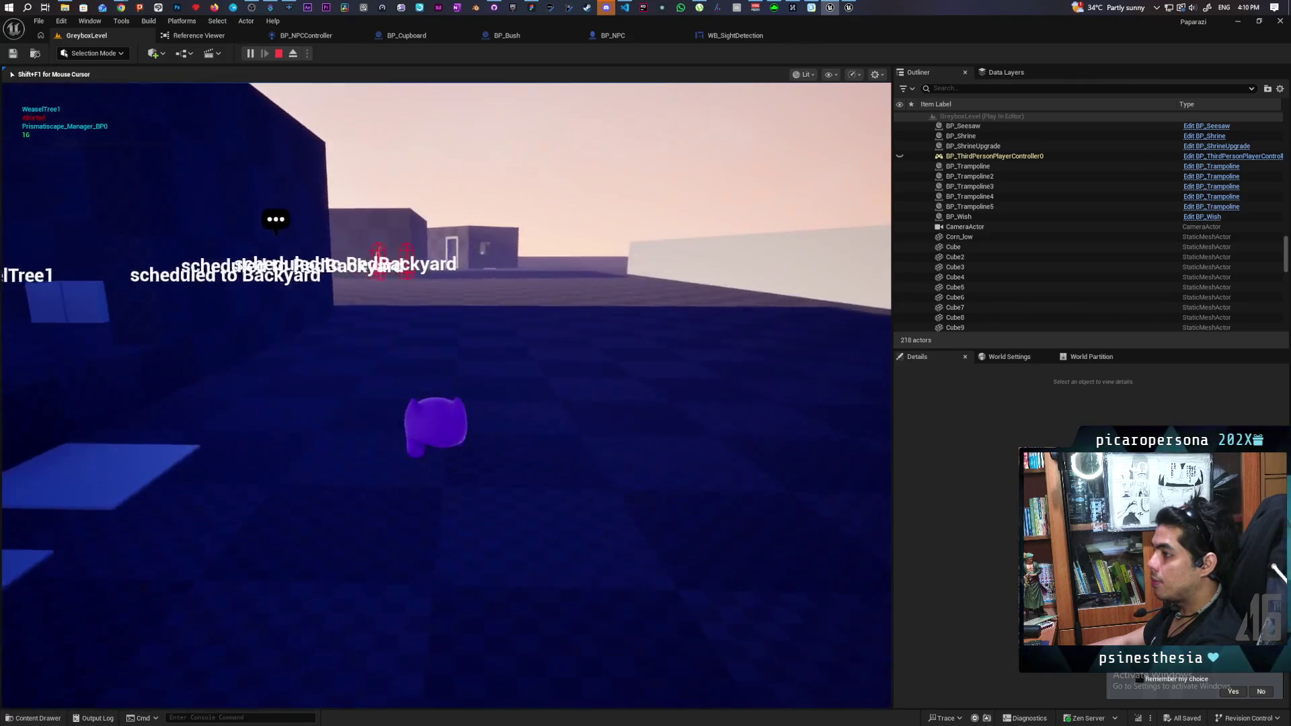
key("w")
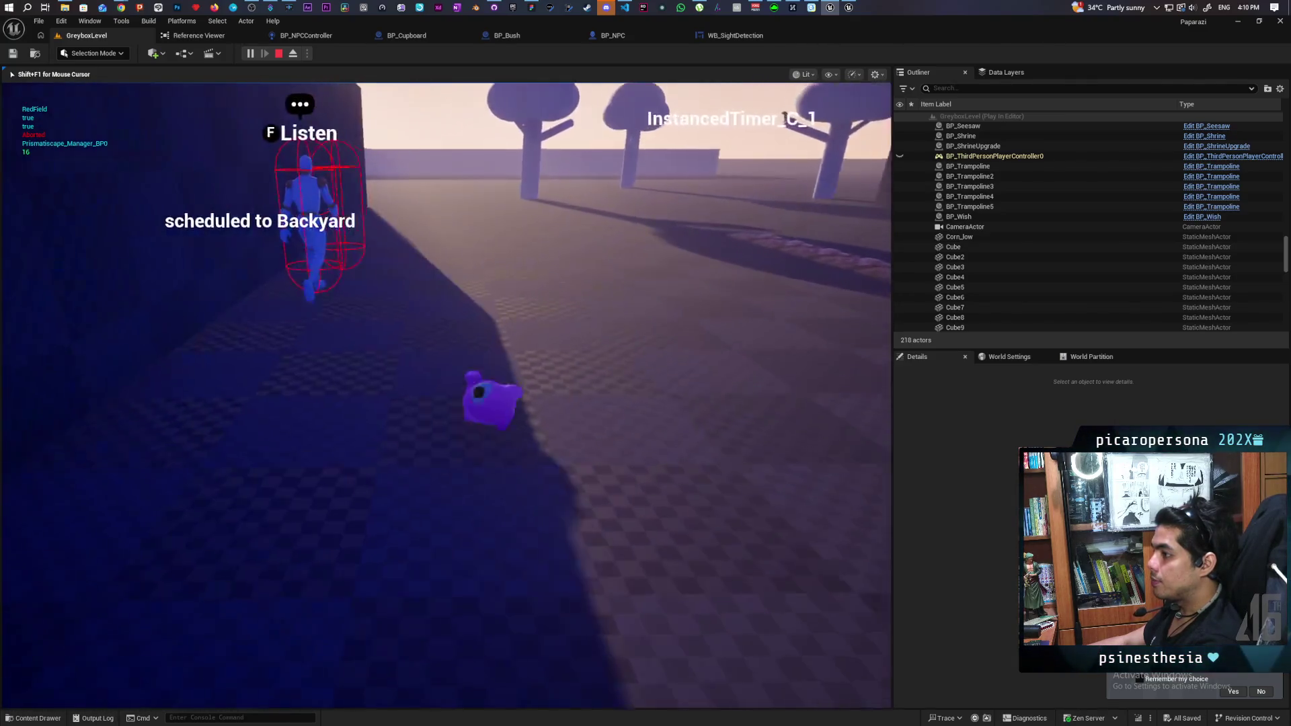
key("w")
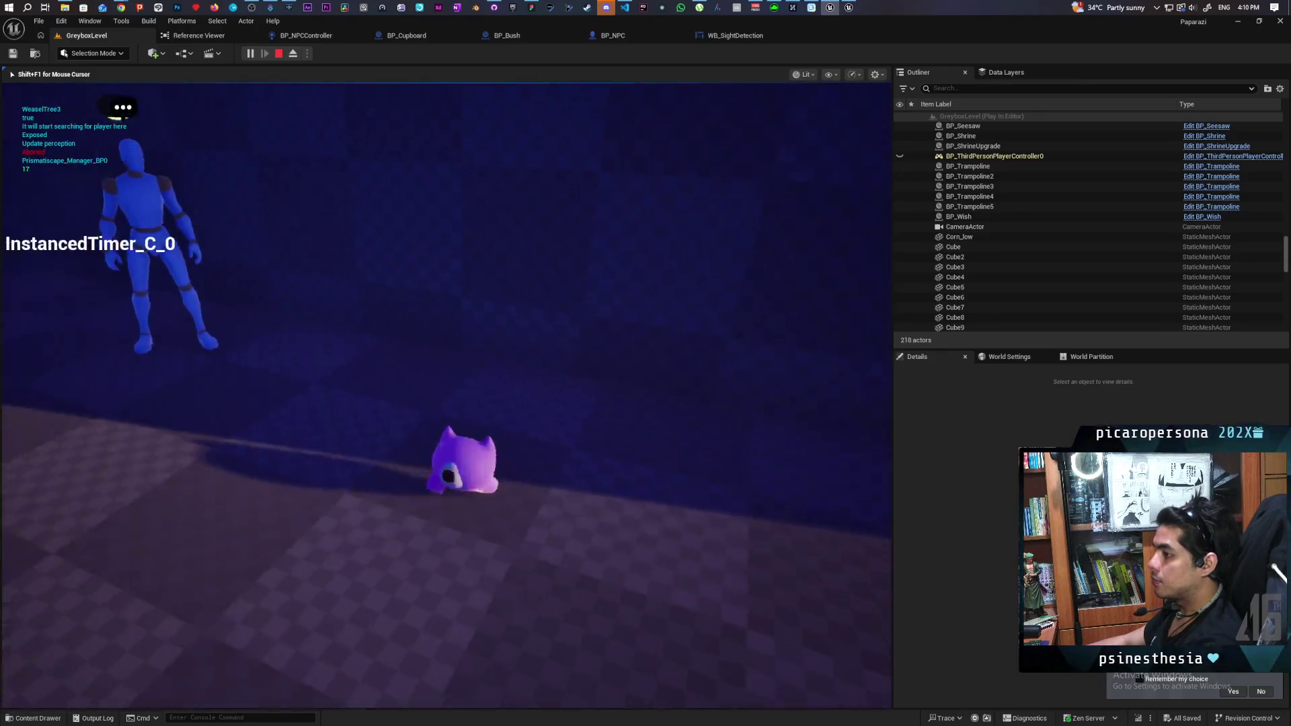
- Back away from the NPC, walk past the blocks and seesaw, and end the play-test
key("s")
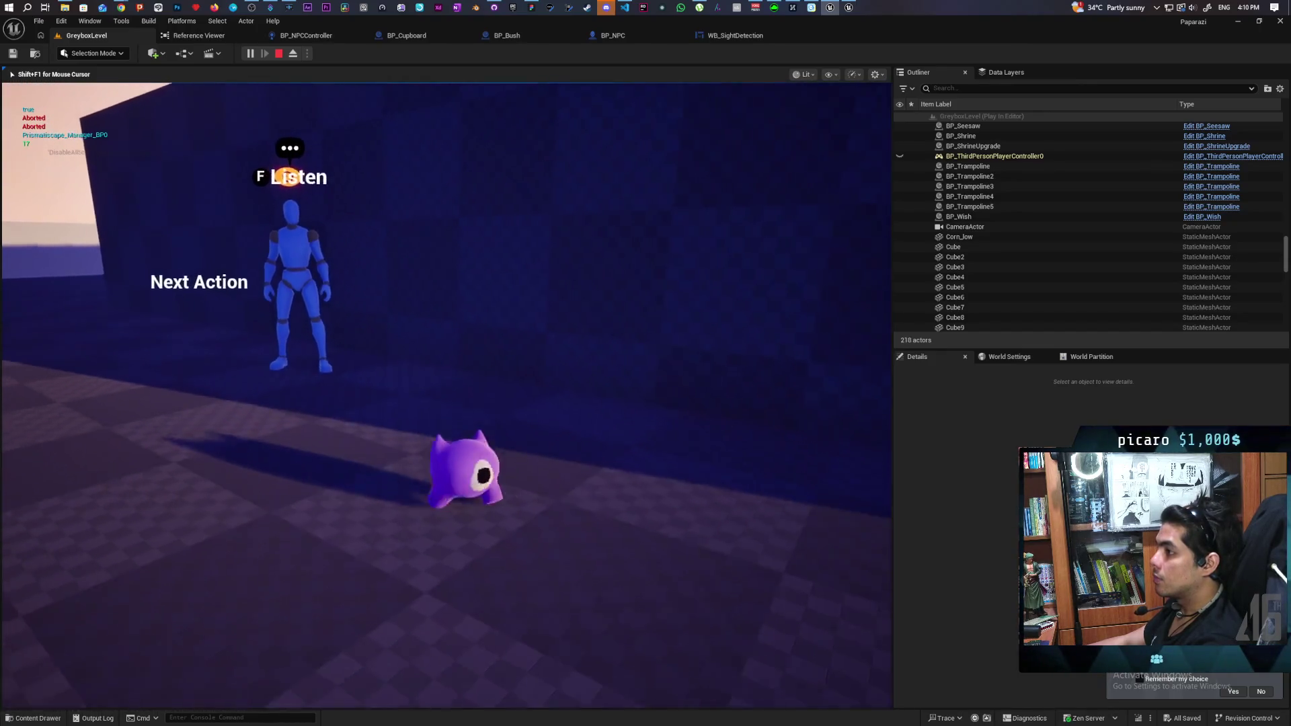
key("d")
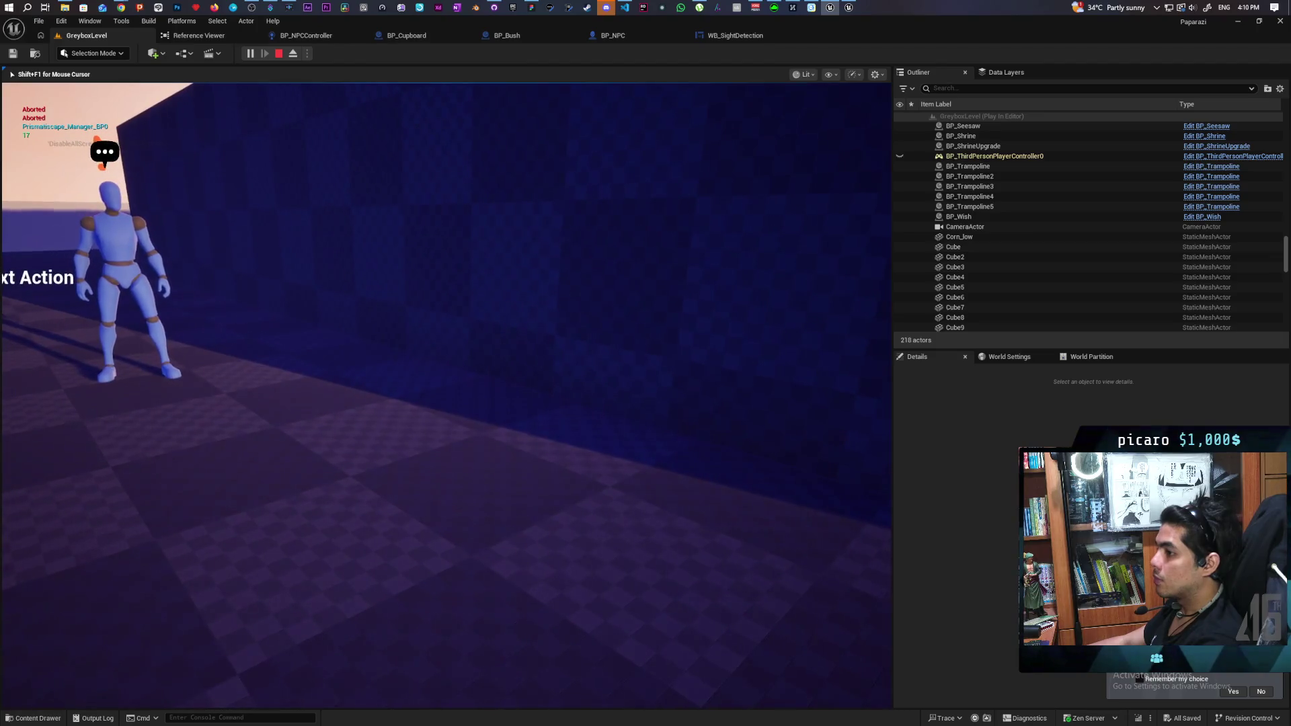
key("d")
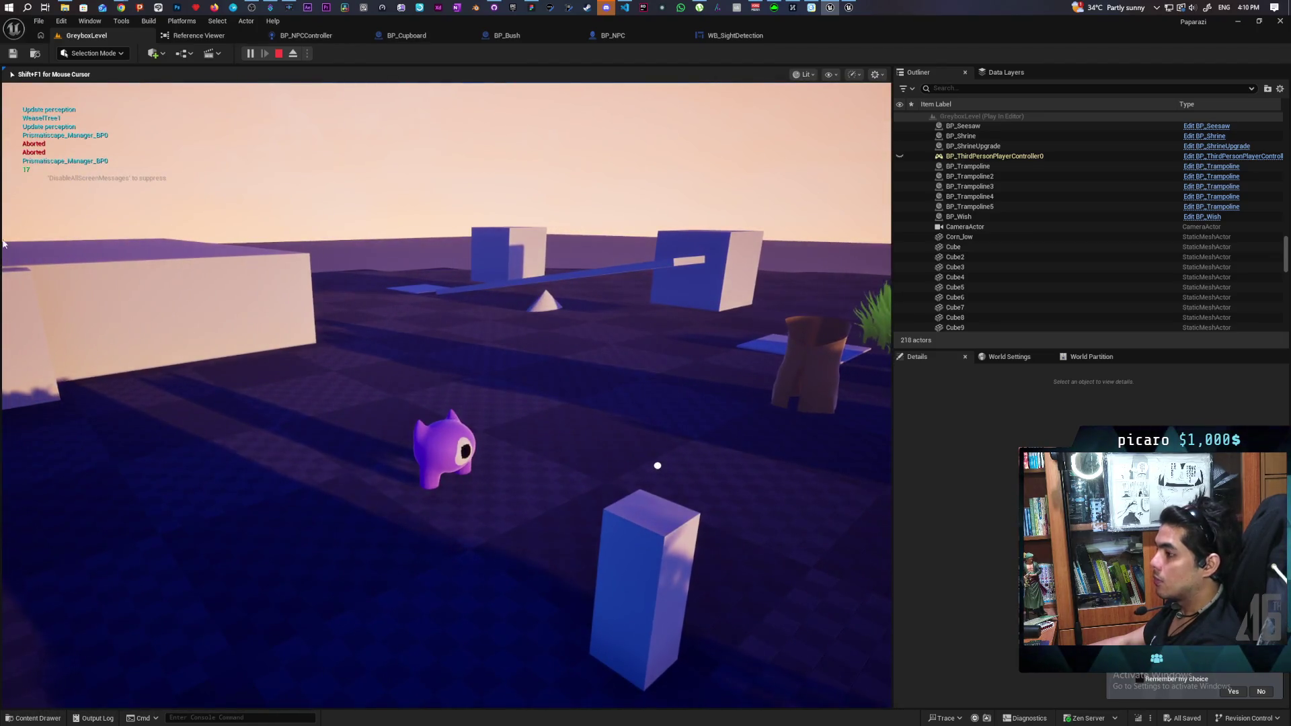
key("Escape")
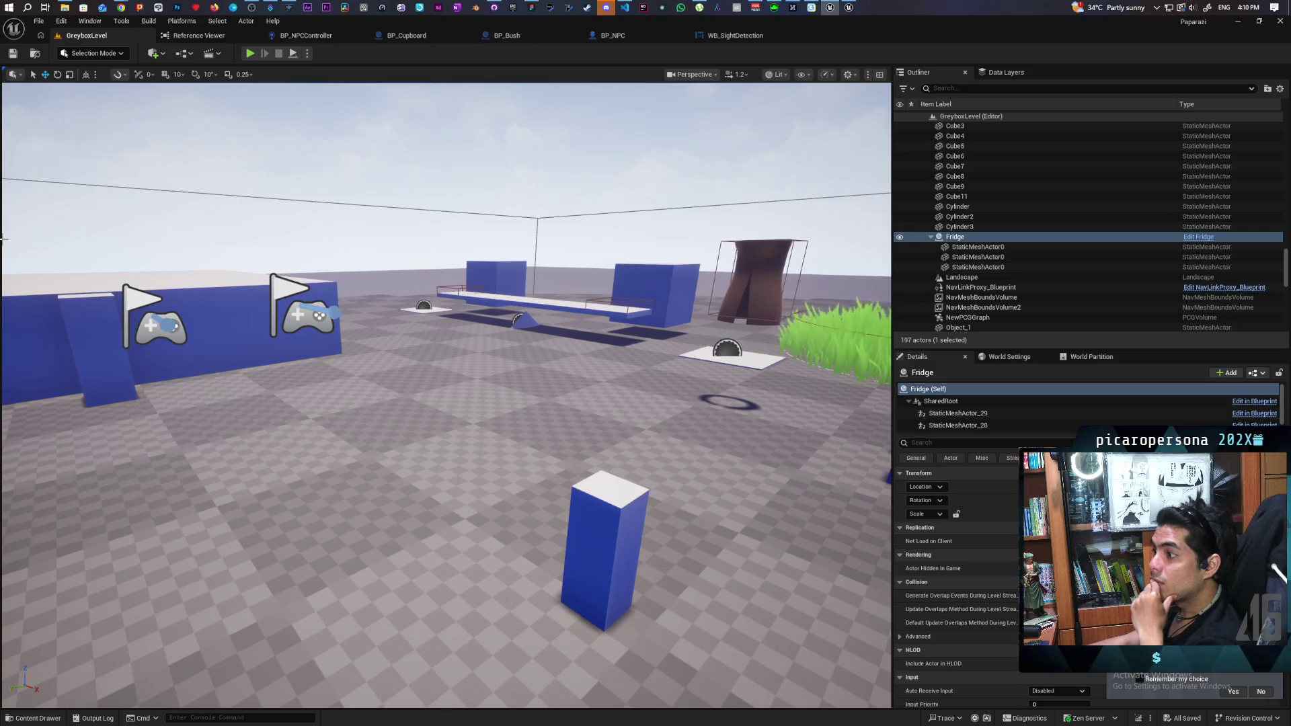
- In BP_NPCController, wire Actor to Chase into AI MoveTo's Target Actor and cut the Destination wire
key("Escape")
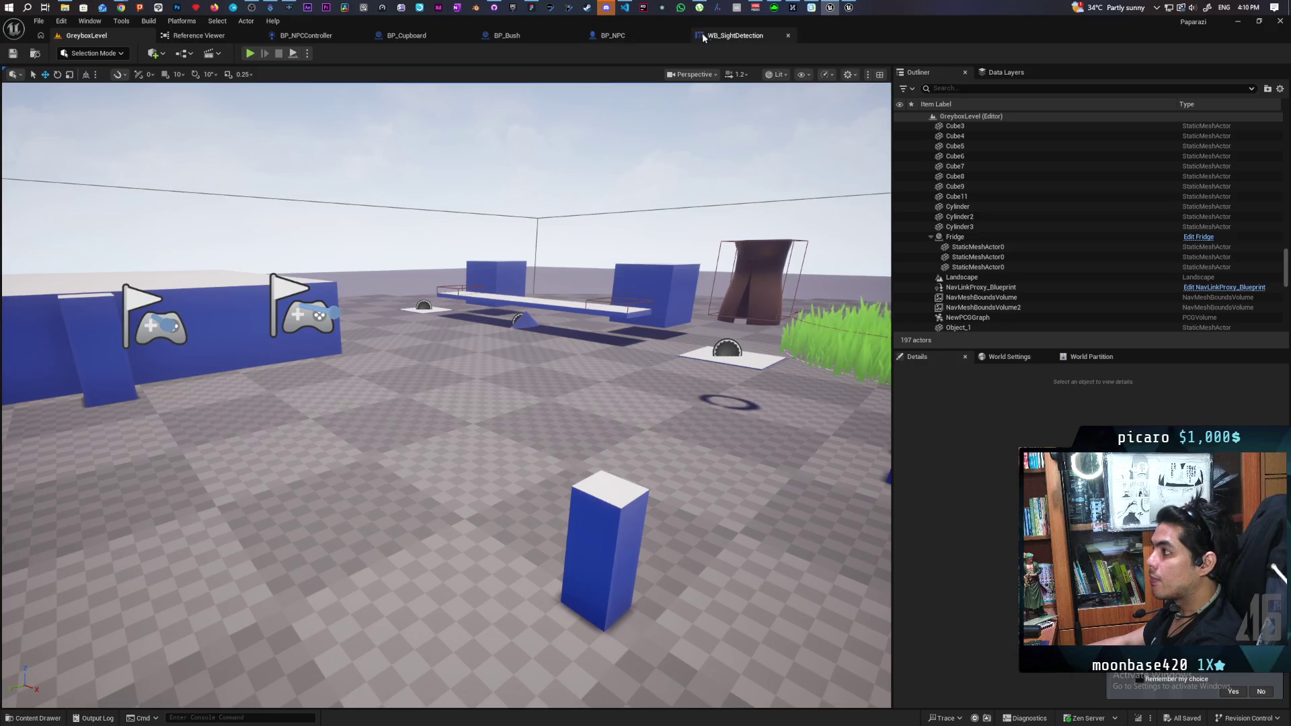
left_click(306, 35)
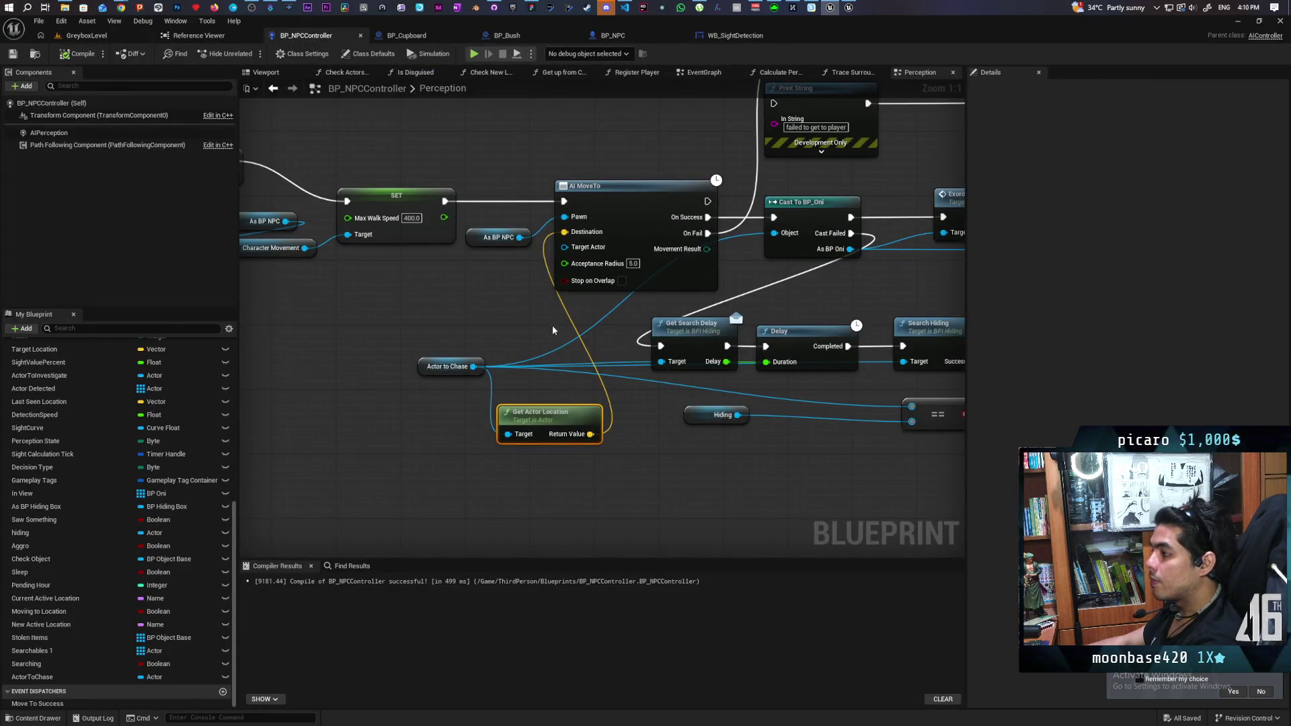
left_click_drag(473, 367, 564, 246)
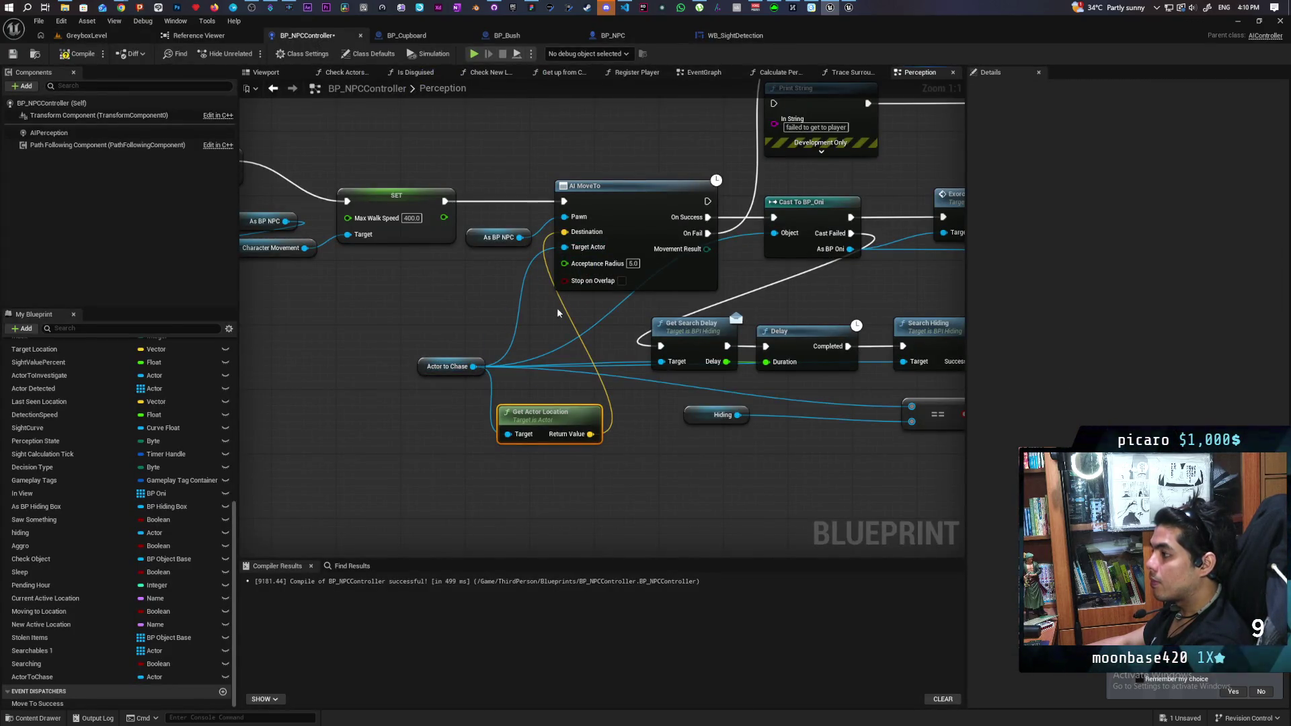
left_click_drag(549, 336, 577, 252)
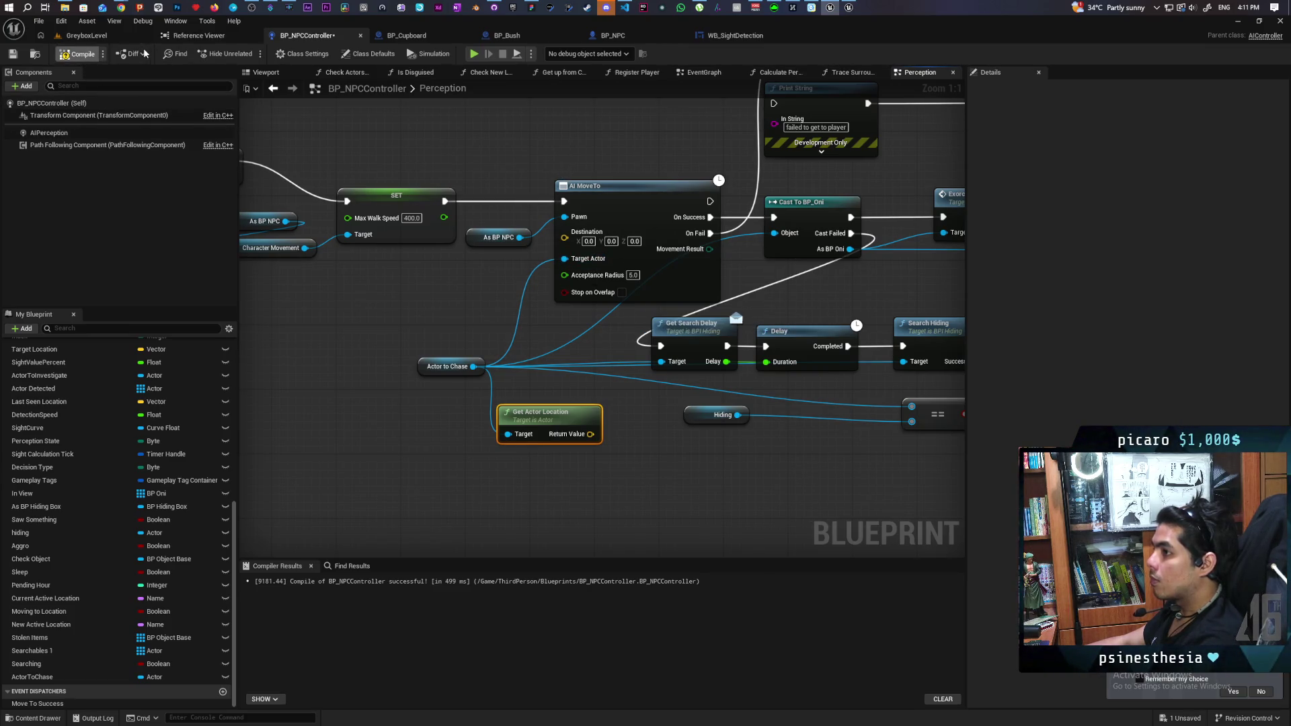
- Run another GreyboxLevel play-test, walking past the pillars toward the bushy corridor and turning left, then stop
left_click(86, 35)
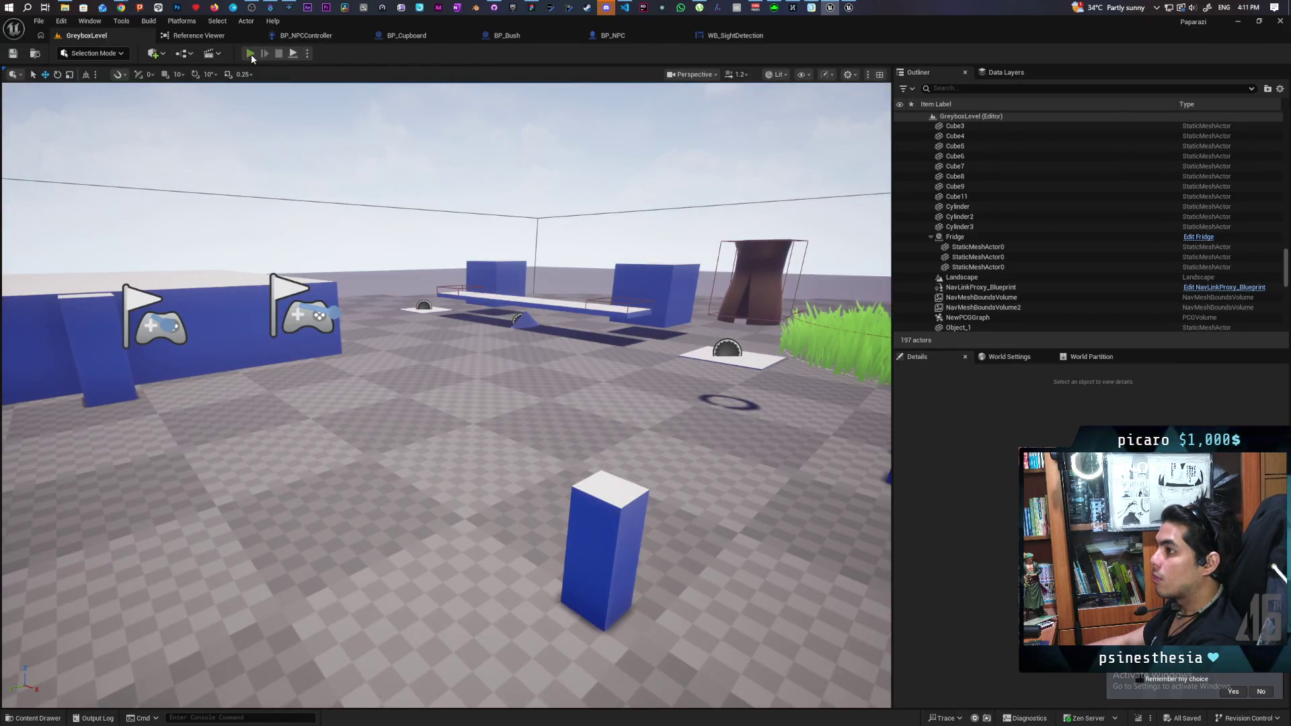
left_click(251, 54)
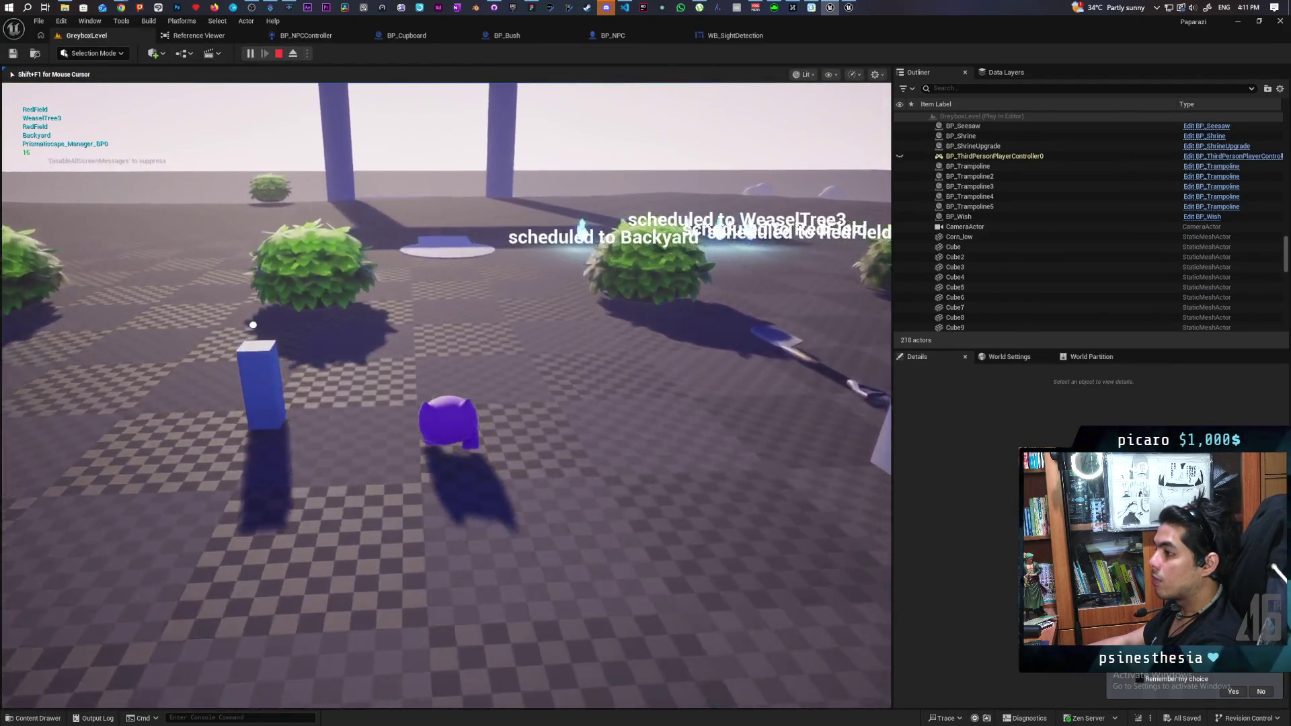
key("w")
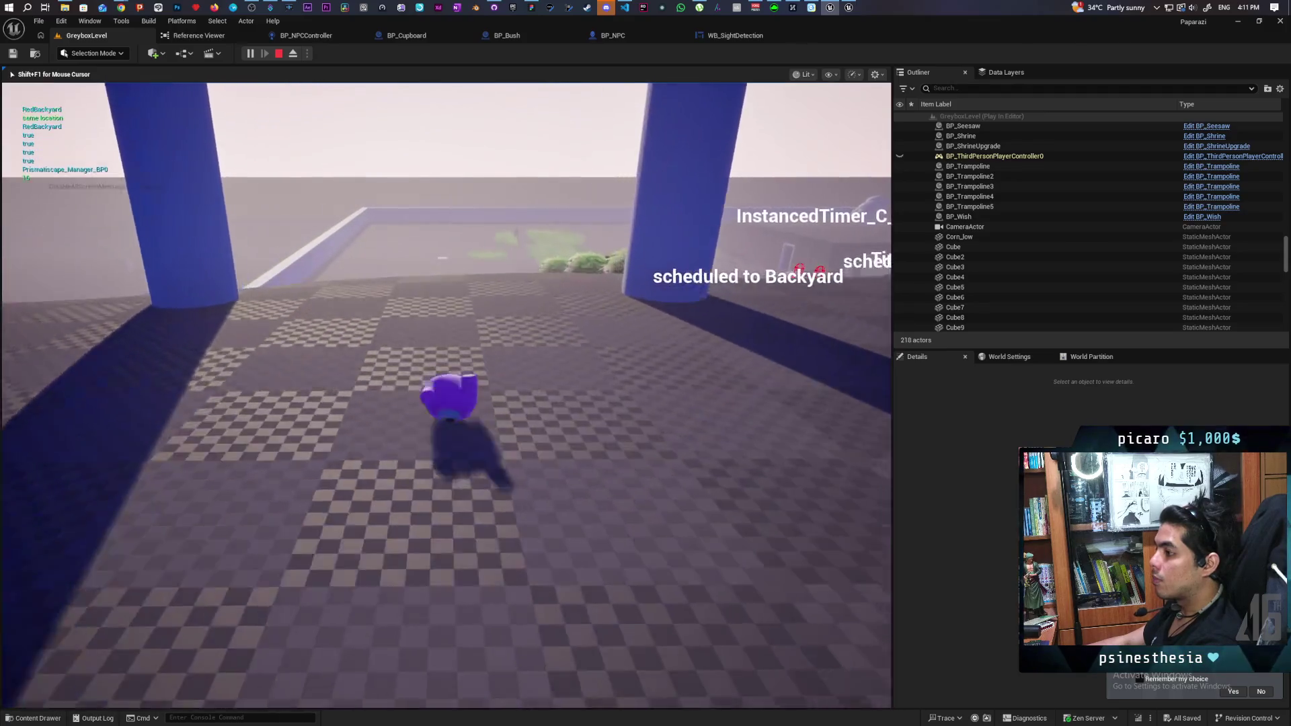
key("w")
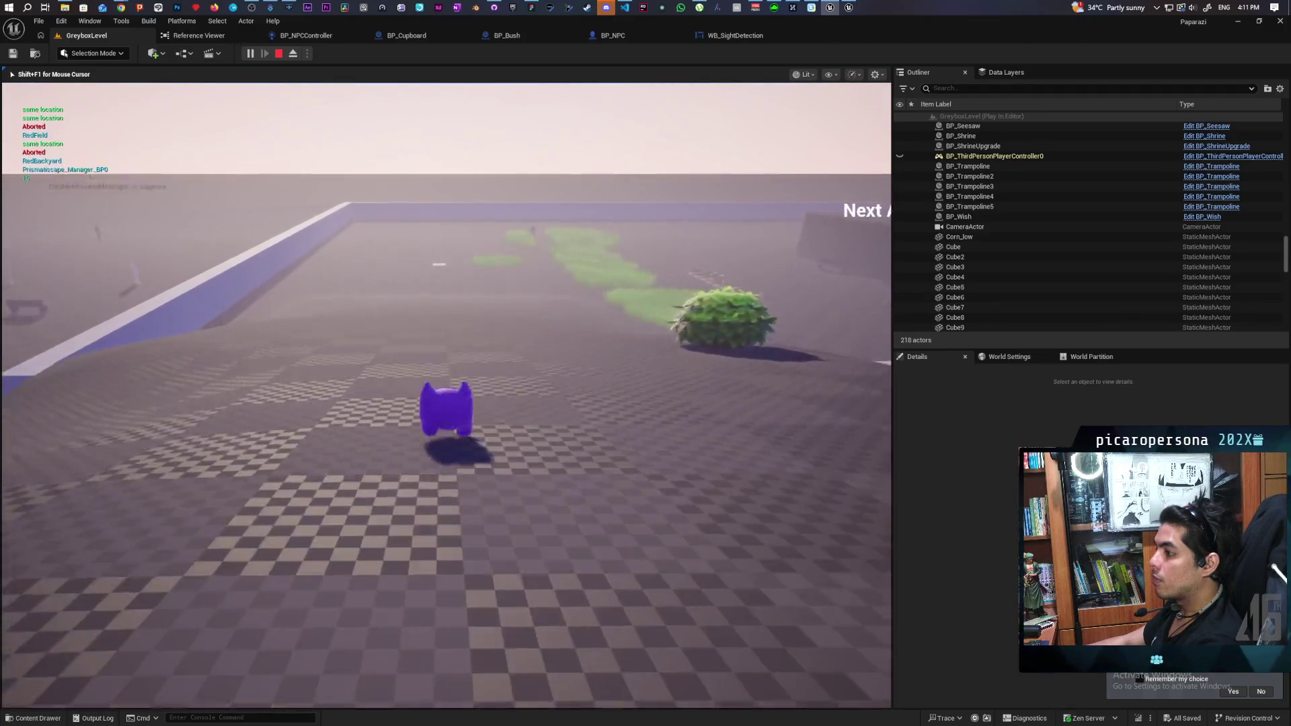
key("a")
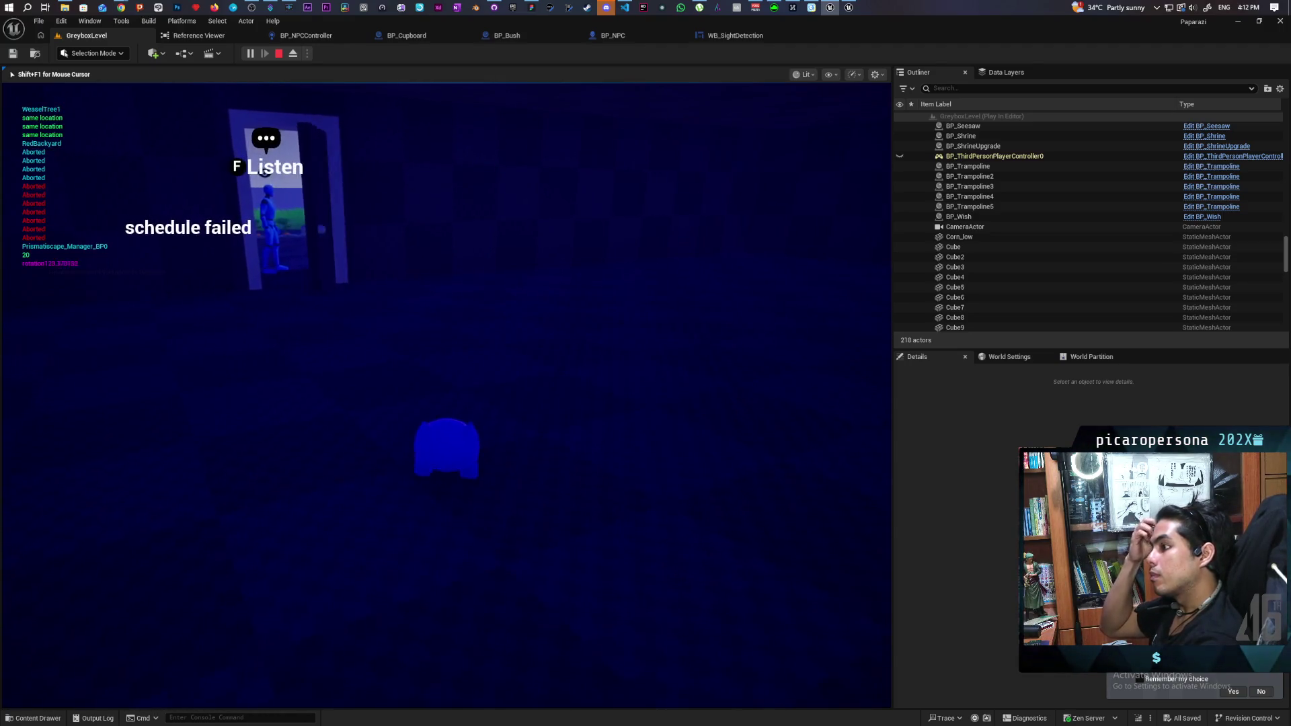
key("Escape")
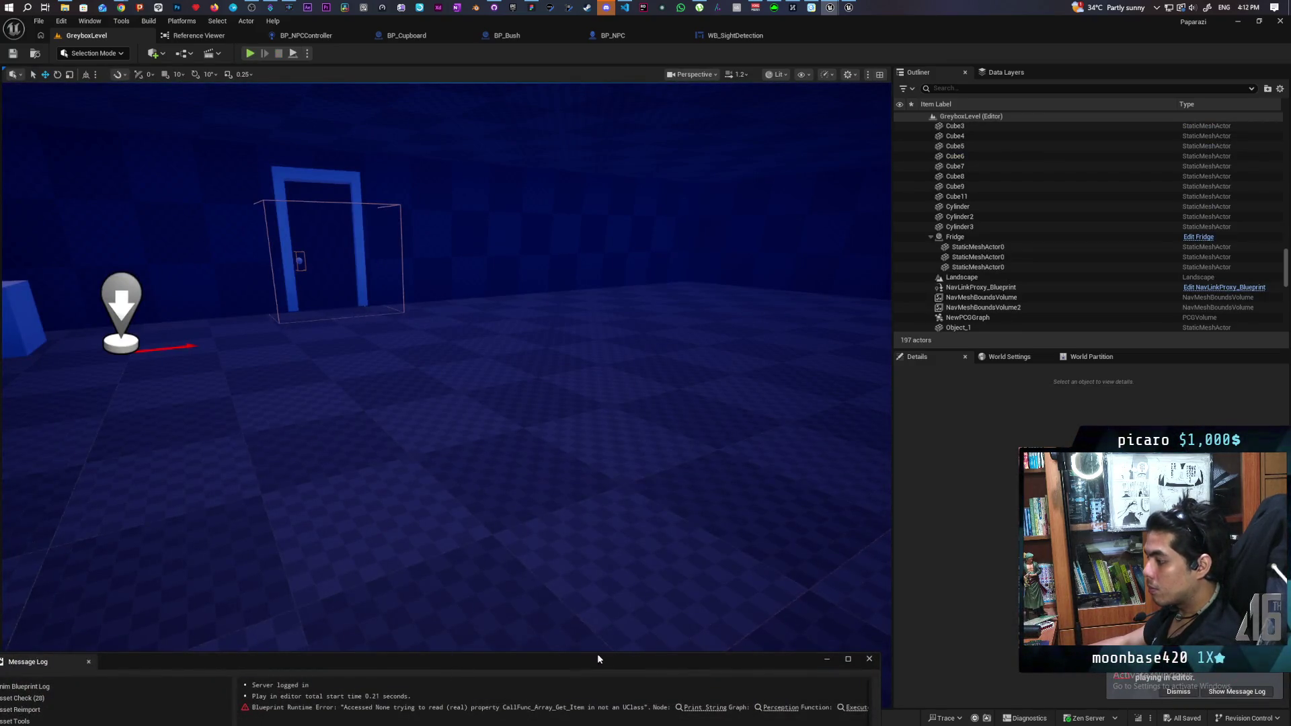
- Follow the runtime error's Print String link into the Perception graph, inspect it, and close the Message Log
left_click_drag(636, 658, 678, 485)
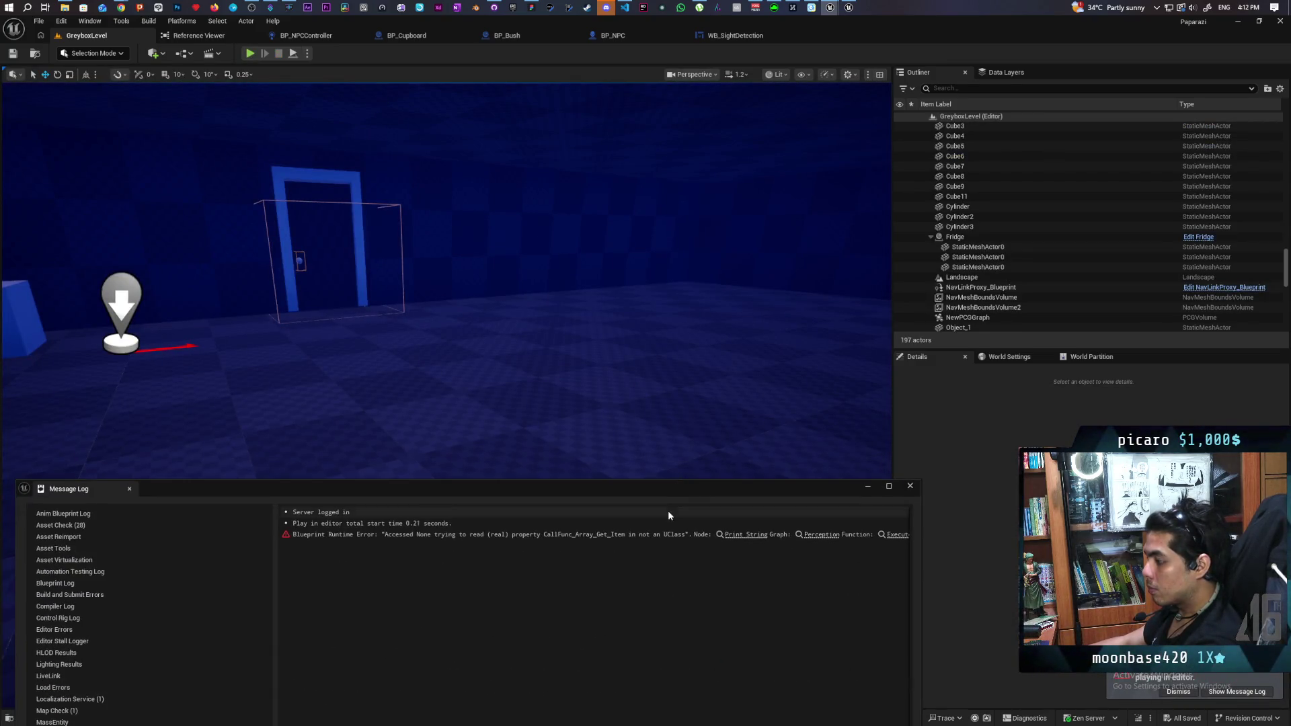
left_click(747, 536)
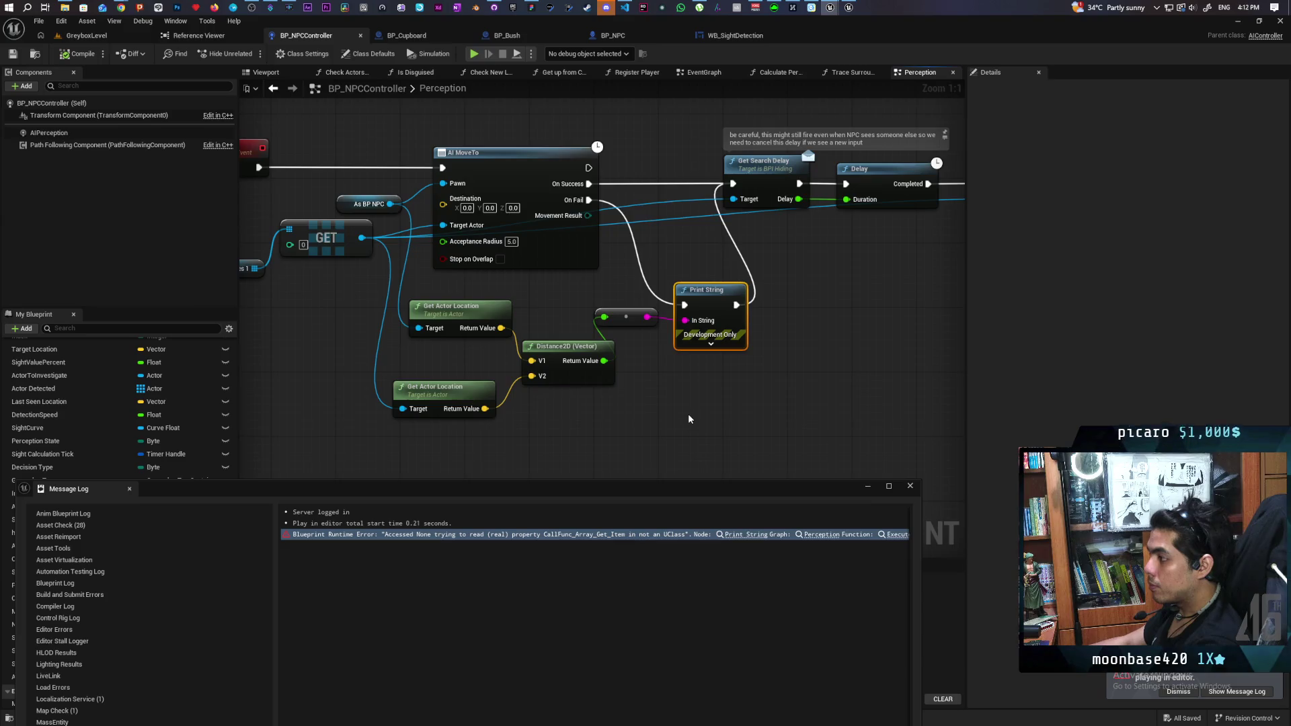
scroll(688, 413, "down", 1)
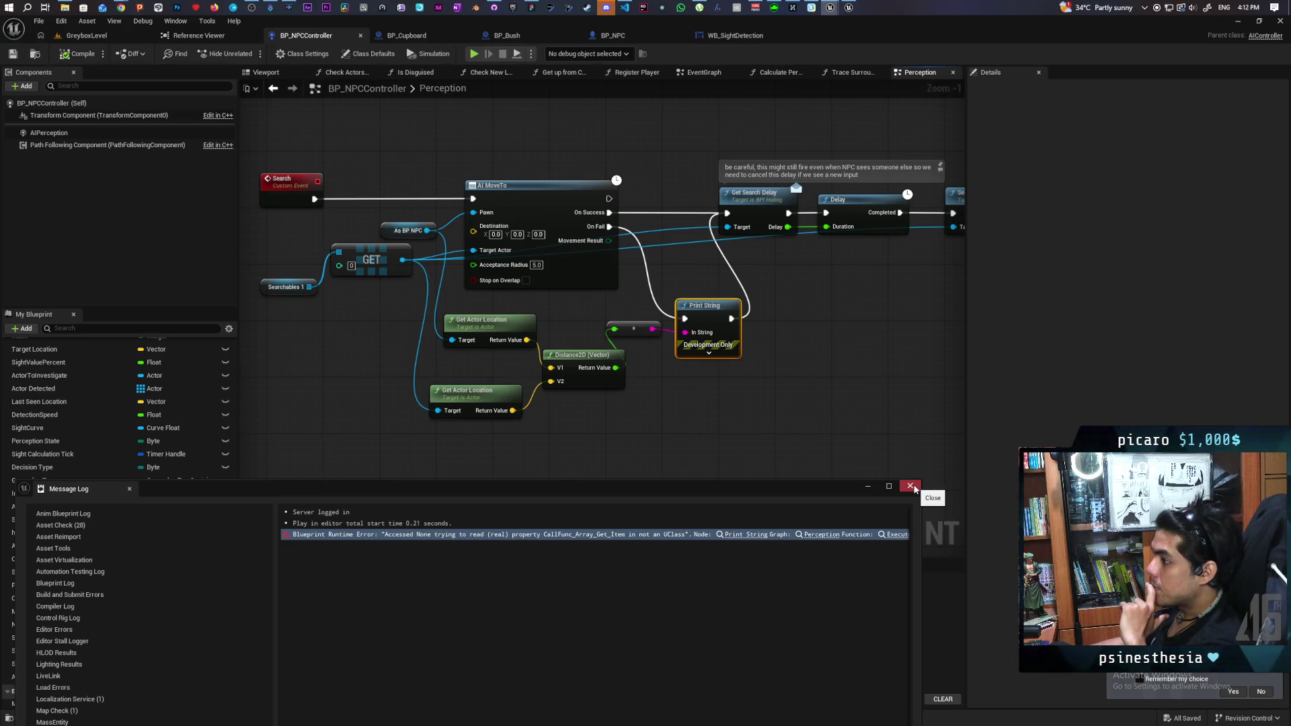
left_click(911, 487)
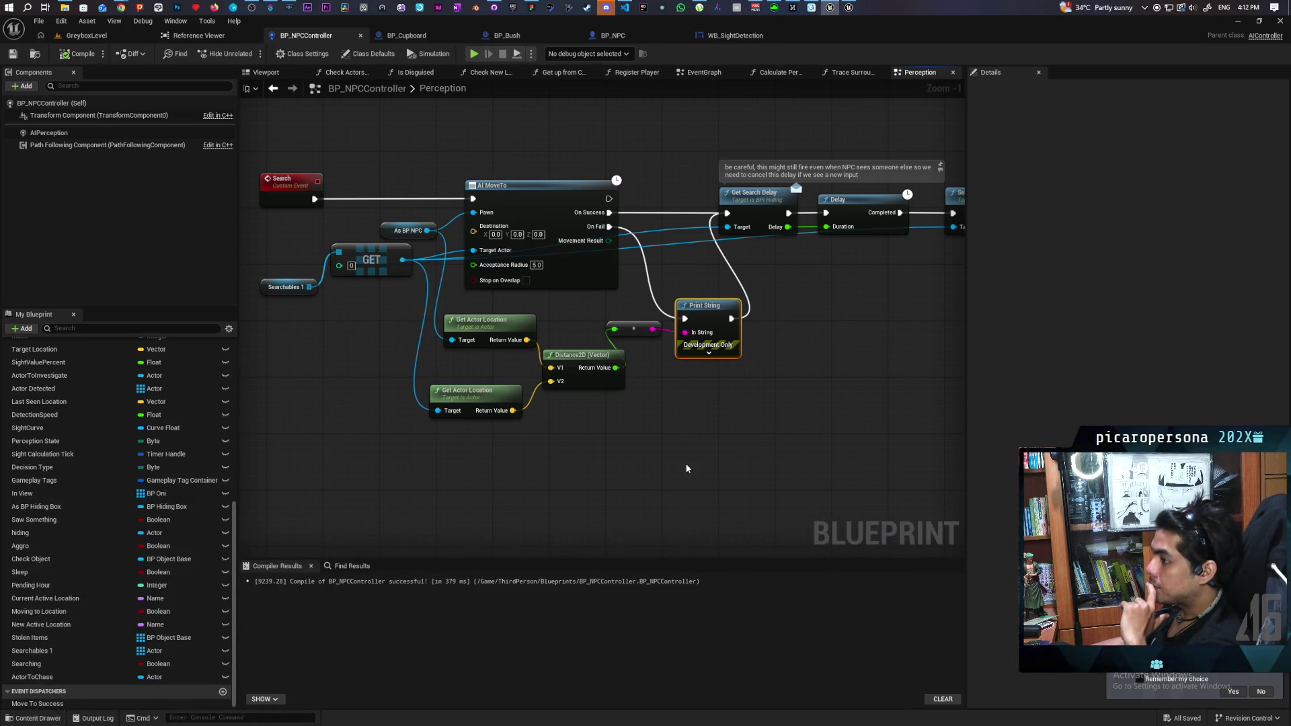
- Move the GET node down beside Searchables 1 and pan to the Trace Surrounding Area chain
mouse_move(373, 269)
left_mouse_down()
mouse_move(369, 393)
mouse_move(355, 344)
mouse_move(375, 307)
left_mouse_up()
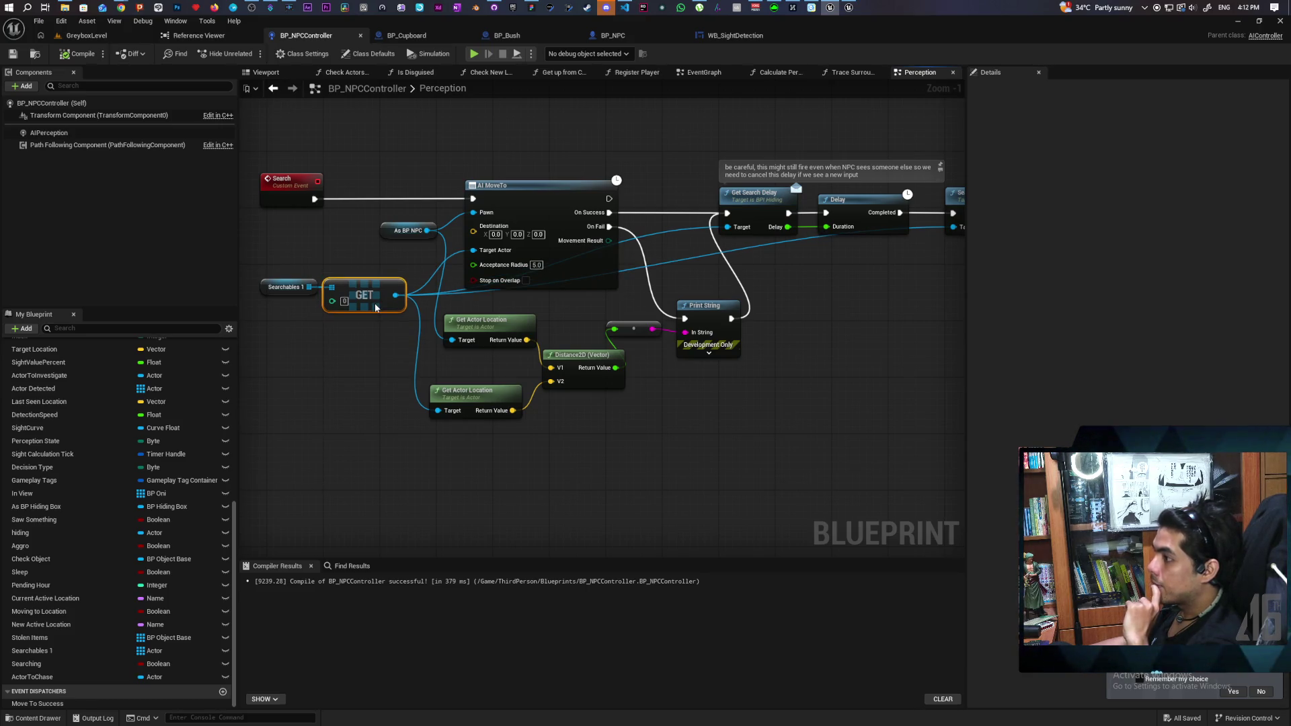
scroll(838, 402, "down", 4)
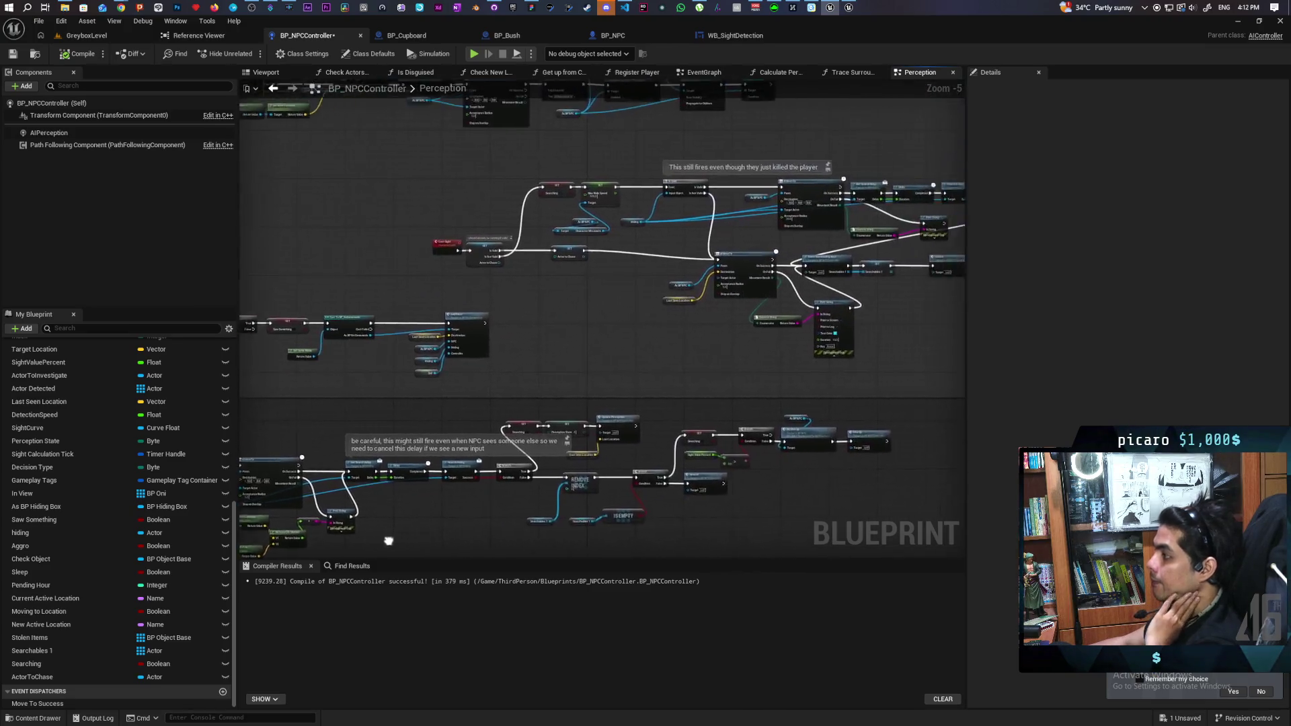
scroll(755, 271, "up", 3)
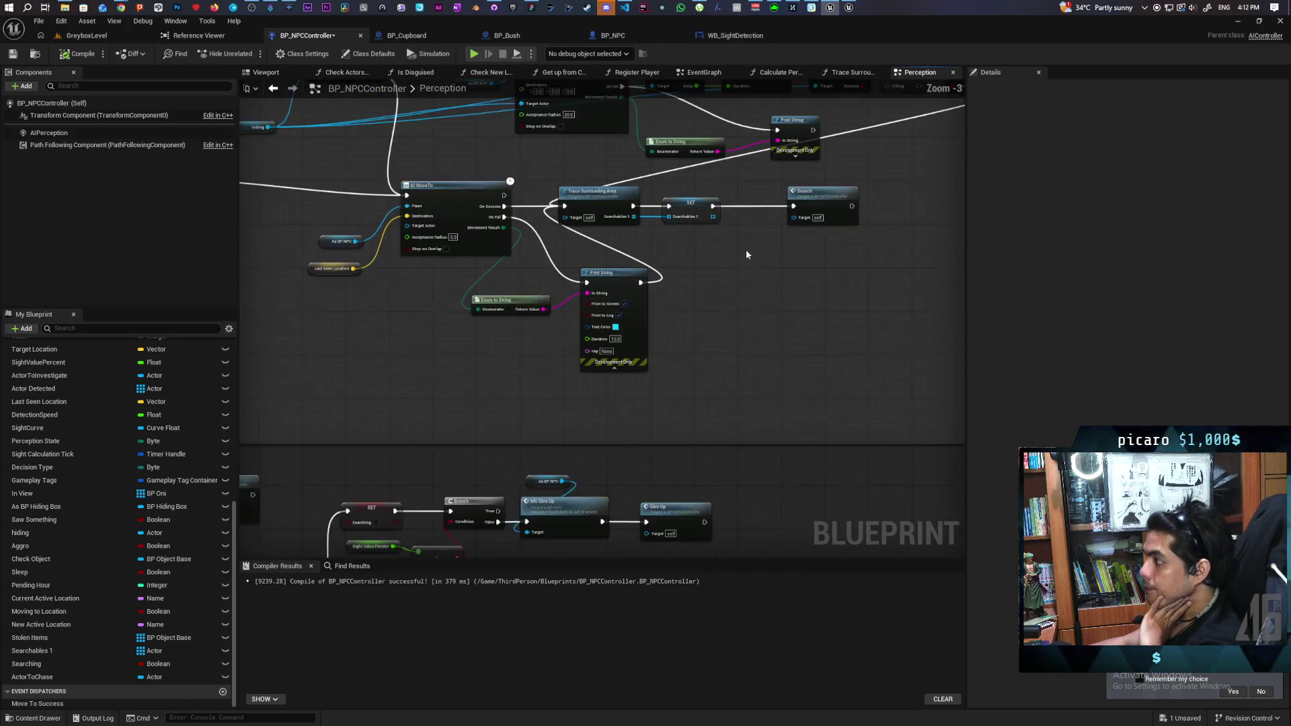
left_click_drag(672, 251, 681, 297)
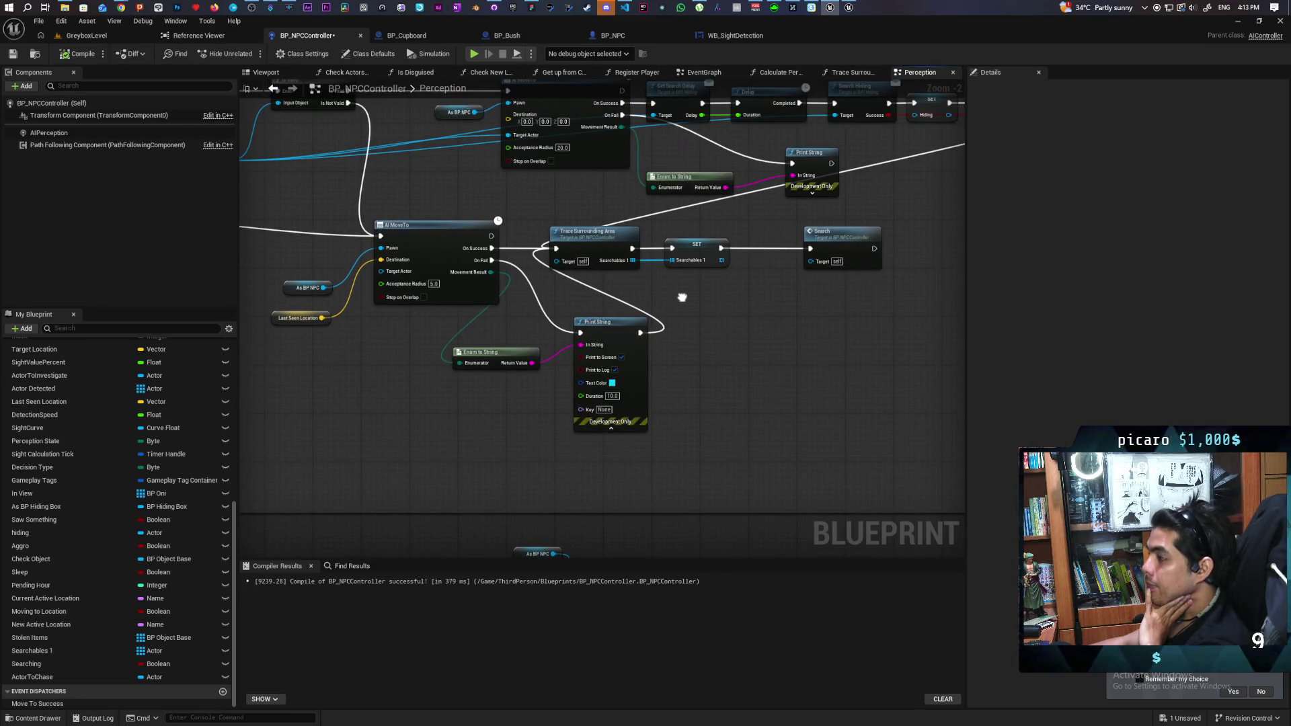
mouse_move(682, 297)
left_mouse_down()
mouse_move(823, 279)
mouse_move(743, 282)
mouse_move(680, 310)
left_mouse_up()
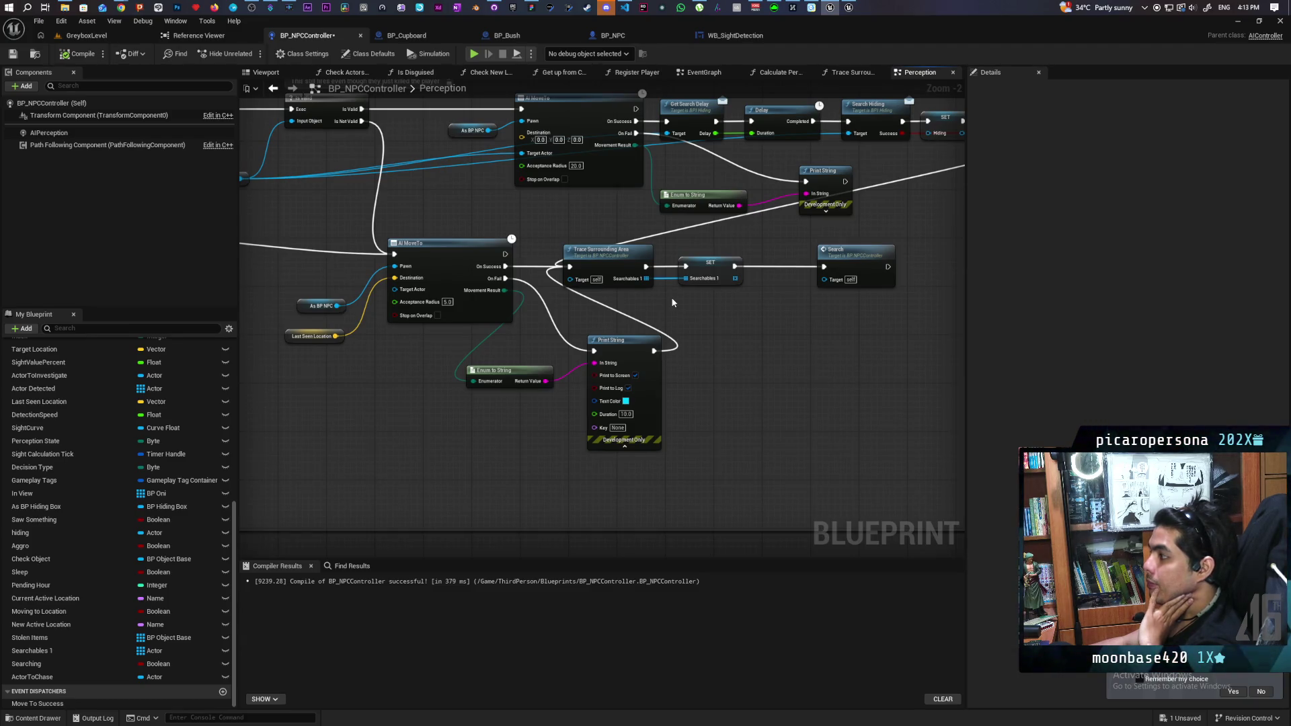
scroll(722, 297, "down", 3)
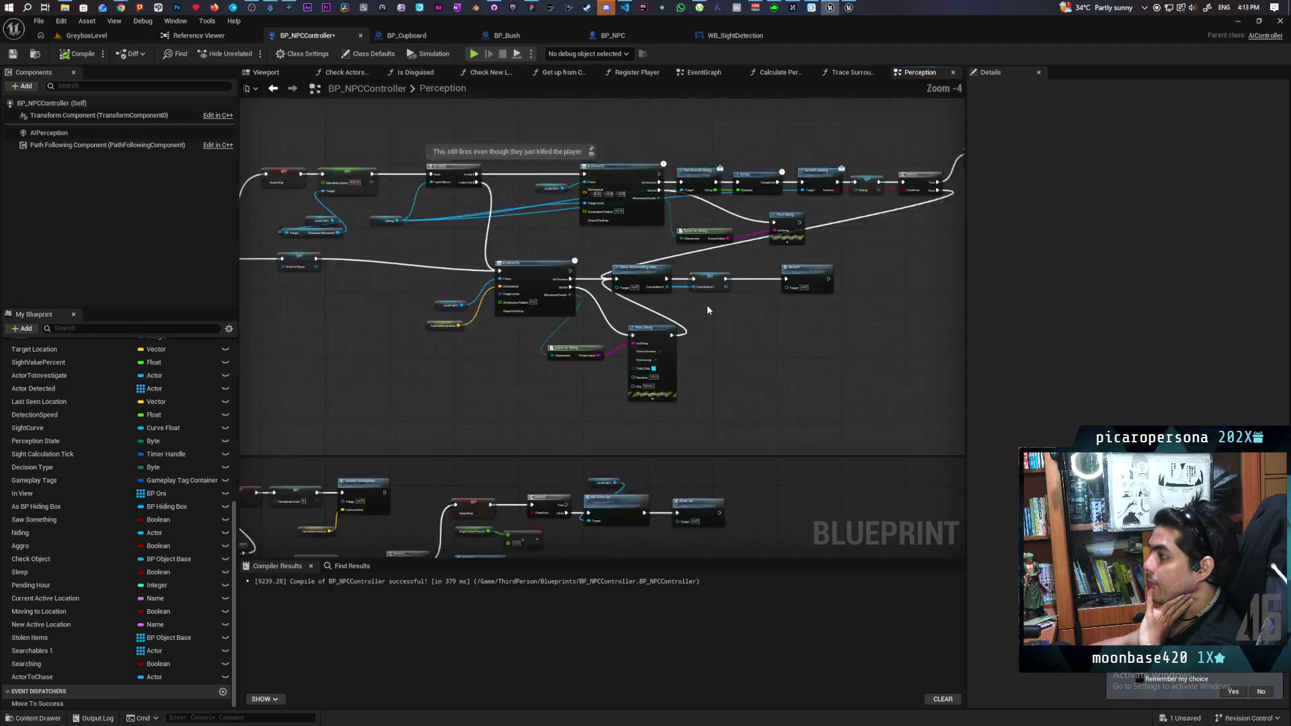
left_click_drag(707, 305, 890, 291)
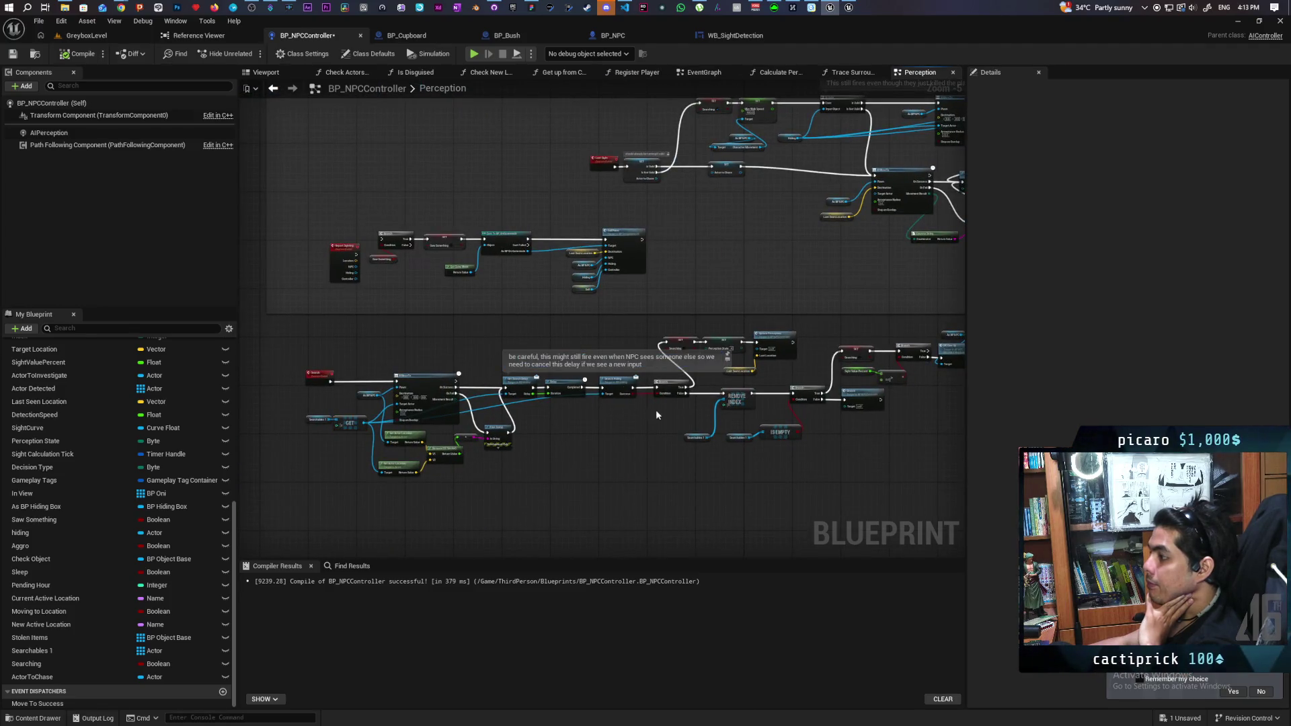
- Survey the REMOVE INDEX section, the delay warning comment, and the Branch and Give Up nodes
mouse_move(583, 343)
left_mouse_down()
mouse_move(396, 352)
mouse_move(496, 309)
left_mouse_up()
scroll(592, 380, "up", 3)
mouse_move(592, 380)
left_mouse_down()
mouse_move(856, 352)
mouse_move(418, 346)
left_mouse_up()
mouse_move(881, 351)
left_mouse_down()
mouse_move(445, 340)
mouse_move(707, 342)
mouse_move(856, 323)
left_mouse_up()
scroll(856, 323, "down", 3)
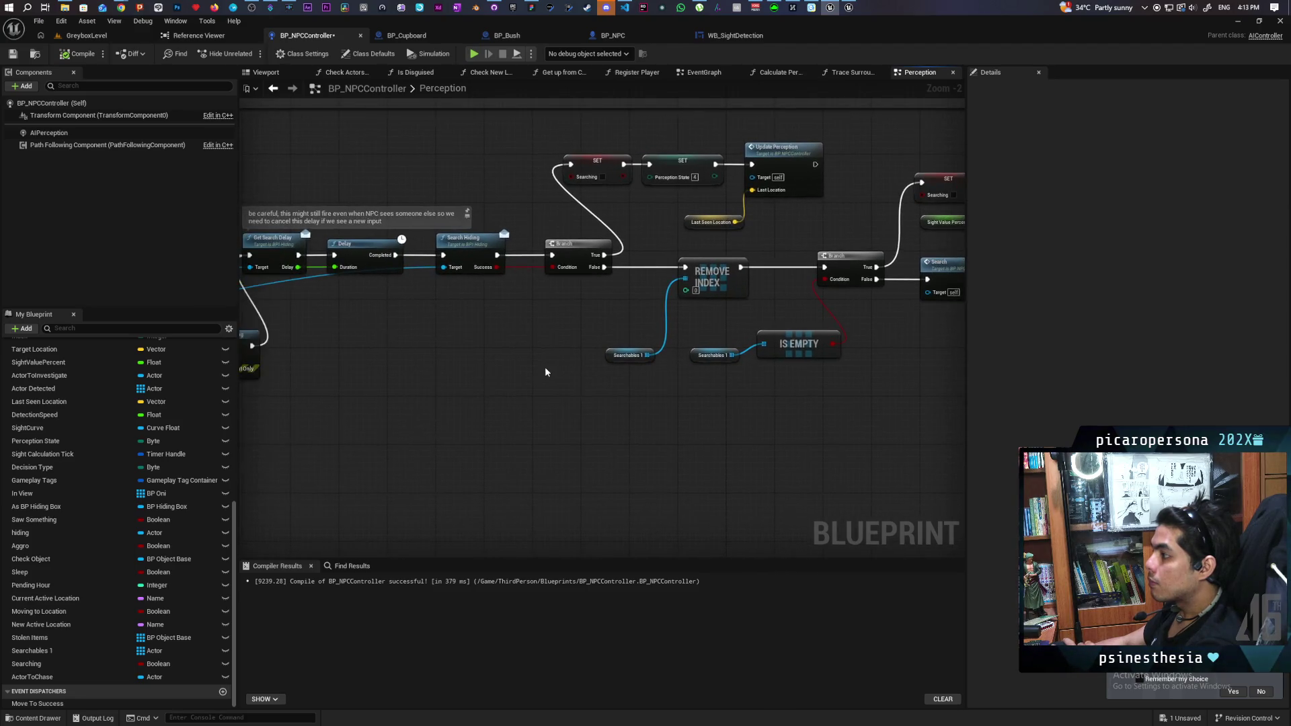
left_click_drag(643, 368, 679, 364)
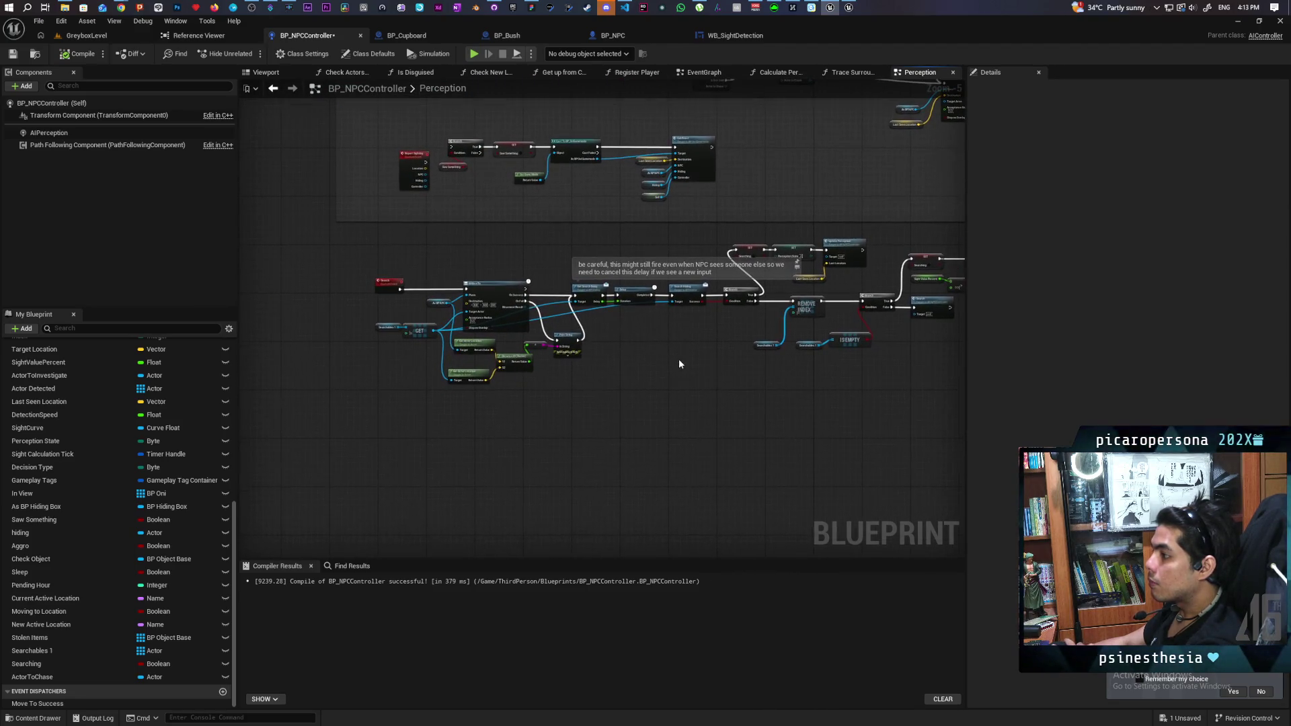
scroll(628, 353, "up", 1)
- Shift the Searchables 1 getter and the Search event further left of AI MoveTo
left_click_drag(600, 357, 888, 384)
scroll(616, 374, "up", 3)
left_click_drag(560, 330, 510, 331)
left_click(552, 294)
left_click_drag(569, 230, 497, 235)
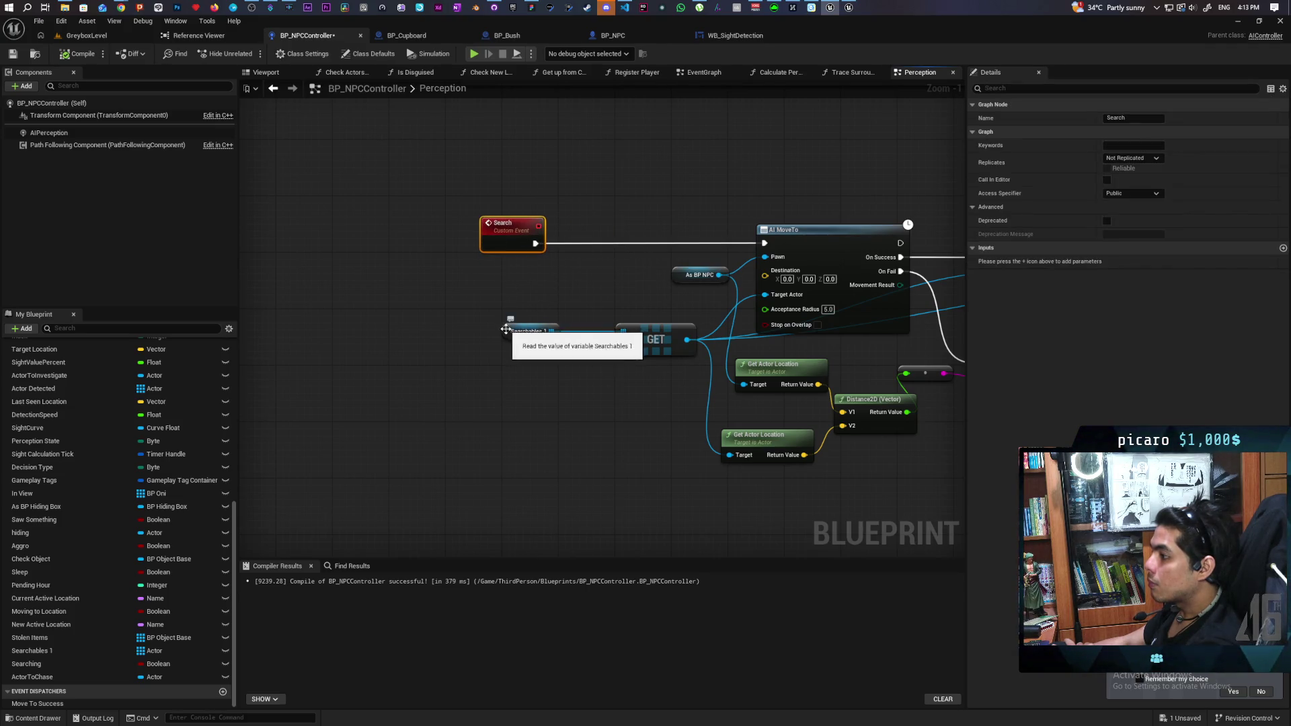
- List every reference to Searchables 1 using Find References by Name
right_click(511, 332)
mouse_move(615, 428)
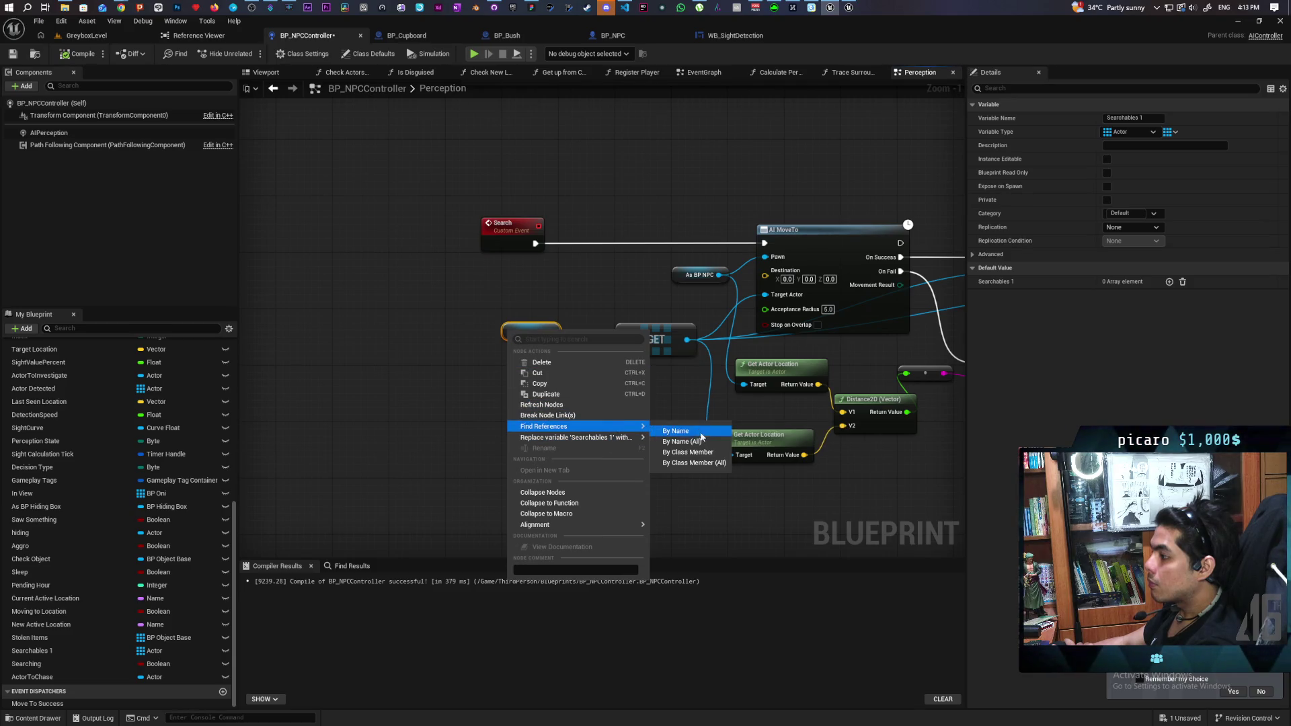
left_click(710, 457)
- Step through the three Get Searchables 1 results and the one Set Searchables 1 result
left_click(291, 609)
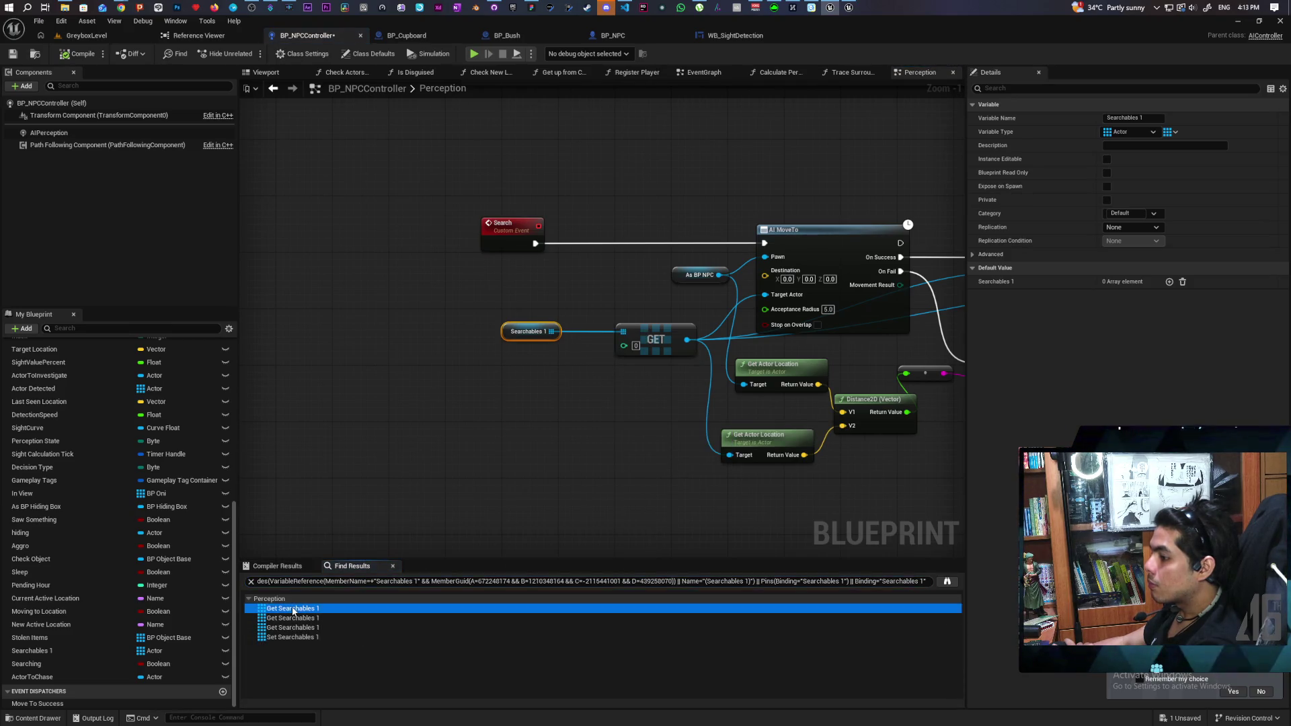
left_click(285, 621)
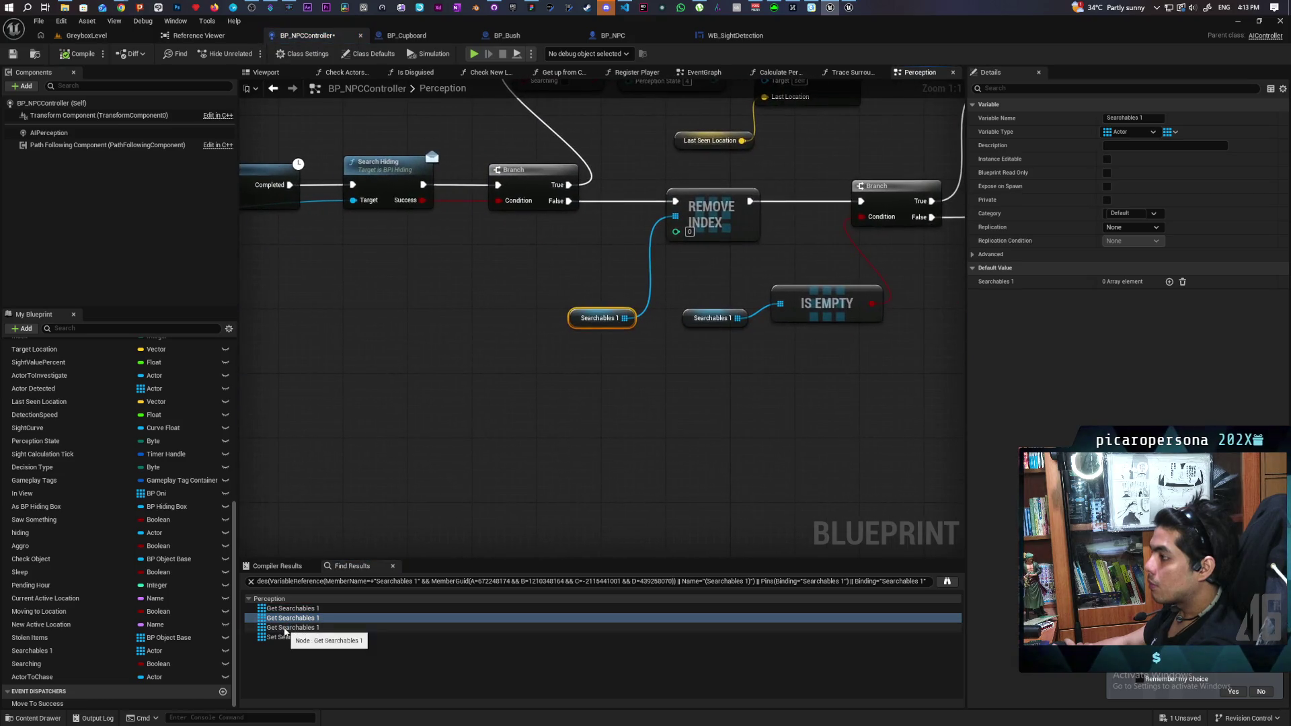
left_click(284, 628)
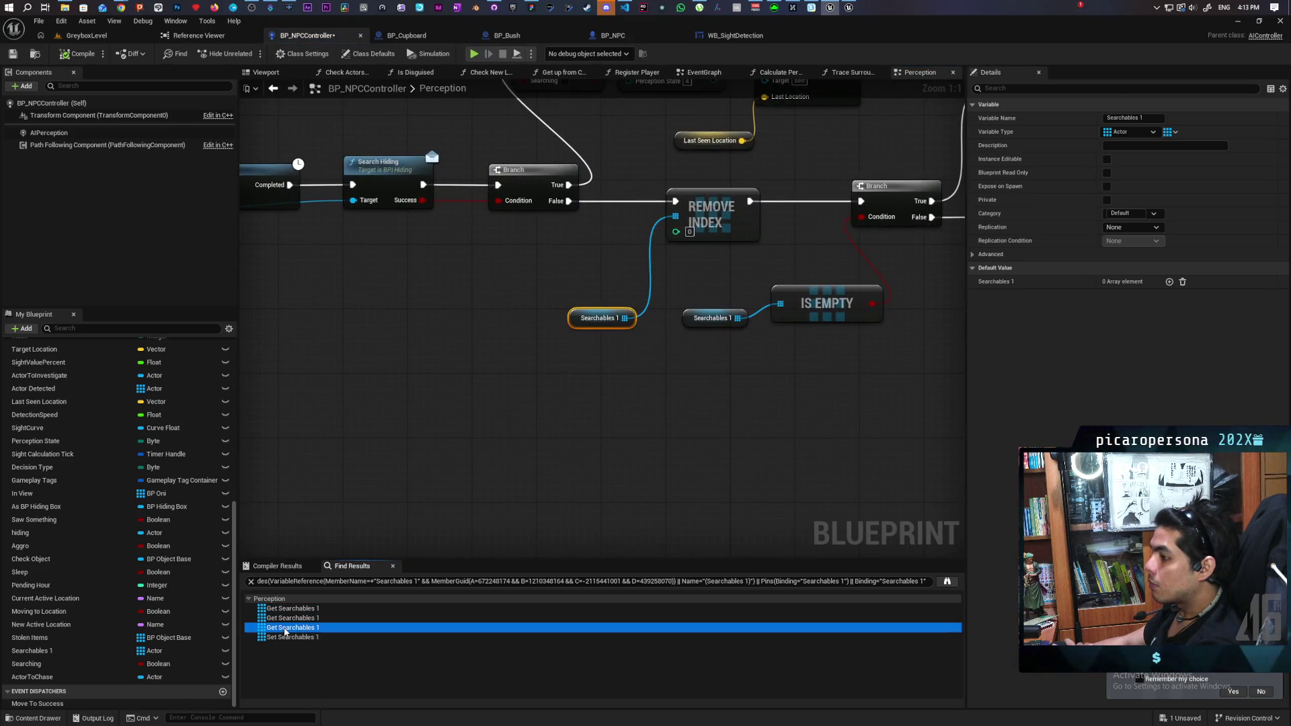
left_click(284, 637)
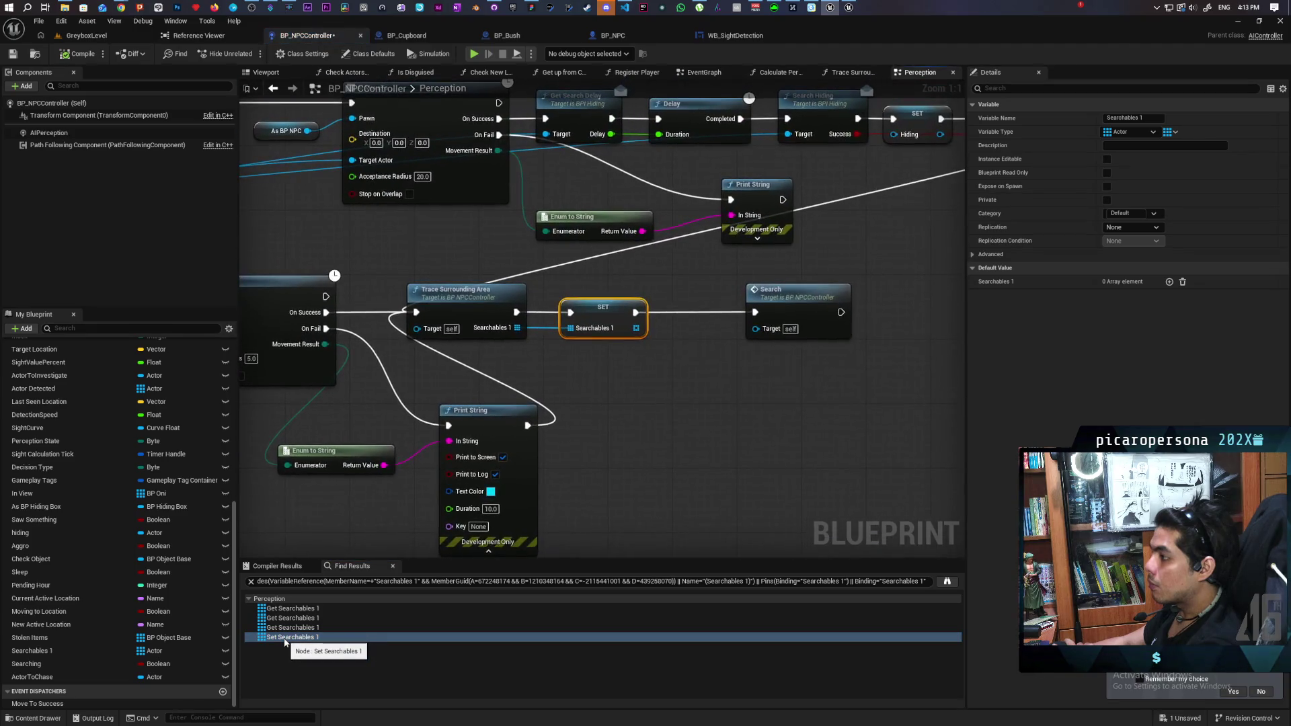
scroll(538, 430, "down", 8)
scroll(671, 417, "up", 5)
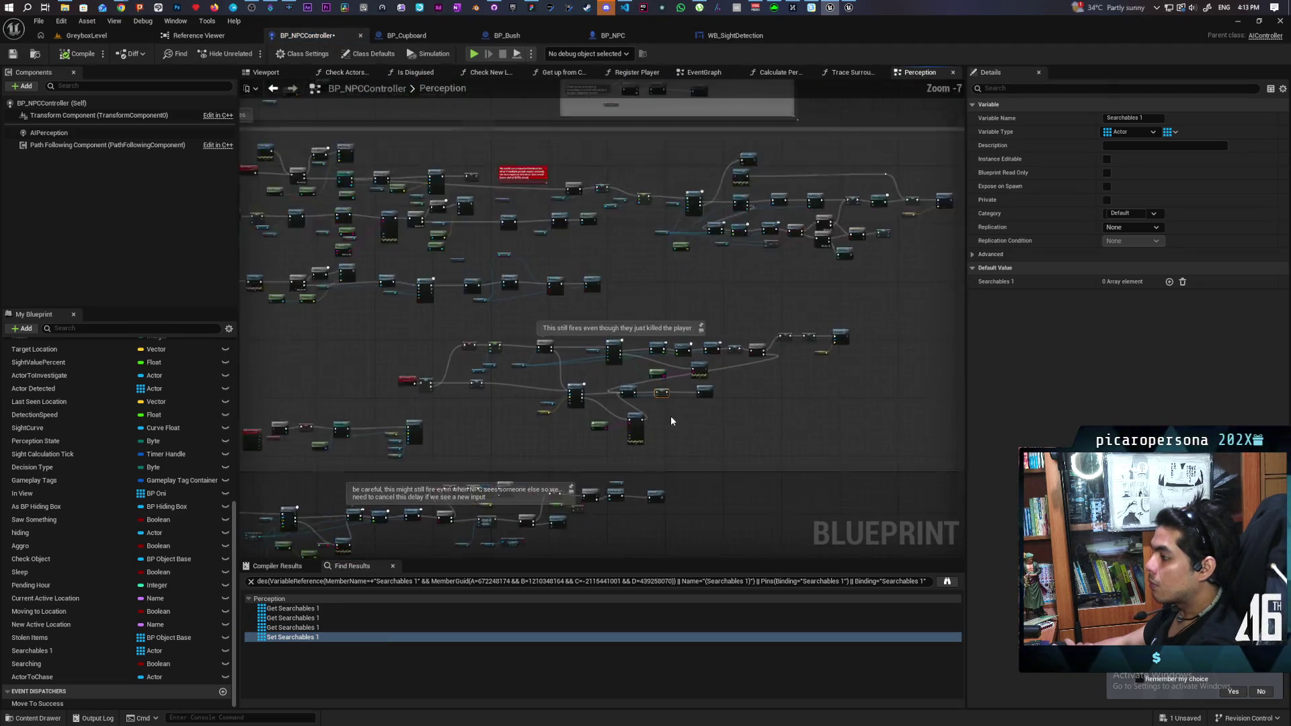
scroll(664, 421, "up", 2)
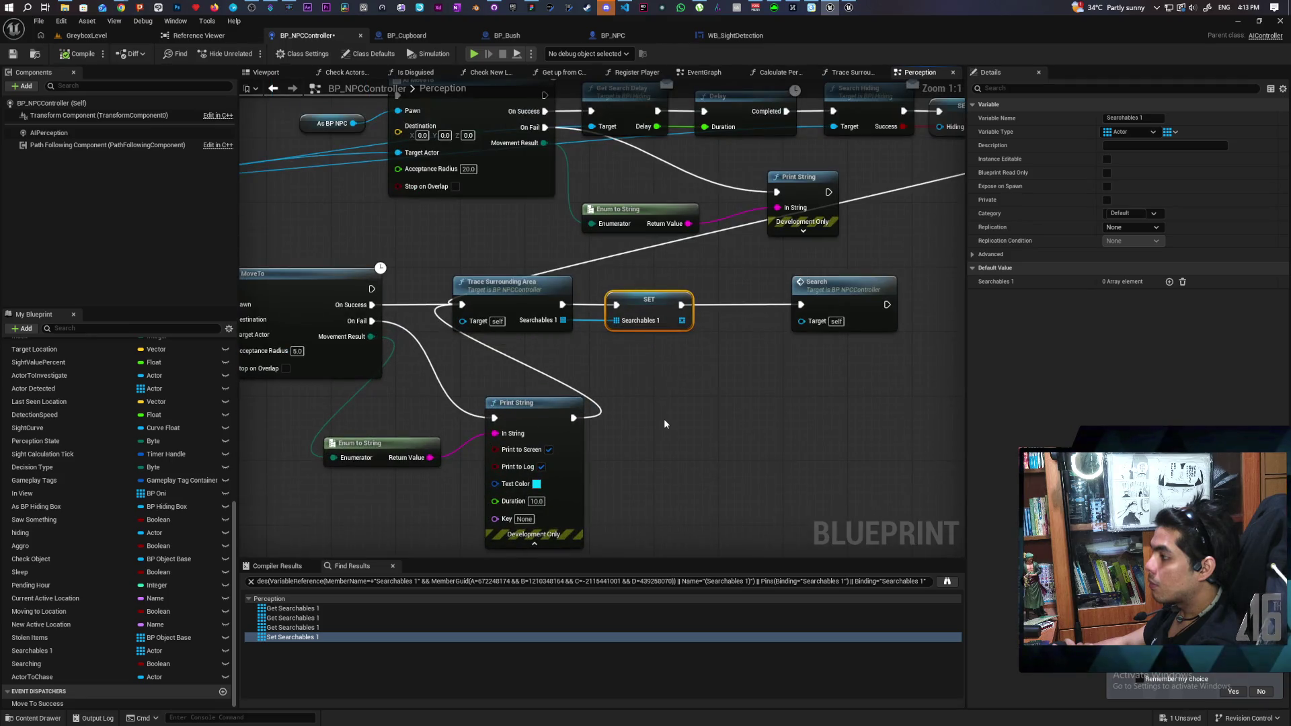
scroll(663, 420, "down", 2)
scroll(664, 423, "down", 3)
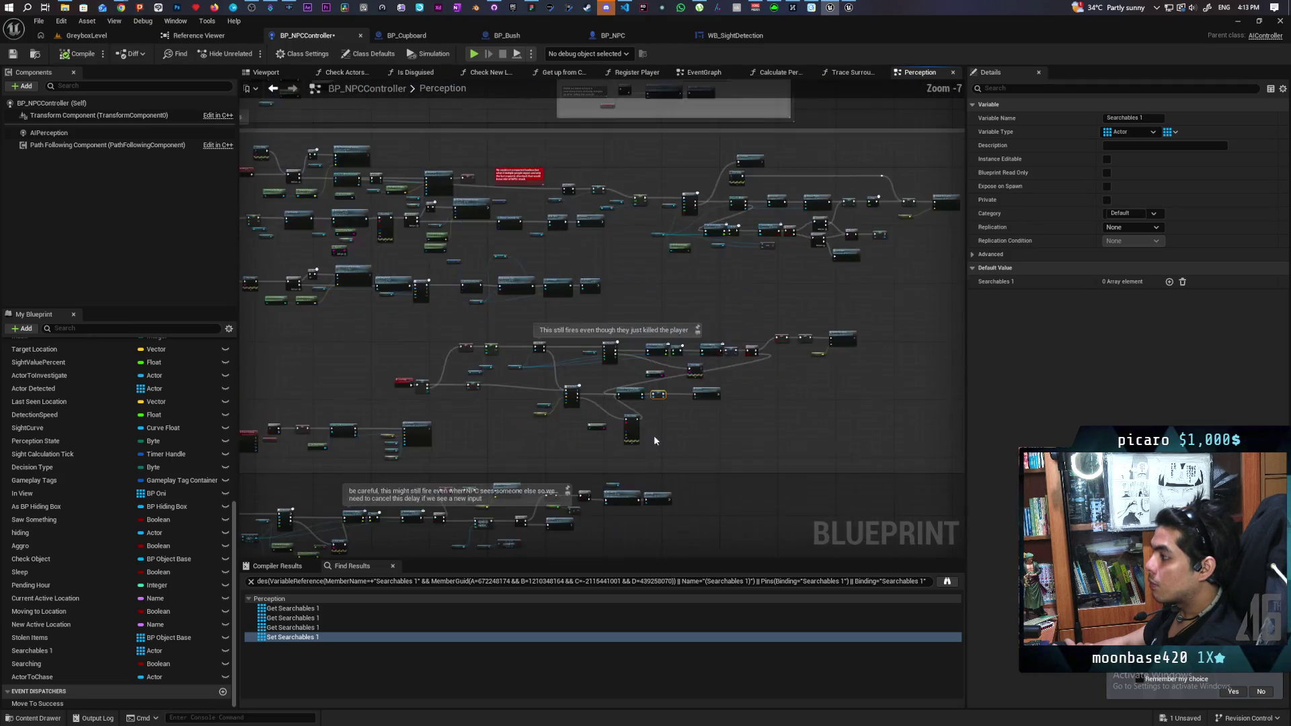
scroll(555, 416, "up", 7)
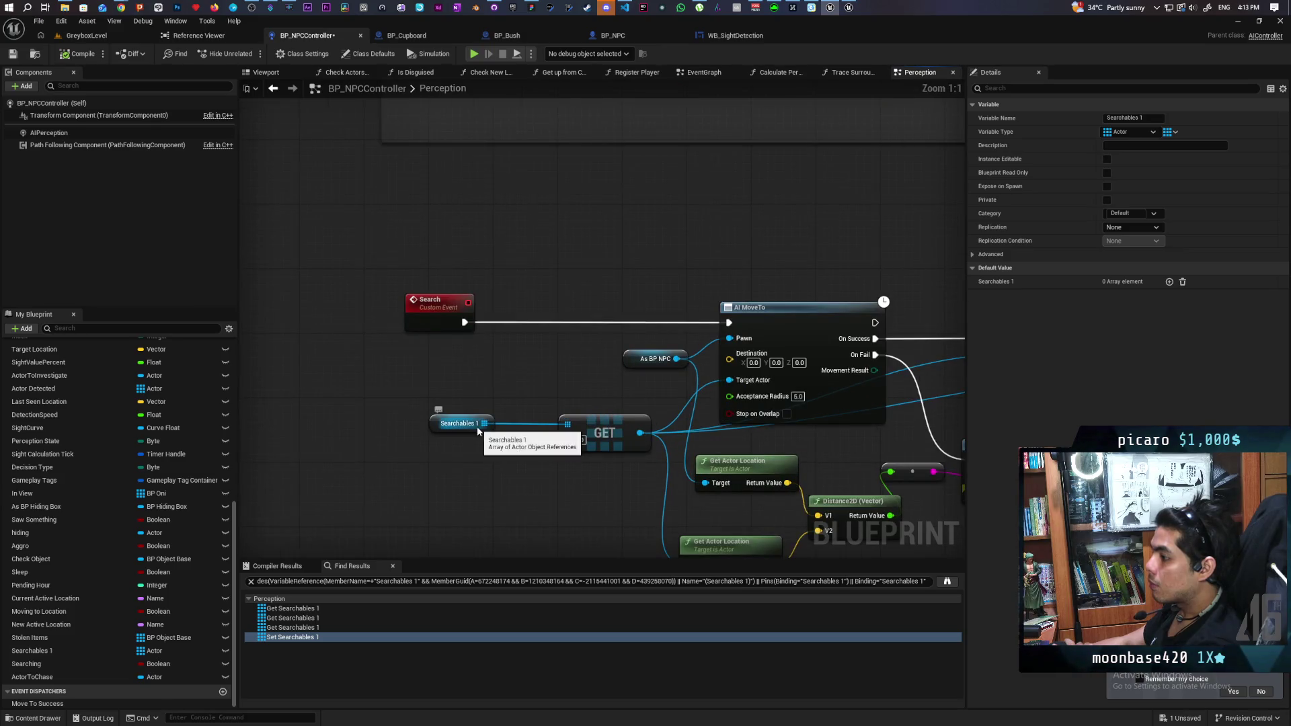
- Add an IS EMPTY node fed by Searchables 1 and place it above that node
left_click_drag(483, 424, 509, 395)
type("is empty")
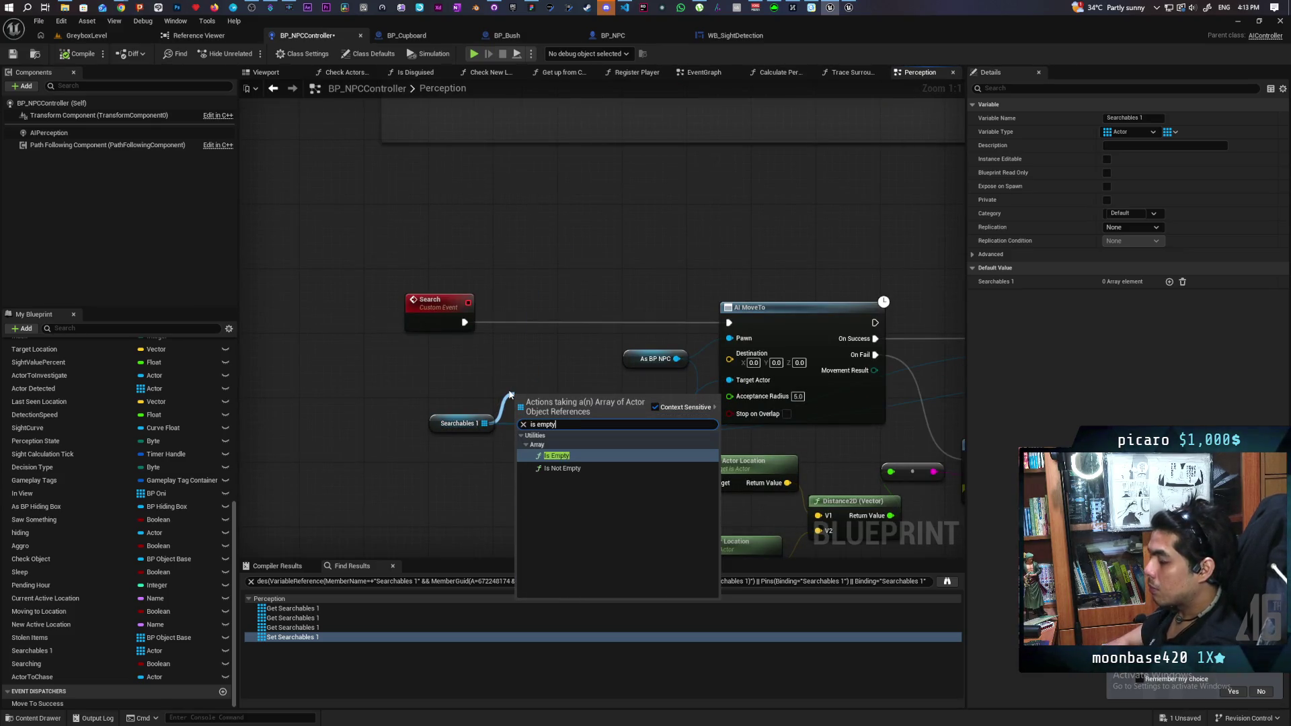
key("Return")
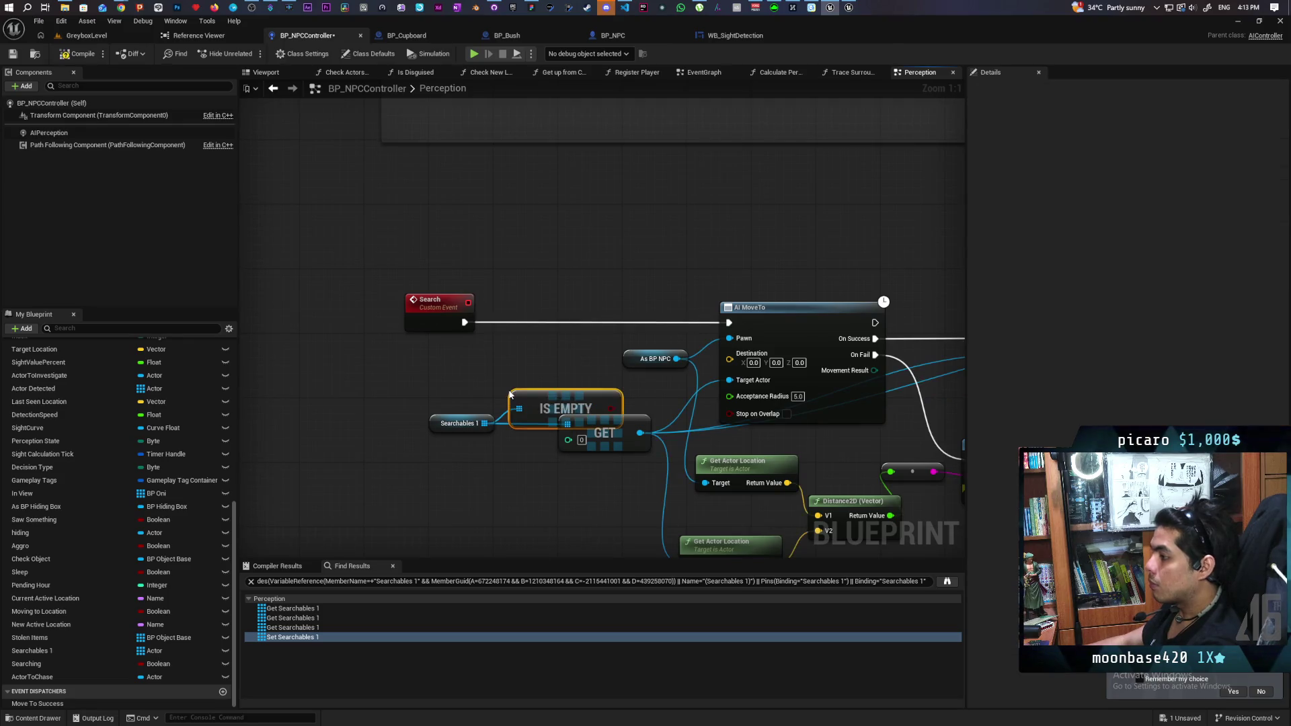
left_click_drag(533, 392, 461, 369)
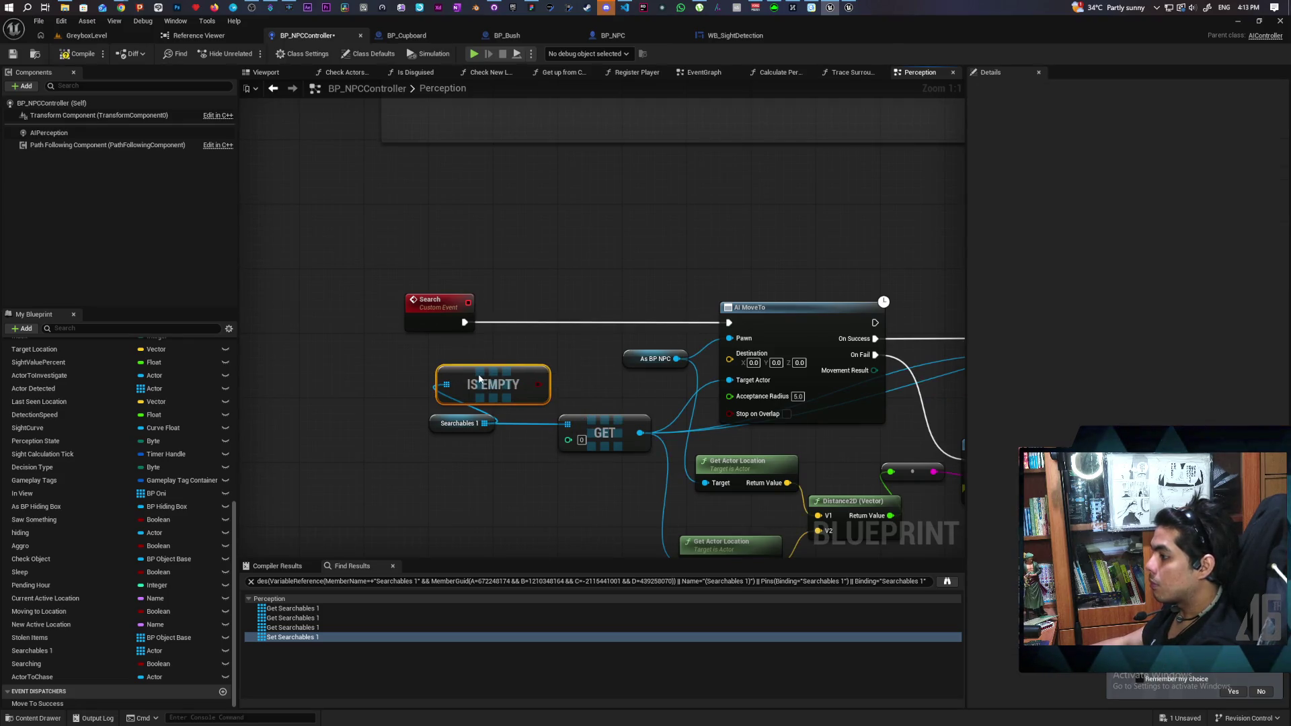
- Add a Branch after the Search event, with IS EMPTY as its condition and False wired to AI MoveTo
left_click(517, 344)
left_click_drag(553, 357, 543, 315)
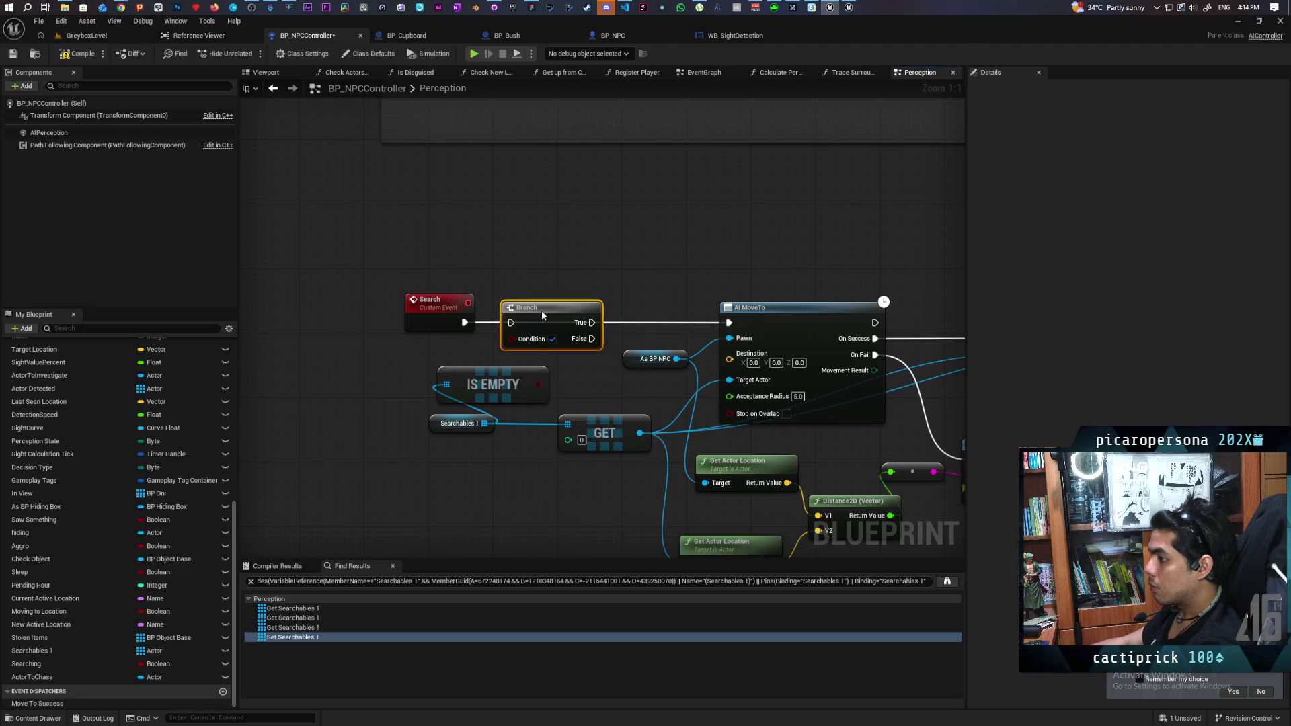
mouse_move(539, 382)
left_mouse_down()
mouse_move(511, 338)
mouse_move(714, 318)
left_mouse_up()
key("Escape")
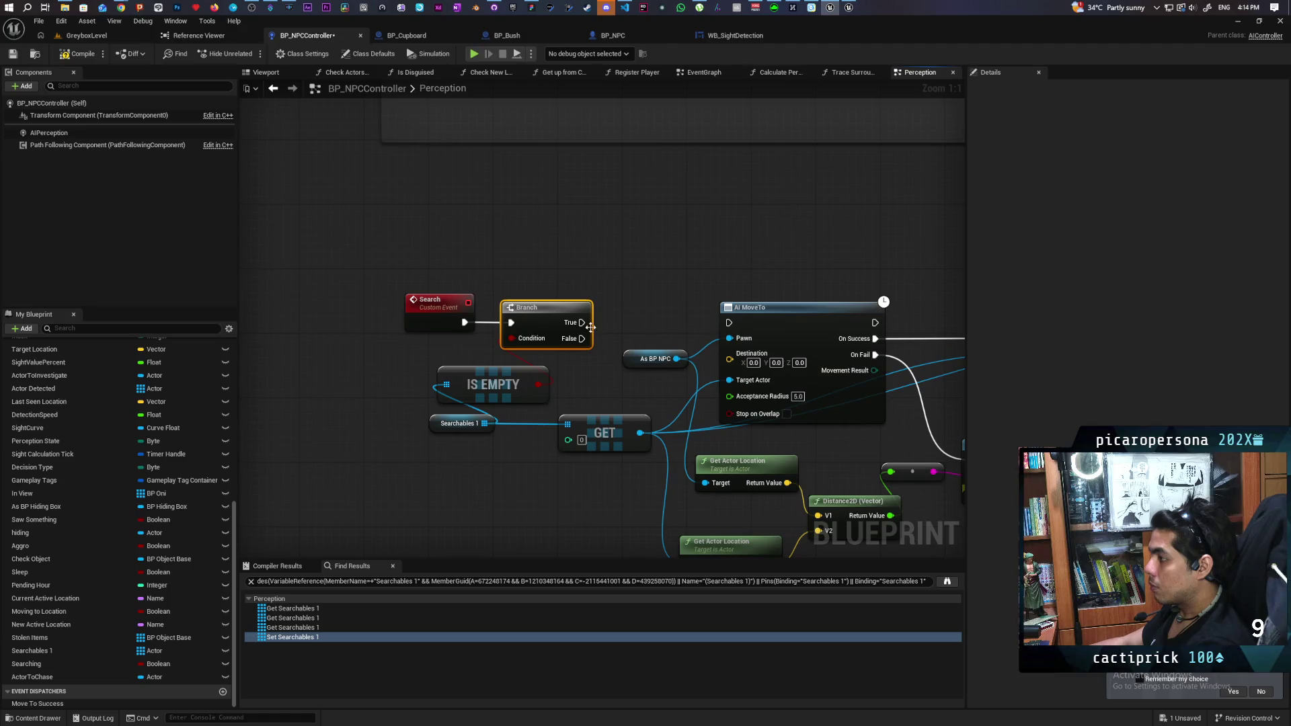
left_click_drag(581, 338, 729, 323)
- Pull a new connection from the Branch output, then save BP_NPCController
scroll(565, 399, "down", 5)
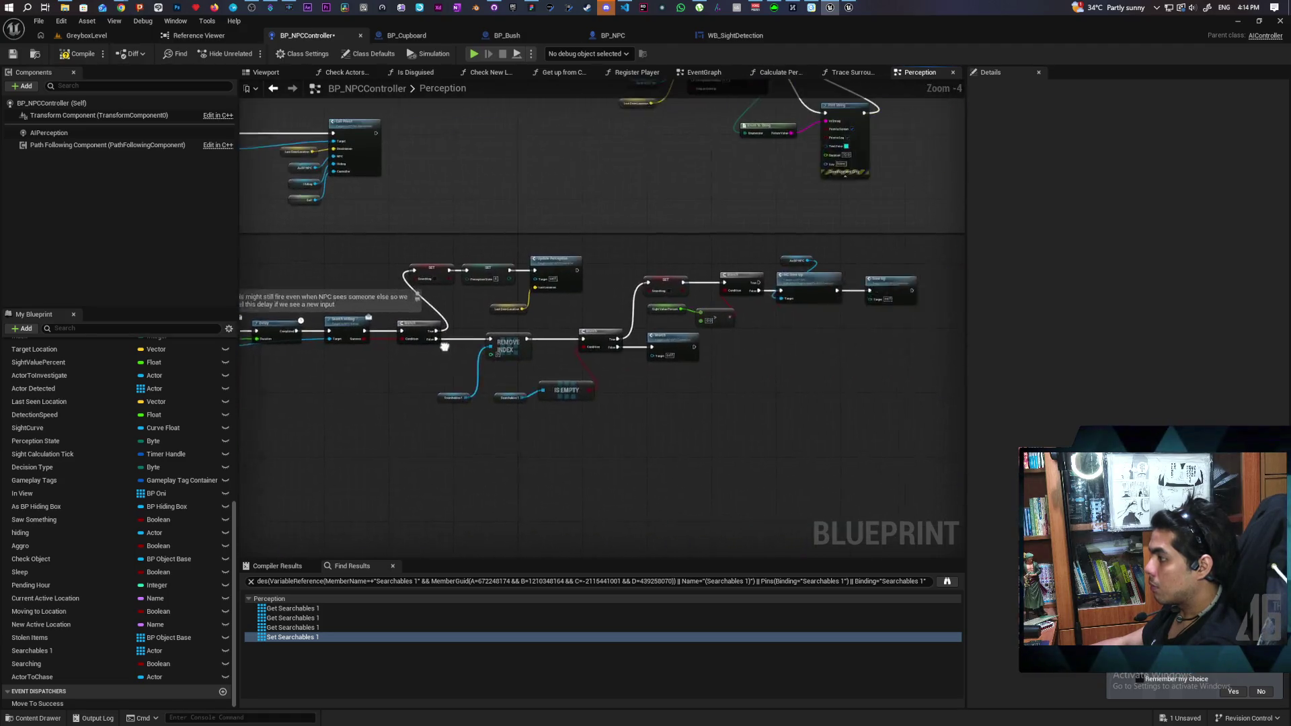
left_click_drag(503, 391, 622, 390)
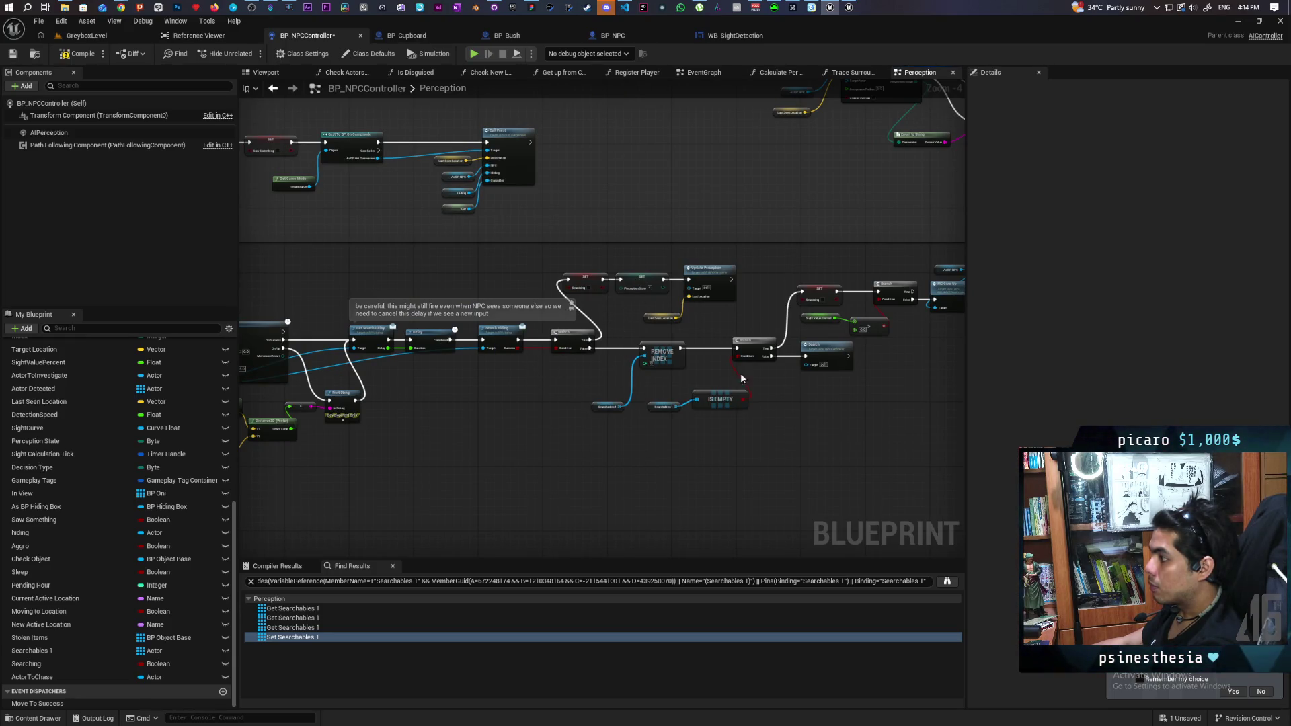
left_click_drag(741, 379, 592, 396)
scroll(641, 395, "up", 1)
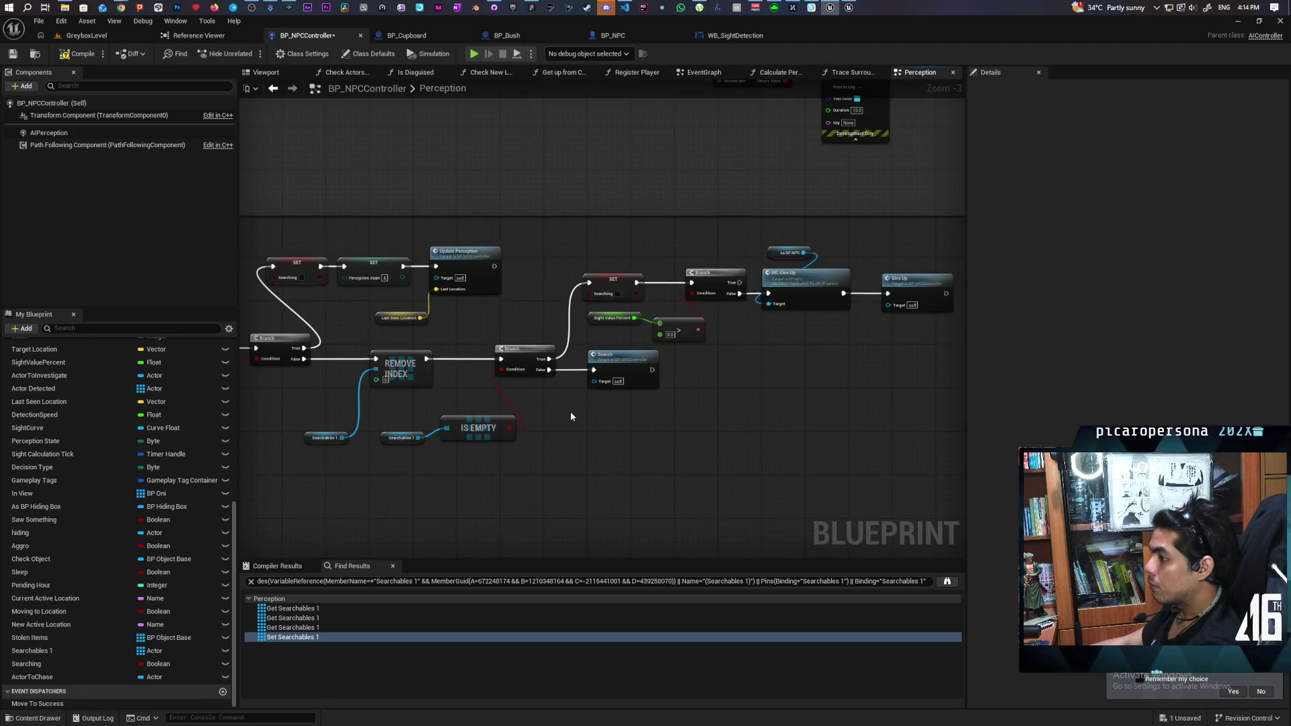
scroll(570, 417, "down", 1)
left_click_drag(415, 374, 863, 402)
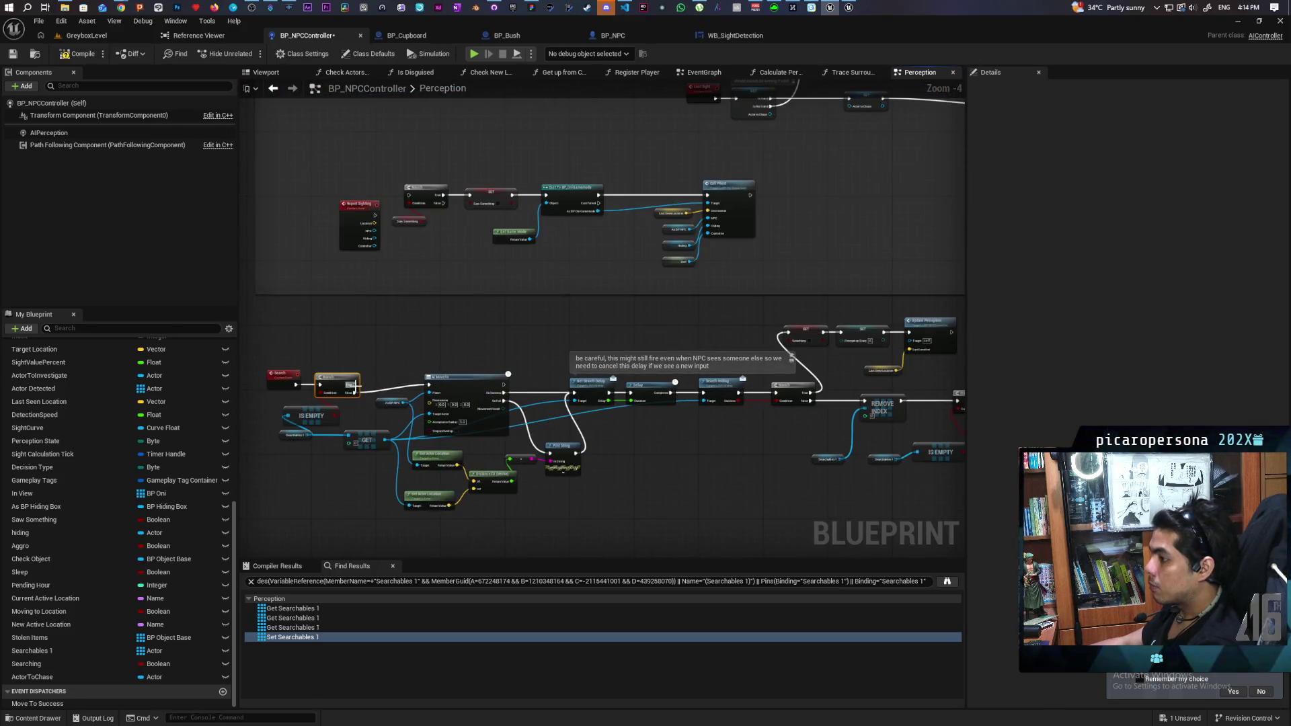
mouse_move(354, 389)
left_mouse_down()
mouse_move(807, 347)
mouse_move(690, 346)
left_mouse_up()
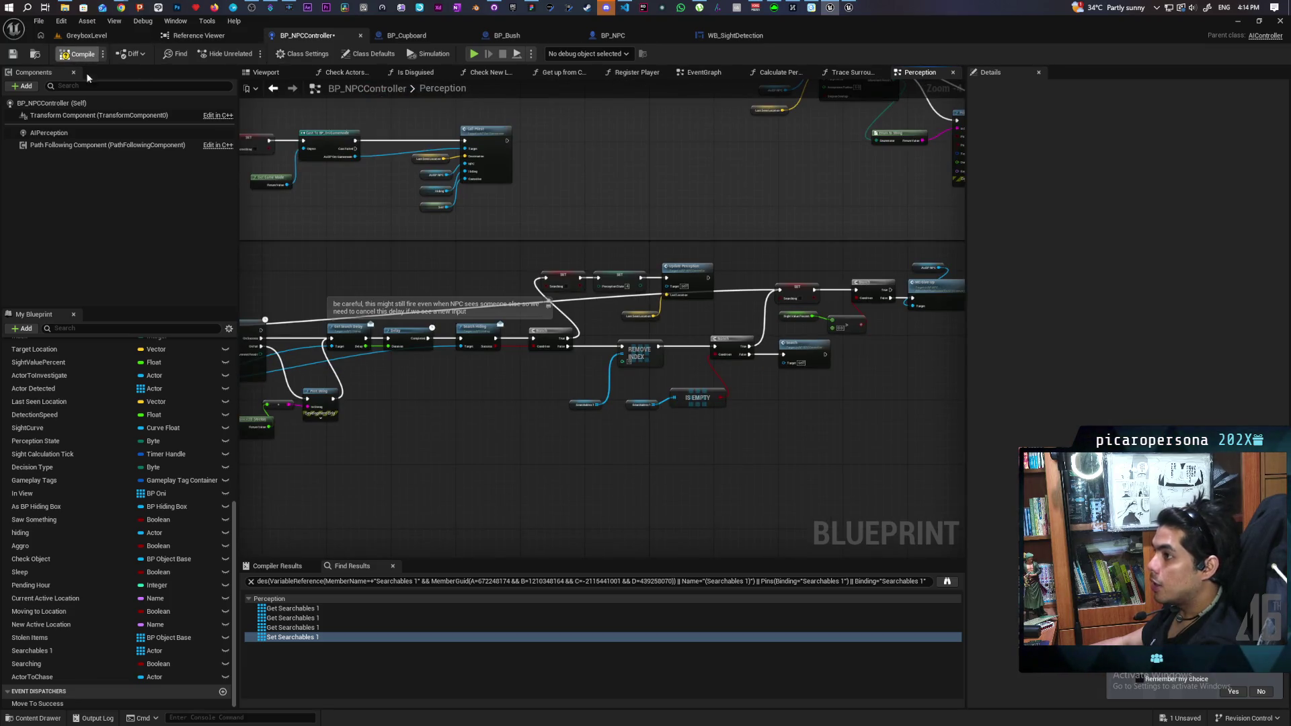
key("ctrl+s")
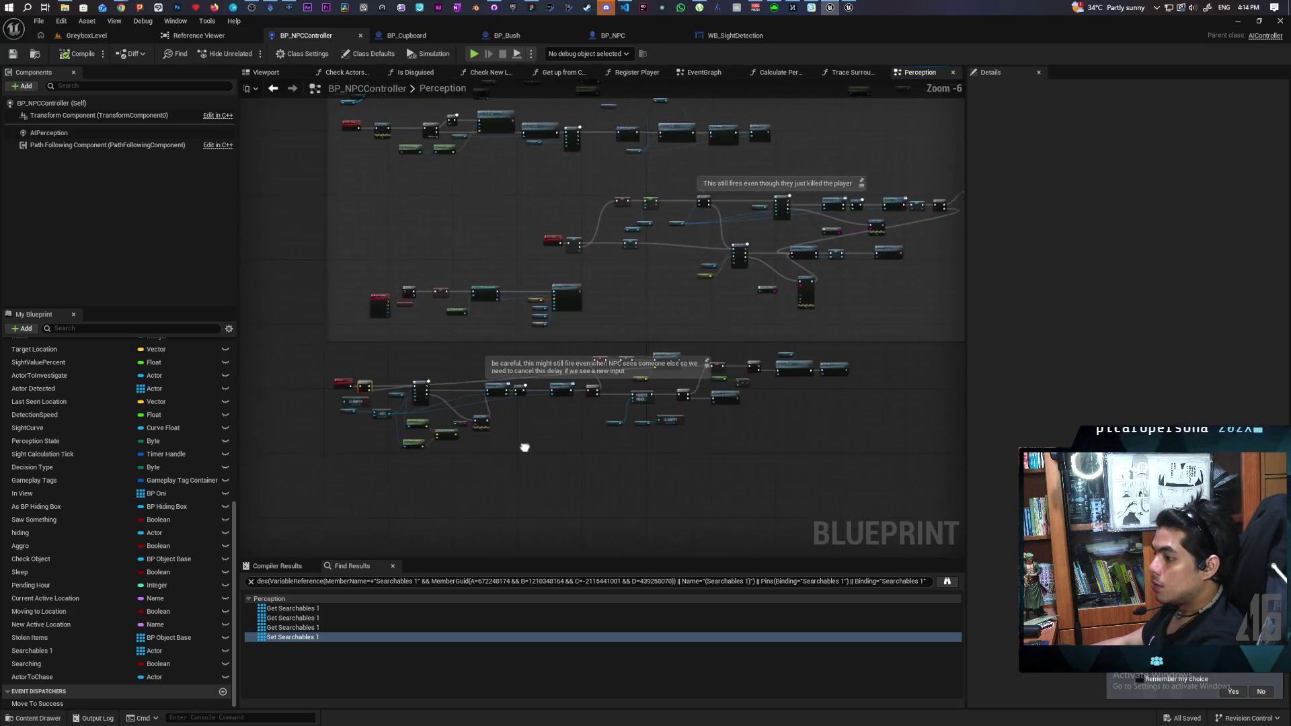
scroll(498, 454, "up", 1)
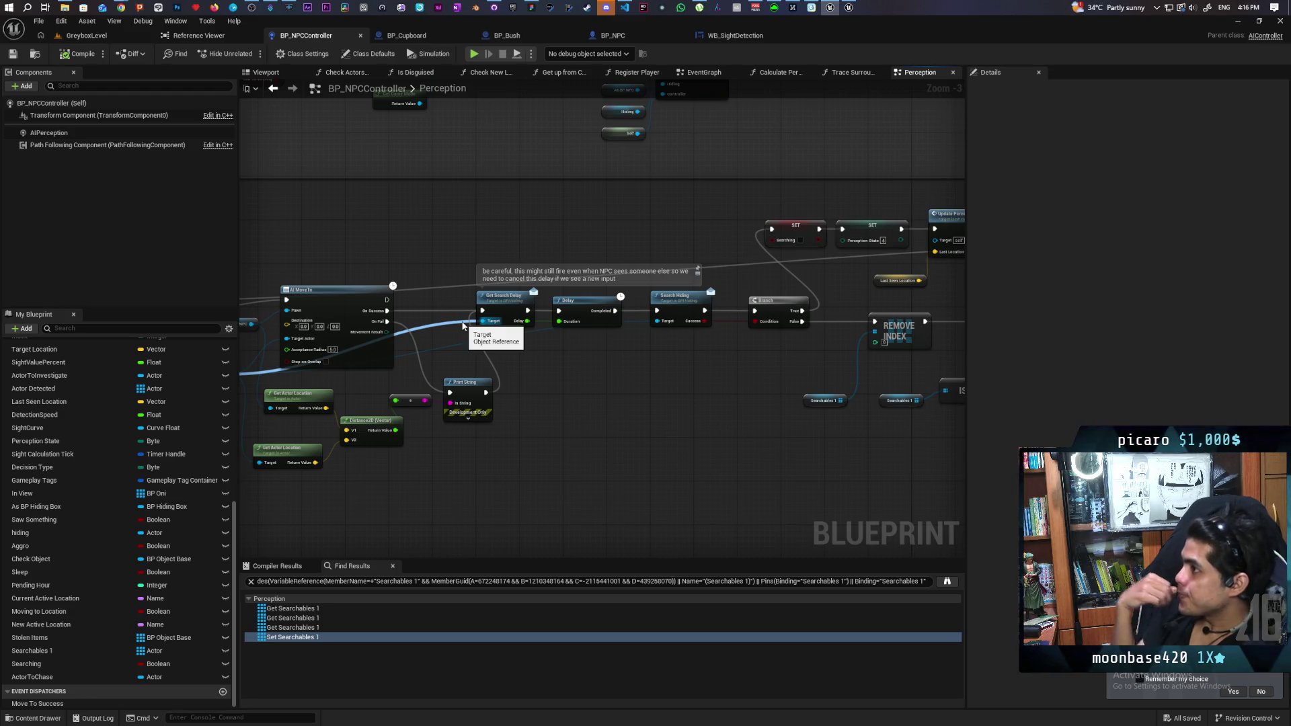
- Bring Chrome forward and in a new tab type 'how to get npc to look for player after losing them ue5'
mouse_move(121, 7)
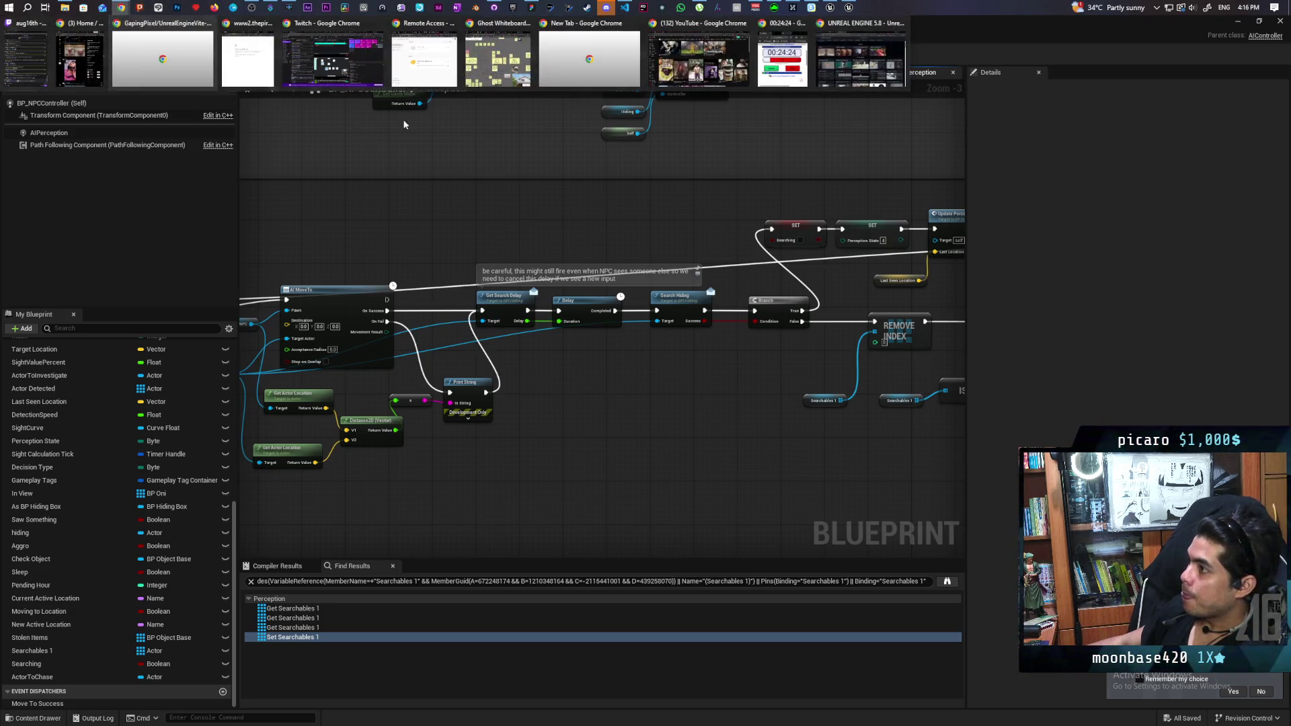
left_click(861, 88)
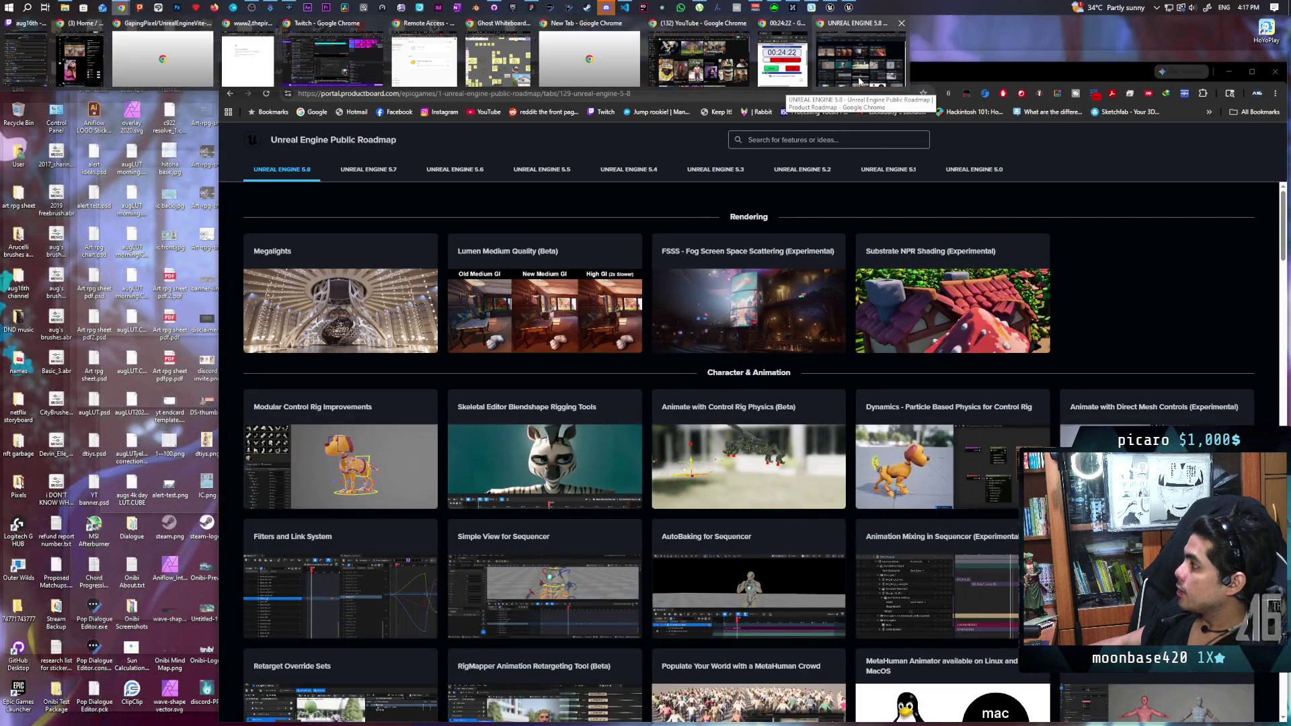
left_click(591, 72)
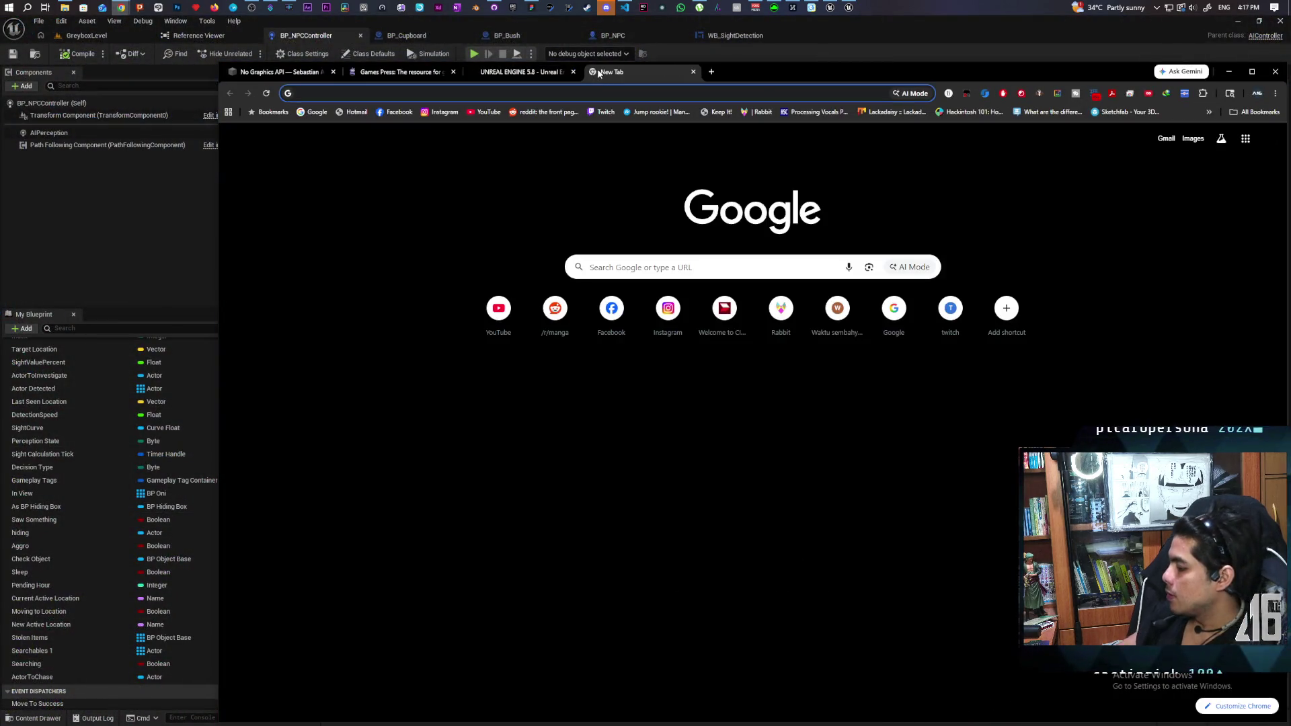
type("how to get npc ")
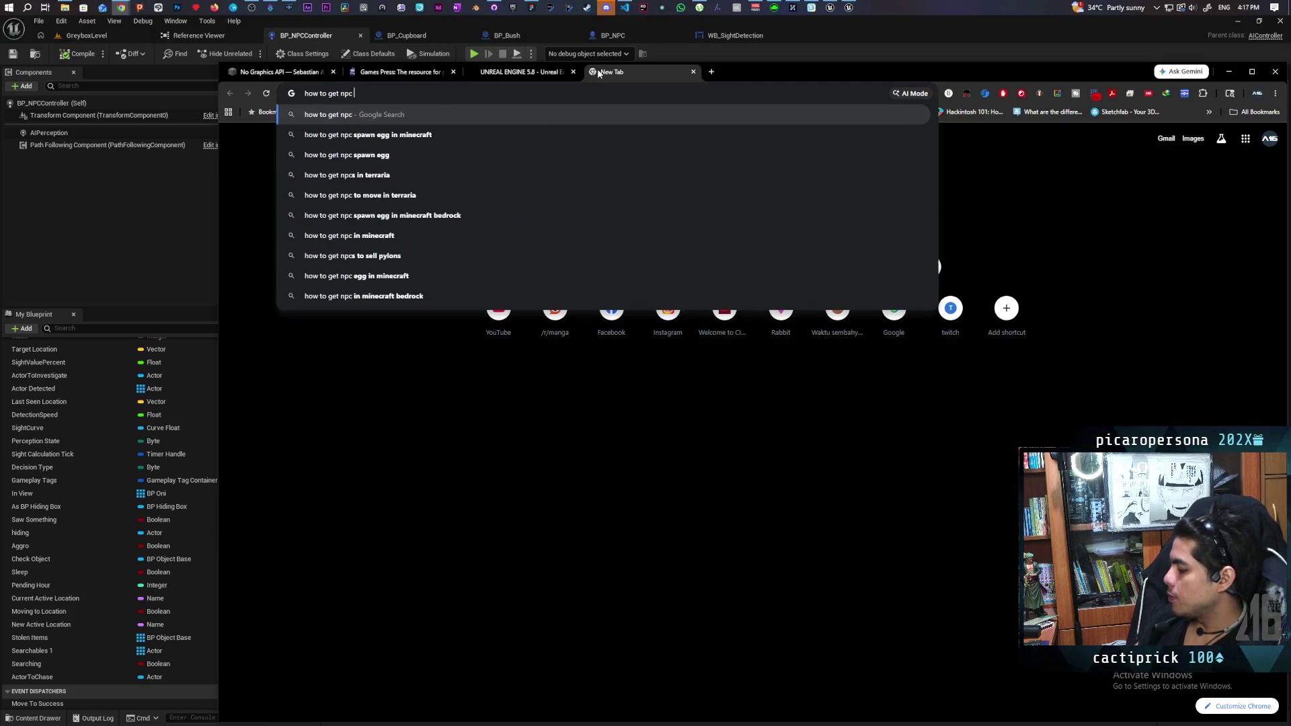
type("to lok")
key("BackSpace")
type("o")
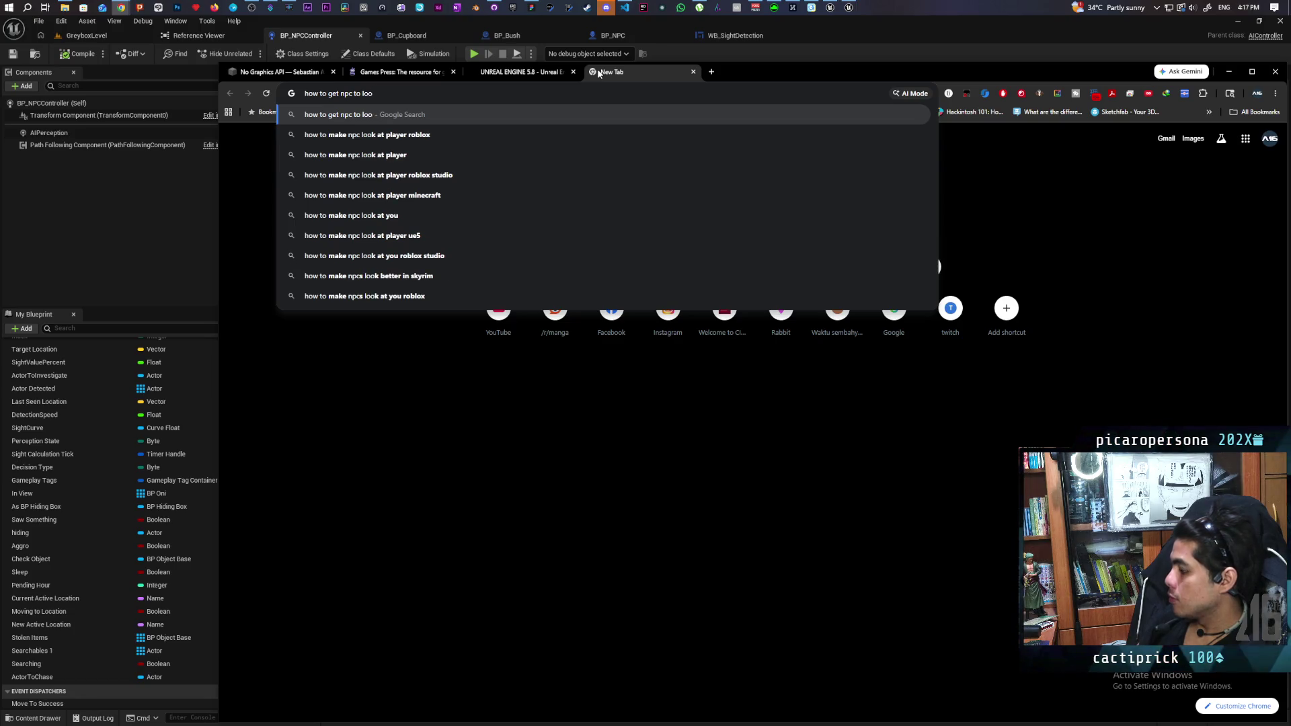
type("k for p")
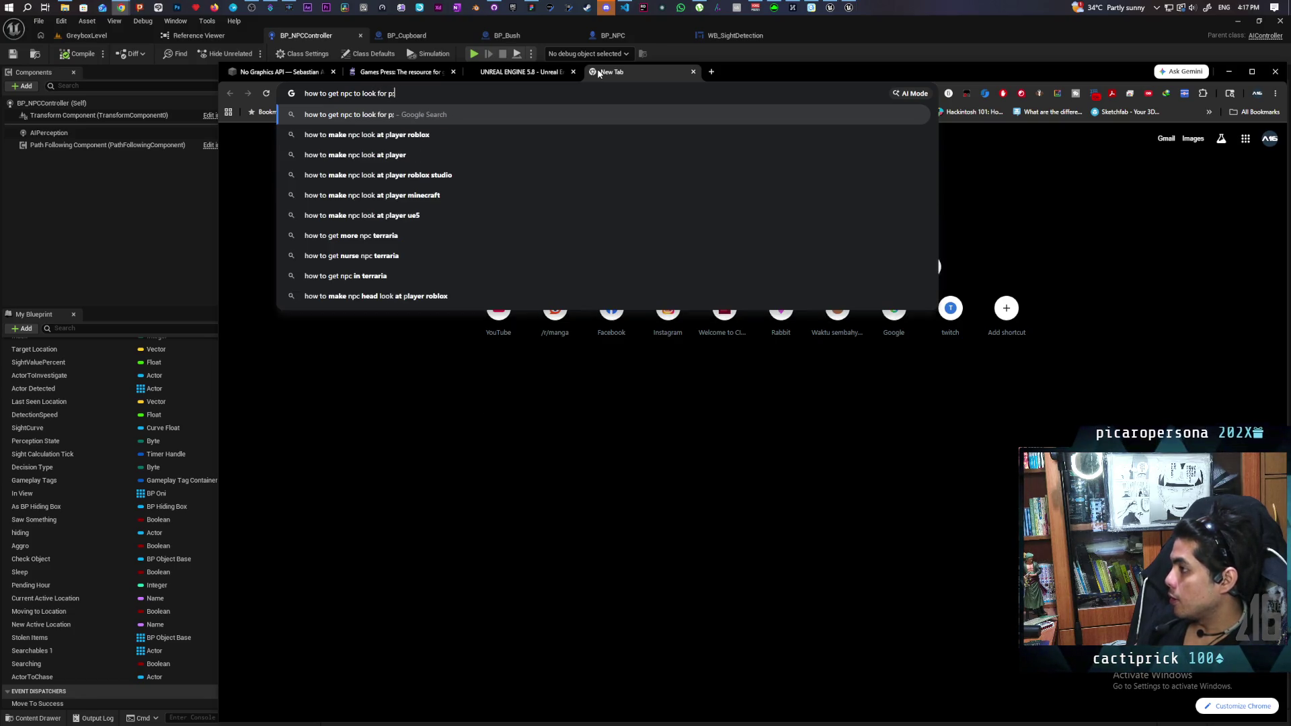
type("laye")
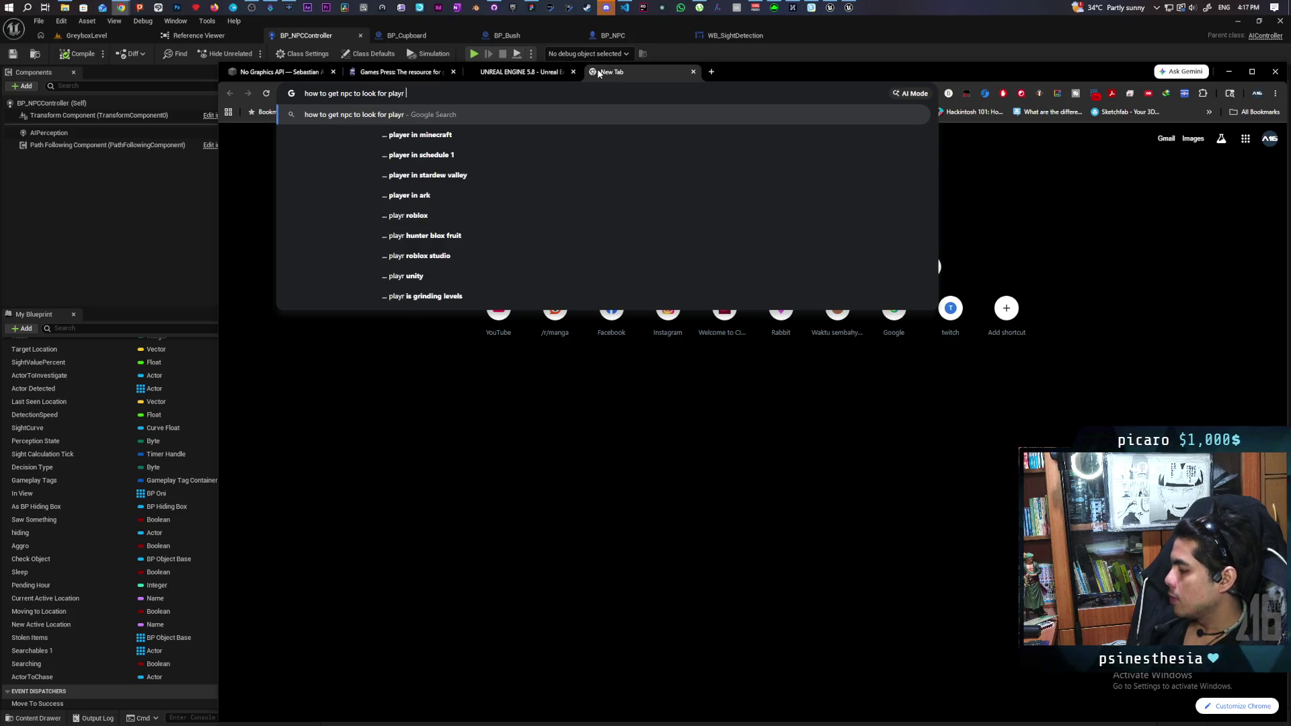
type("r afte")
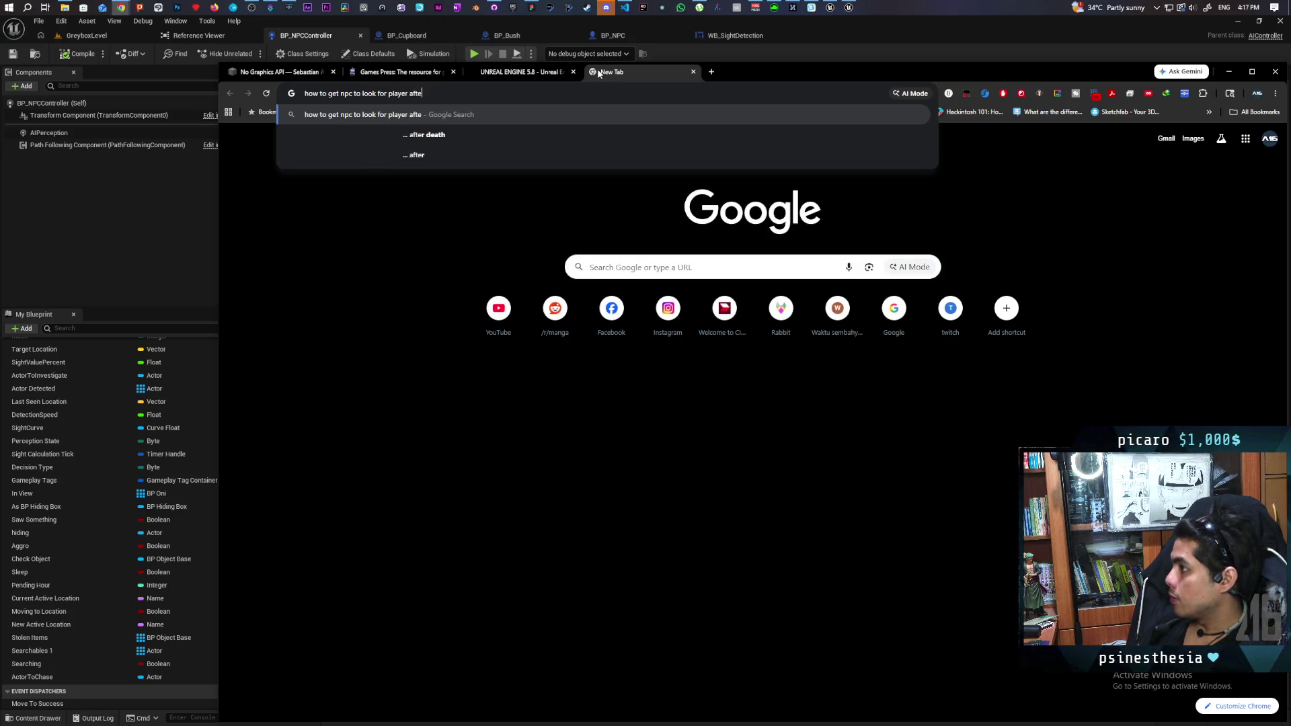
type("r losing them ue5")
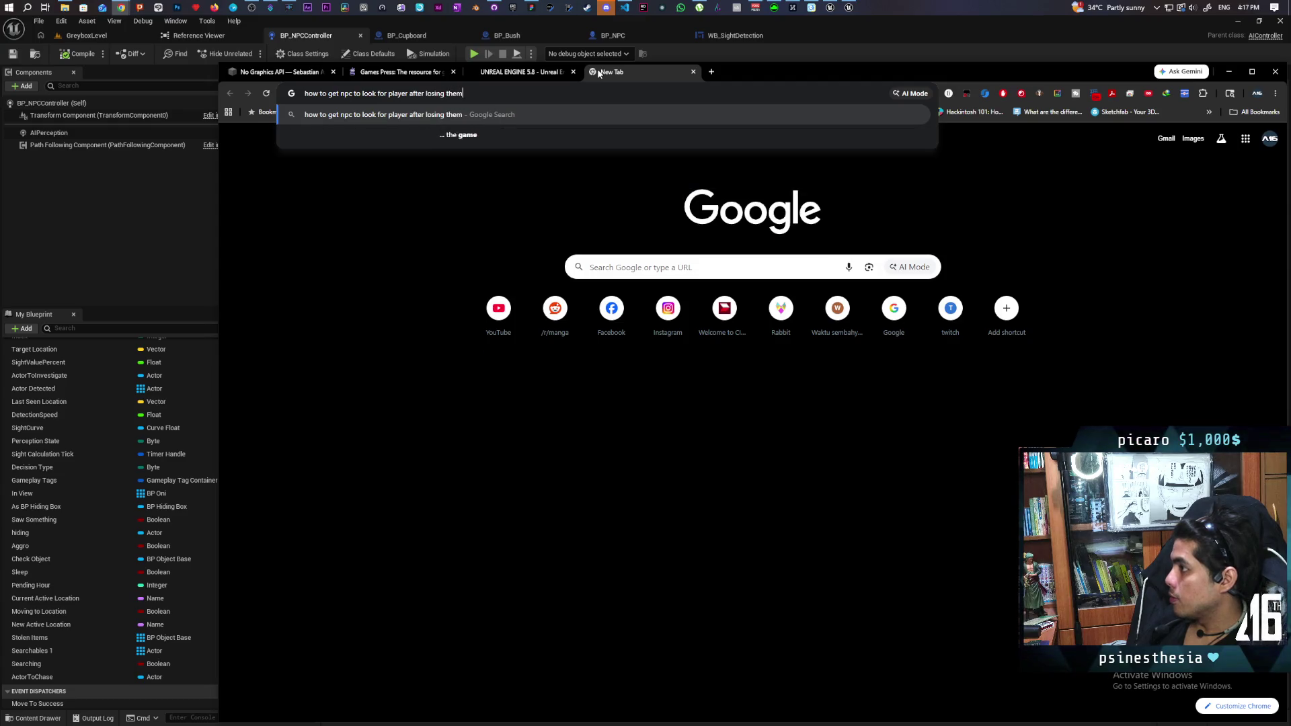
- Run the NPC search, expand the AI Overview with Show more, and scroll through the results
key("Return")
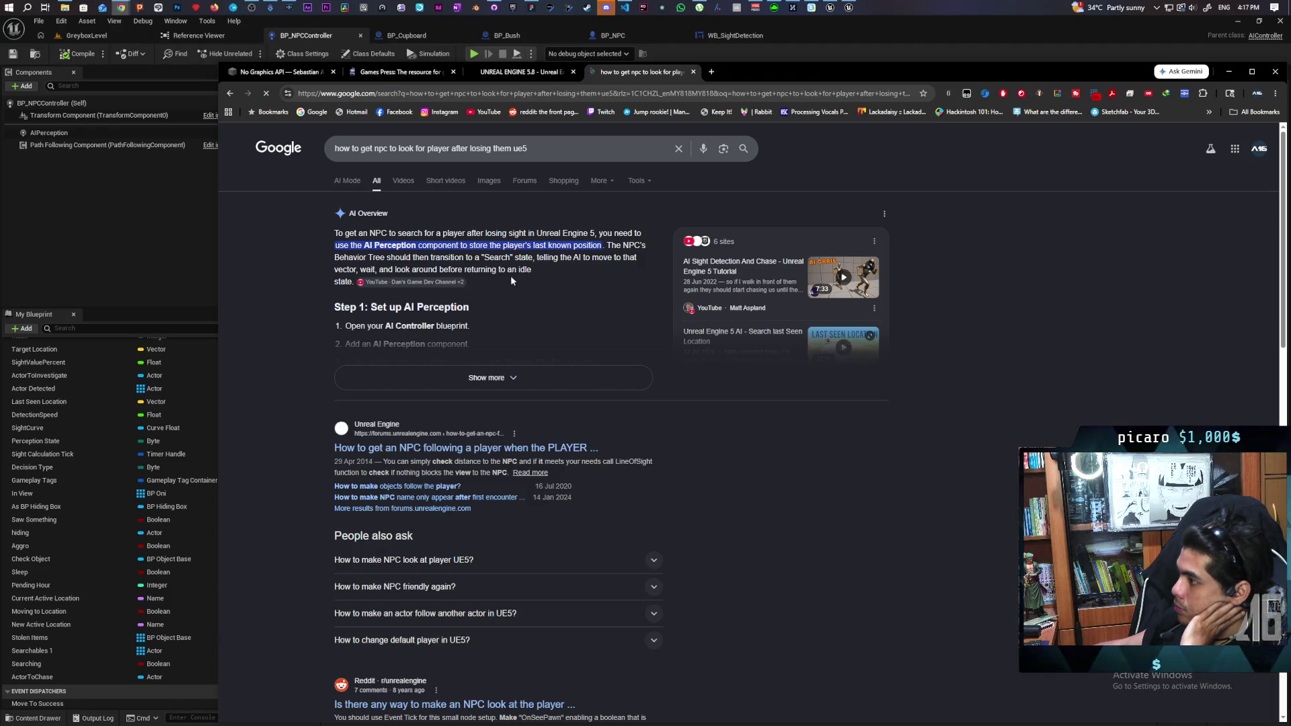
left_click(498, 376)
scroll(547, 318, "down", 1)
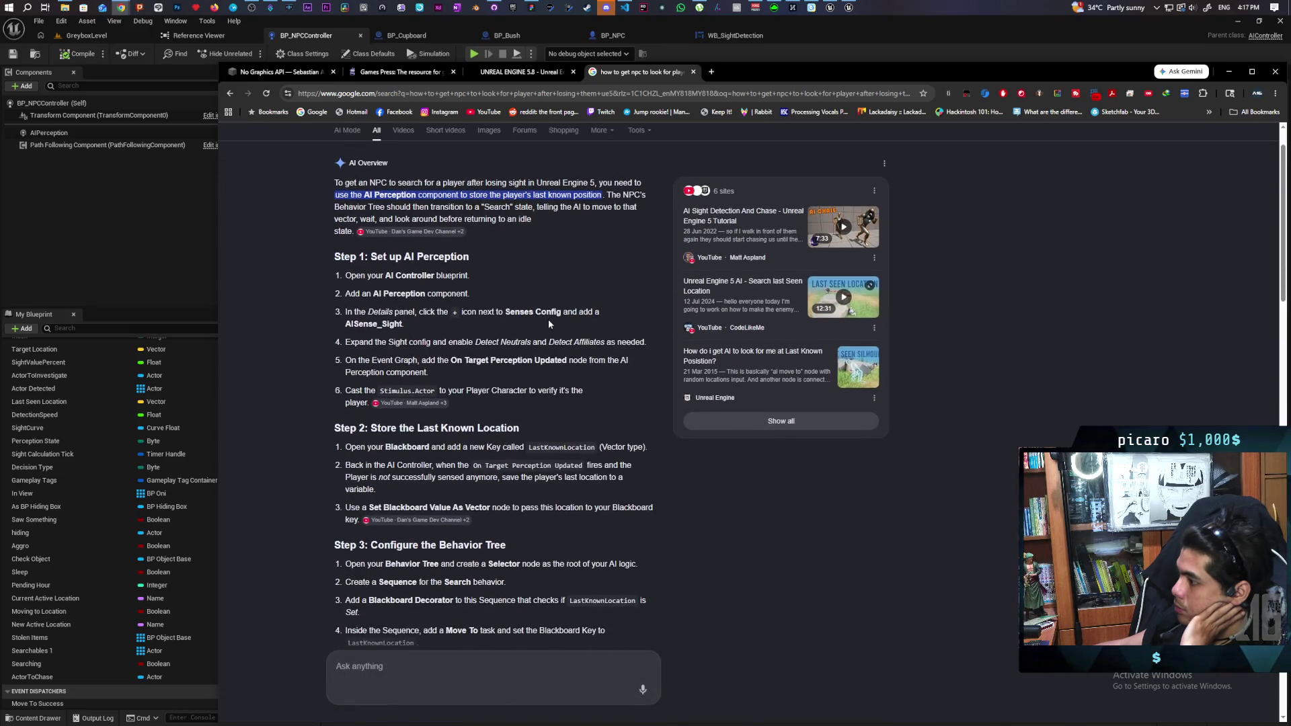
scroll(549, 324, "down", 5)
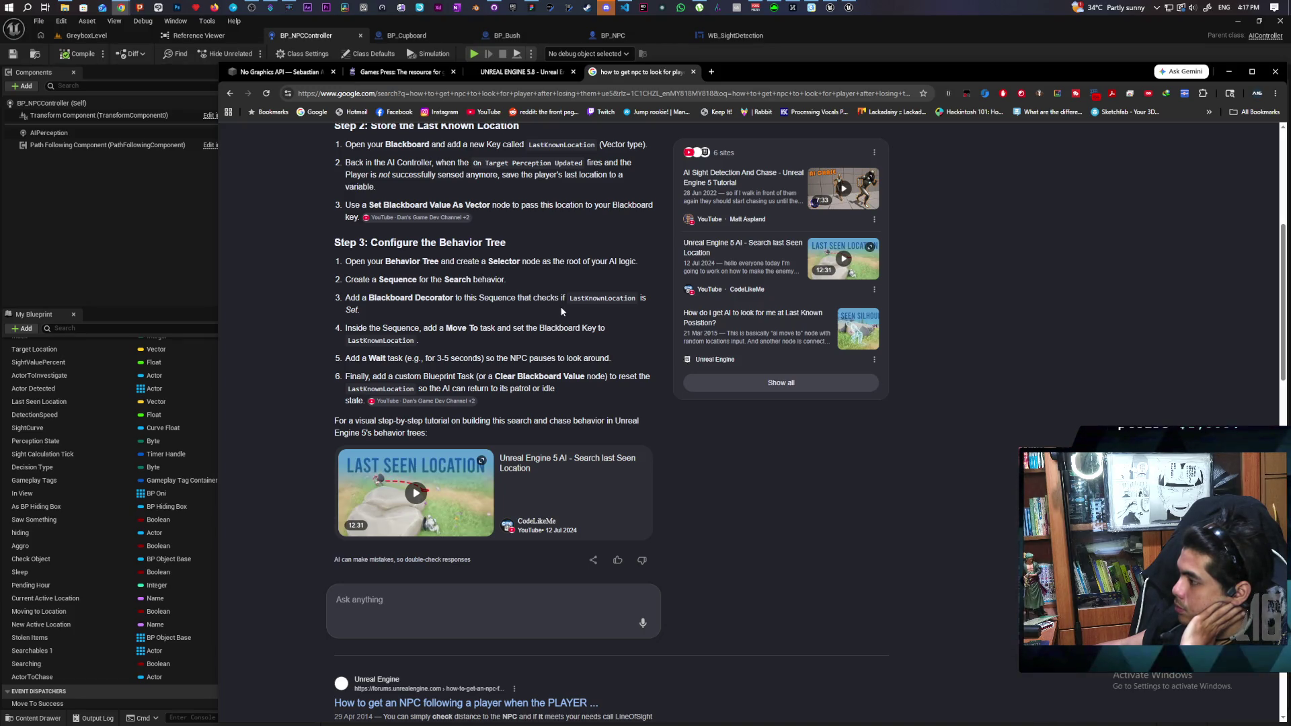
scroll(562, 309, "down", 1)
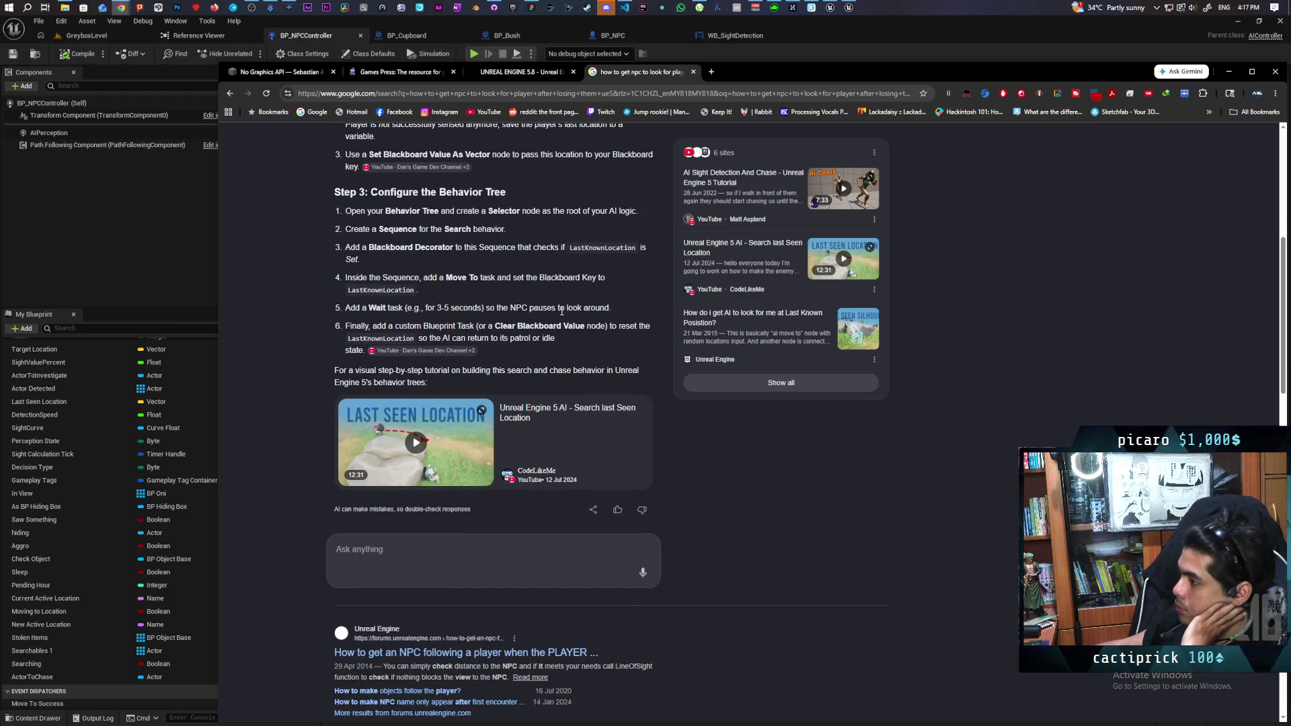
scroll(562, 313, "down", 7)
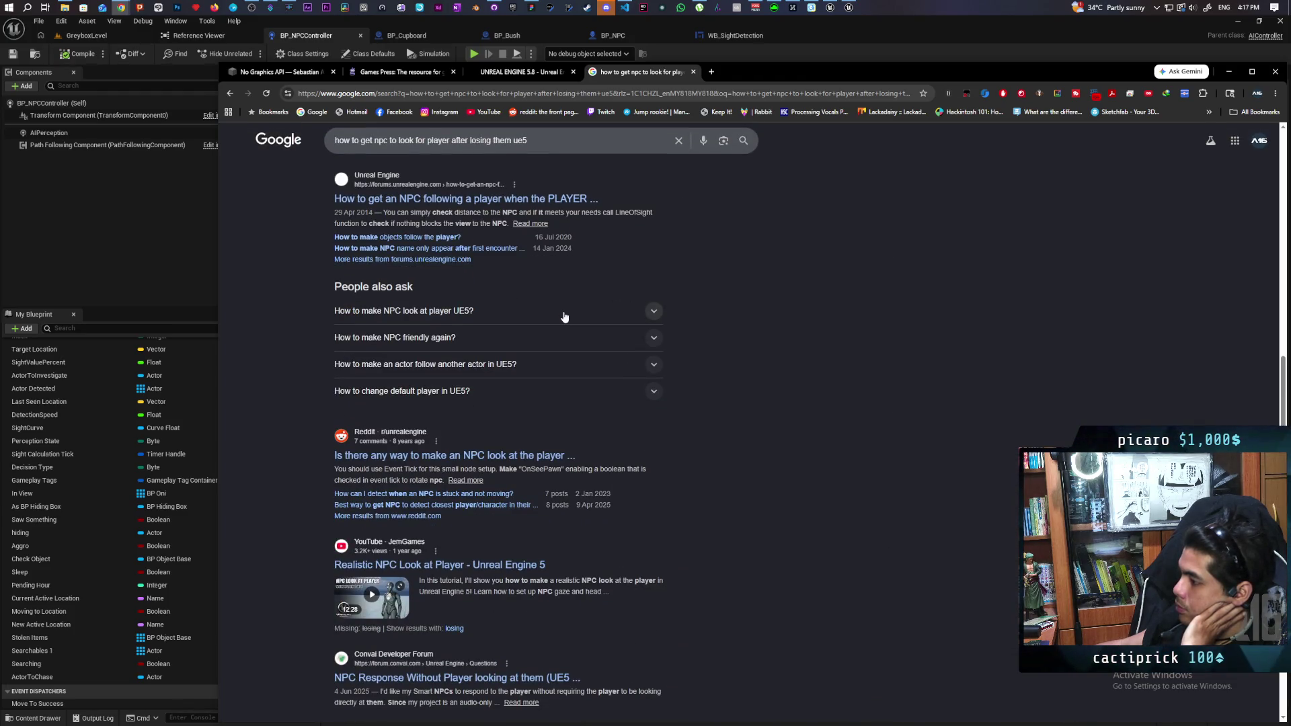
scroll(565, 317, "down", 3)
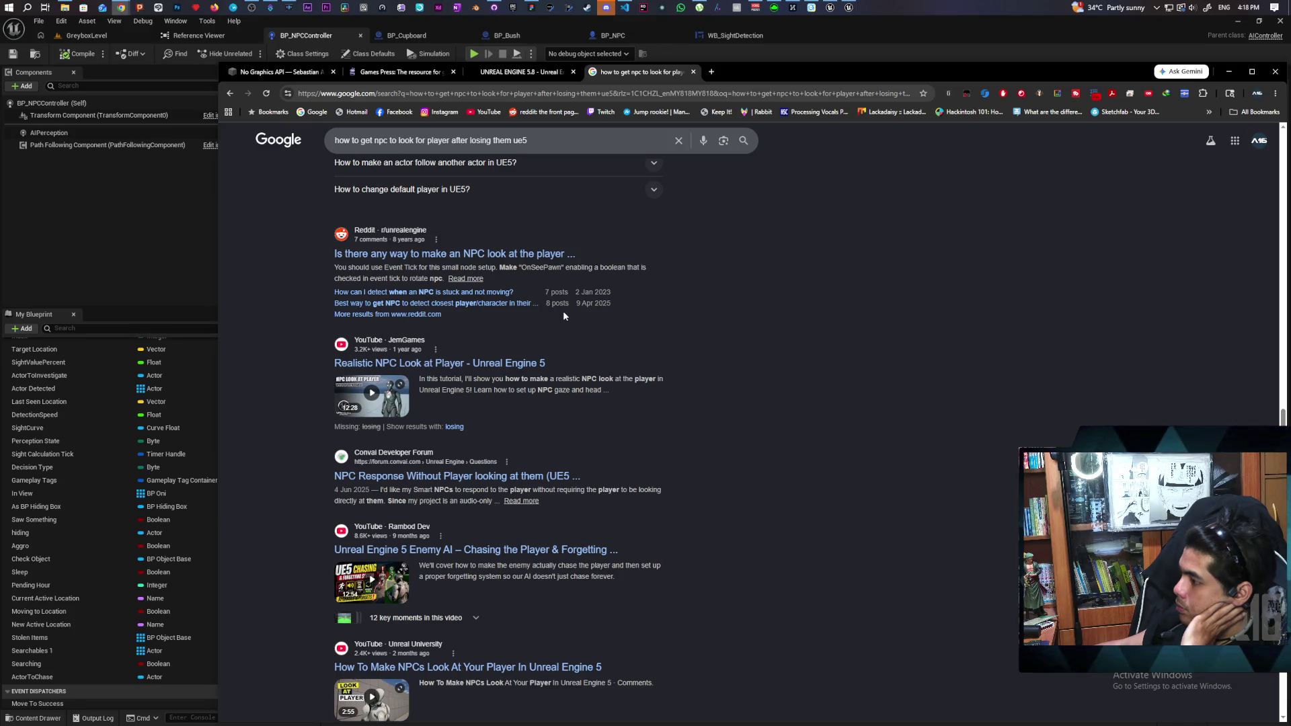
scroll(563, 311, "down", 2)
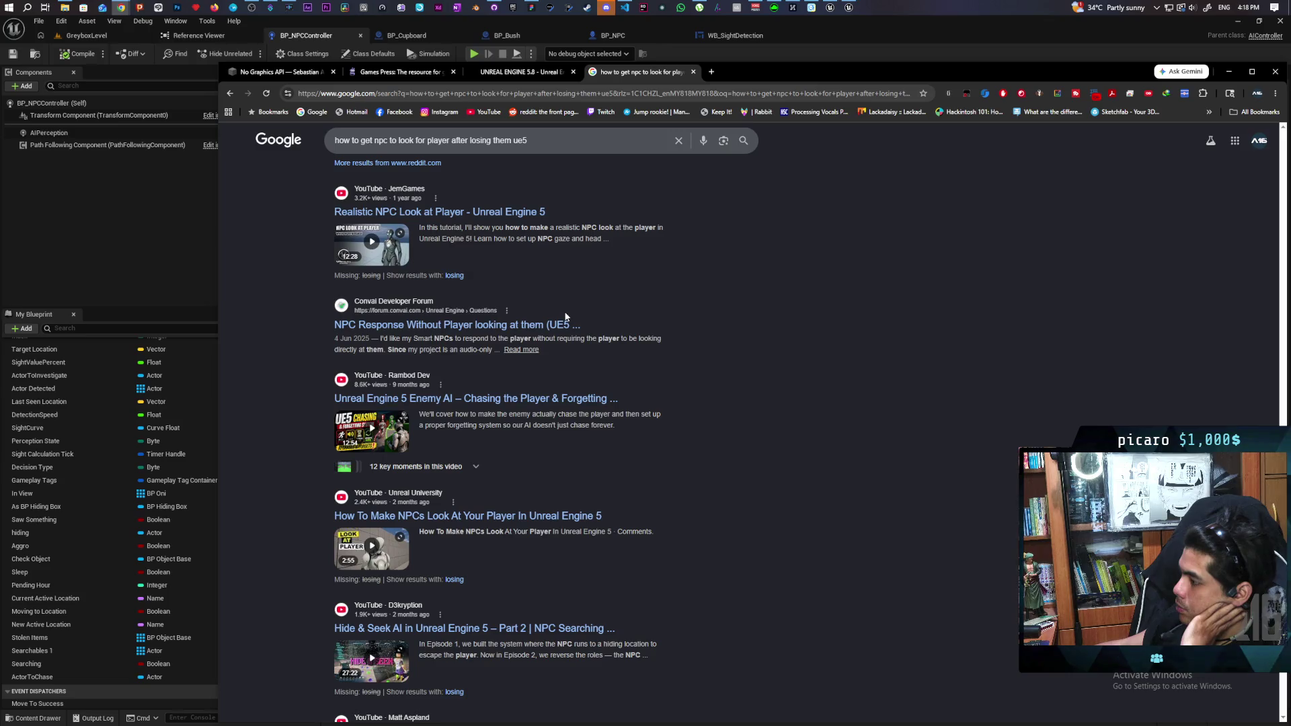
scroll(565, 316, "down", 2)
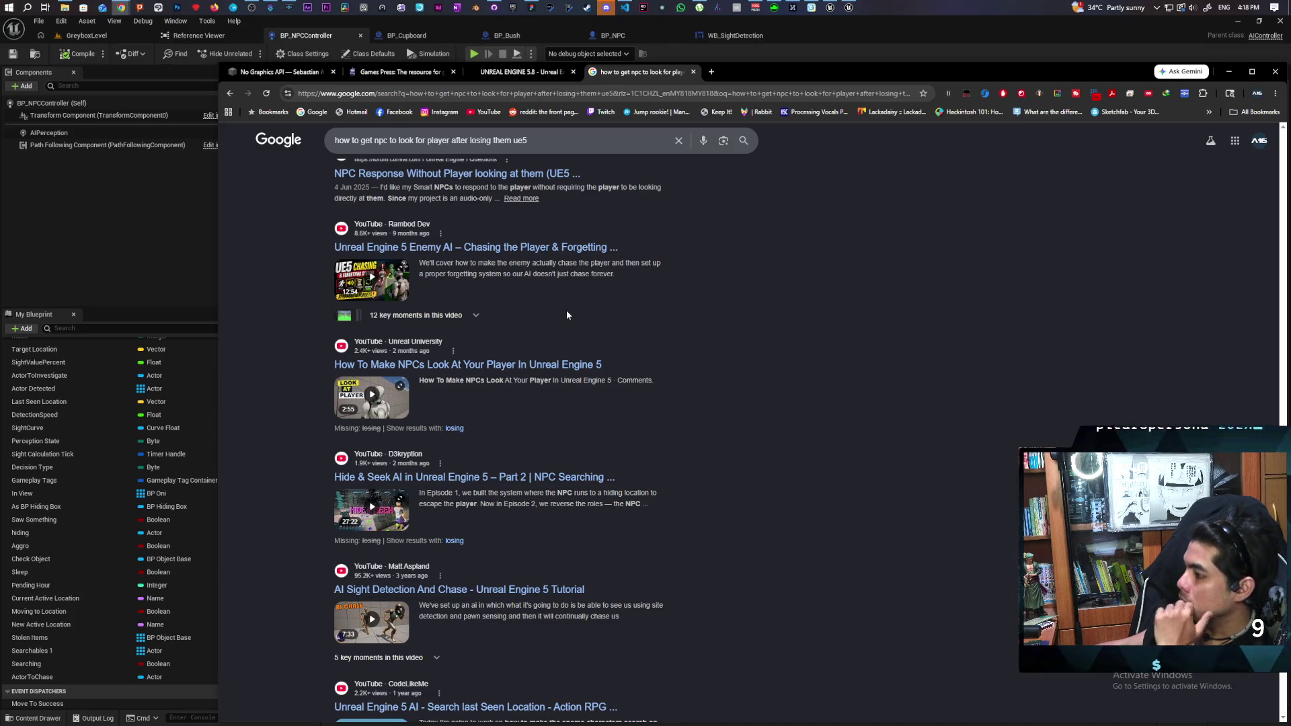
scroll(567, 314, "down", 3)
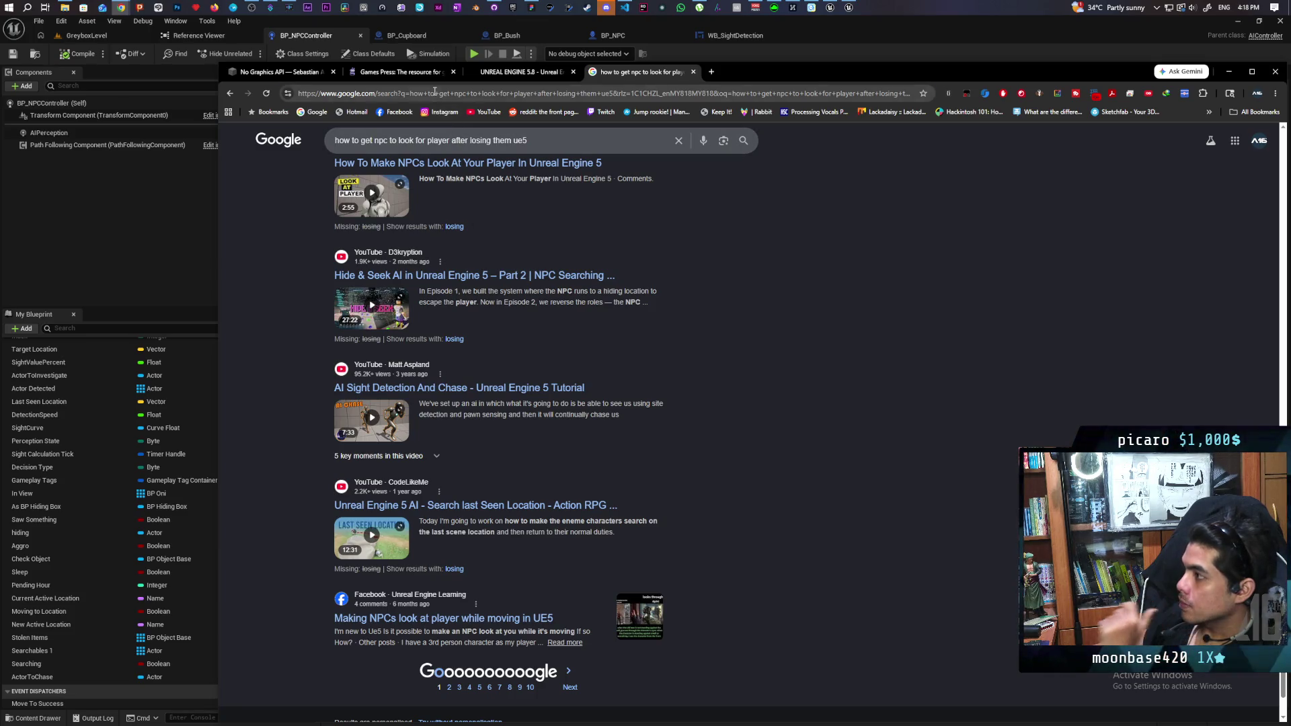
- Search 'how to make npc look around ue5', browse the results, then close that search tab
left_click(450, 105)
type("how to make npc")
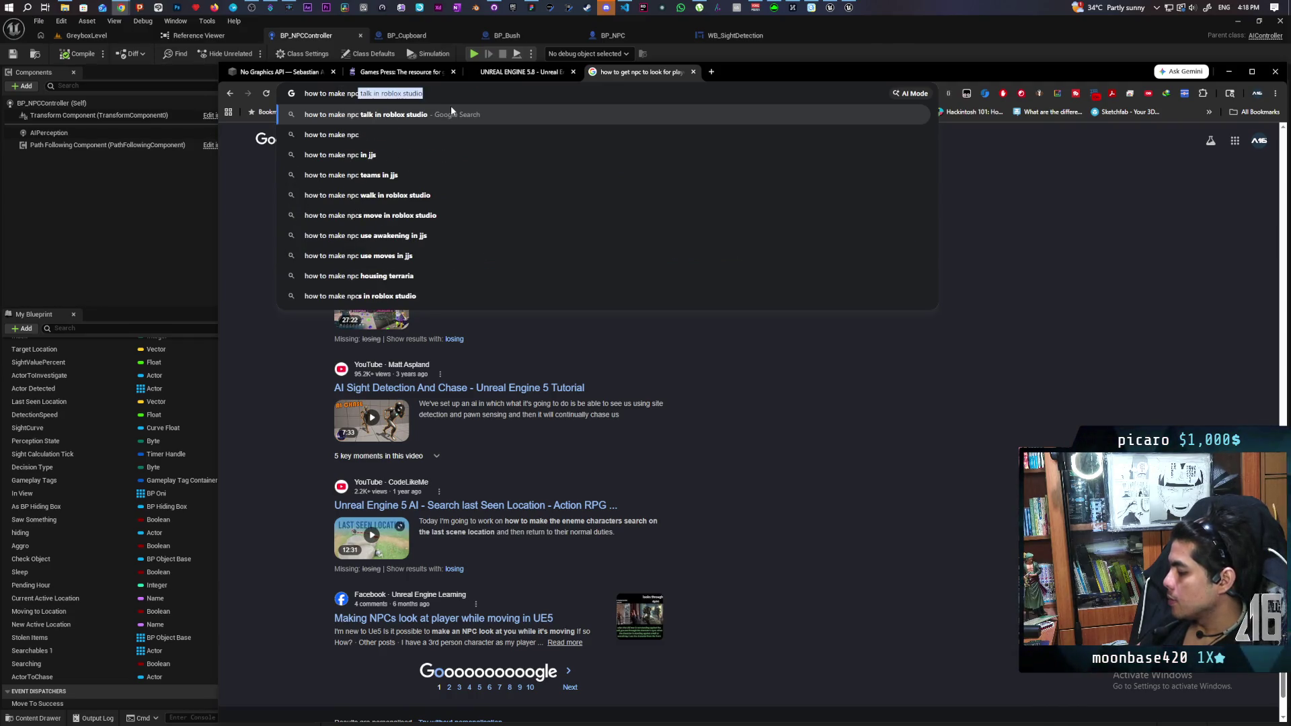
type(" look arou")
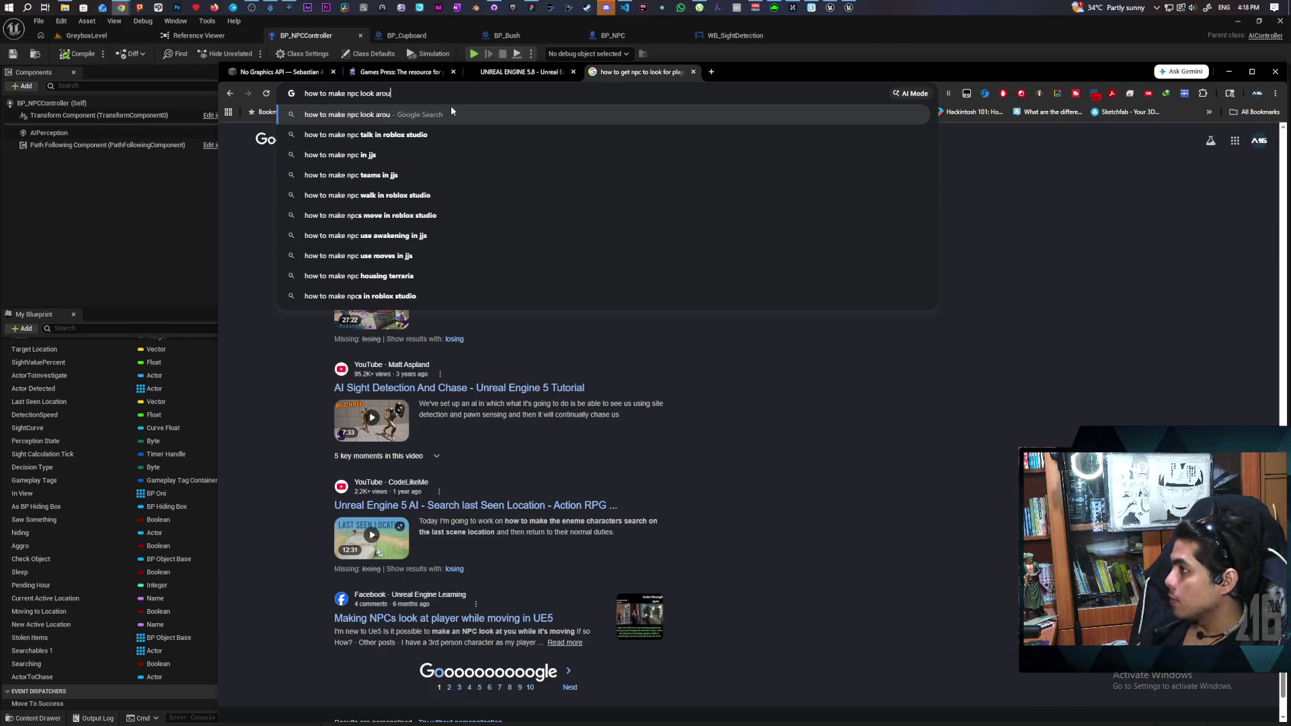
type("nd ue5")
key("Return")
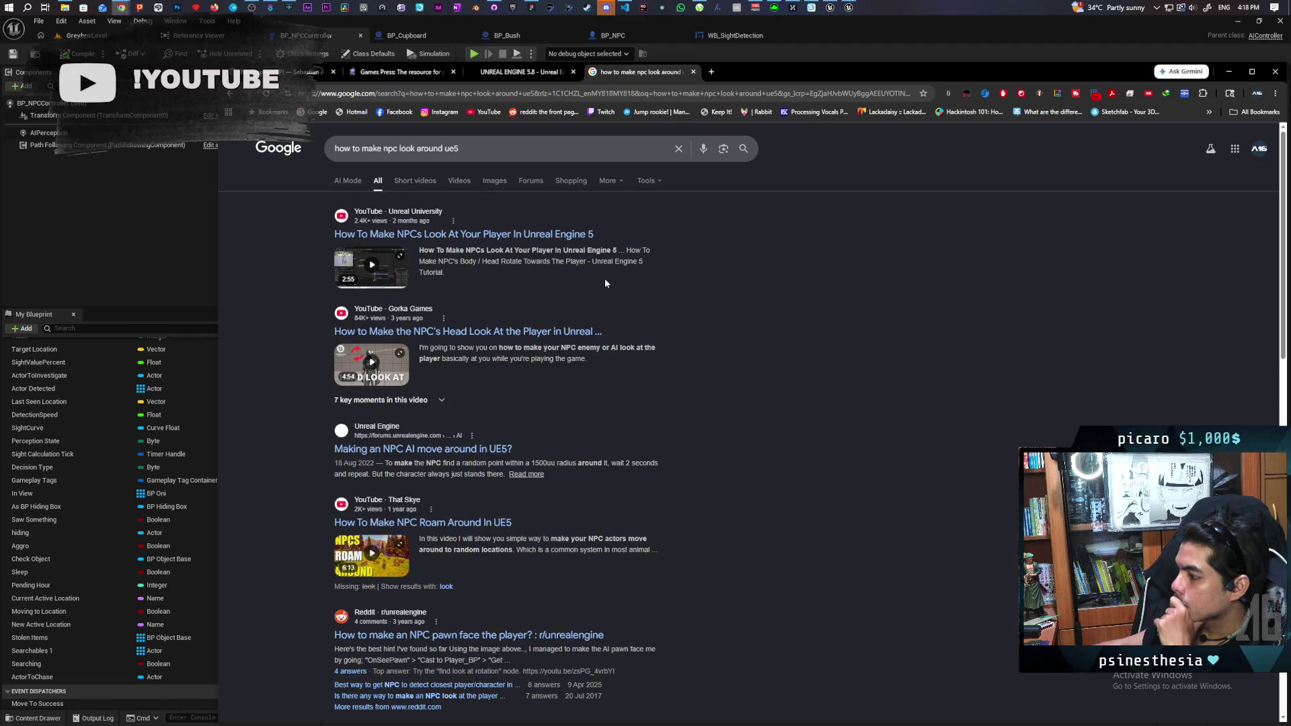
scroll(605, 282, "down", 3)
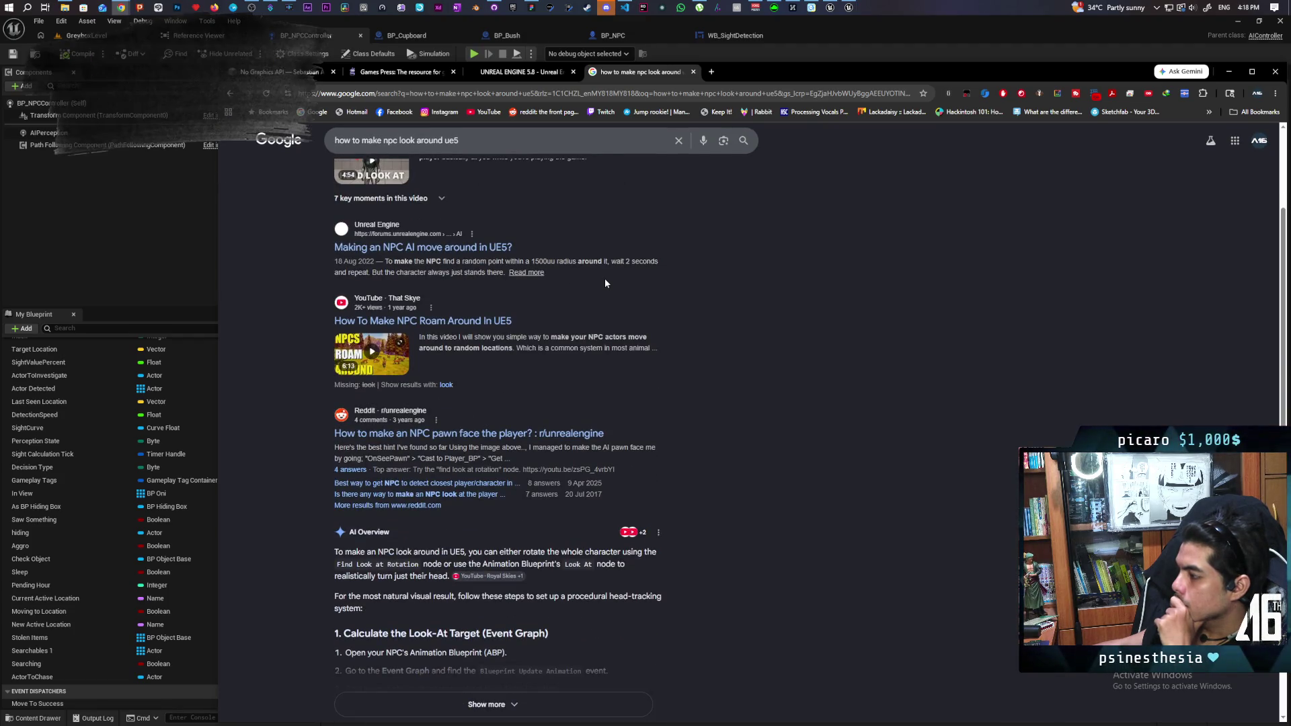
scroll(605, 283, "down", 2)
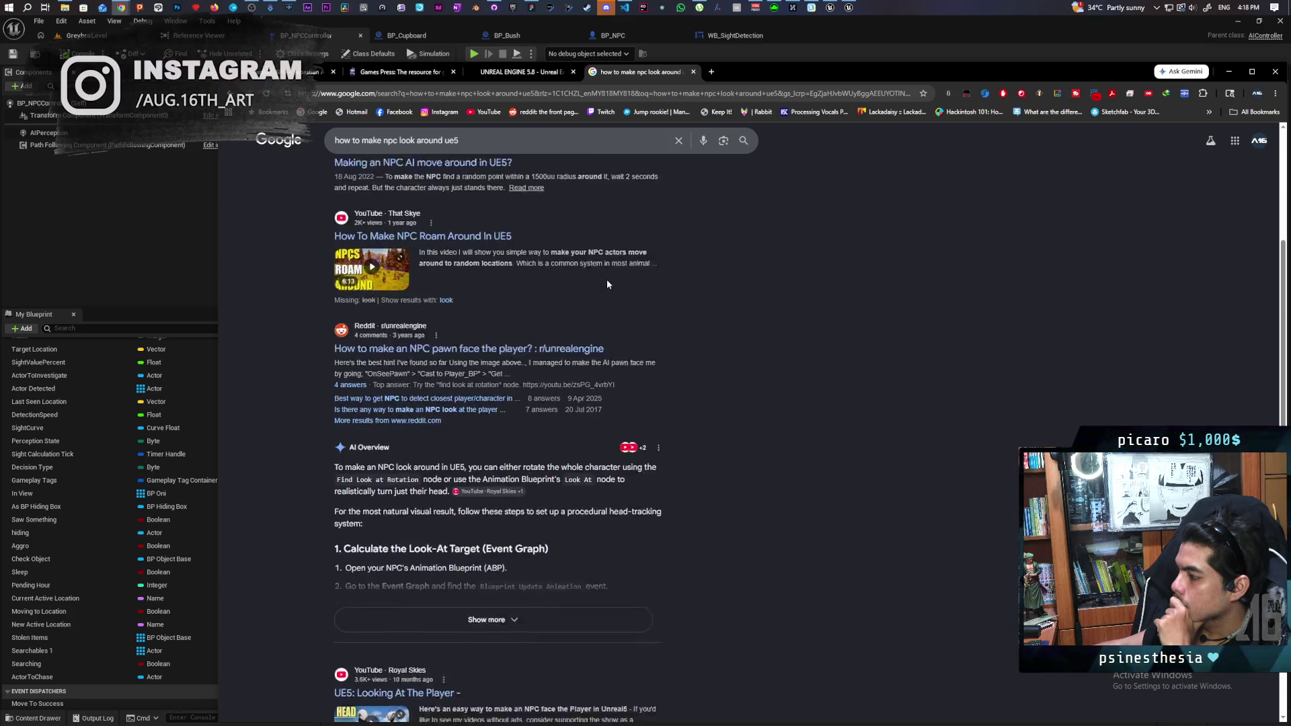
scroll(608, 283, "down", 4)
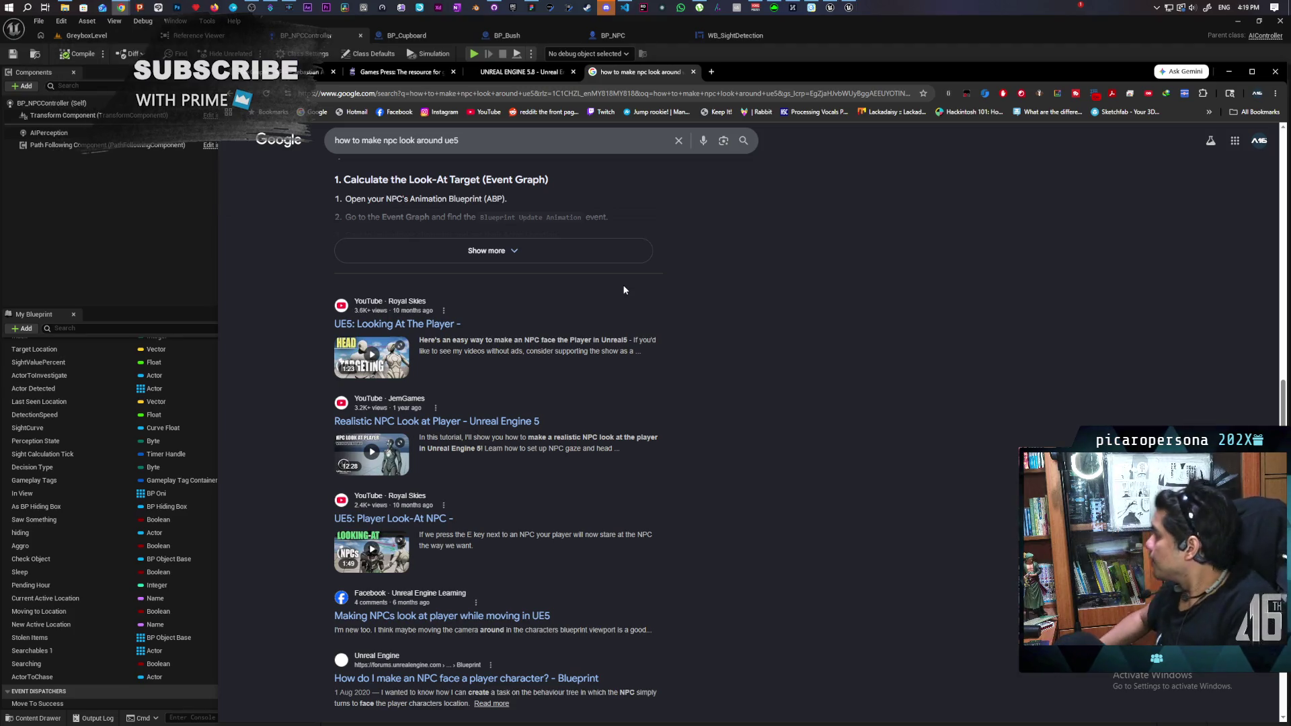
scroll(623, 290, "down", 5)
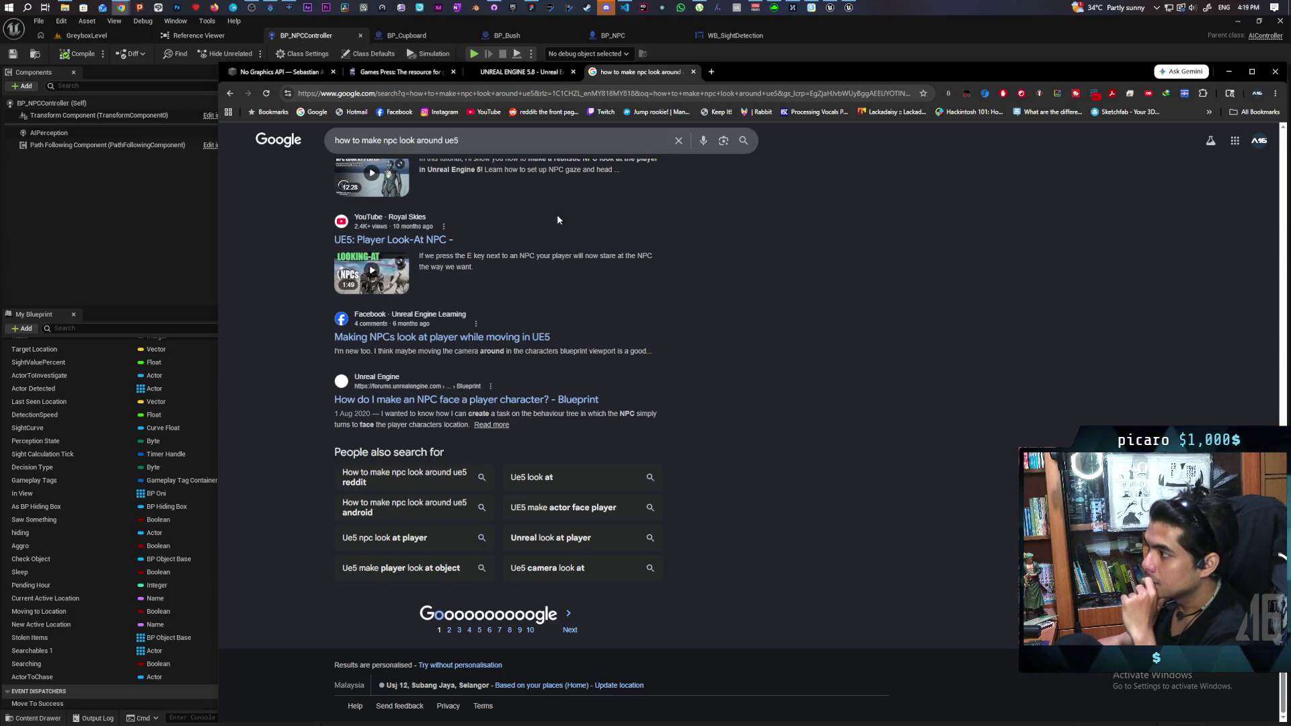
middle_click(643, 78)
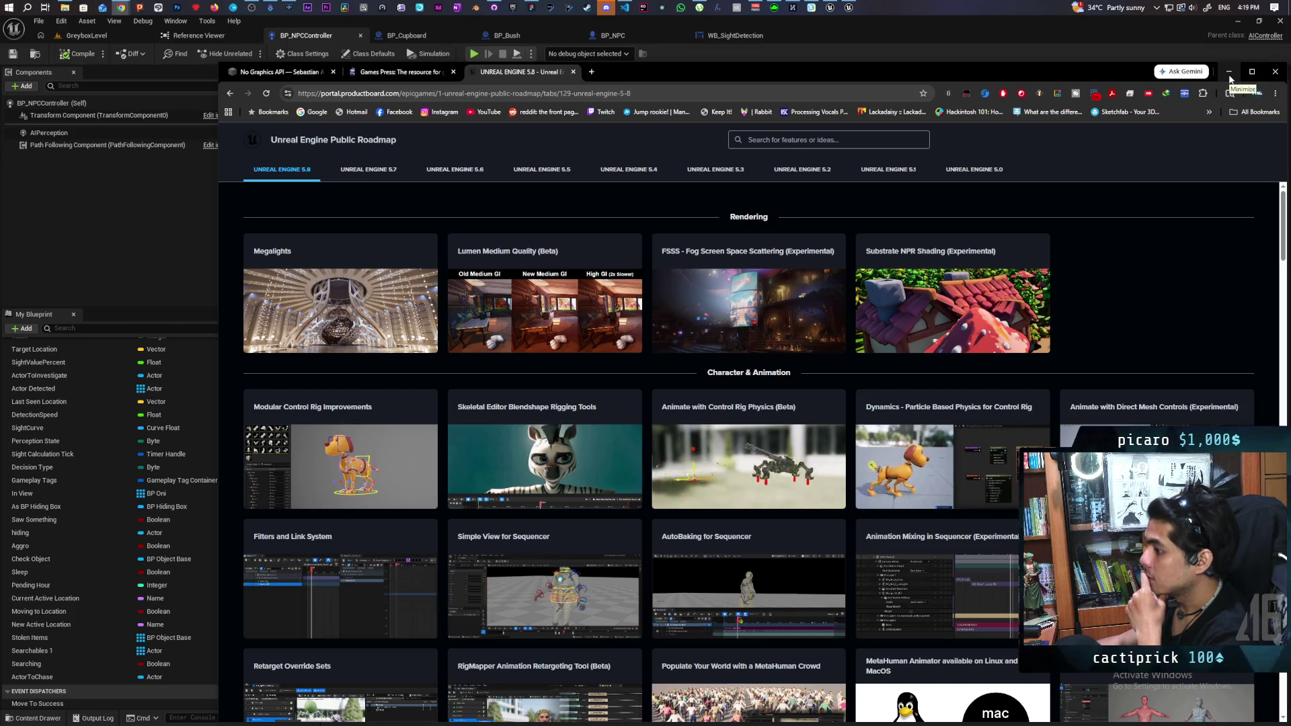
- Minimize Chrome, close Find Results, and pan around BP_NPCController's Perception graph
left_click(1229, 74)
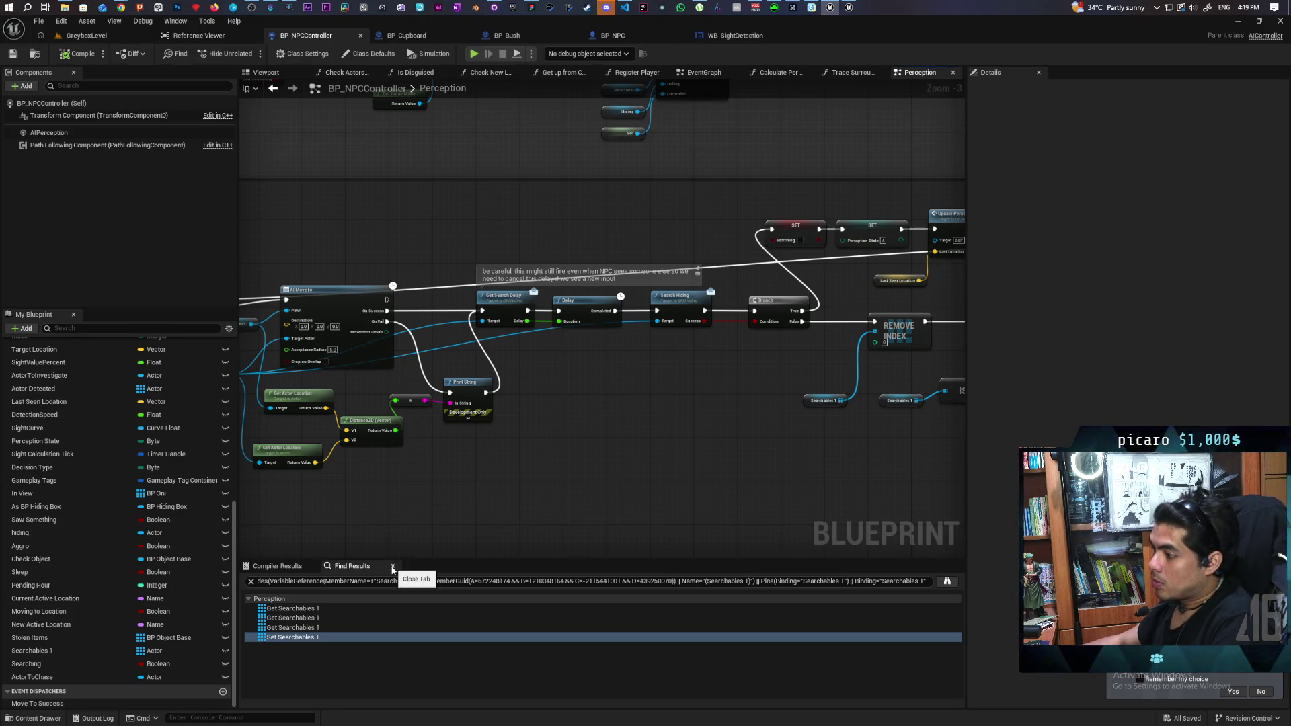
left_click(393, 566)
scroll(451, 485, "down", 4)
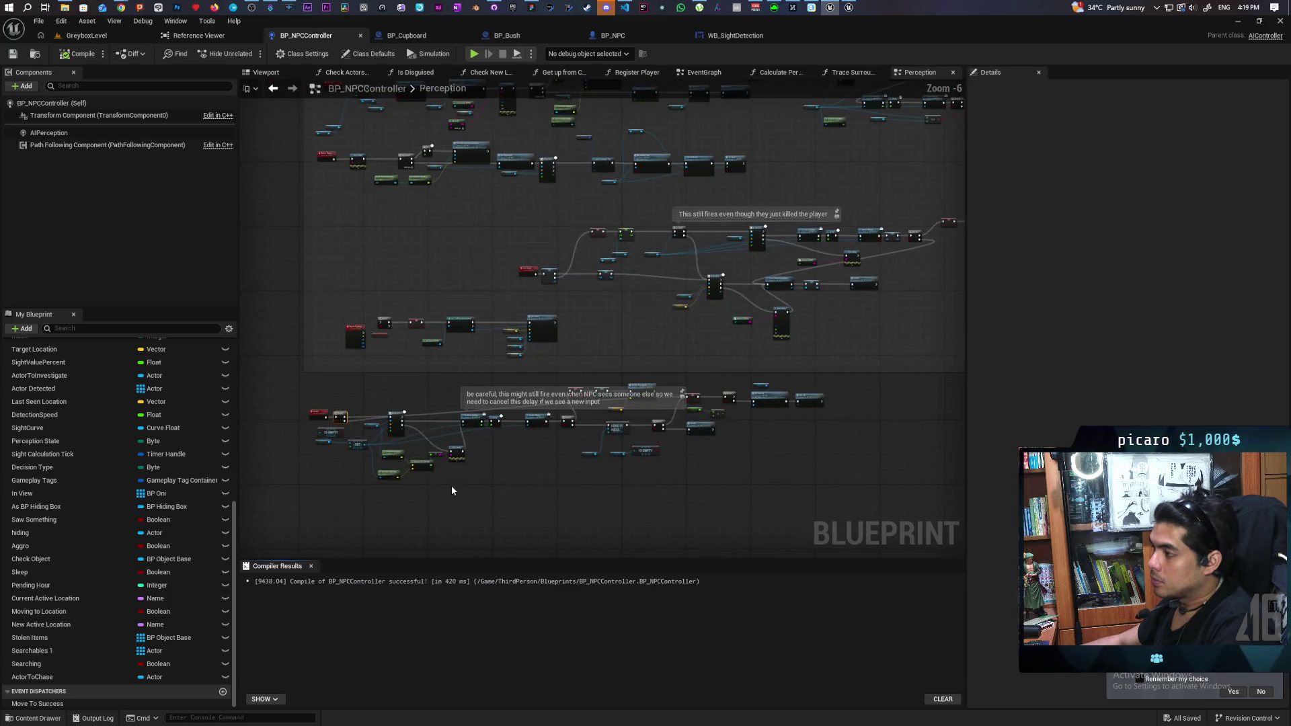
scroll(463, 475, "up", 5)
scroll(709, 431, "down", 2)
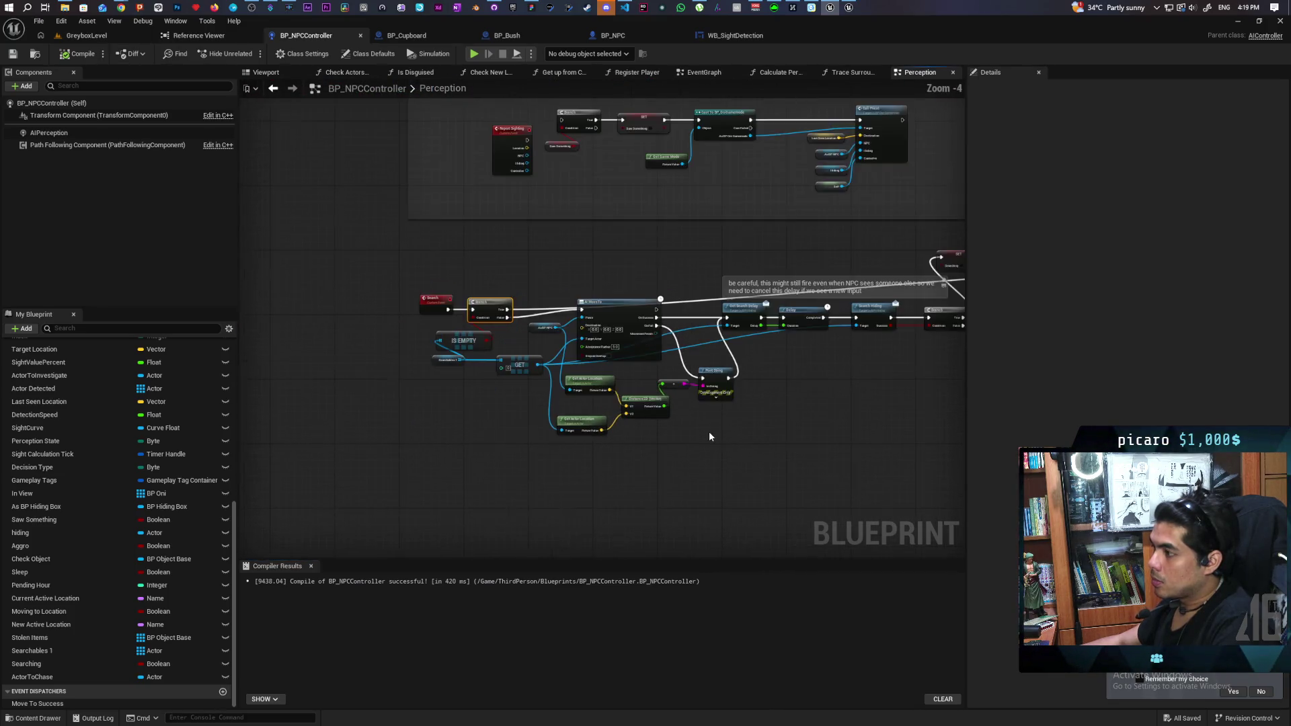
mouse_move(709, 430)
left_mouse_down()
mouse_move(568, 447)
mouse_move(484, 482)
mouse_move(568, 432)
mouse_move(393, 429)
left_mouse_up()
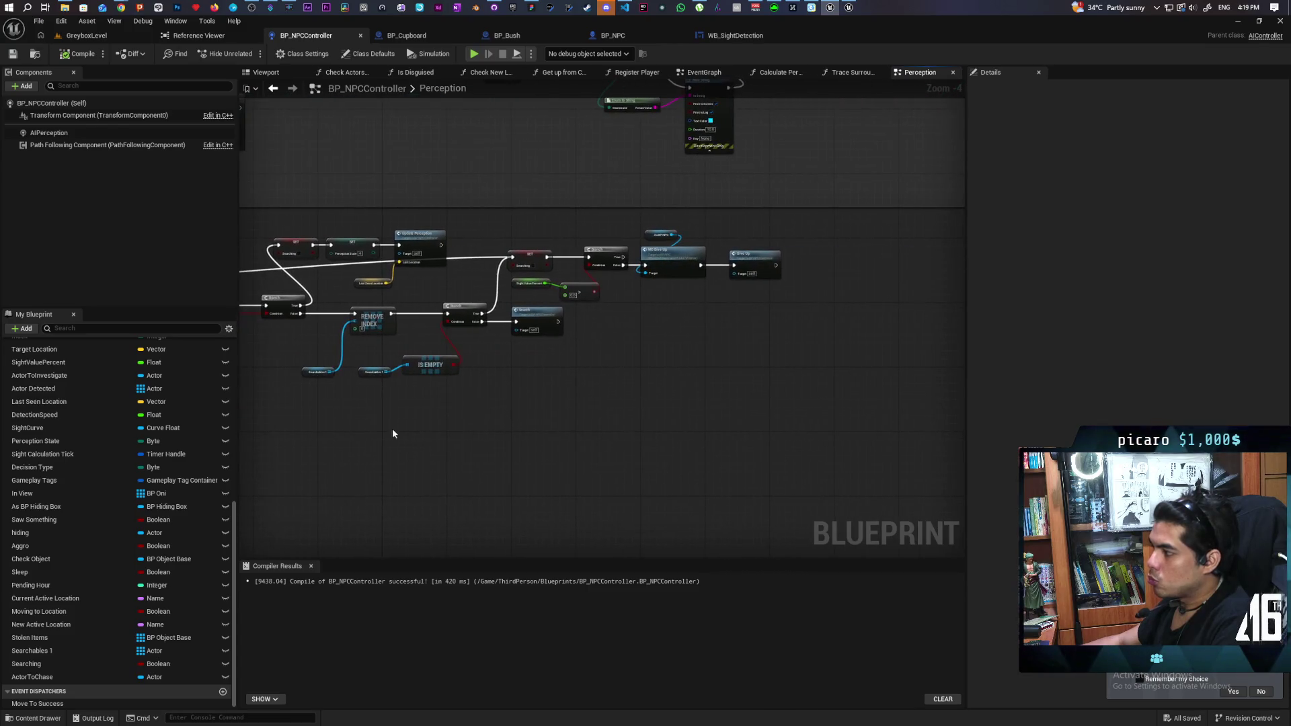
scroll(503, 413, "down", 3)
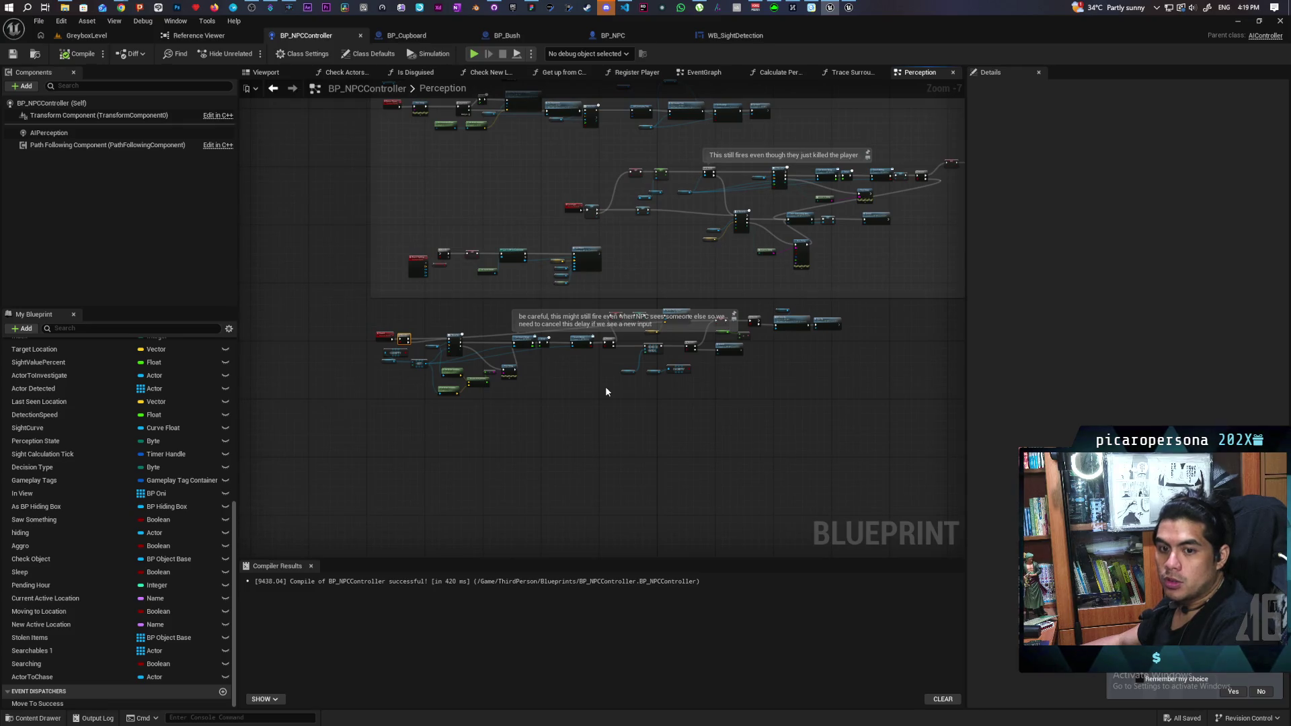
left_click_drag(732, 377, 563, 409)
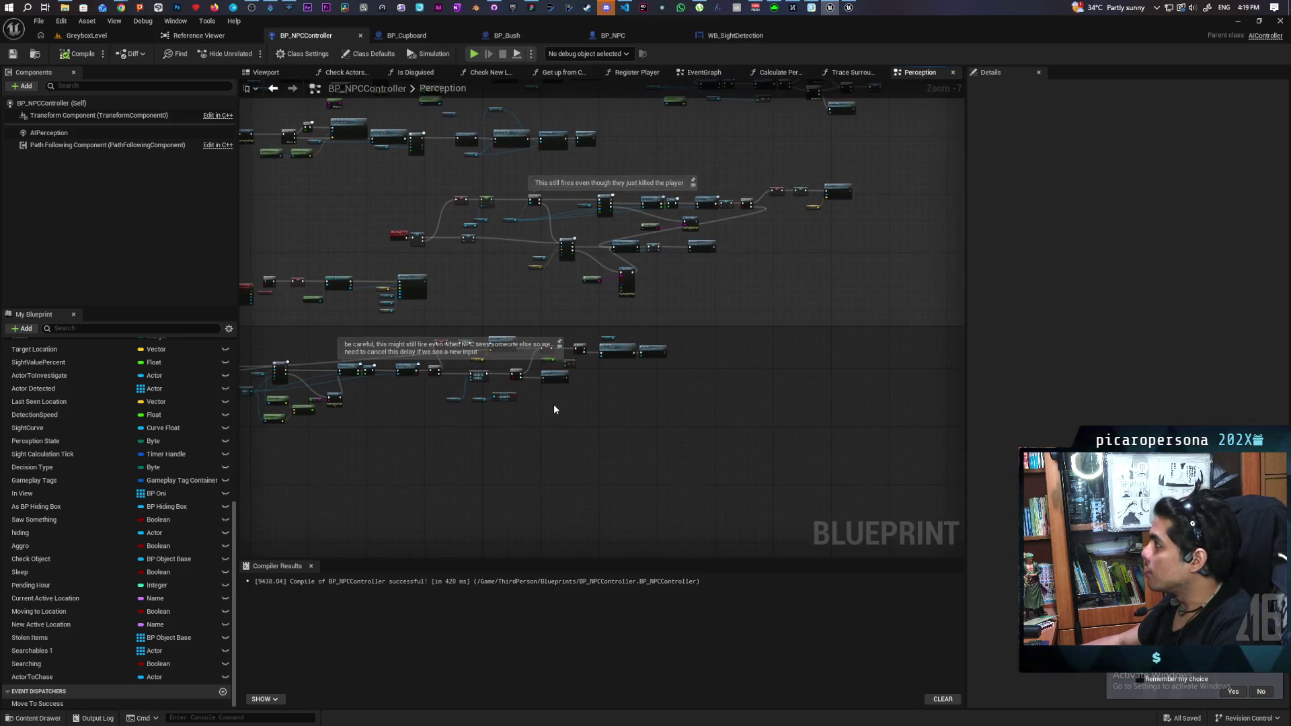
scroll(552, 407, "up", 2)
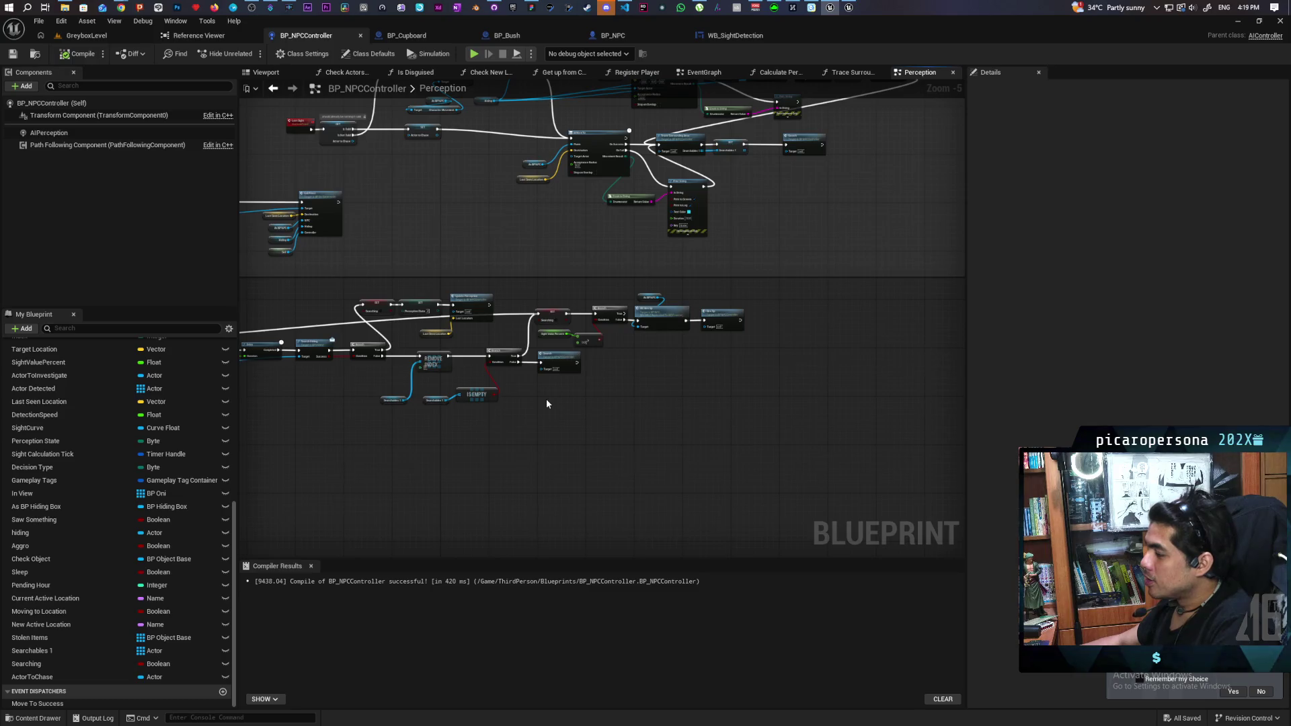
scroll(546, 404, "down", 1)
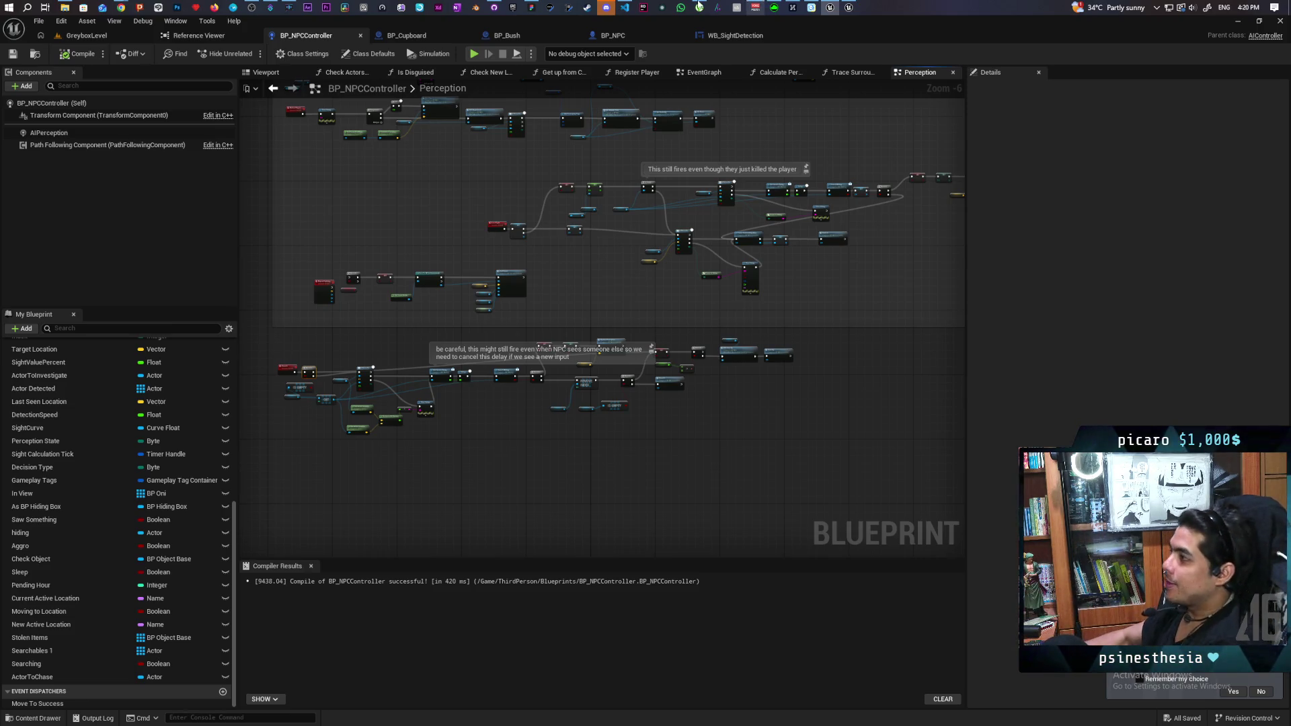
- In FigJam, select the whole NPC flowchart and then clear the selection
left_click(530, 7)
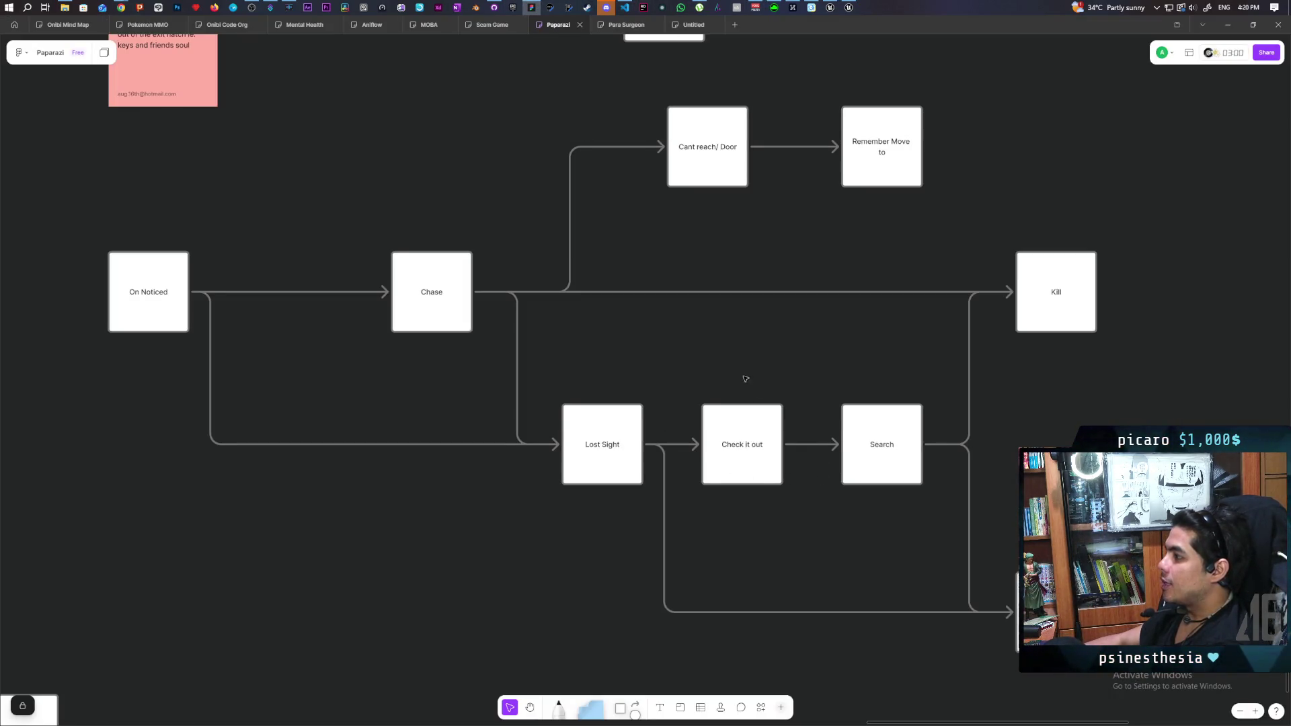
scroll(745, 378, "right", 1)
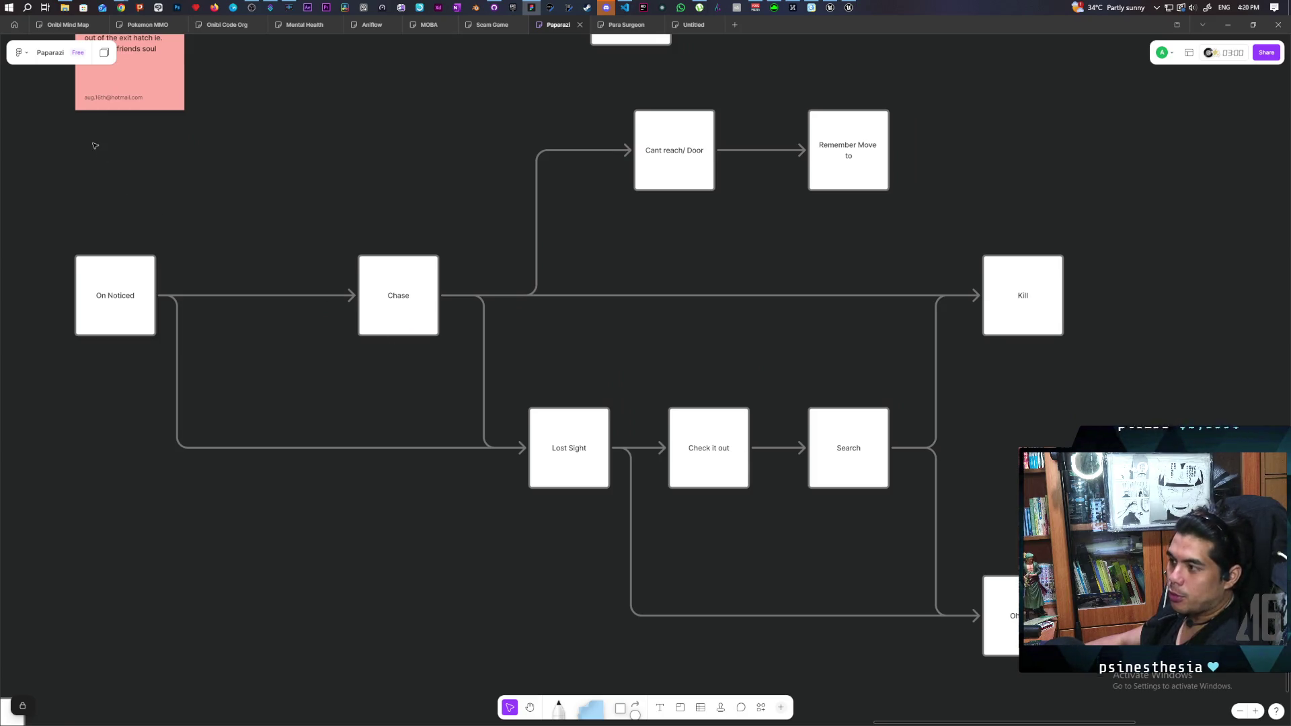
mouse_move(92, 139)
left_mouse_down()
mouse_move(945, 538)
mouse_move(1069, 662)
left_mouse_up()
left_click_drag(1049, 603, 1049, 603)
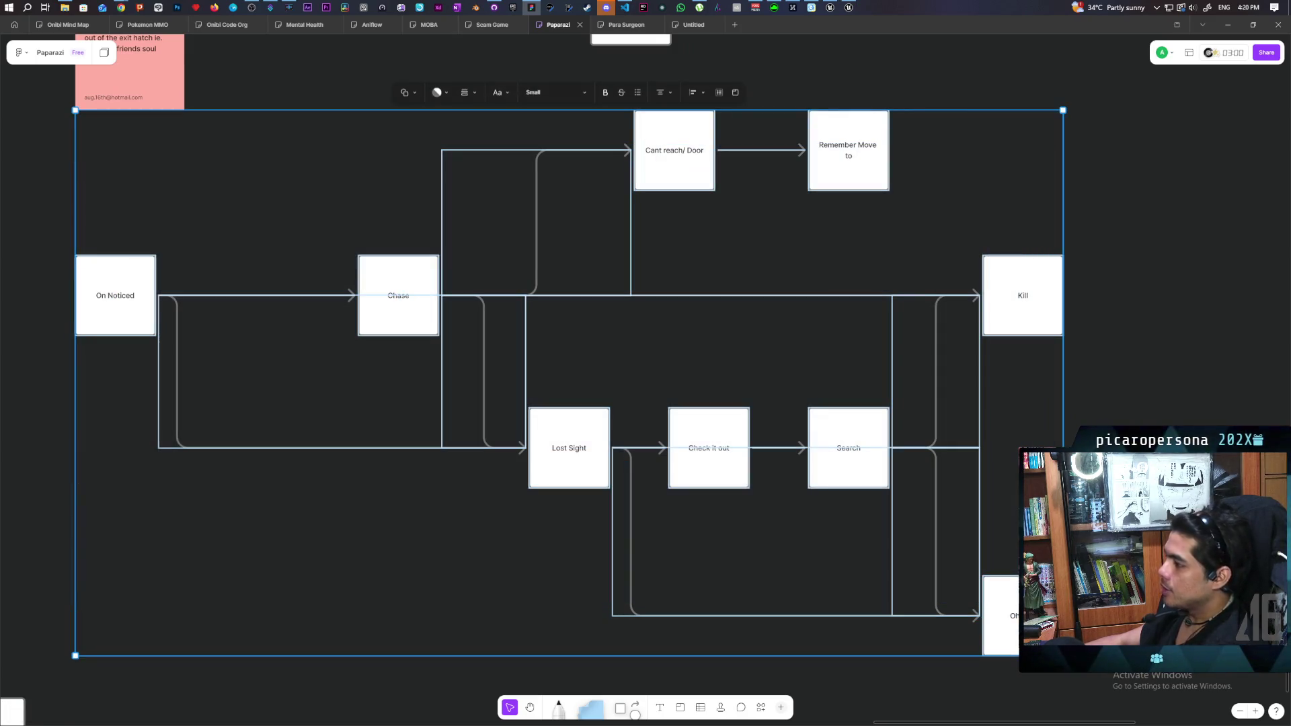
key("Escape")
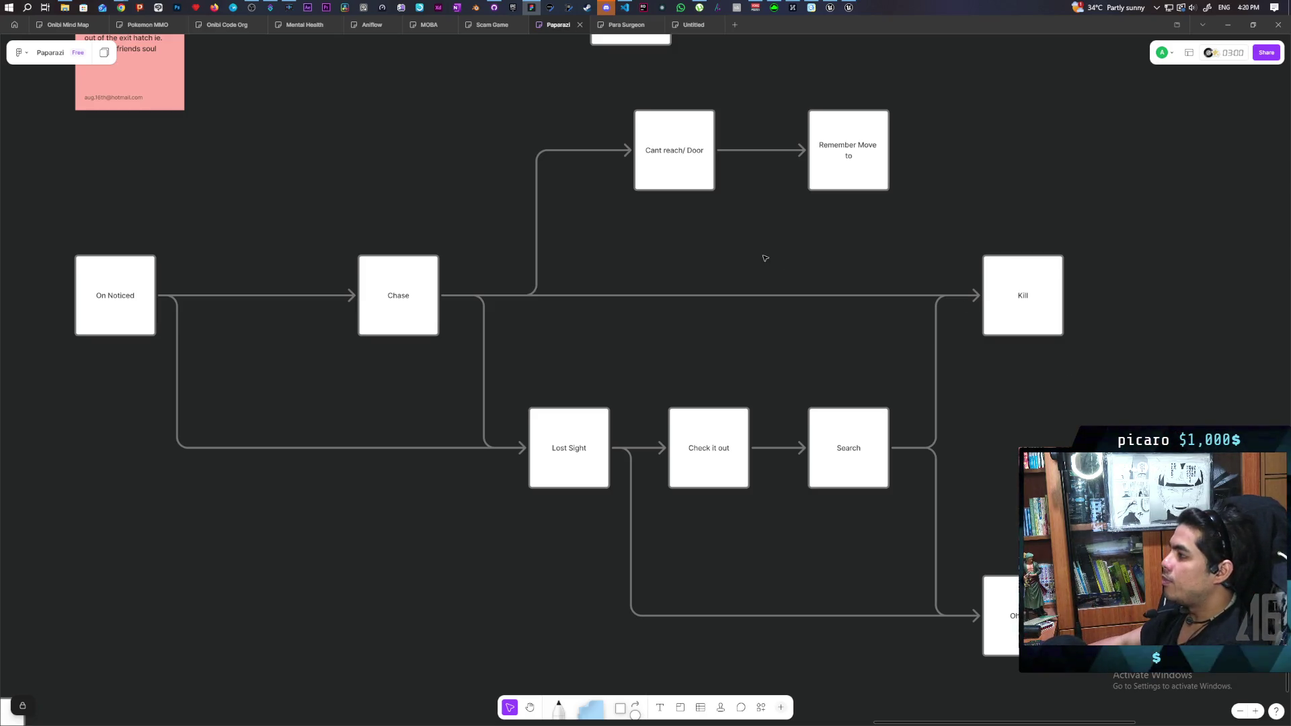
- Select the two top boxes, then repeatedly select and deselect the On Noticed box
left_click_drag(564, 98, 950, 215)
left_click(867, 242)
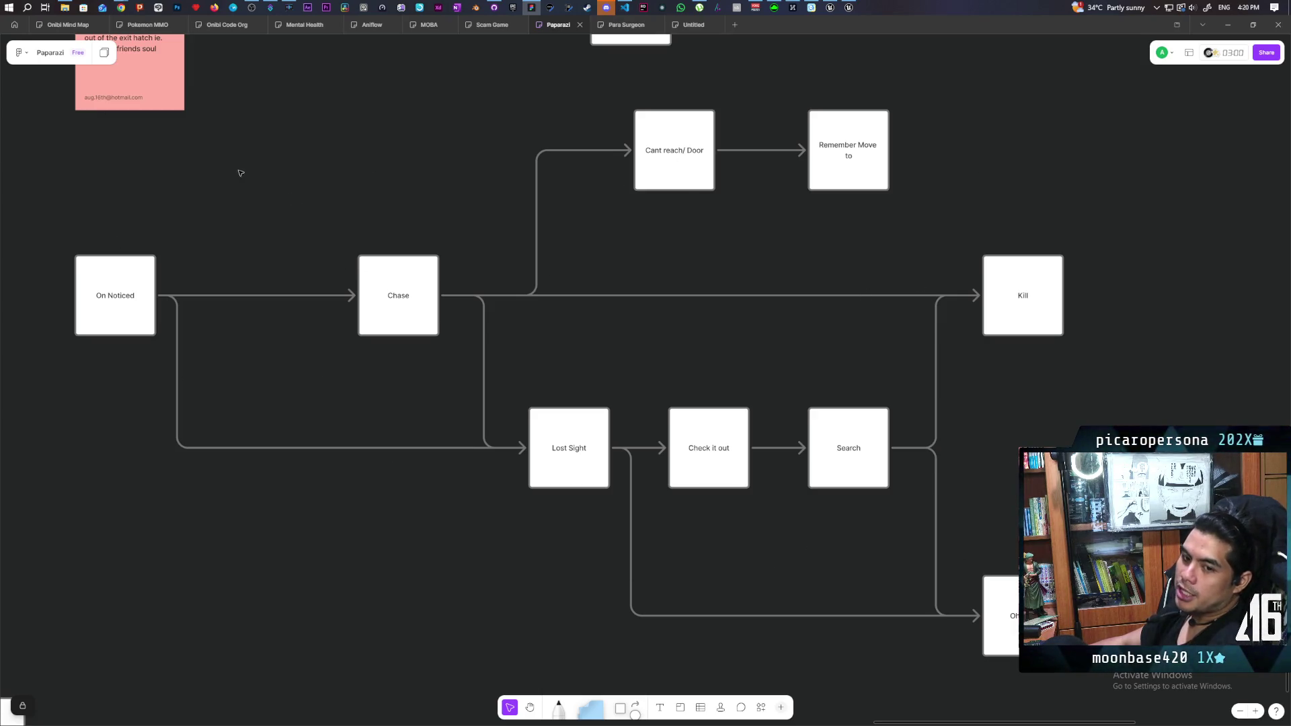
left_click_drag(21, 228, 237, 278)
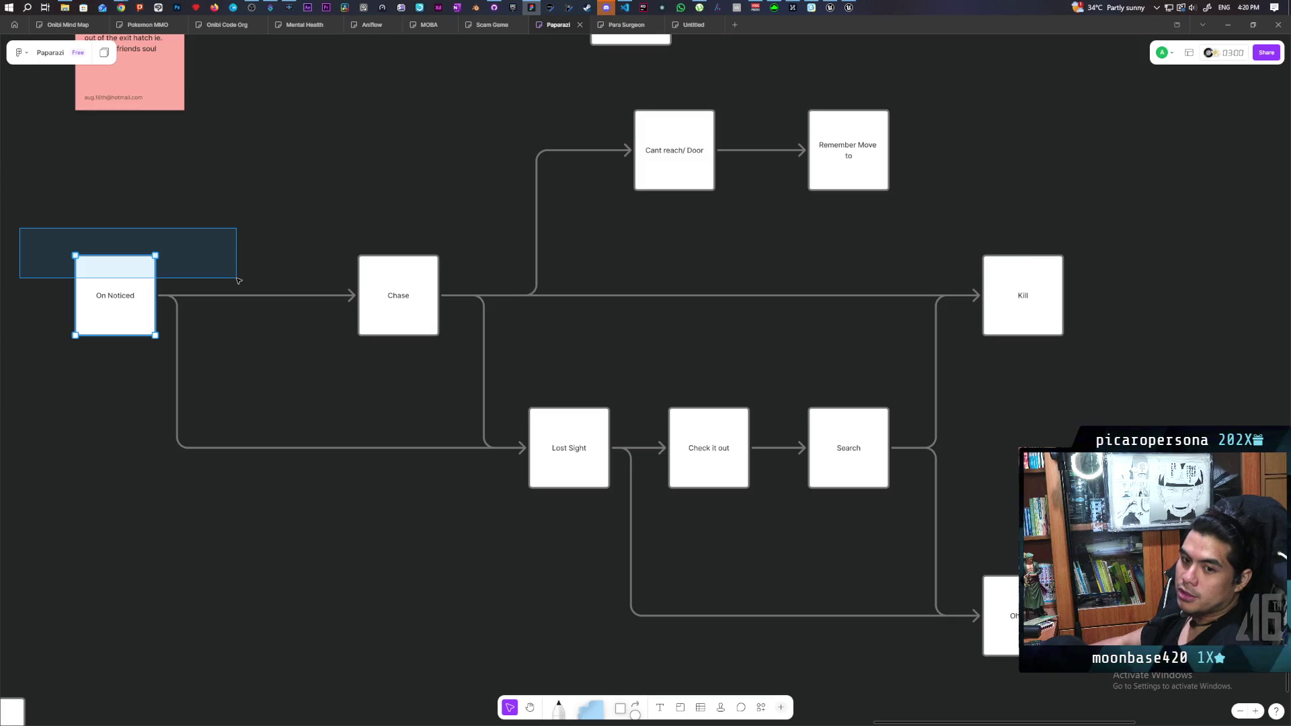
scroll(303, 286, "left", 5)
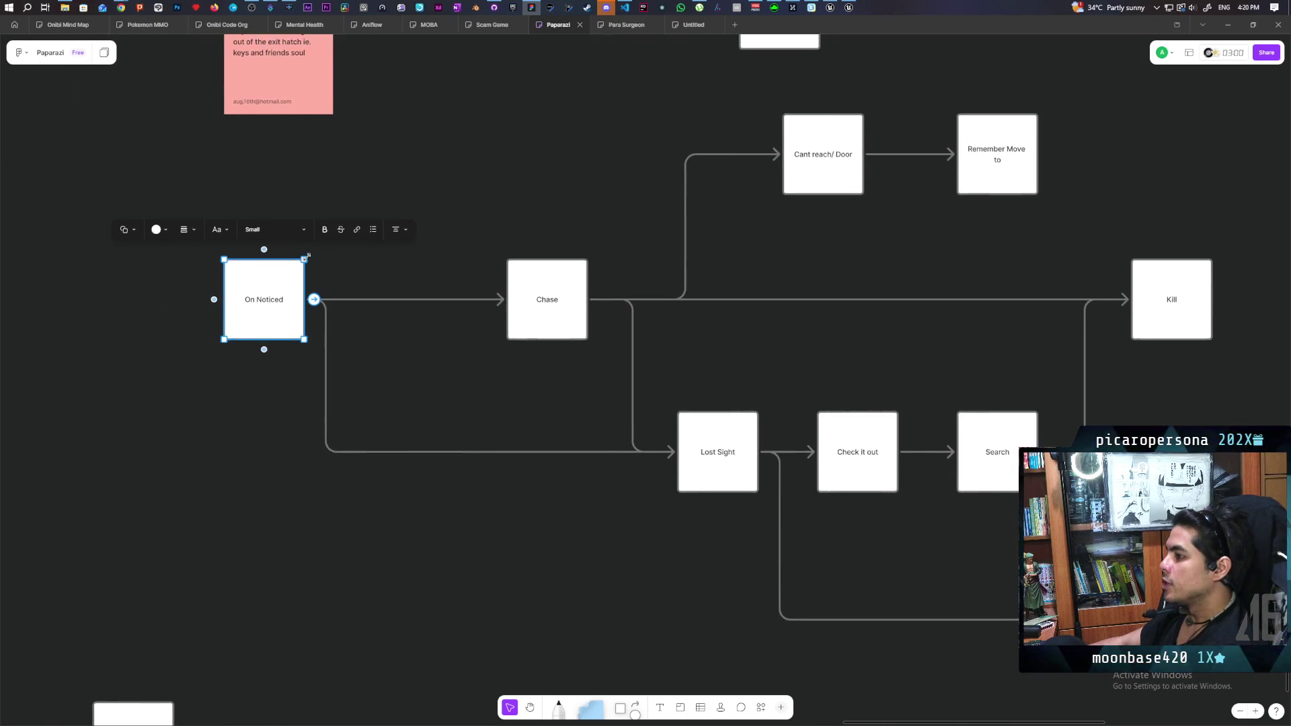
left_click(351, 295)
scroll(352, 294, "up", 1)
left_click_drag(170, 252, 366, 291)
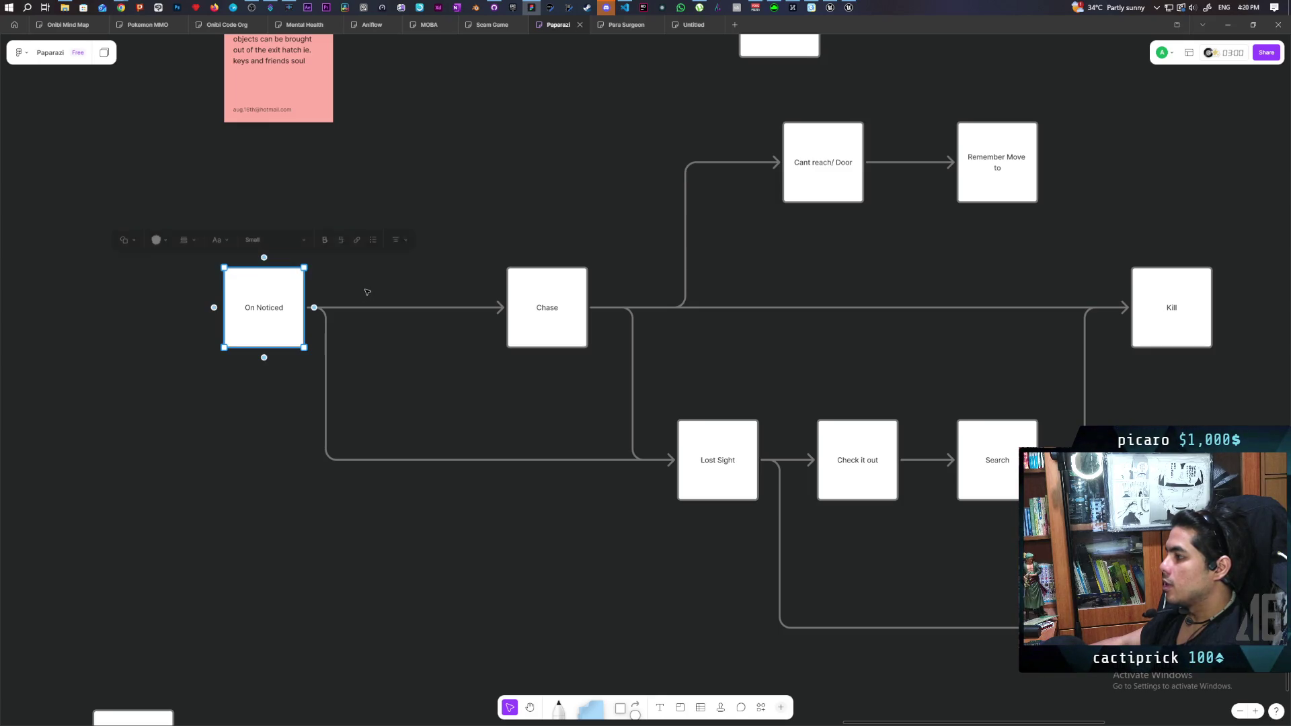
left_click(256, 411)
mouse_move(161, 212)
left_mouse_down()
mouse_move(195, 247)
mouse_move(347, 297)
left_mouse_up()
left_click(513, 225)
- Select and deselect the Chase and Lost Sight boxes in turn
left_click_drag(514, 225, 579, 350)
left_click(185, 254)
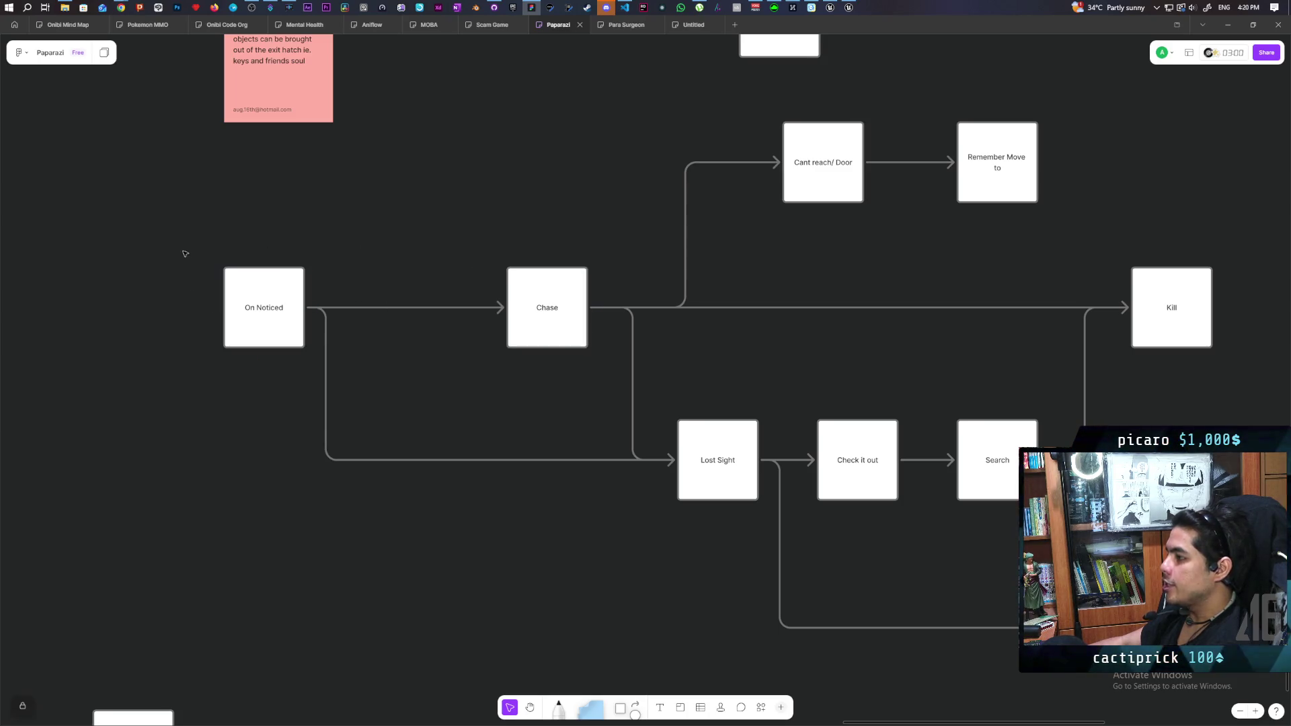
left_click_drag(699, 391, 760, 426)
left_click(484, 378)
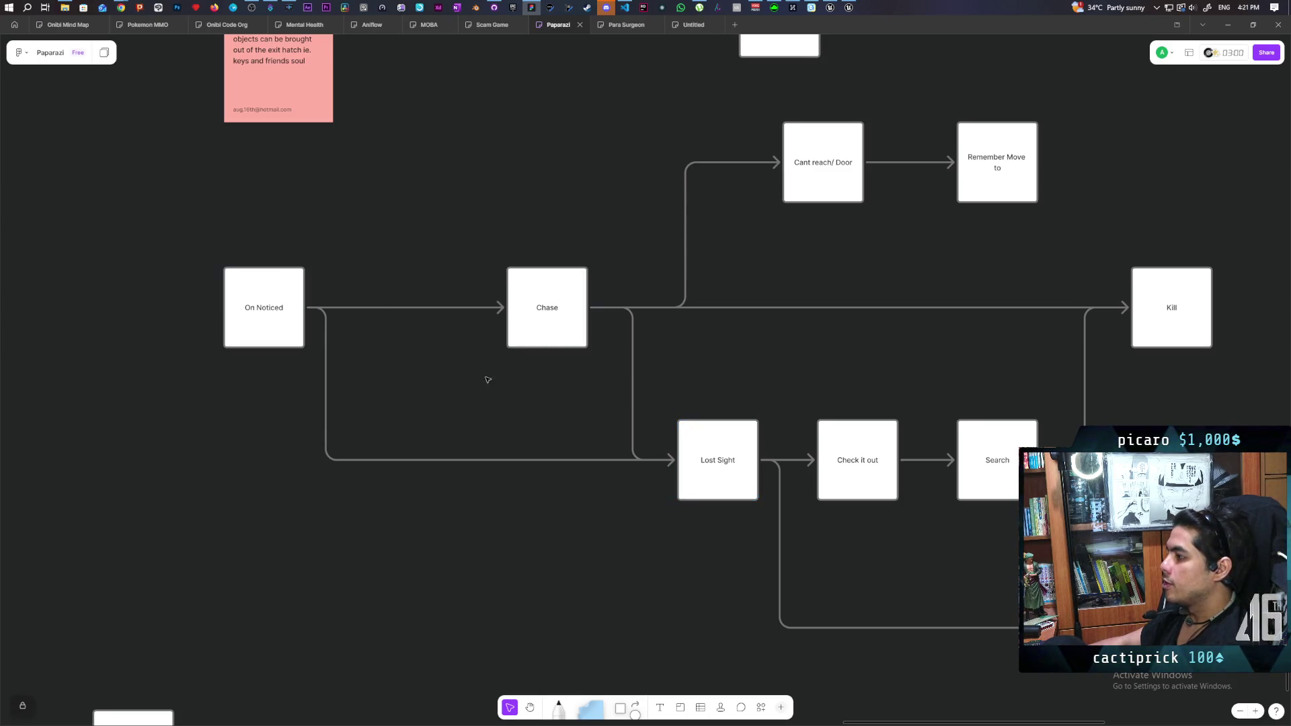
left_click_drag(484, 378, 280, 398)
left_click_drag(280, 254, 418, 300)
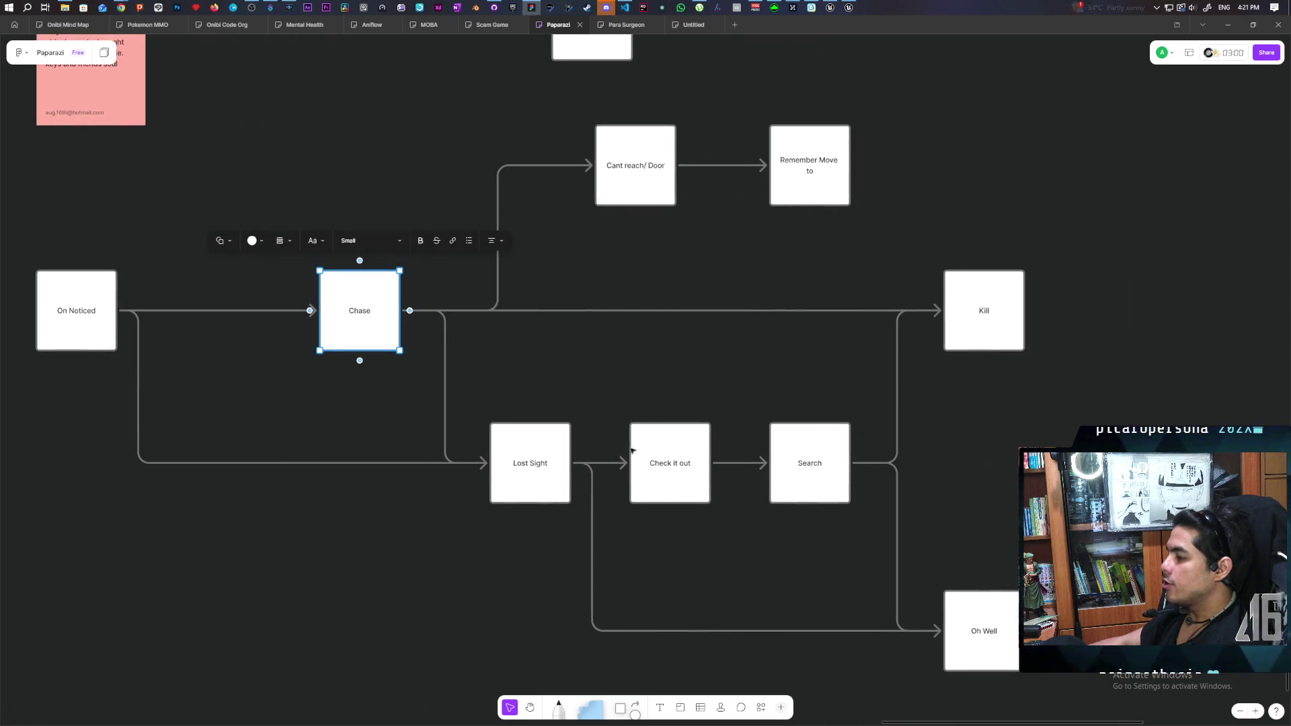
left_click(529, 388)
left_click_drag(474, 377, 585, 450)
left_click(692, 360)
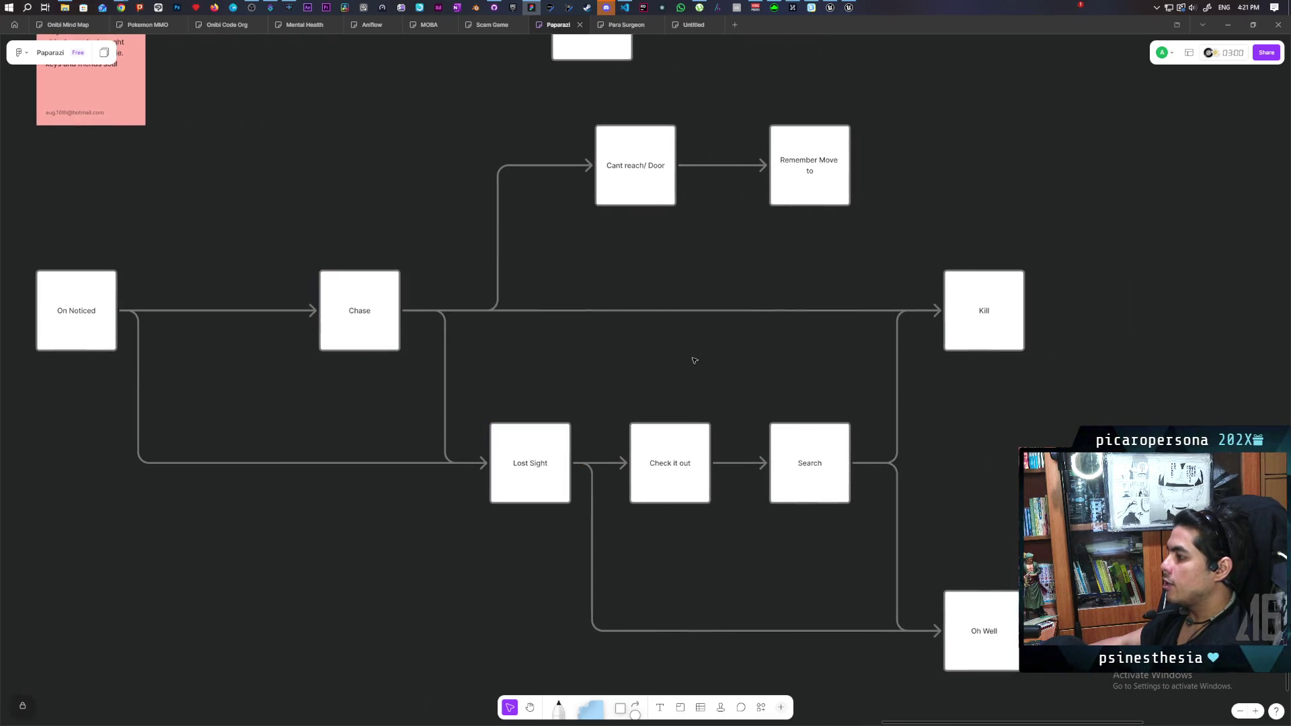
left_click_drag(691, 361, 533, 339)
left_click_drag(460, 371, 555, 486)
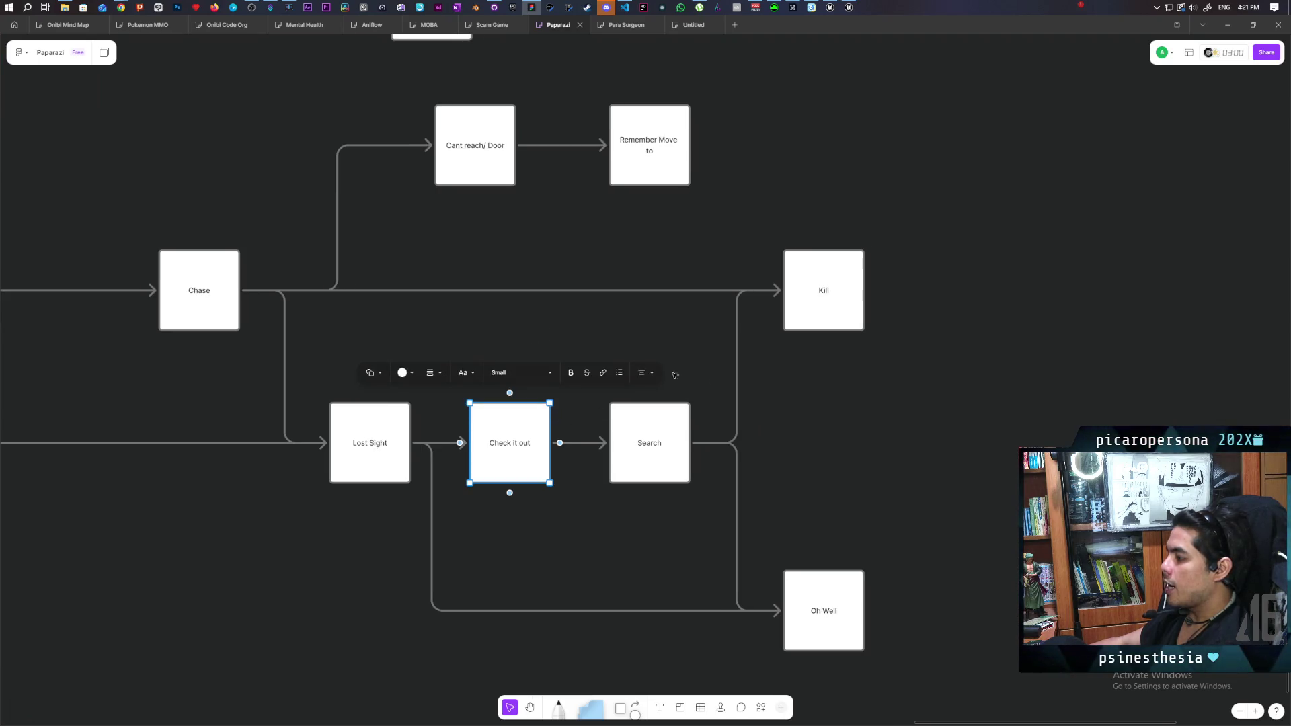
left_click(664, 354)
left_click_drag(578, 376, 695, 431)
left_click(418, 349)
scroll(417, 348, "left", 3)
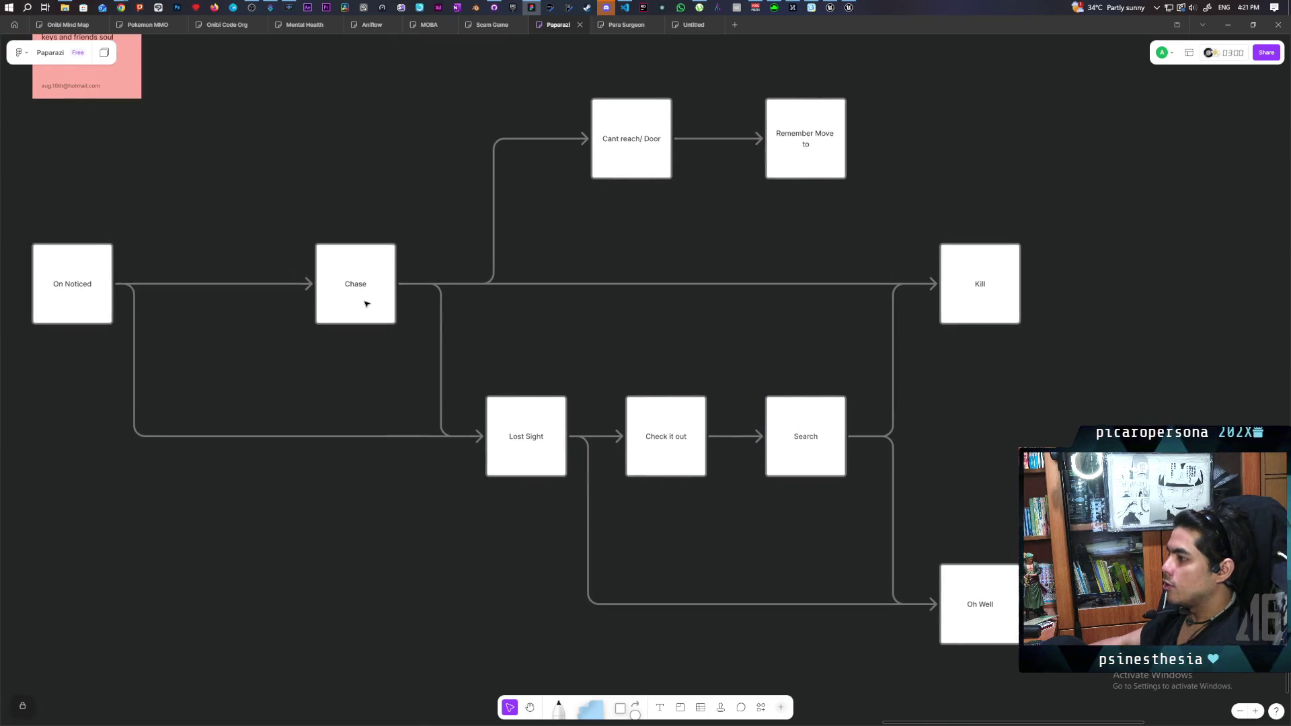
left_click_drag(364, 301, 289, 302)
left_click_drag(359, 272, 307, 272)
left_click(308, 271)
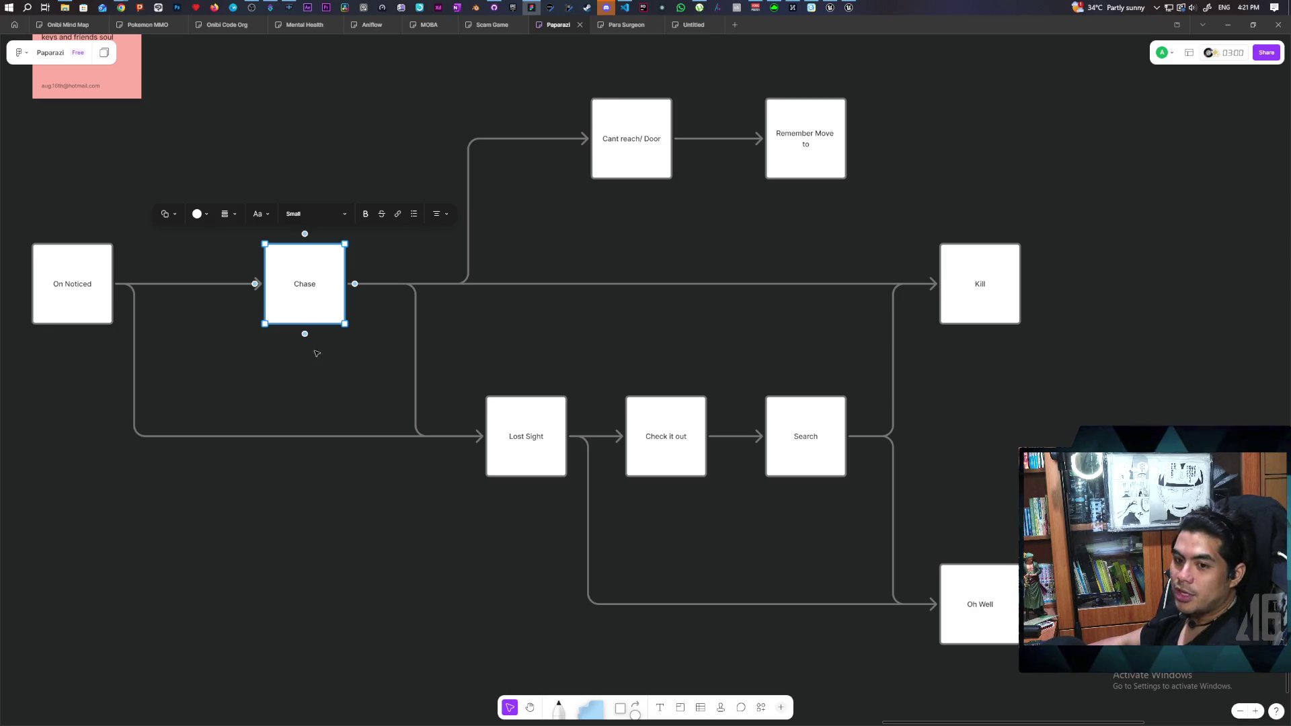
mouse_move(383, 333)
left_mouse_down()
mouse_move(444, 370)
mouse_move(433, 363)
left_mouse_up()
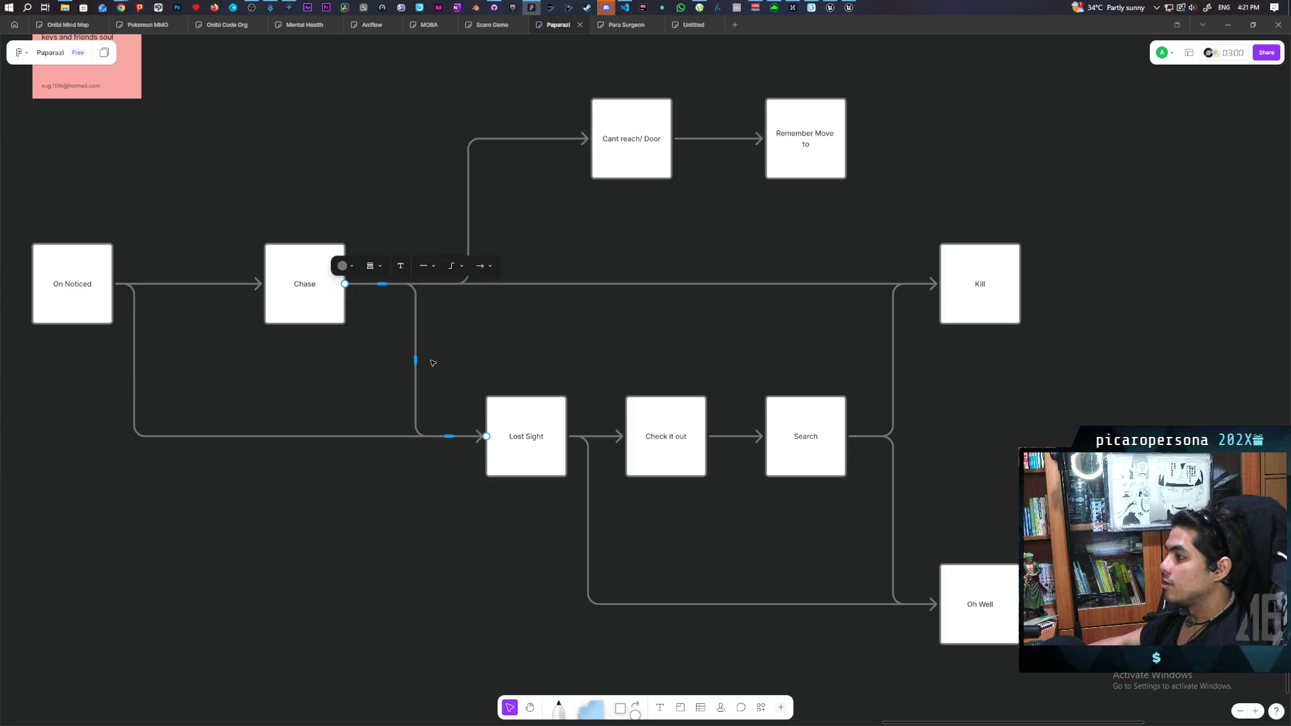
left_click(339, 222)
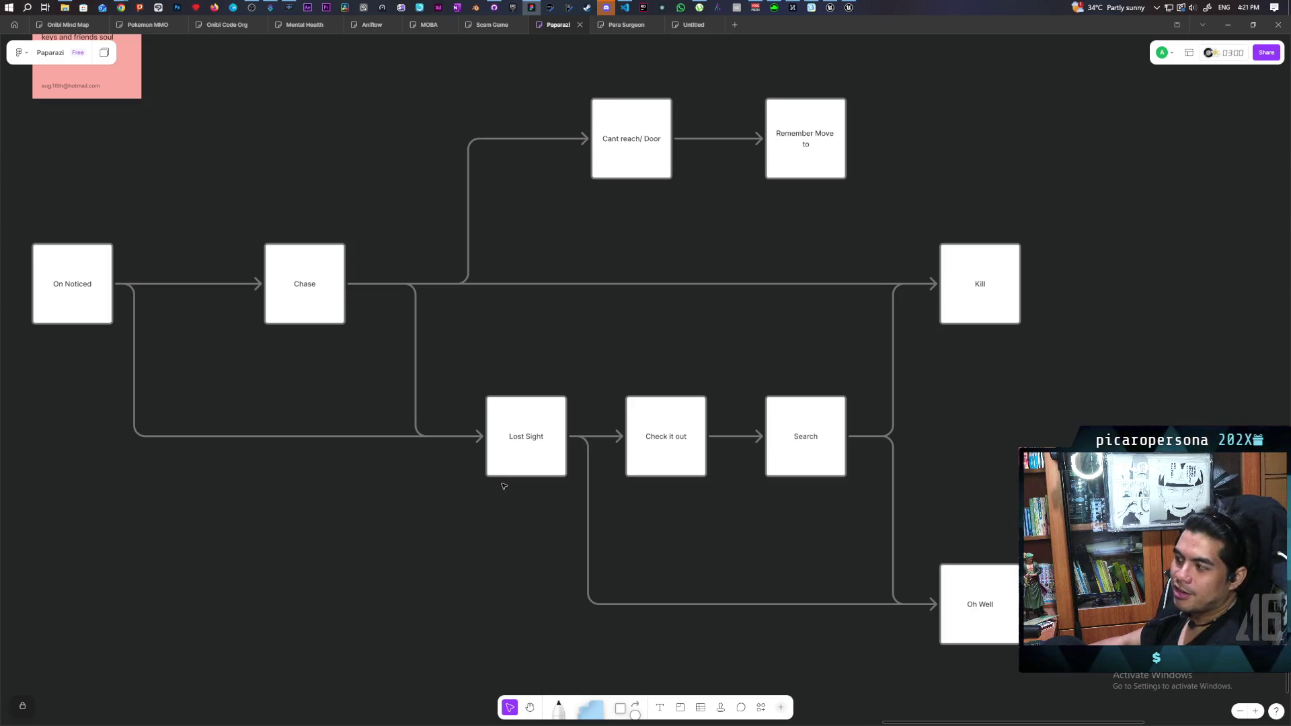
mouse_move(338, 395)
left_mouse_down()
mouse_move(398, 369)
mouse_move(406, 401)
left_mouse_up()
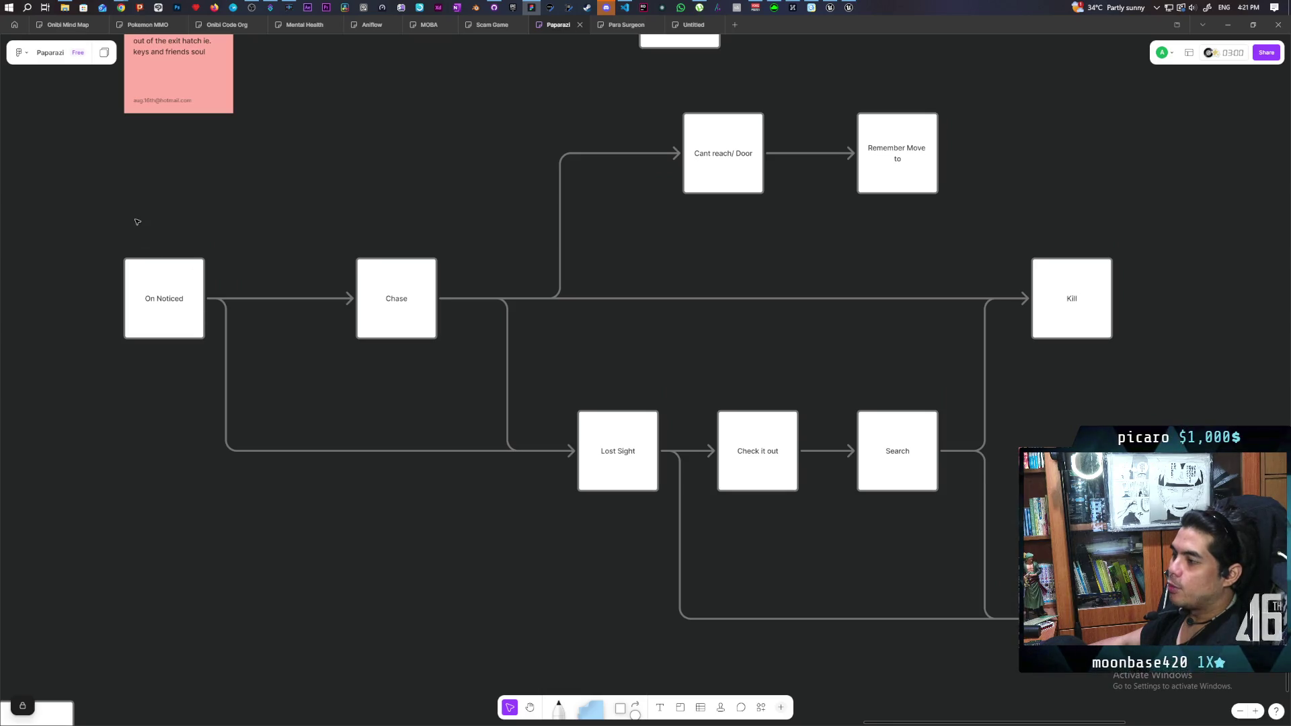
left_click_drag(138, 218, 182, 398)
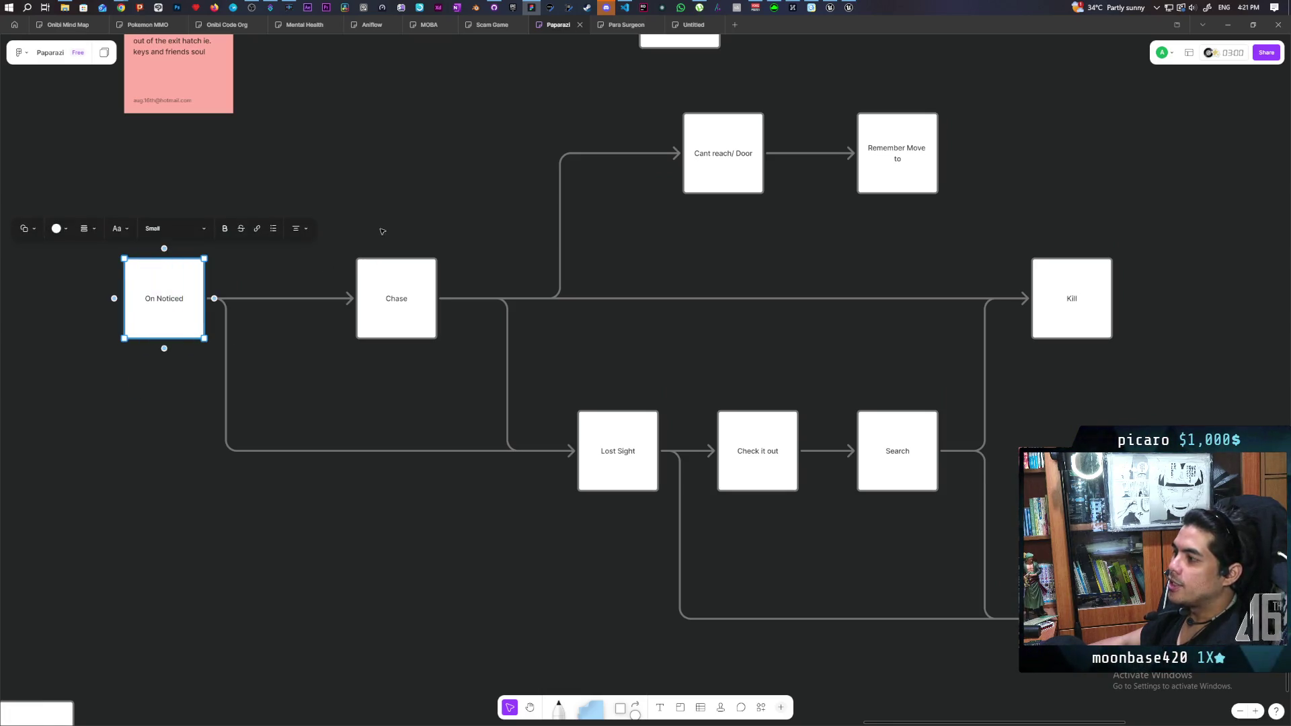
left_click_drag(377, 228, 417, 393)
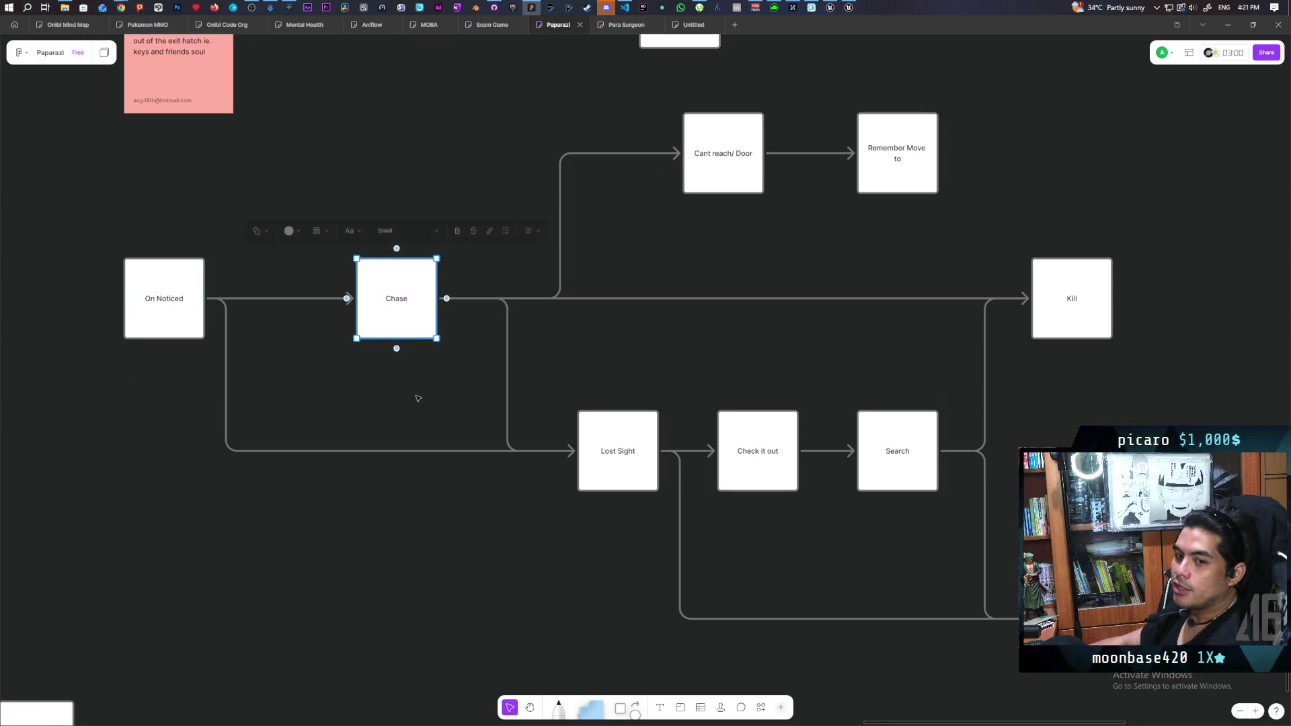
left_click(692, 142)
left_click_drag(605, 360, 626, 420)
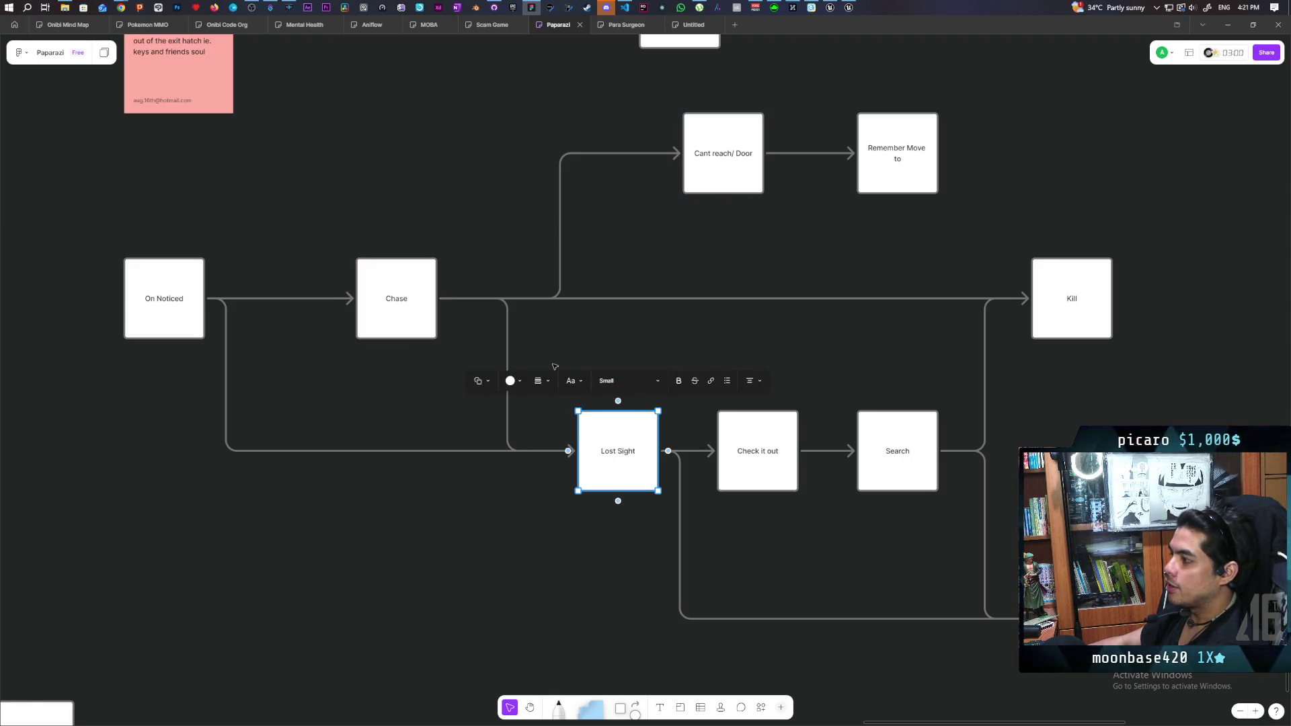
left_click(554, 366)
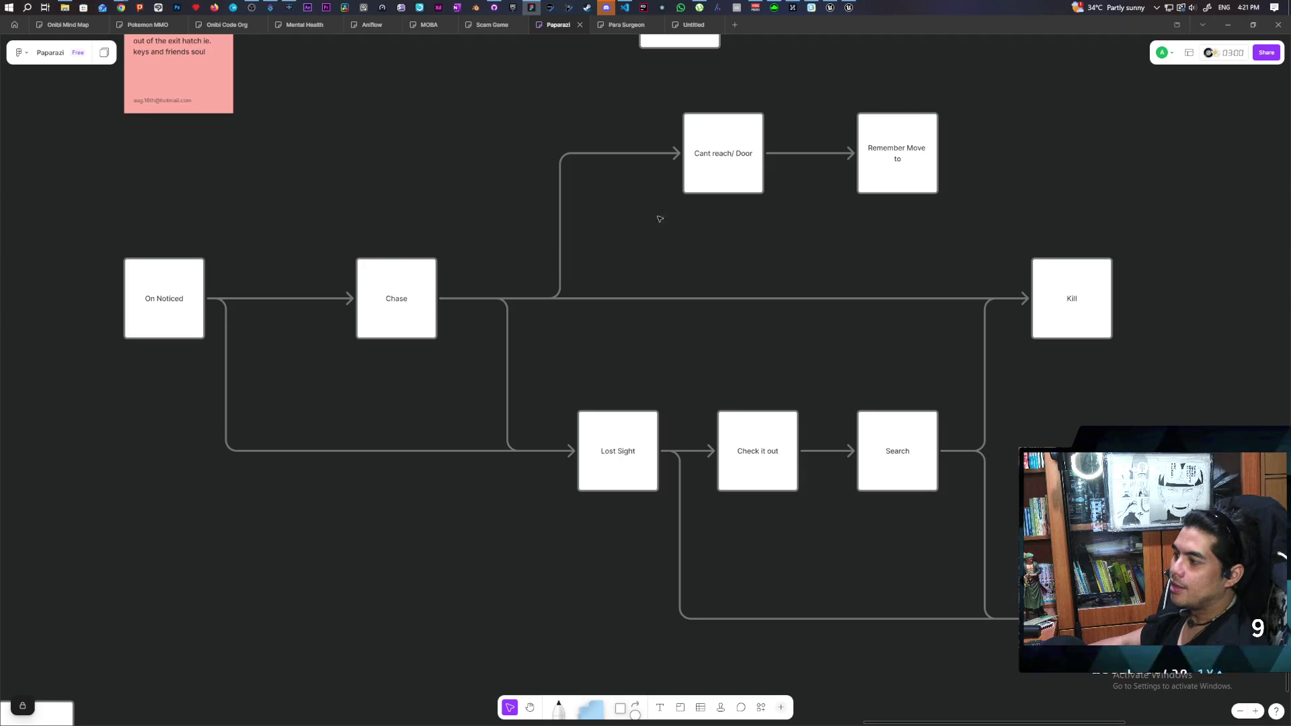
left_click(401, 329)
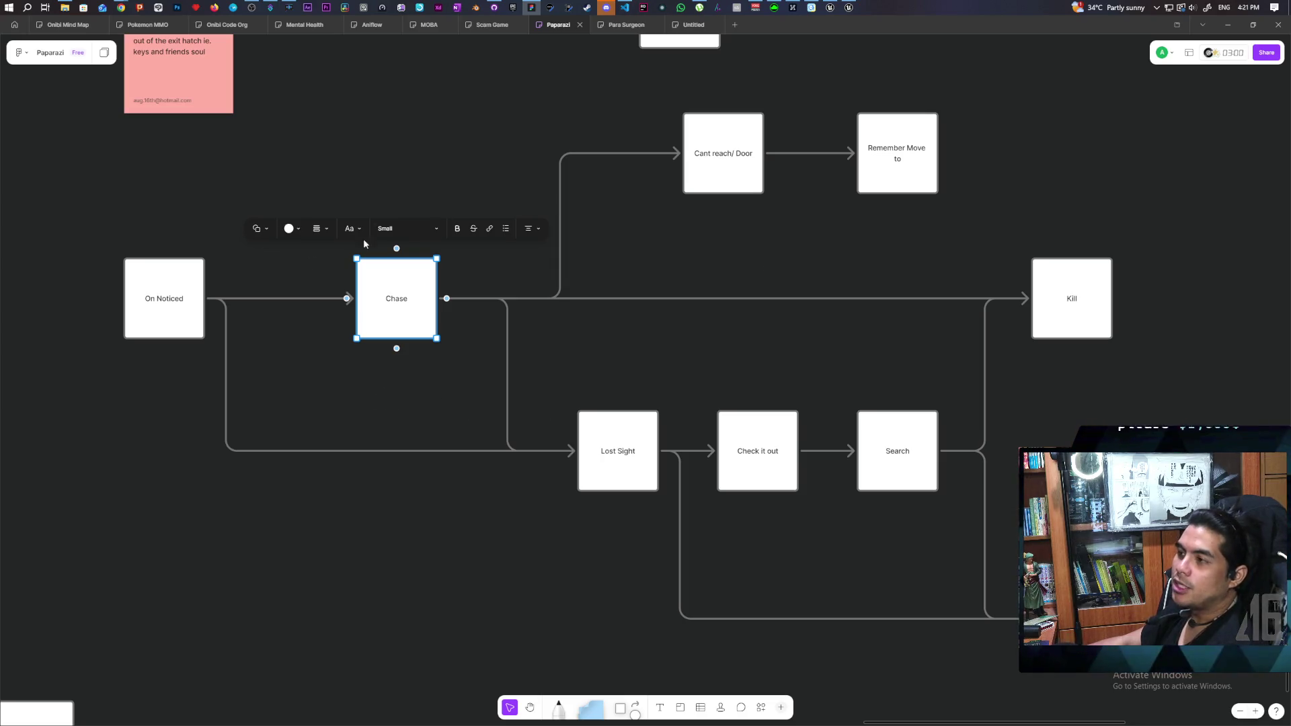
left_click(308, 365)
scroll(336, 303, "left", 5)
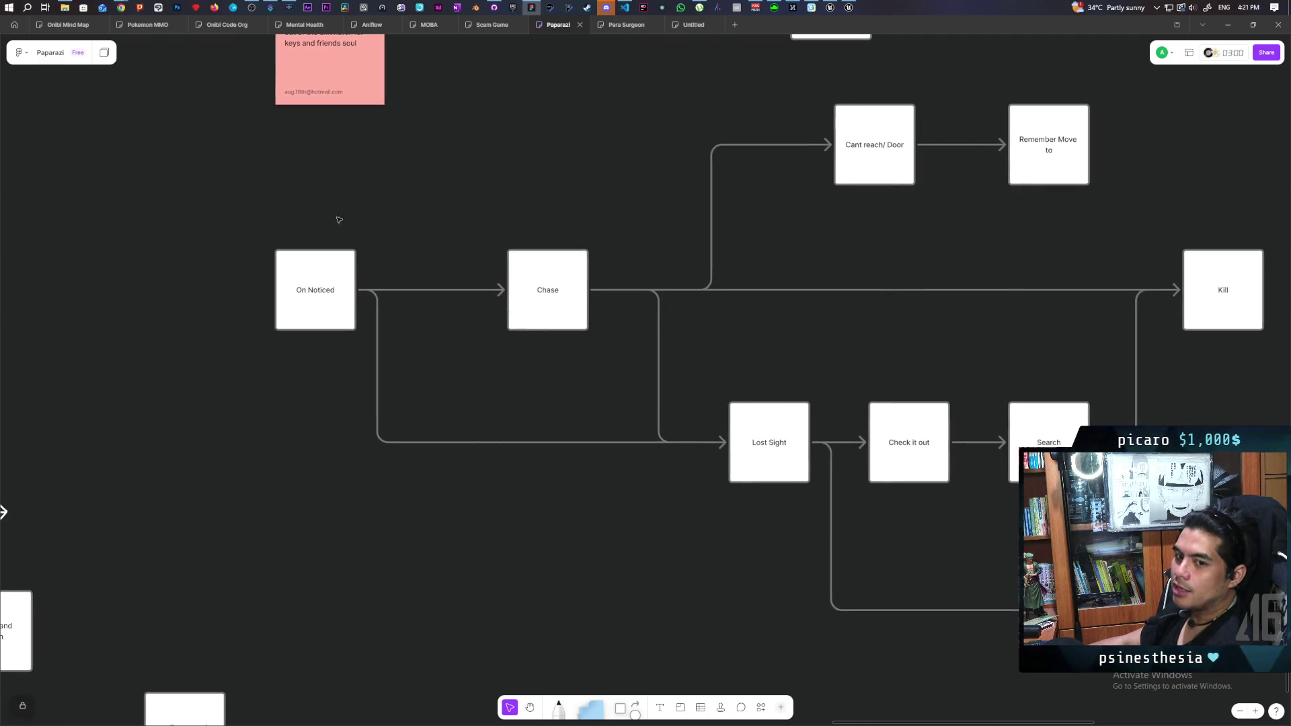
left_click_drag(160, 190, 468, 234)
left_click_drag(233, 210, 438, 244)
mouse_move(470, 190)
left_mouse_down()
mouse_move(669, 225)
mouse_move(672, 238)
left_mouse_up()
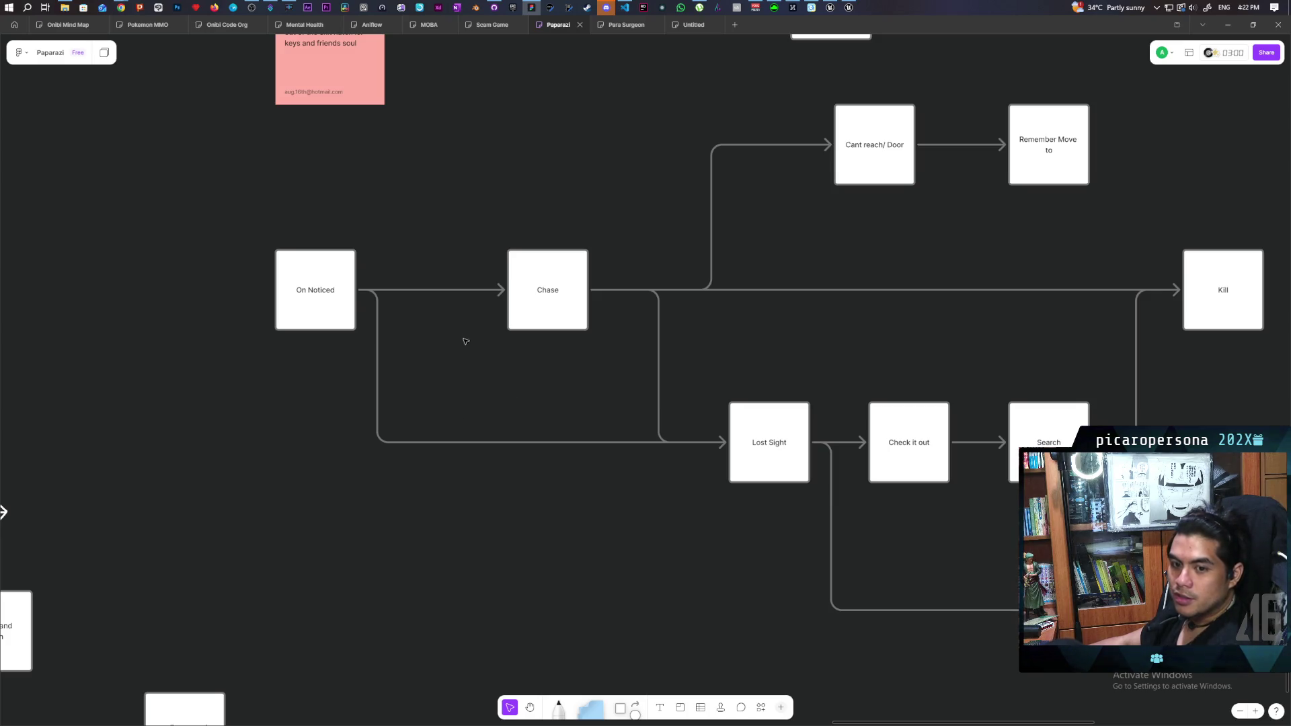
left_click(471, 356)
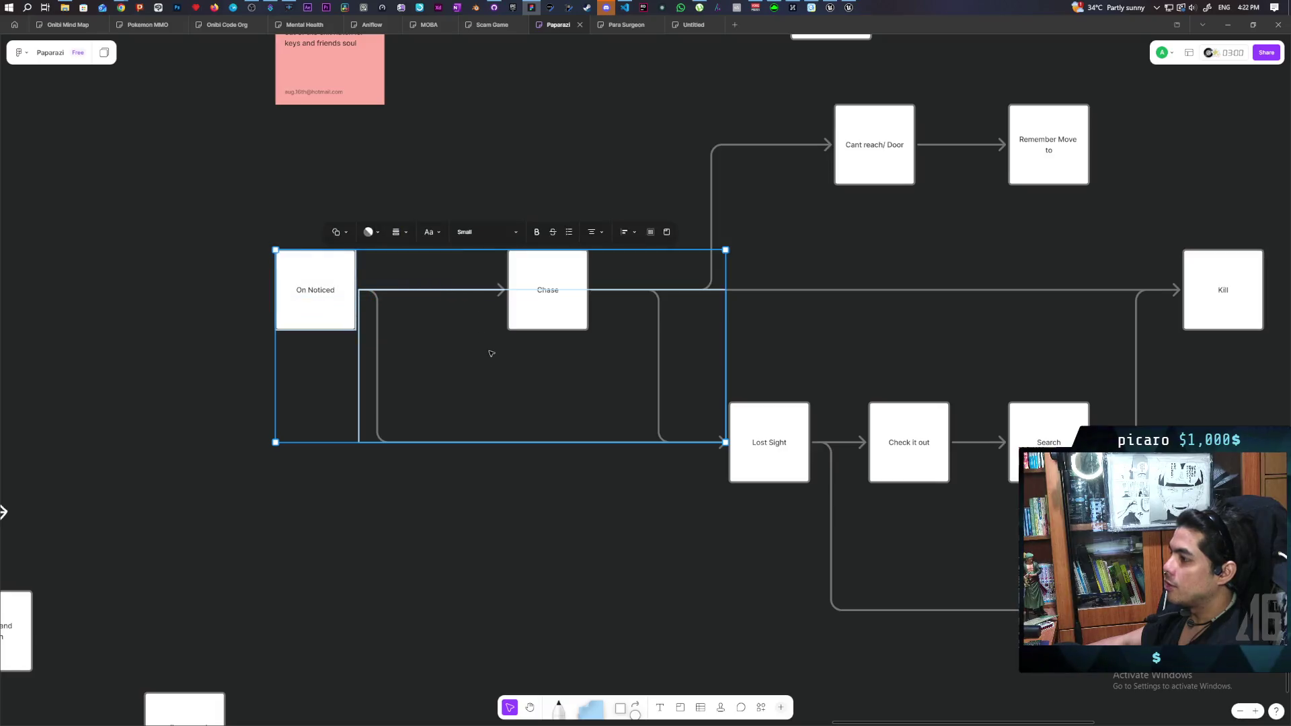
key("Escape")
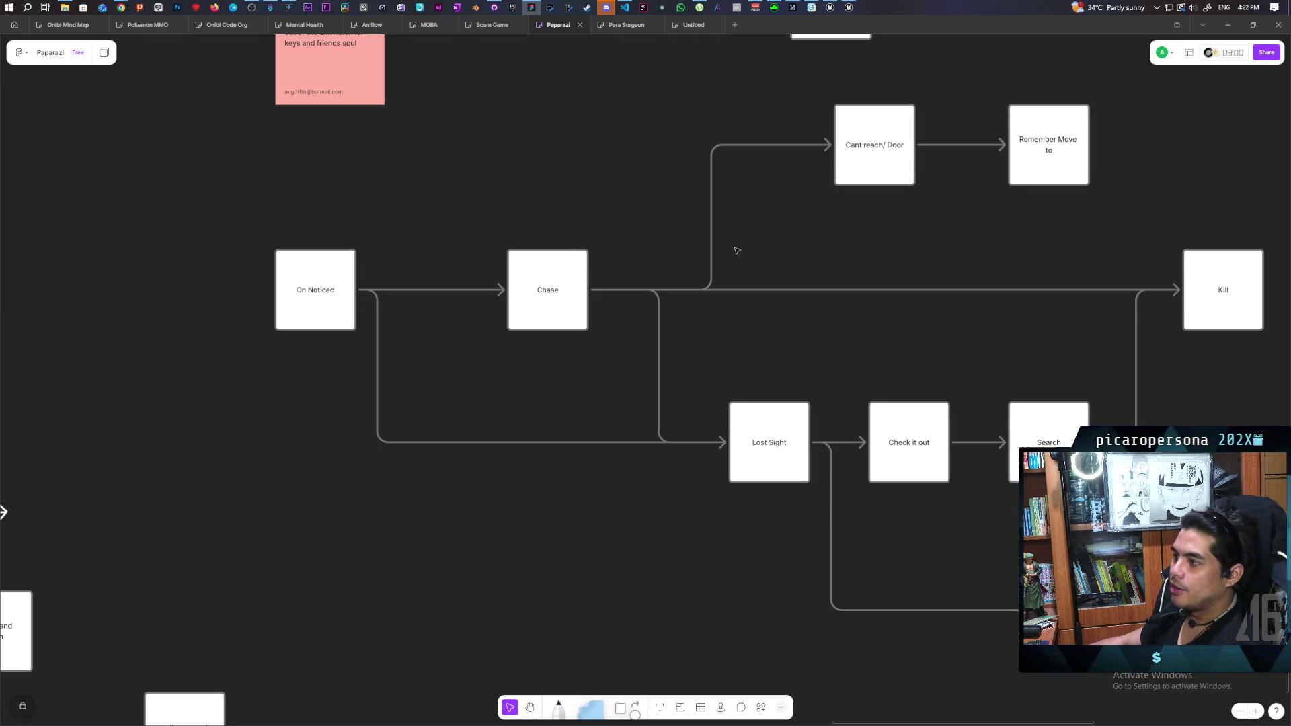
- Select most of the flowchart, then the On Noticed and Chase boxes, clearing each selection
scroll(428, 238, "right", 5)
scroll(428, 238, "up", 2)
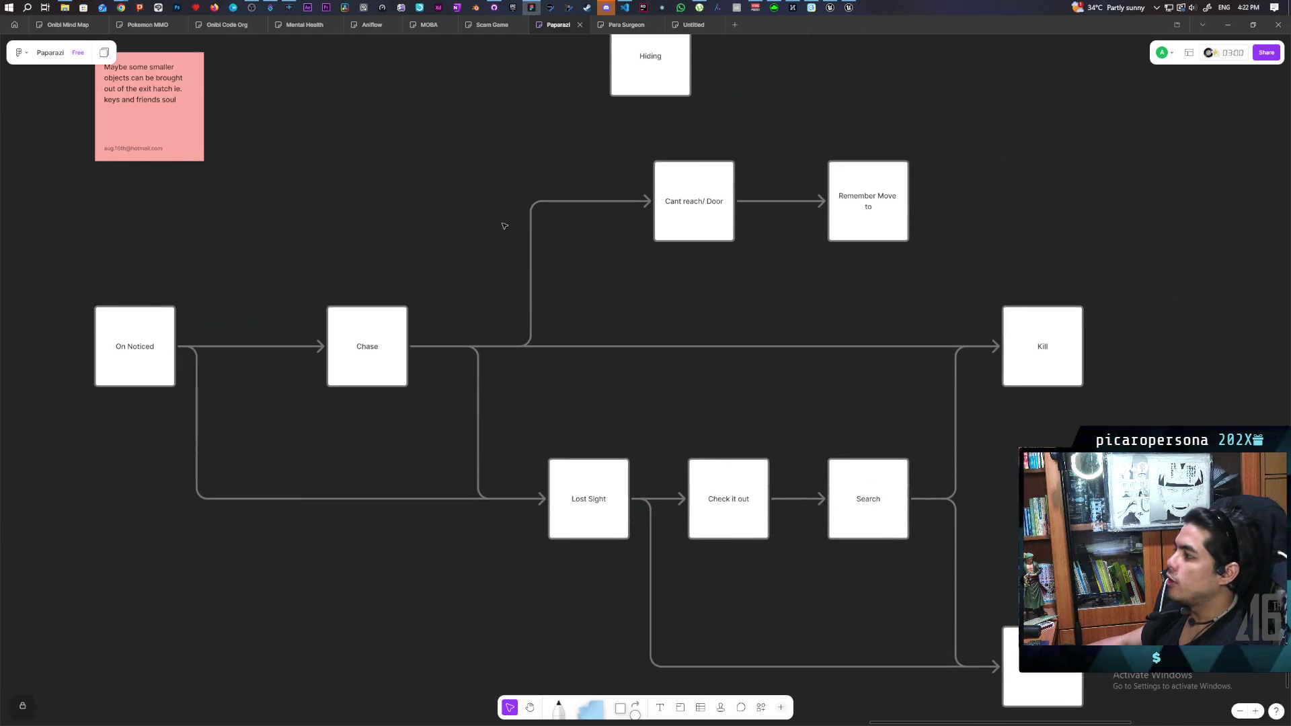
left_click_drag(98, 204, 781, 450)
left_click(780, 451)
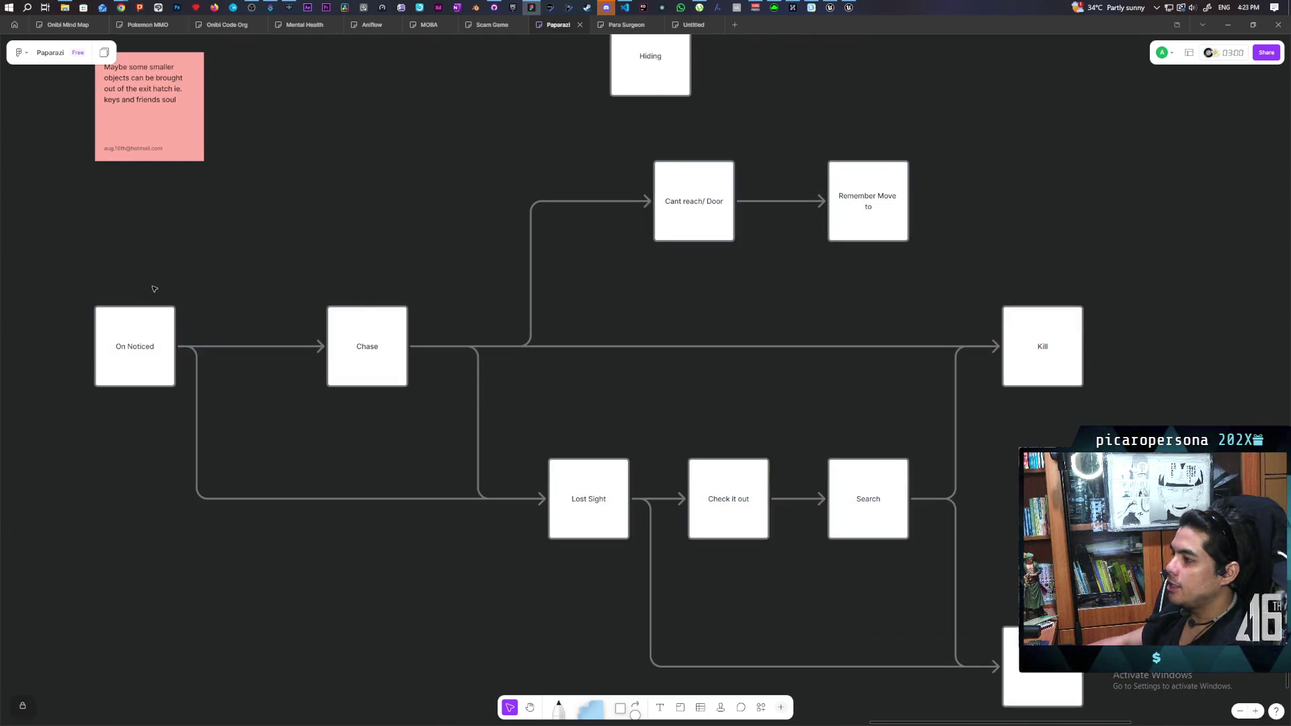
mouse_move(154, 266)
left_mouse_down()
mouse_move(168, 403)
mouse_move(158, 464)
left_mouse_up()
left_click(73, 218)
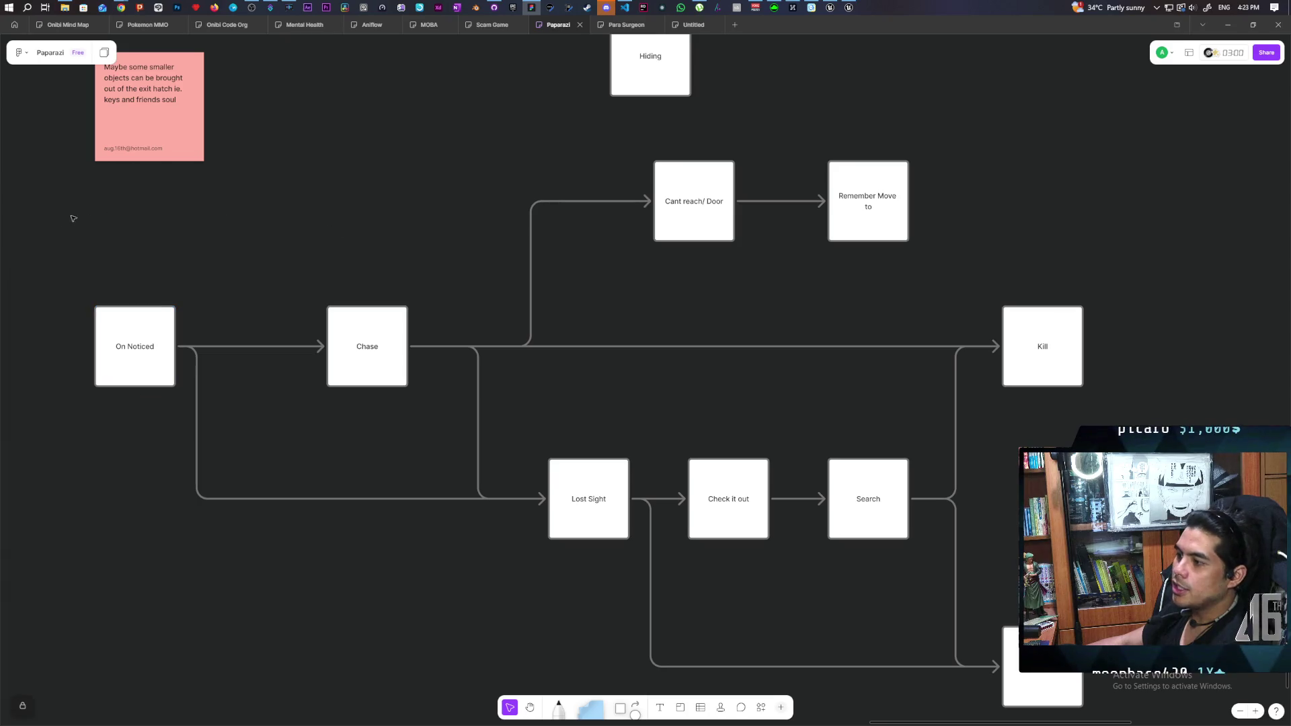
left_click(380, 325)
mouse_move(222, 202)
left_mouse_down()
mouse_move(457, 272)
mouse_move(417, 329)
left_mouse_up()
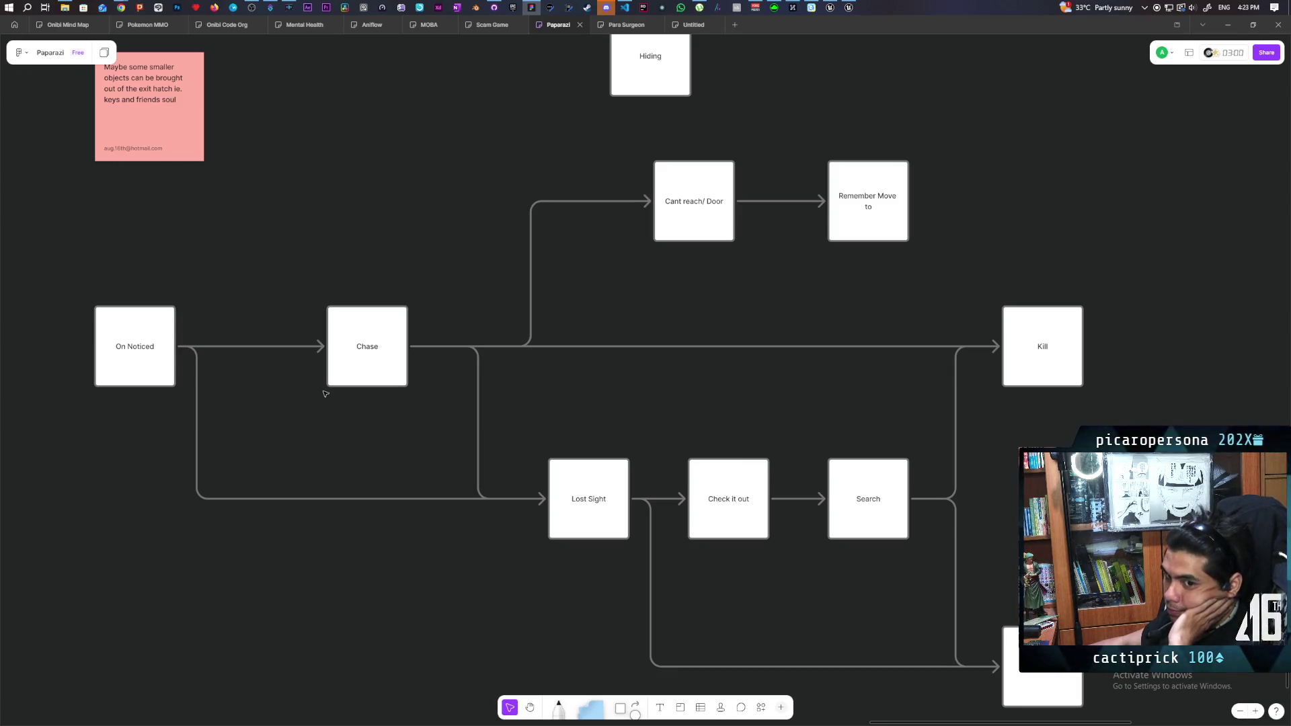
- Select the Cant reach/ Door and Remember Move to boxes, then return to Unreal's GreyboxLevel
mouse_move(373, 440)
left_mouse_down()
mouse_move(322, 352)
mouse_move(350, 332)
left_mouse_up()
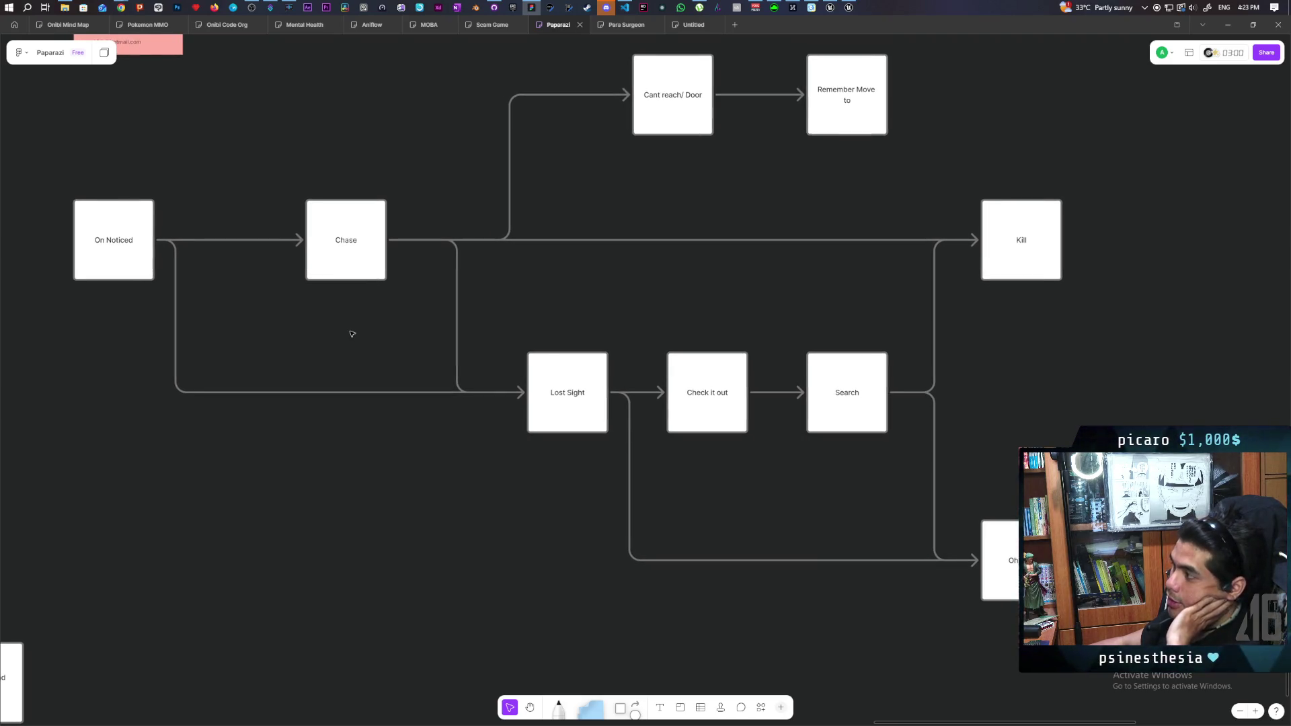
left_click_drag(351, 334, 348, 412)
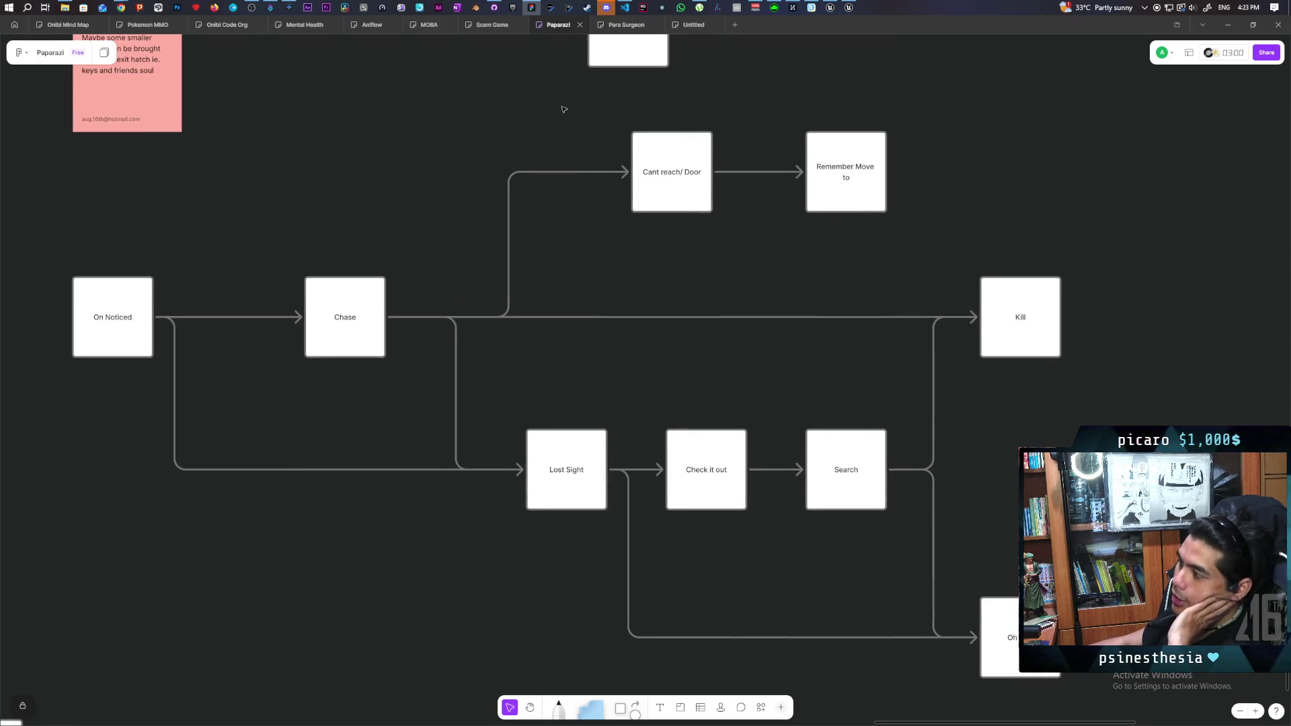
left_click_drag(561, 106, 947, 157)
left_click(419, 159)
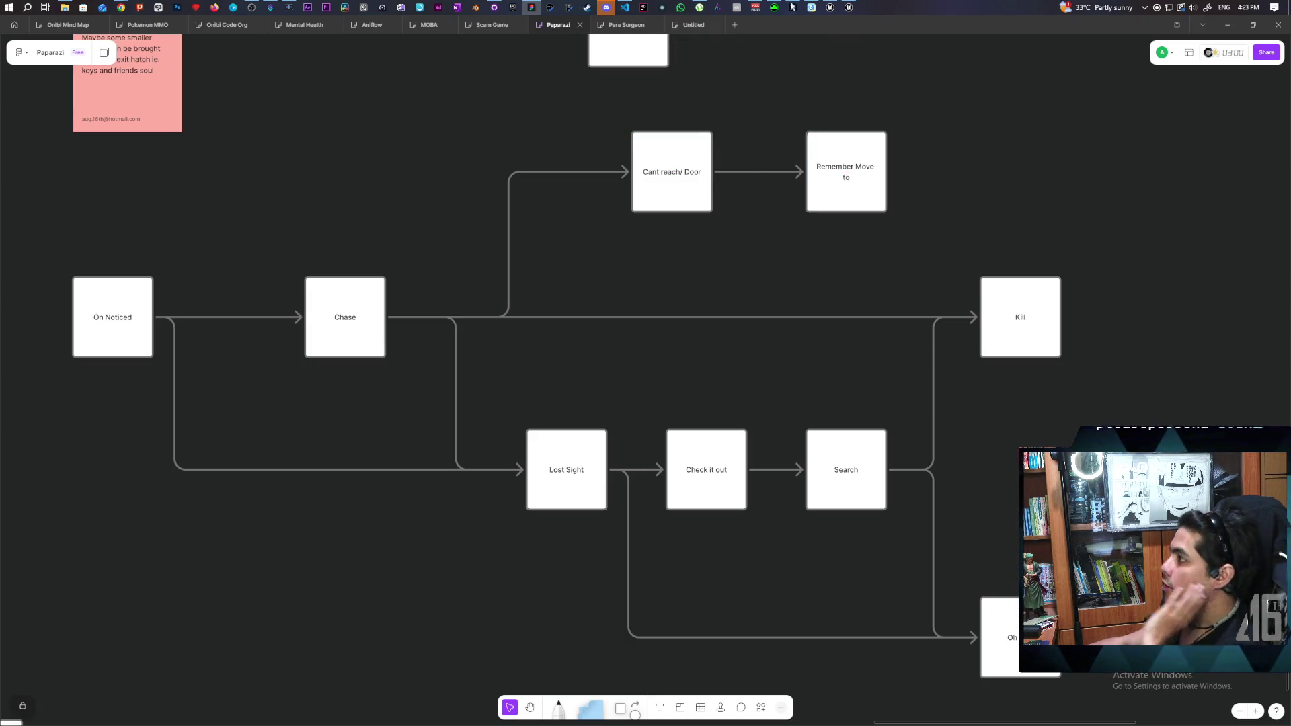
left_click(830, 5)
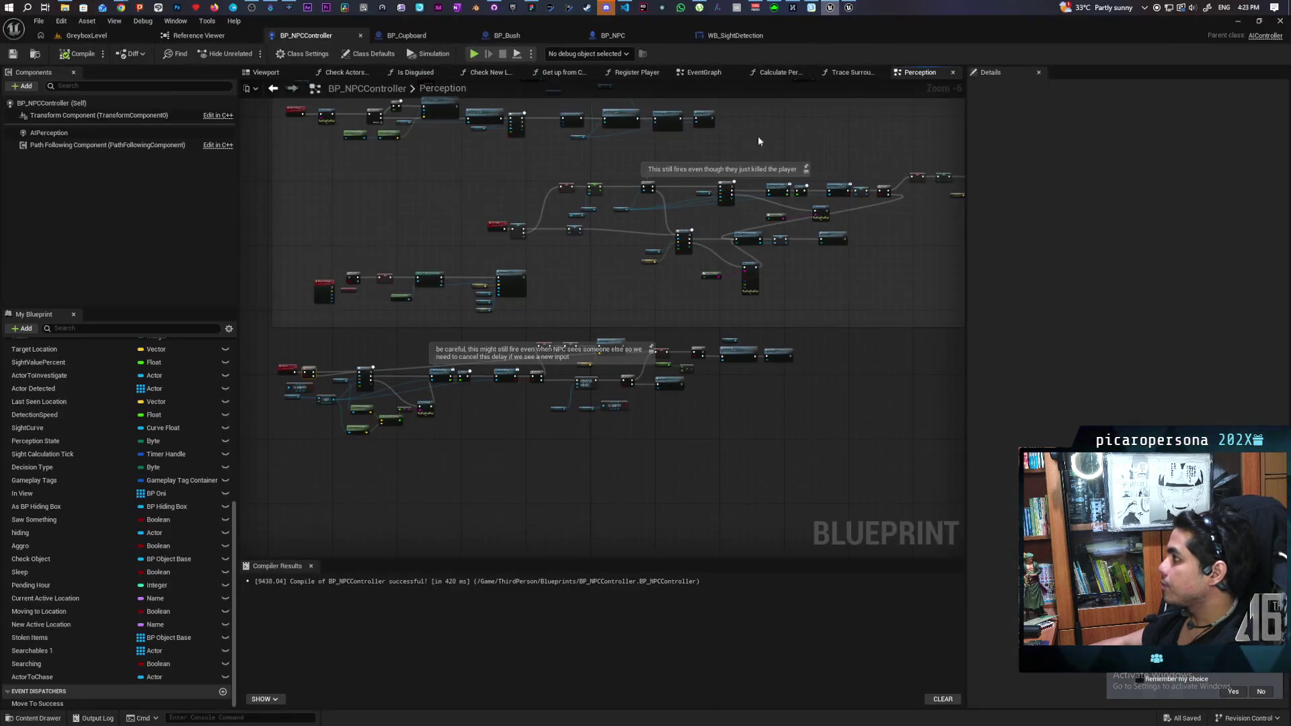
left_click(86, 35)
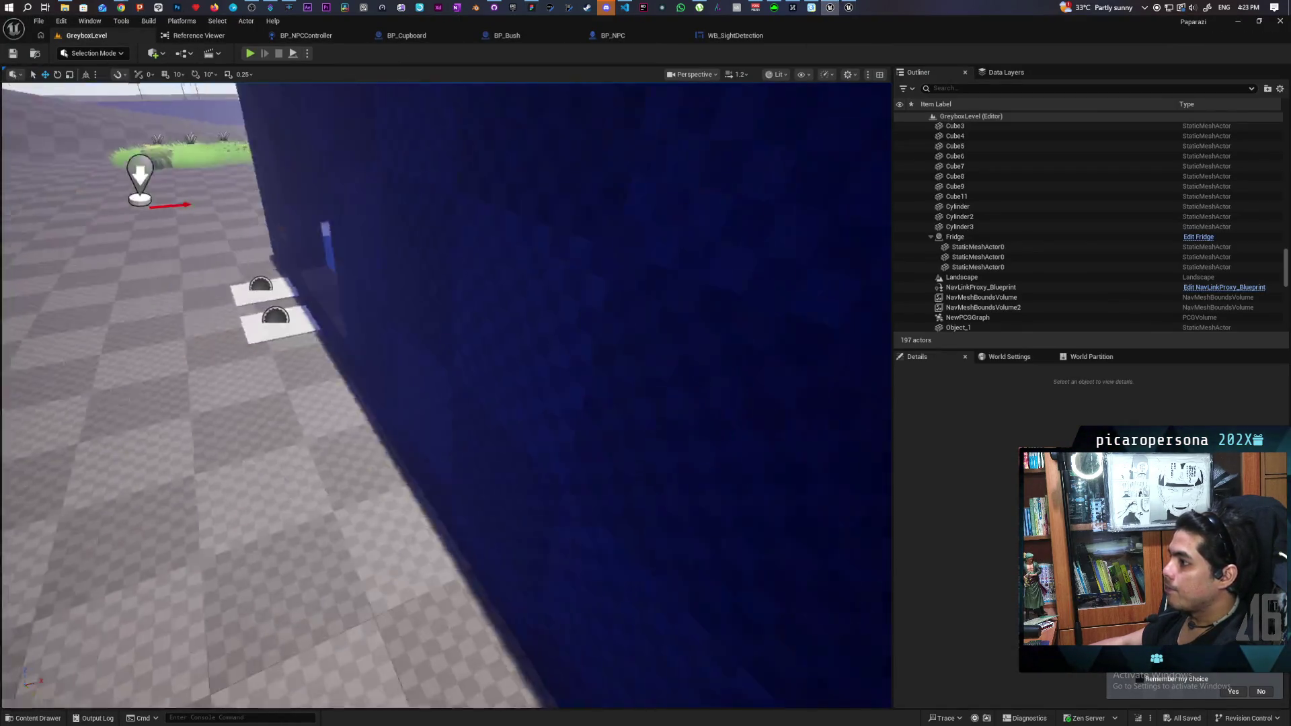
scroll(426, 272, "up", 10)
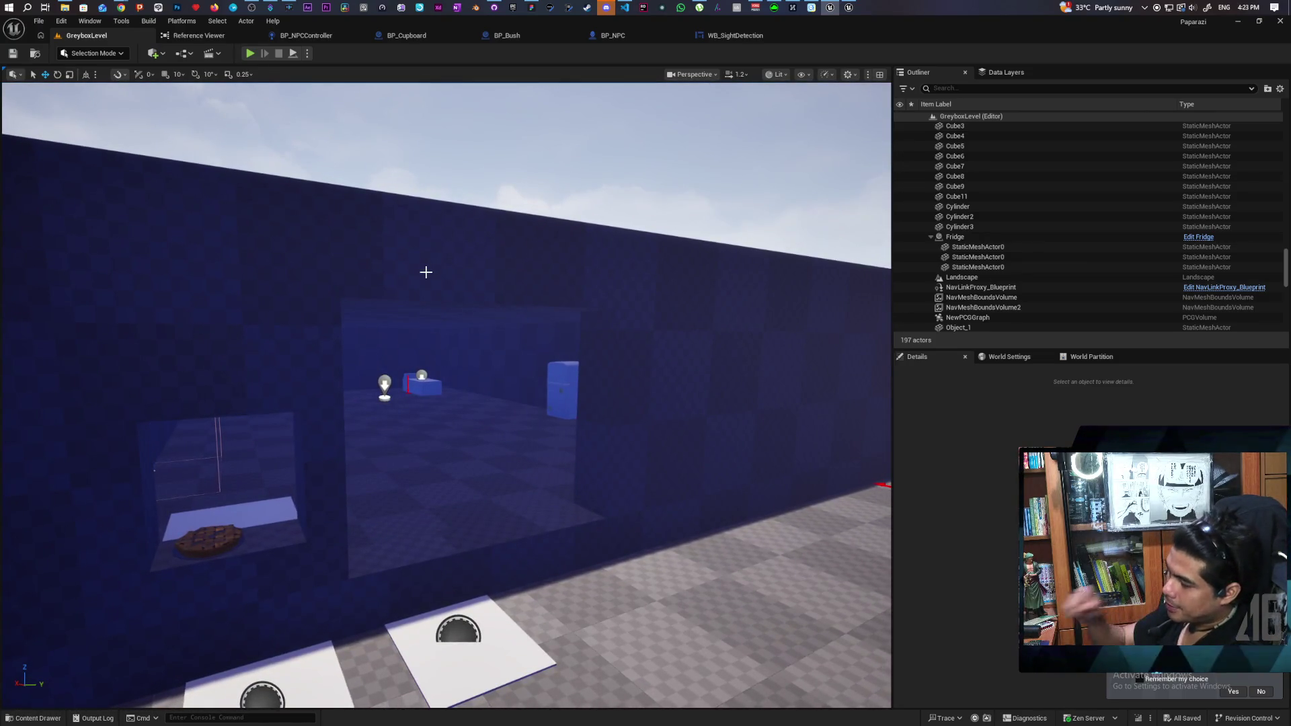
left_click_drag(537, 377, 561, 422)
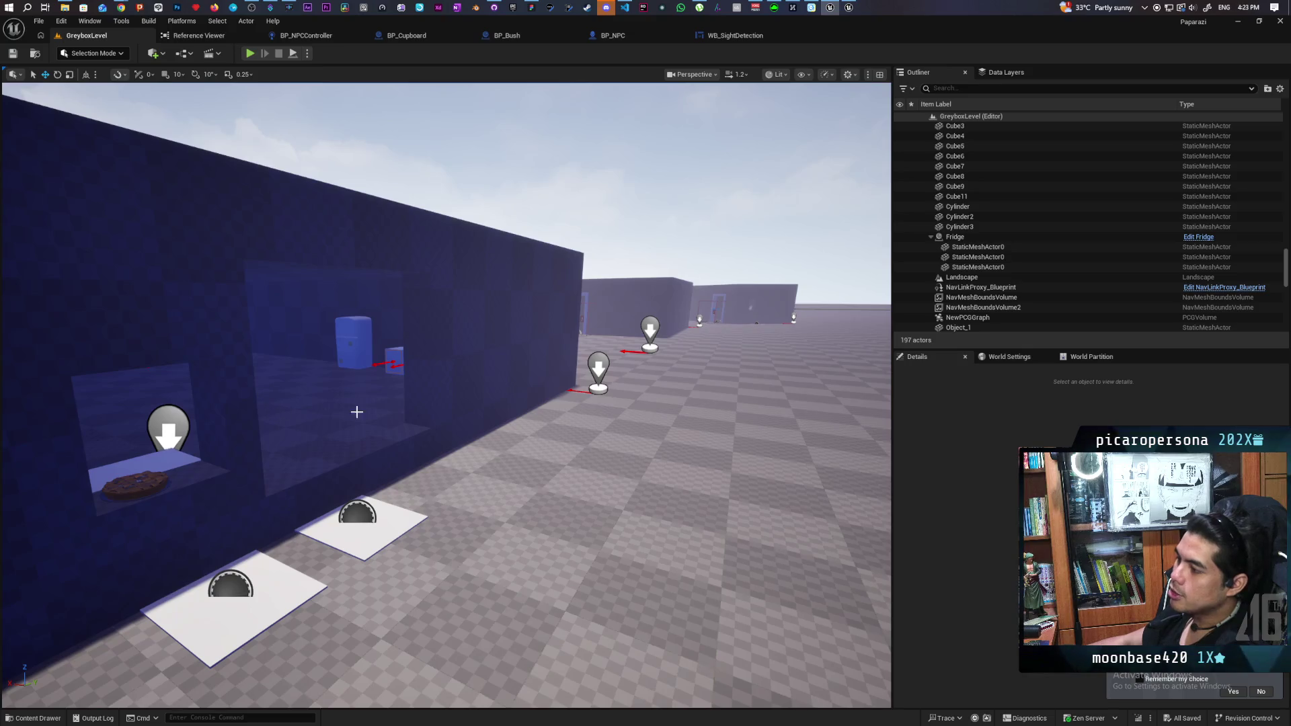
mouse_move(357, 411)
left_mouse_down()
mouse_move(269, 511)
mouse_move(288, 479)
left_mouse_up()
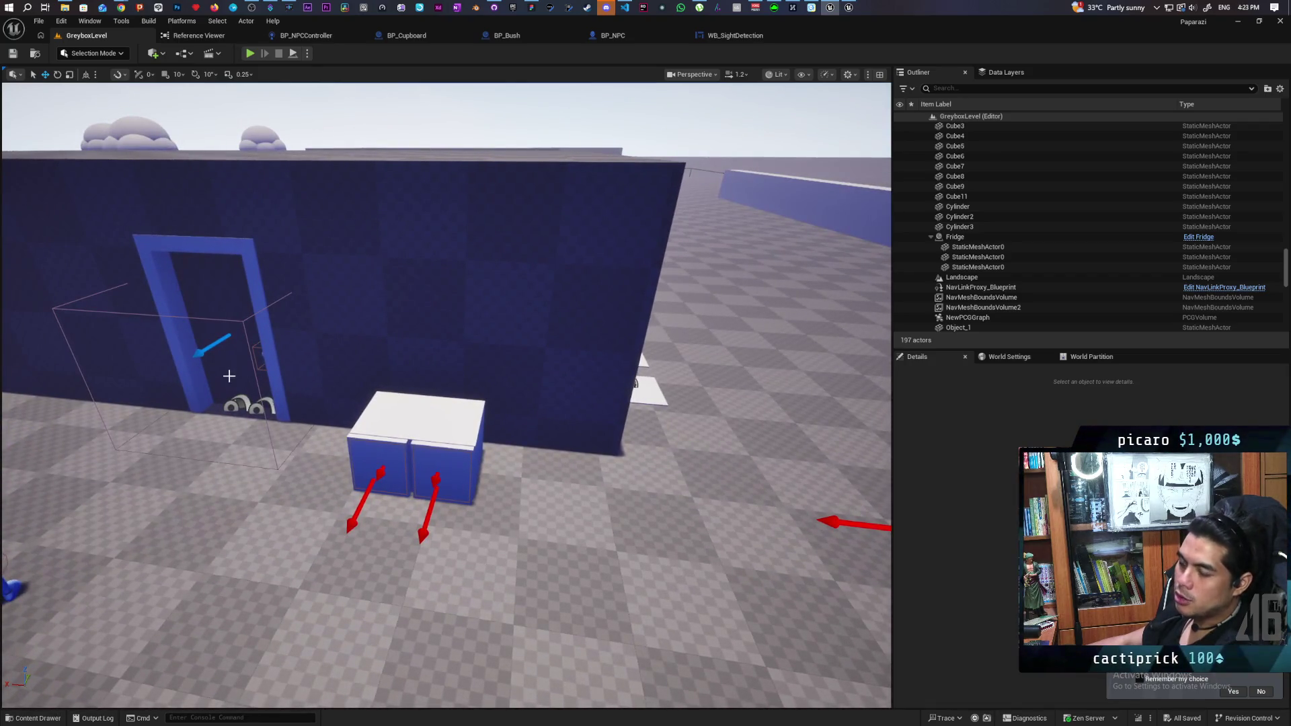
left_click_drag(418, 454, 233, 266)
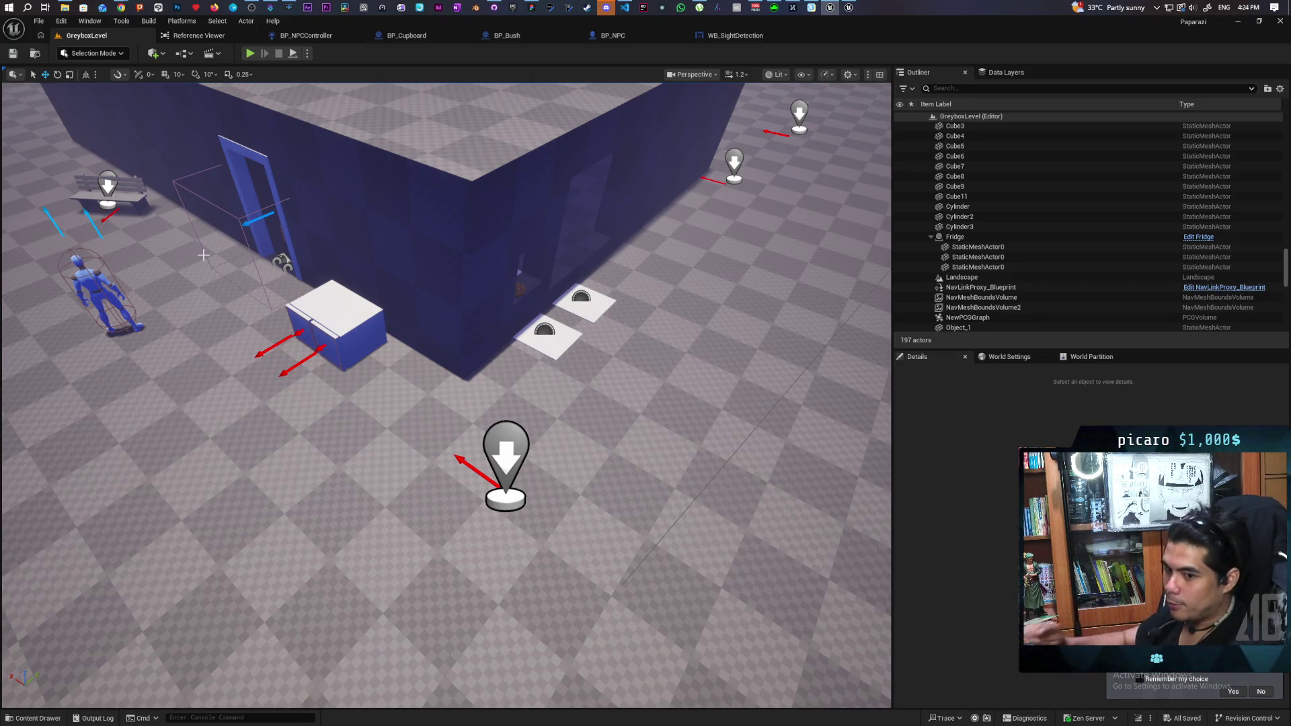
scroll(436, 259, "down", 3)
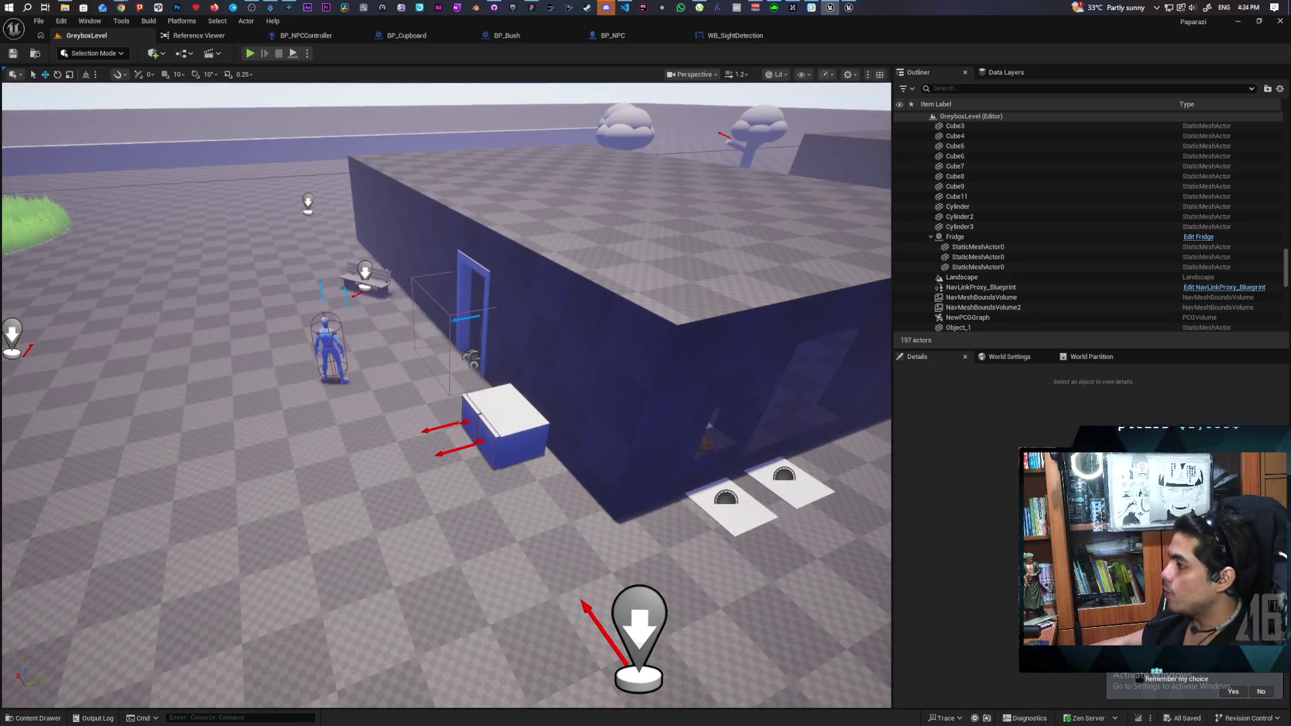
scroll(436, 259, "up", 3)
left_click_drag(435, 259, 383, 215)
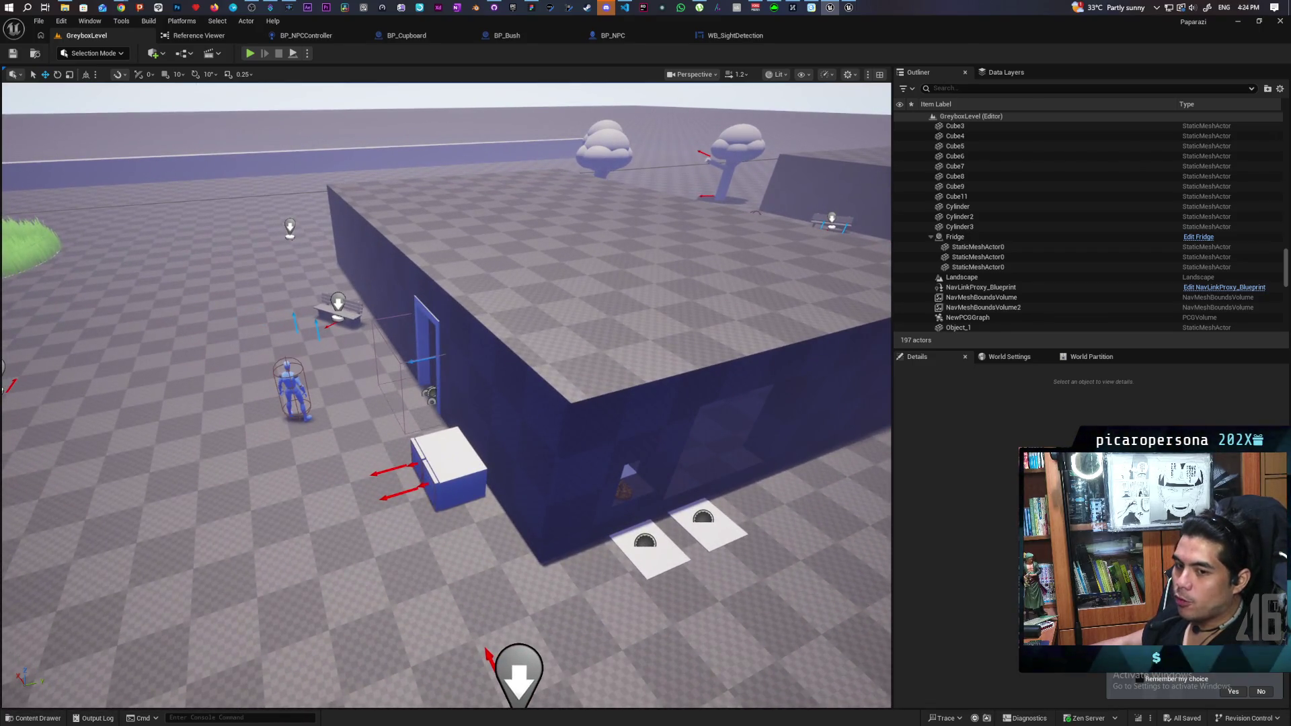
mouse_move(446, 395)
left_mouse_down()
mouse_move(446, 416)
mouse_move(470, 369)
left_mouse_up()
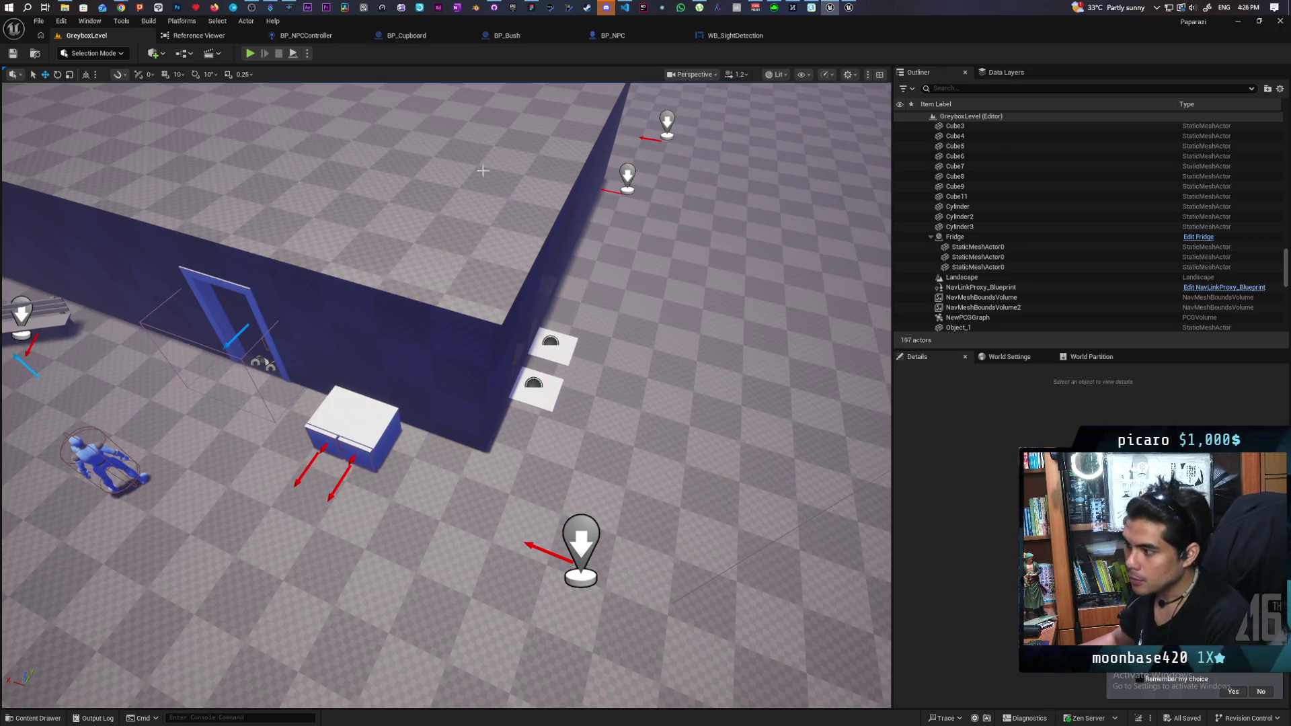
- Select the BP_DoorBase door frame to show its Locked, Key ID and Closed Rotation properties
left_click(236, 306)
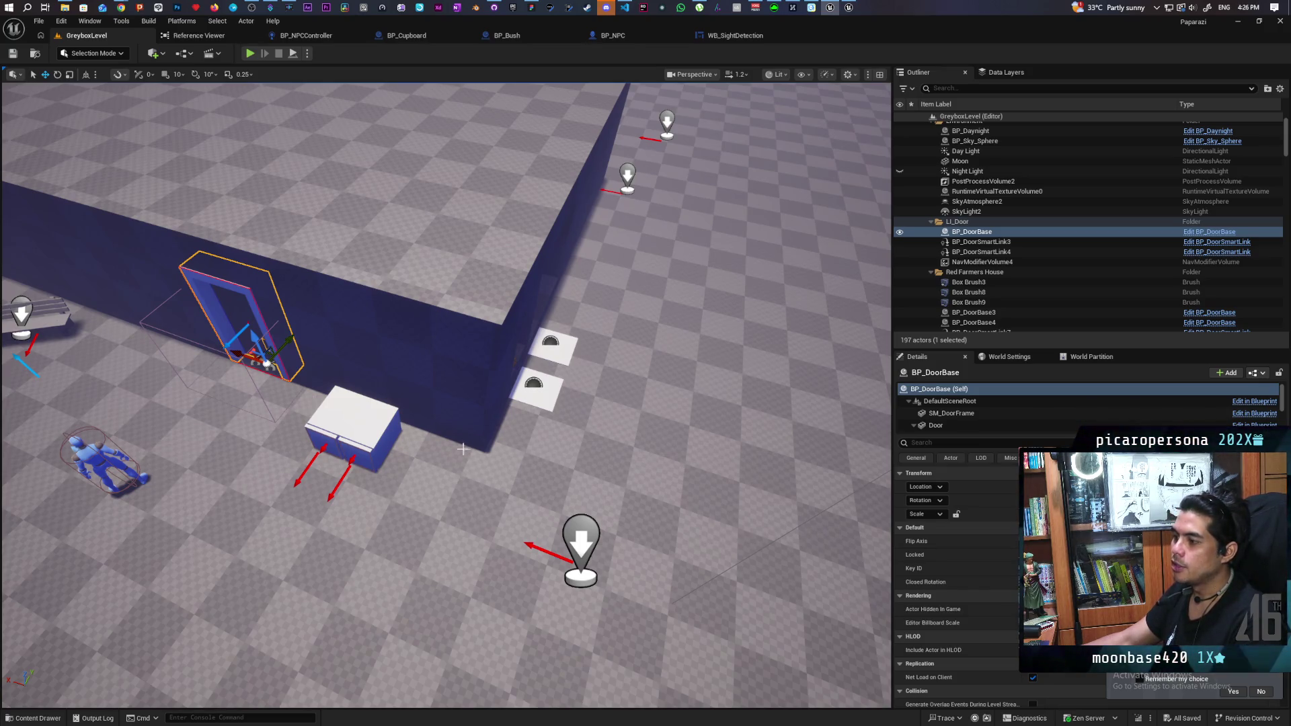
- Zoom the viewport out and back in on the greybox house and its door actor
scroll(446, 365, "down", 5)
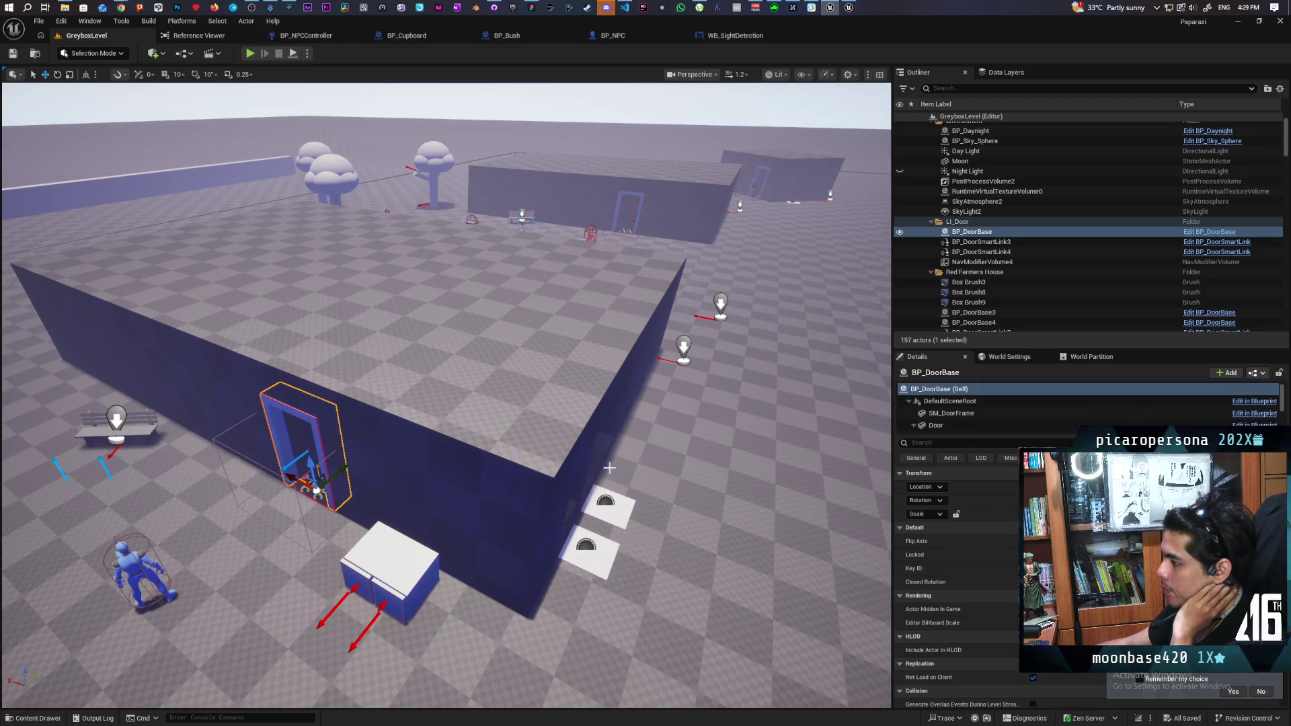
scroll(446, 397, "up", 5)
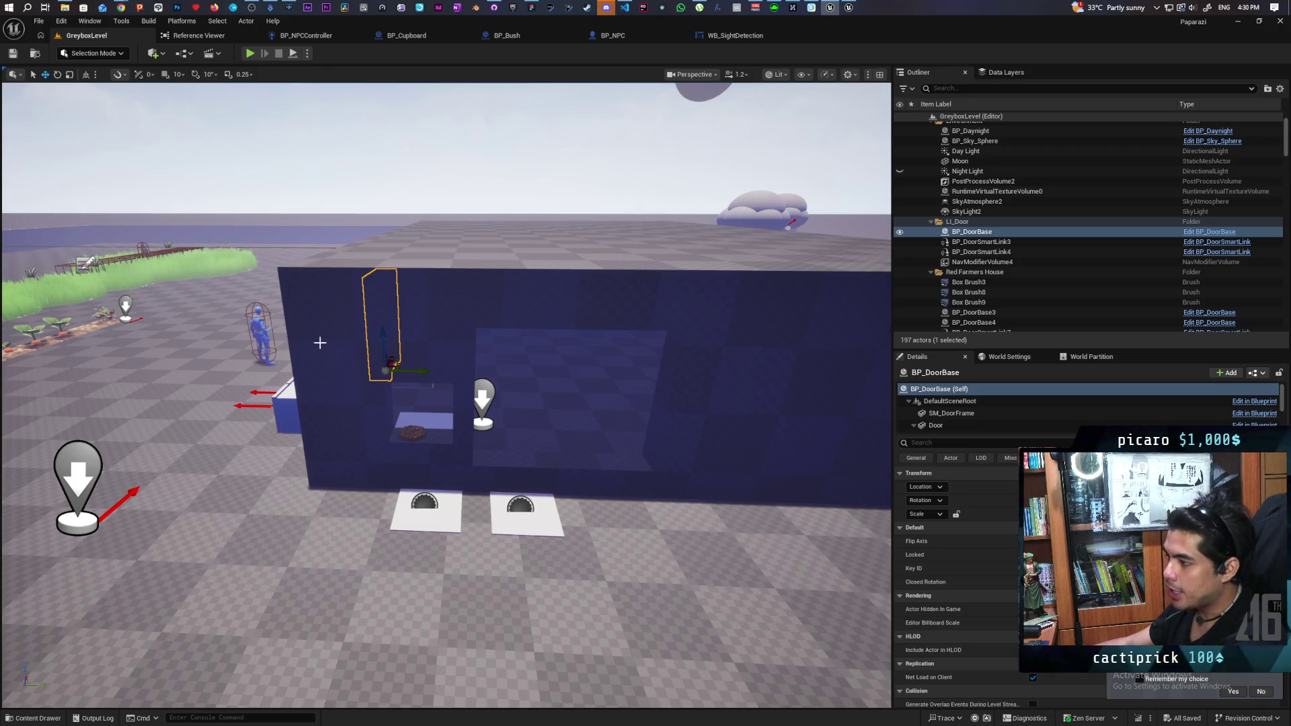
left_click_drag(335, 374, 335, 374)
left_click_drag(589, 449, 589, 449)
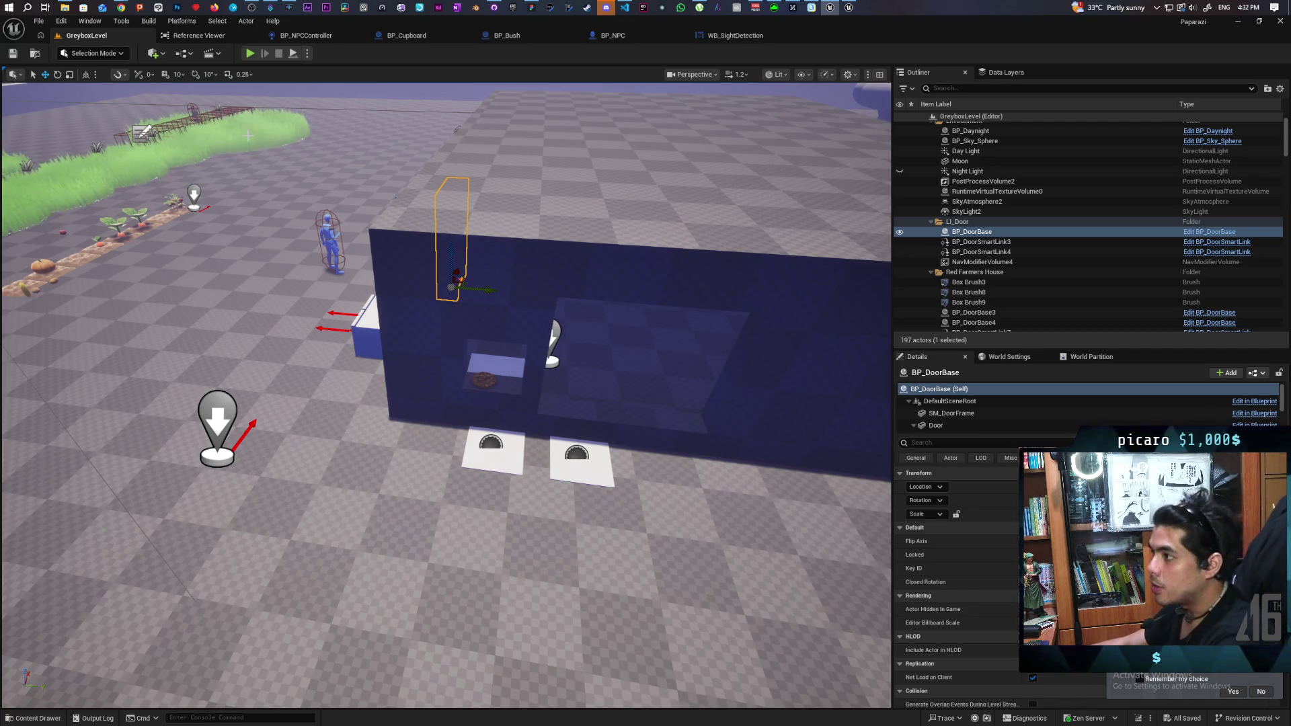
- Start a play-test and walk the character past the pillars and ramp into the greybox house
key("alt+p")
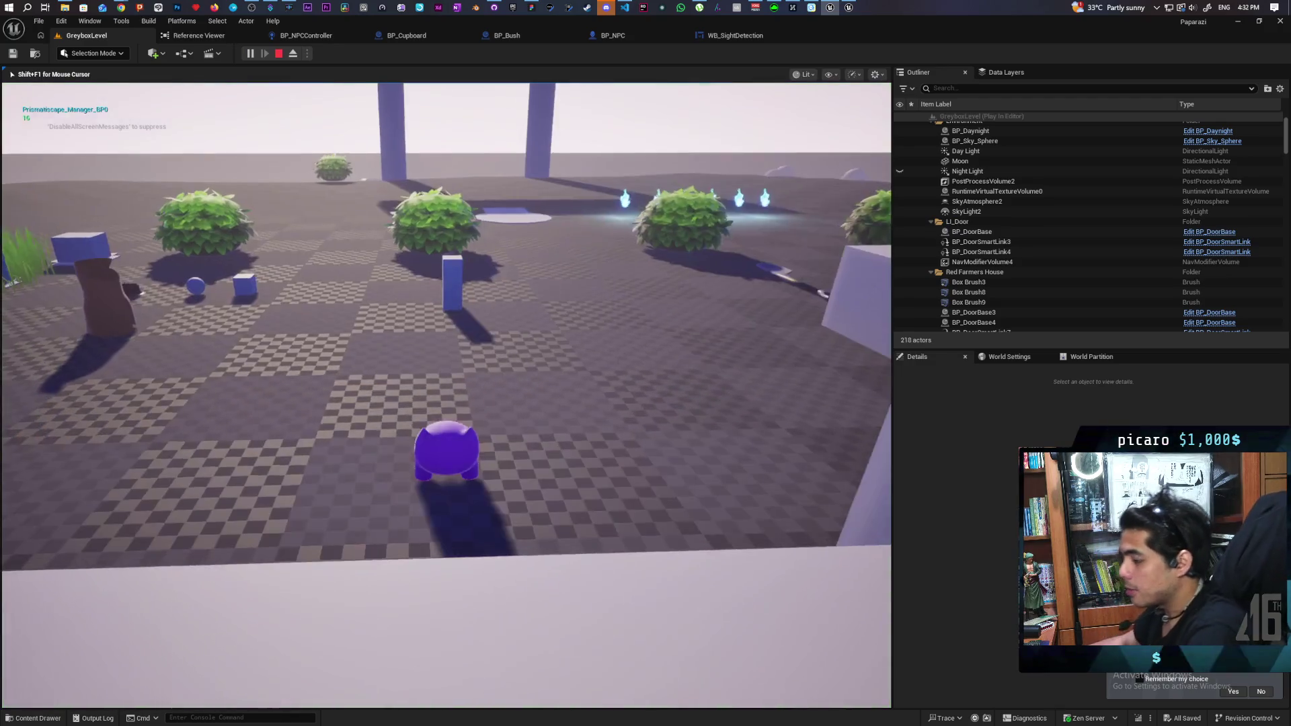
key("w")
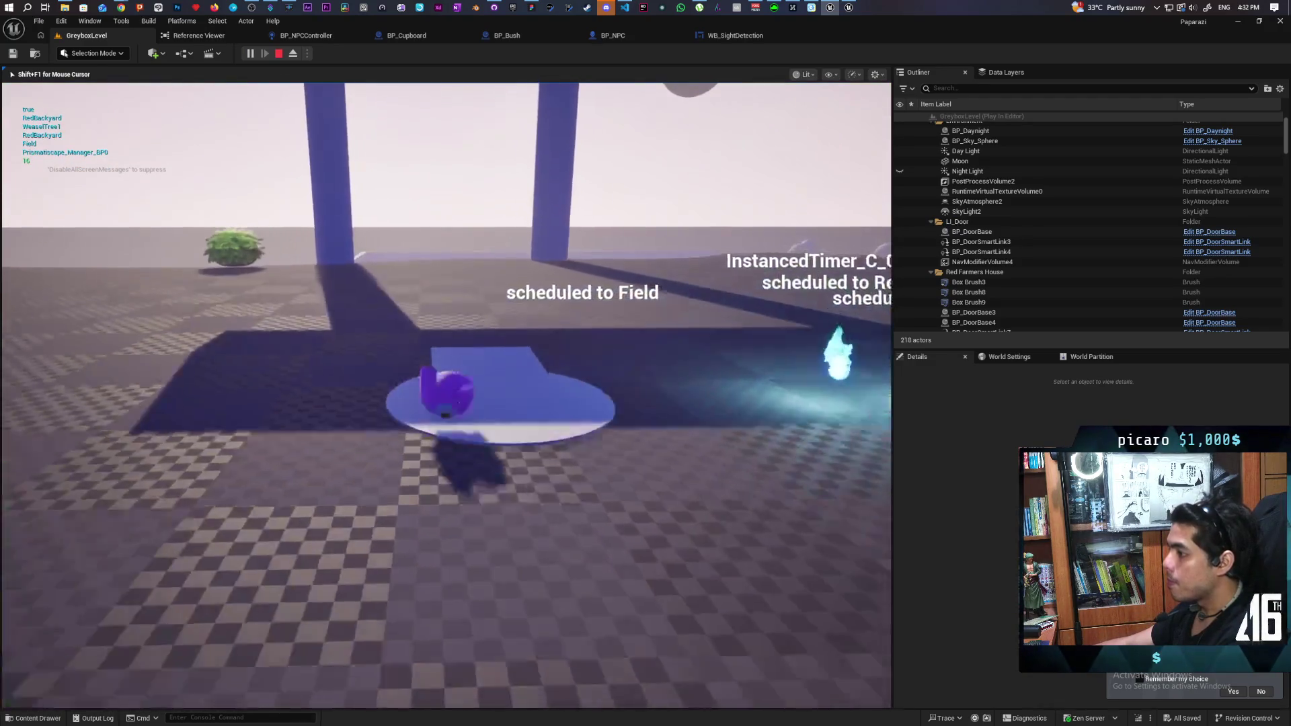
key("w")
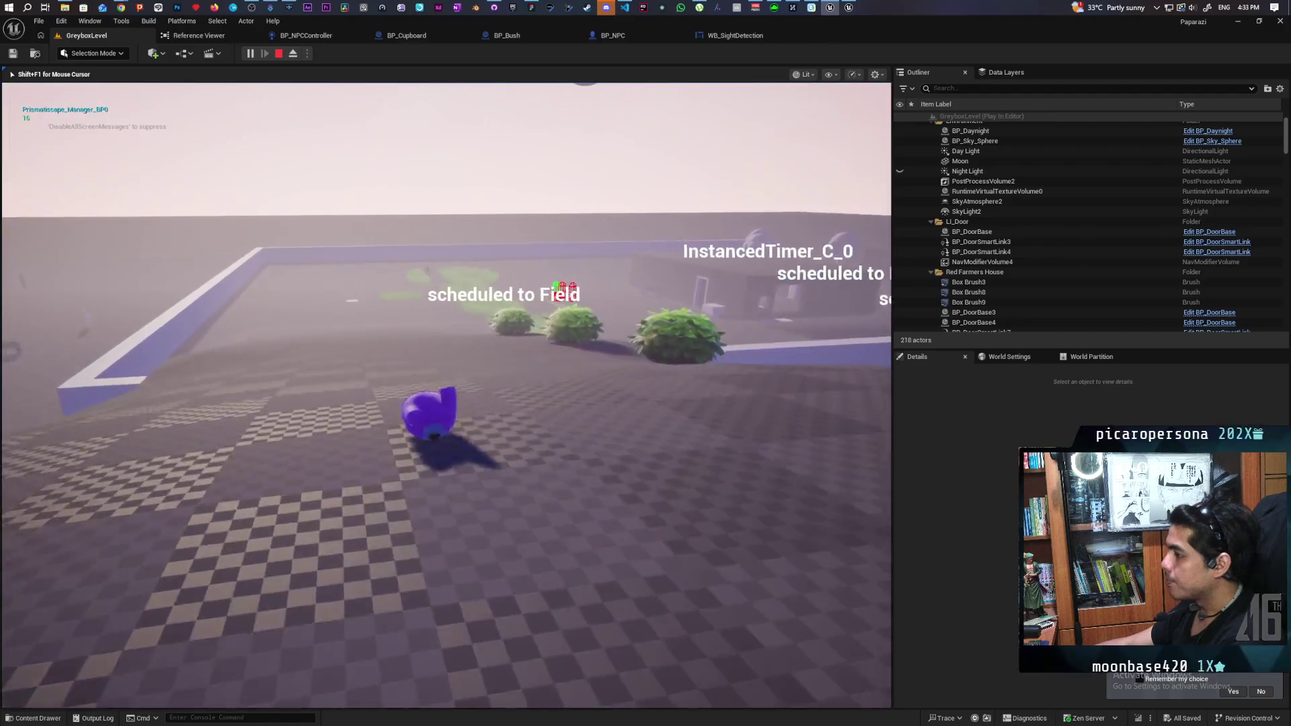
key("w")
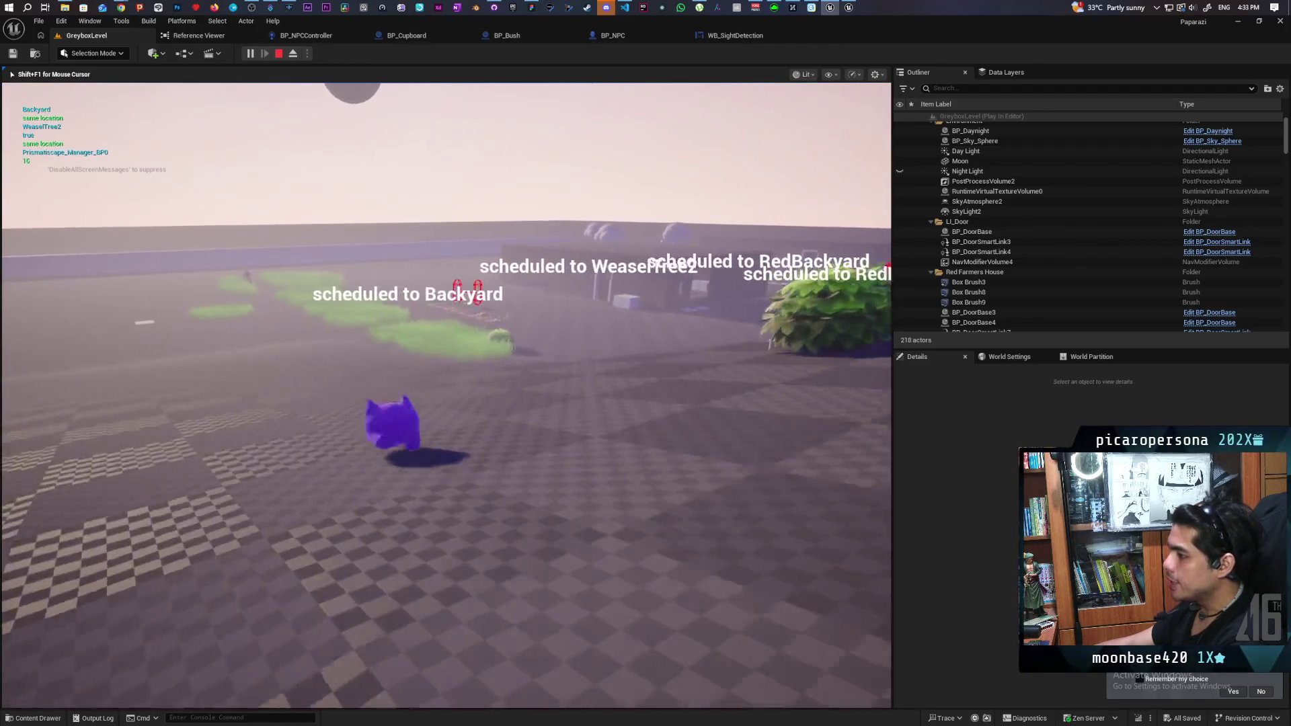
key("w")
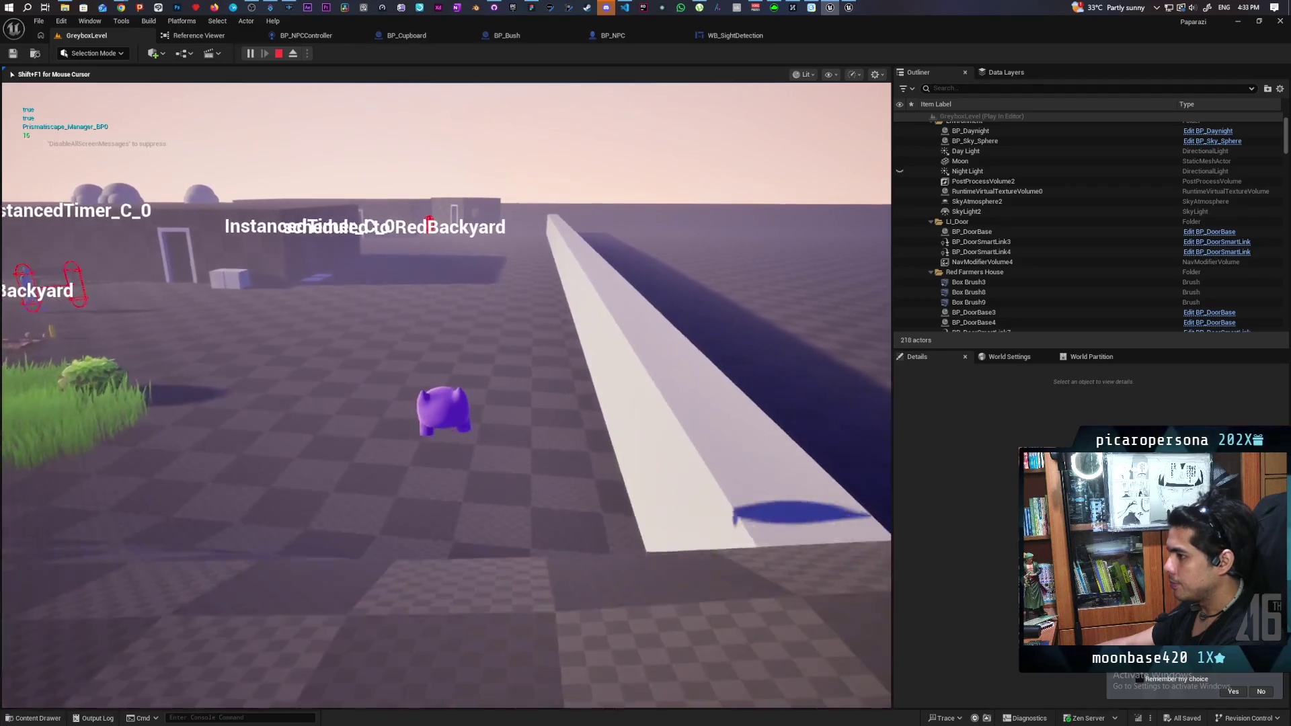
key("w")
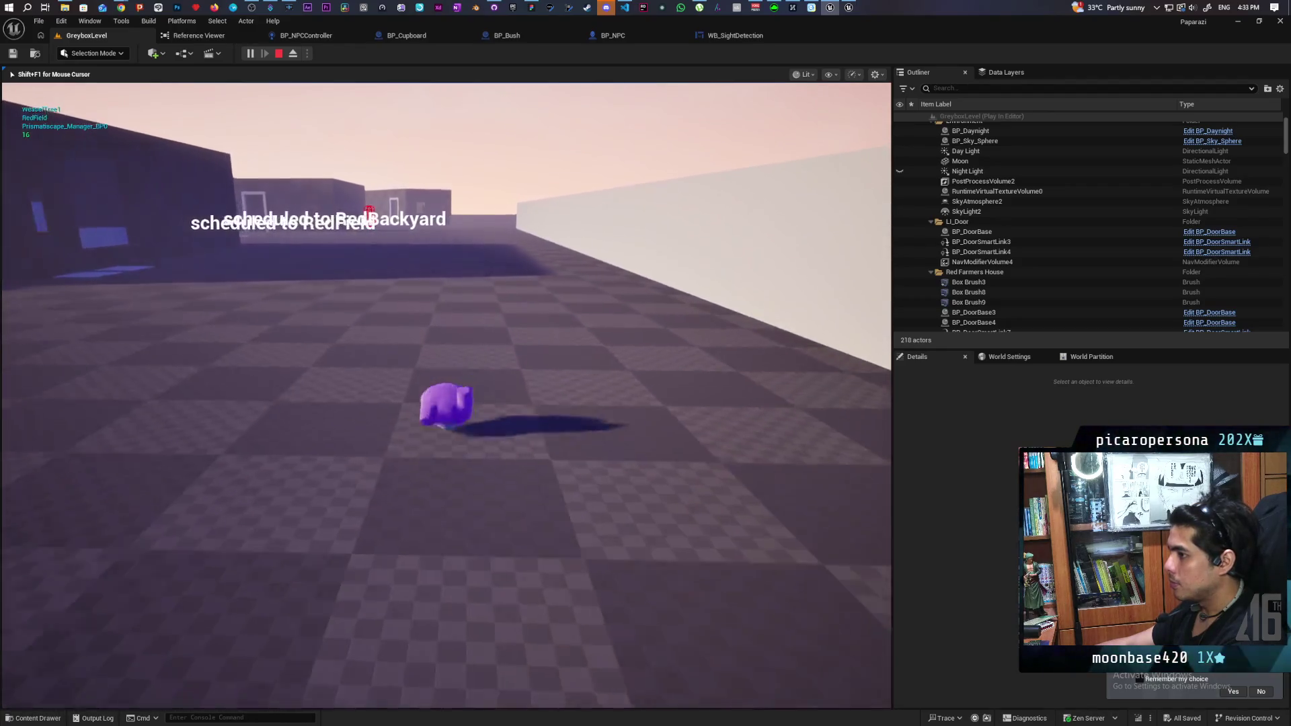
key("w")
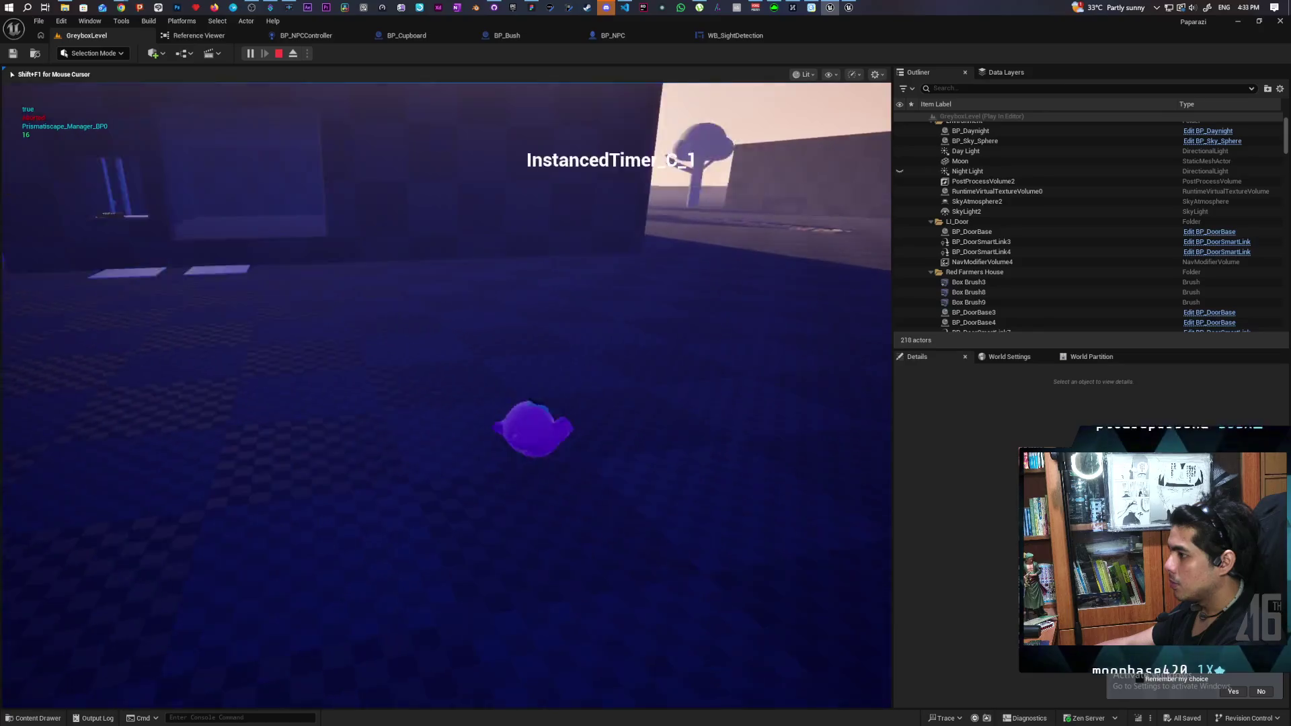
key("w")
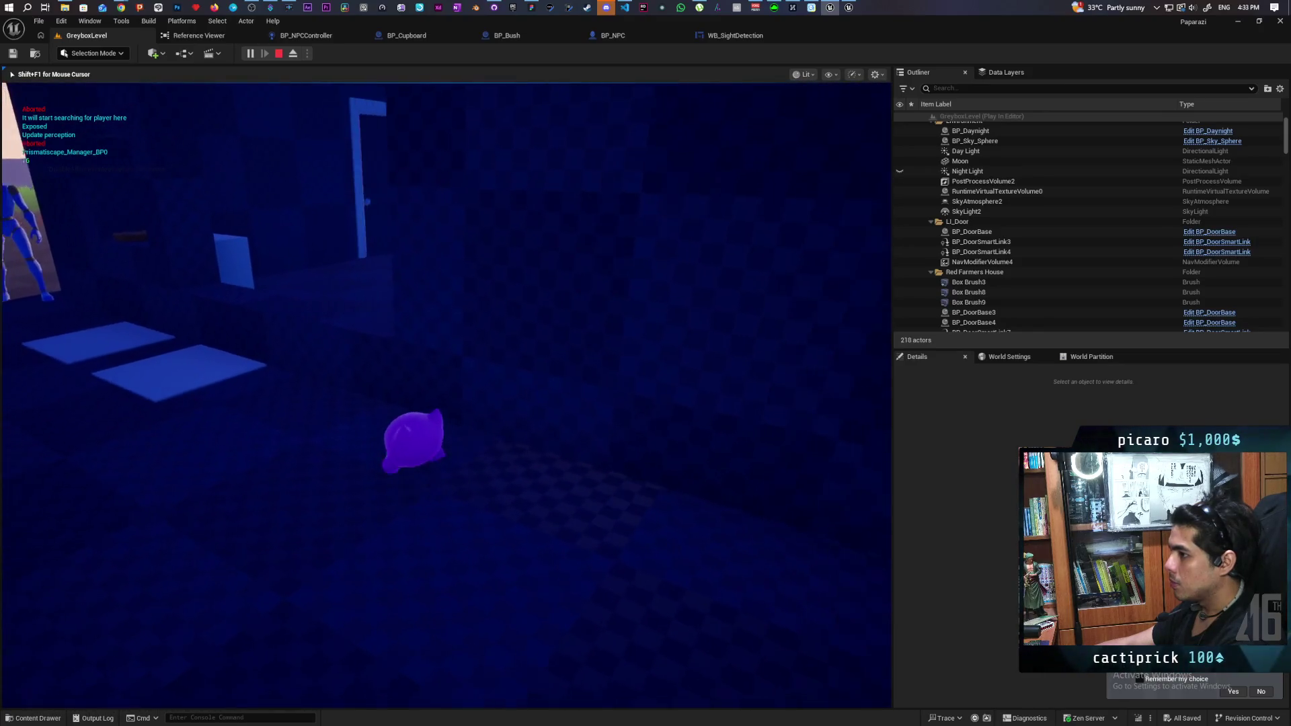
- Walk up to the house door as the NPC opens it, then stop the play-test
key("w")
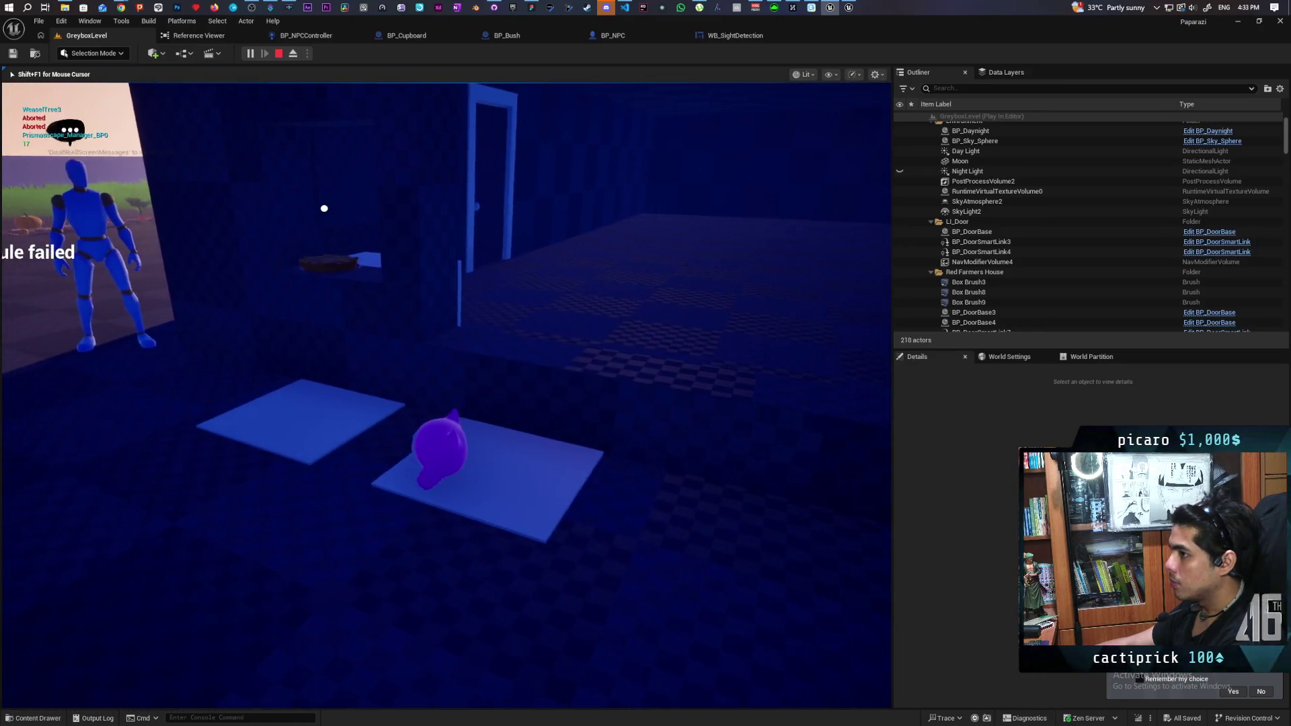
key("w")
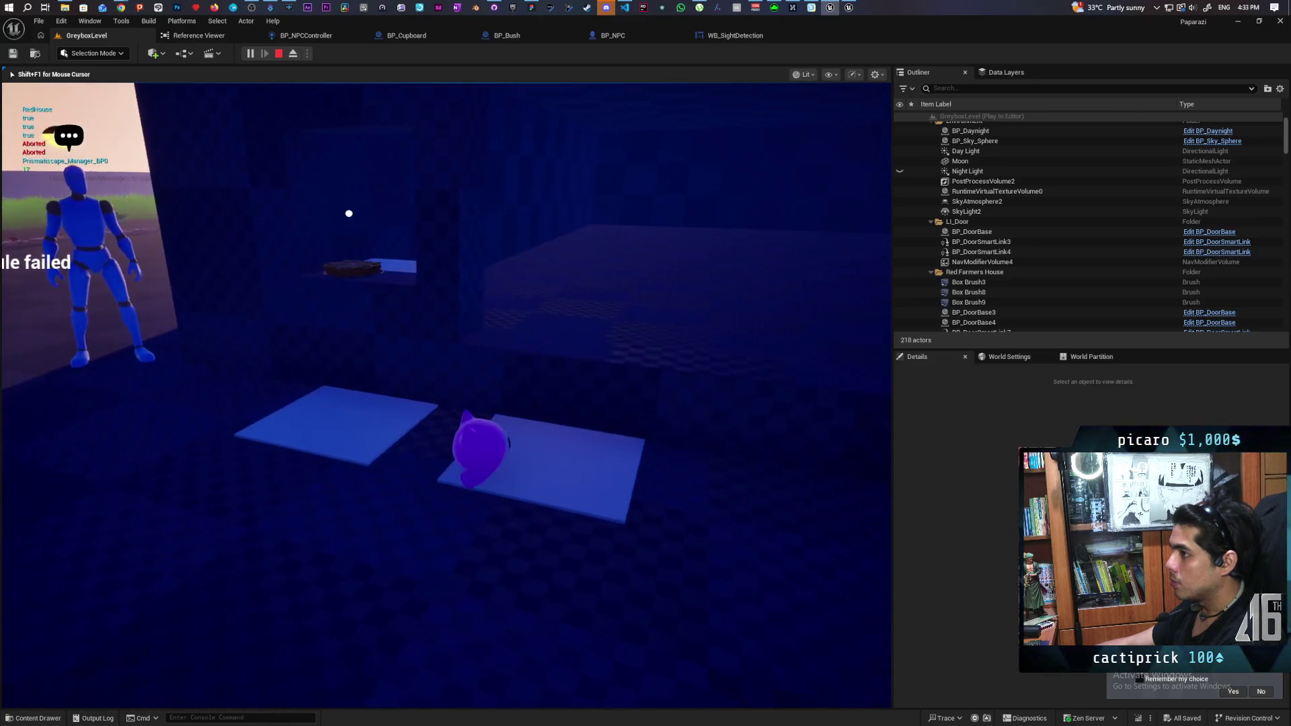
key("w")
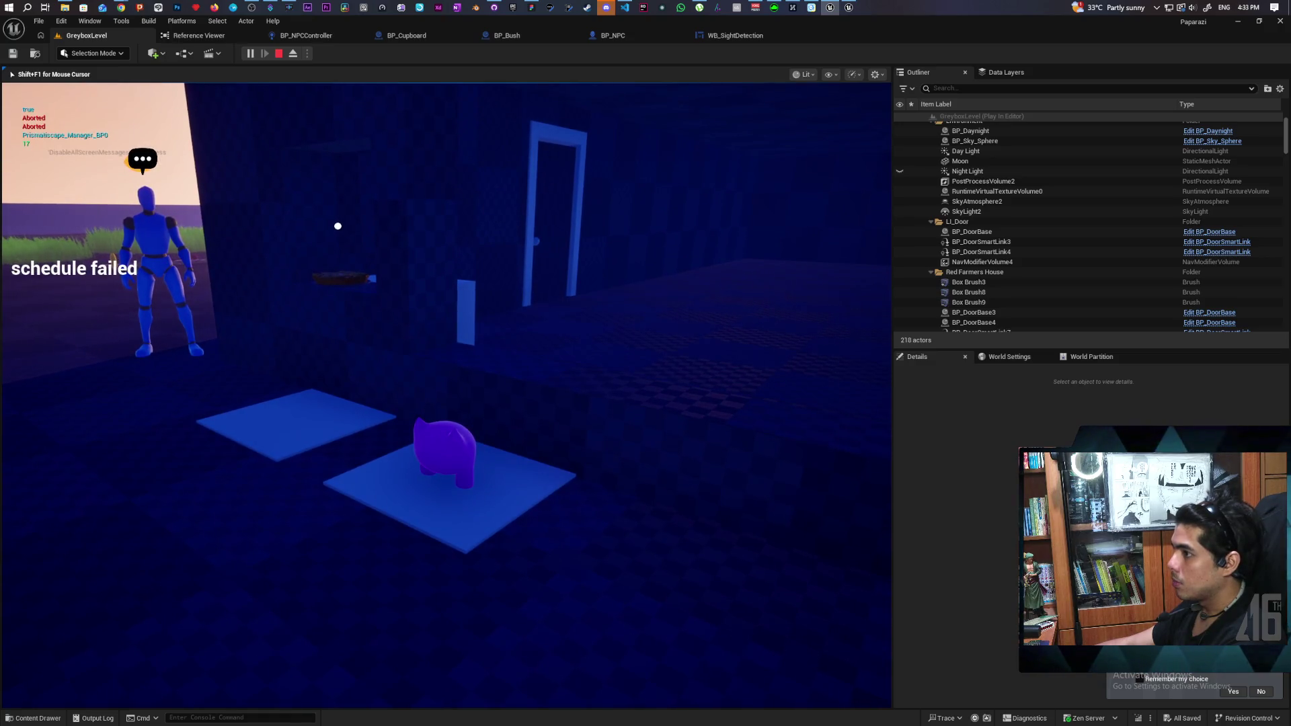
key("w")
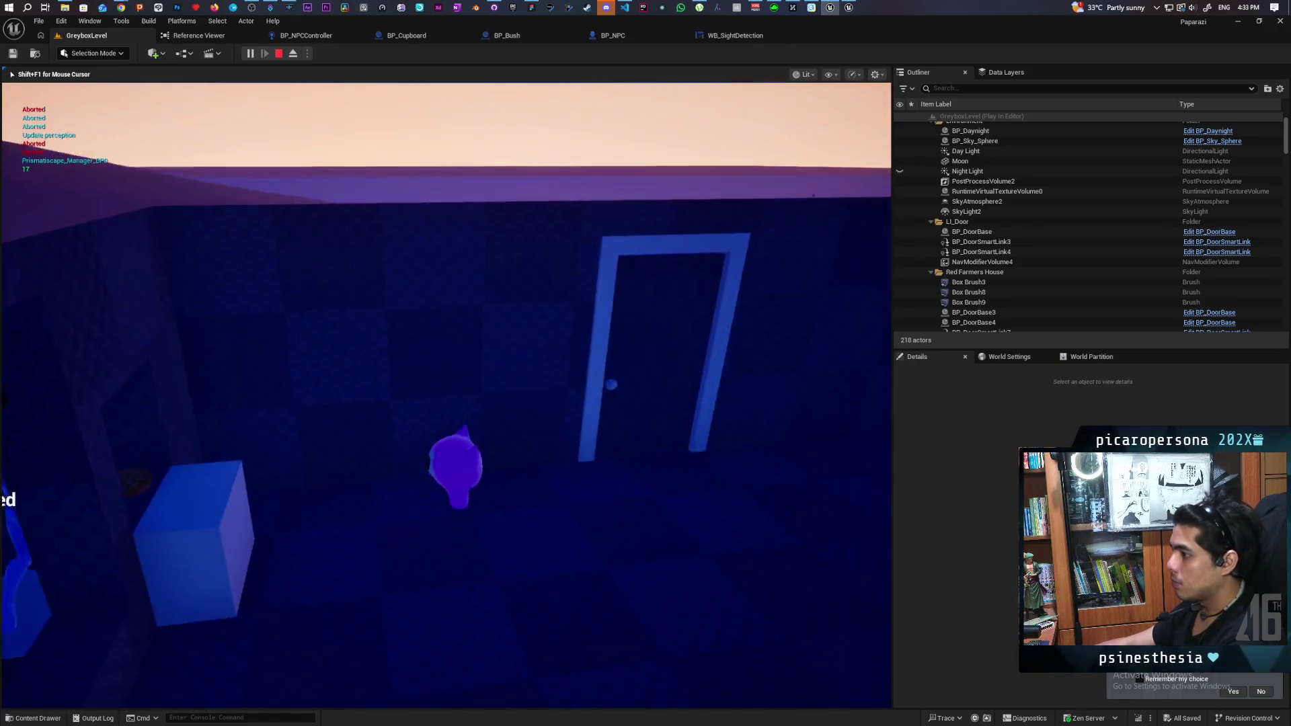
key("w")
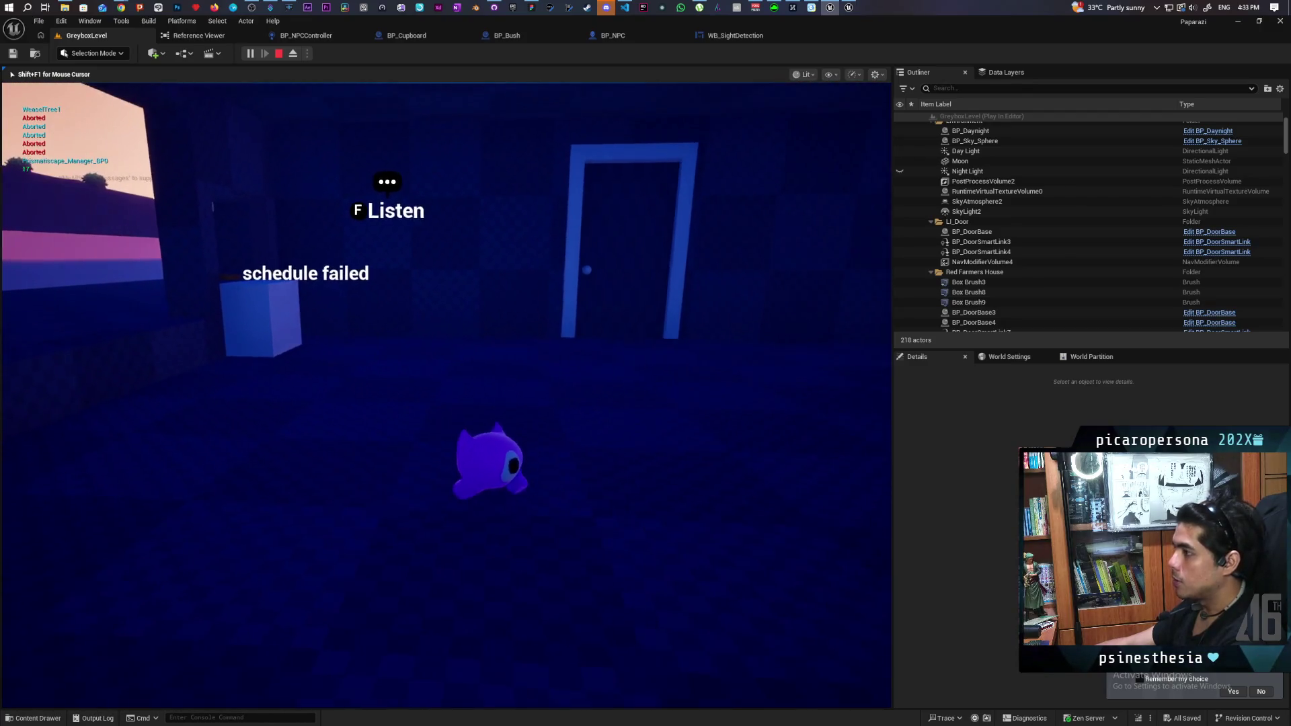
key("w")
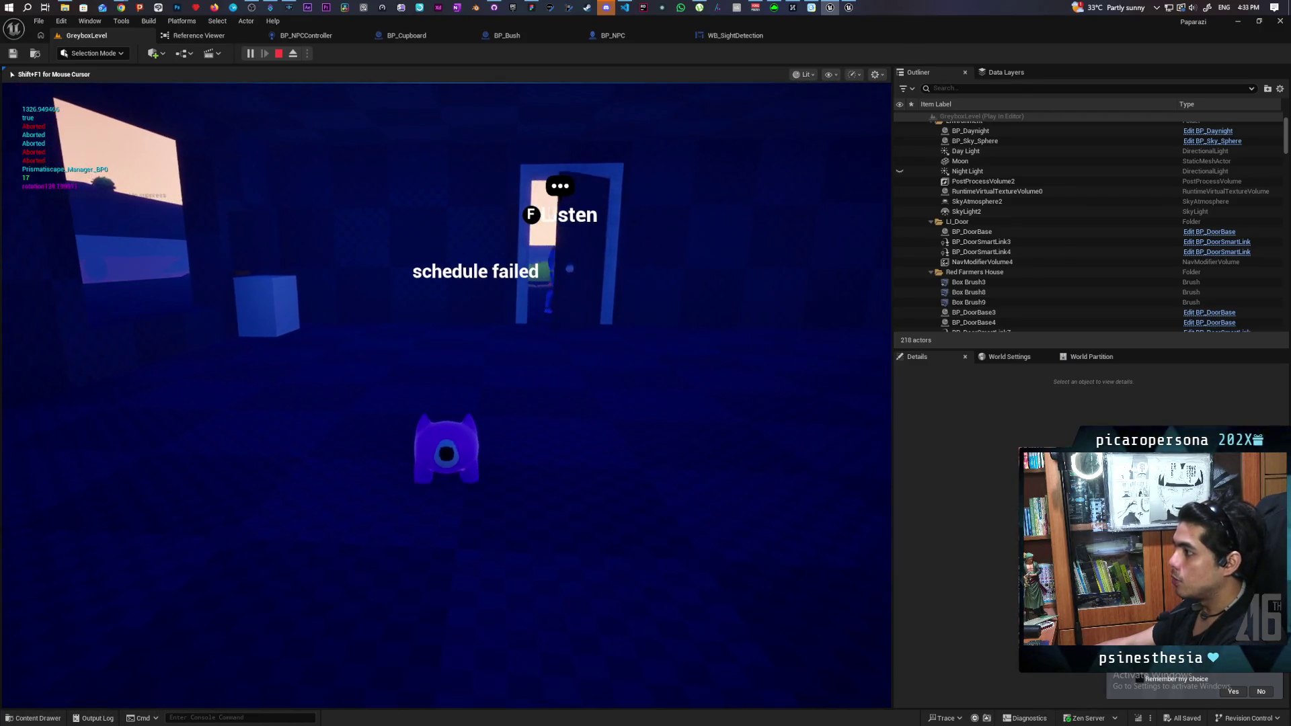
key("w")
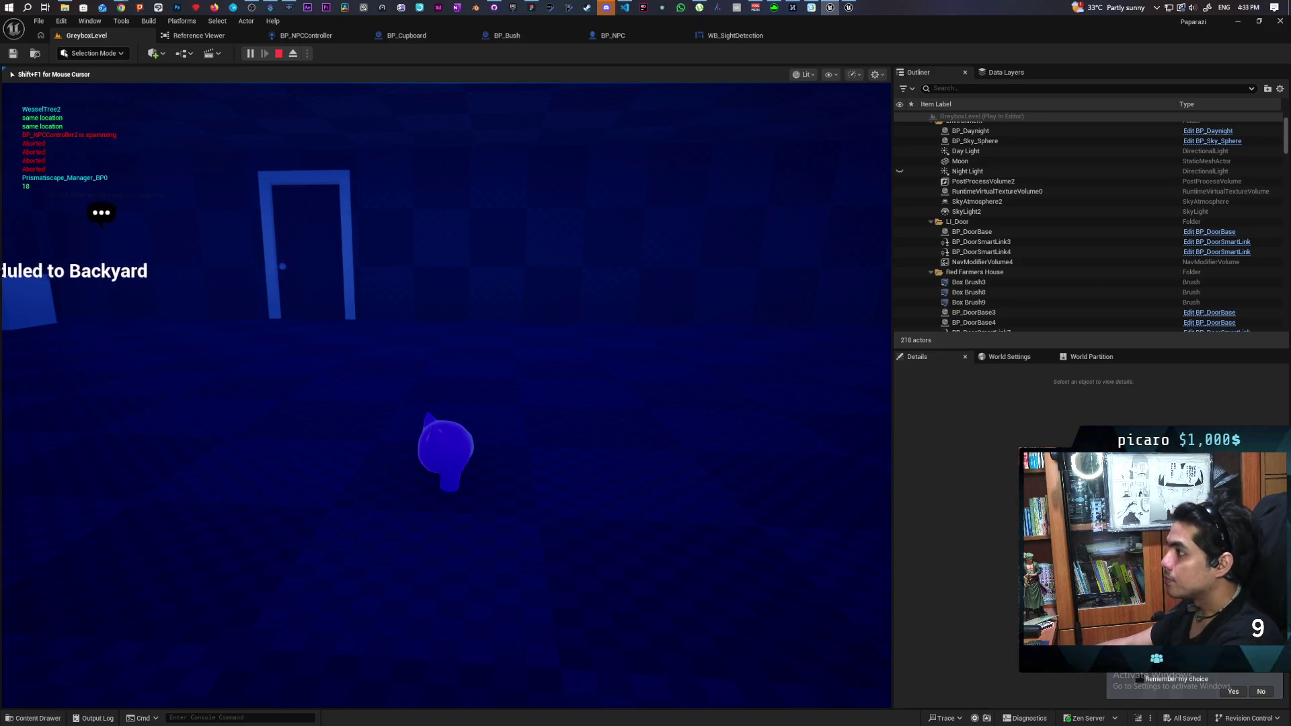
key("Escape")
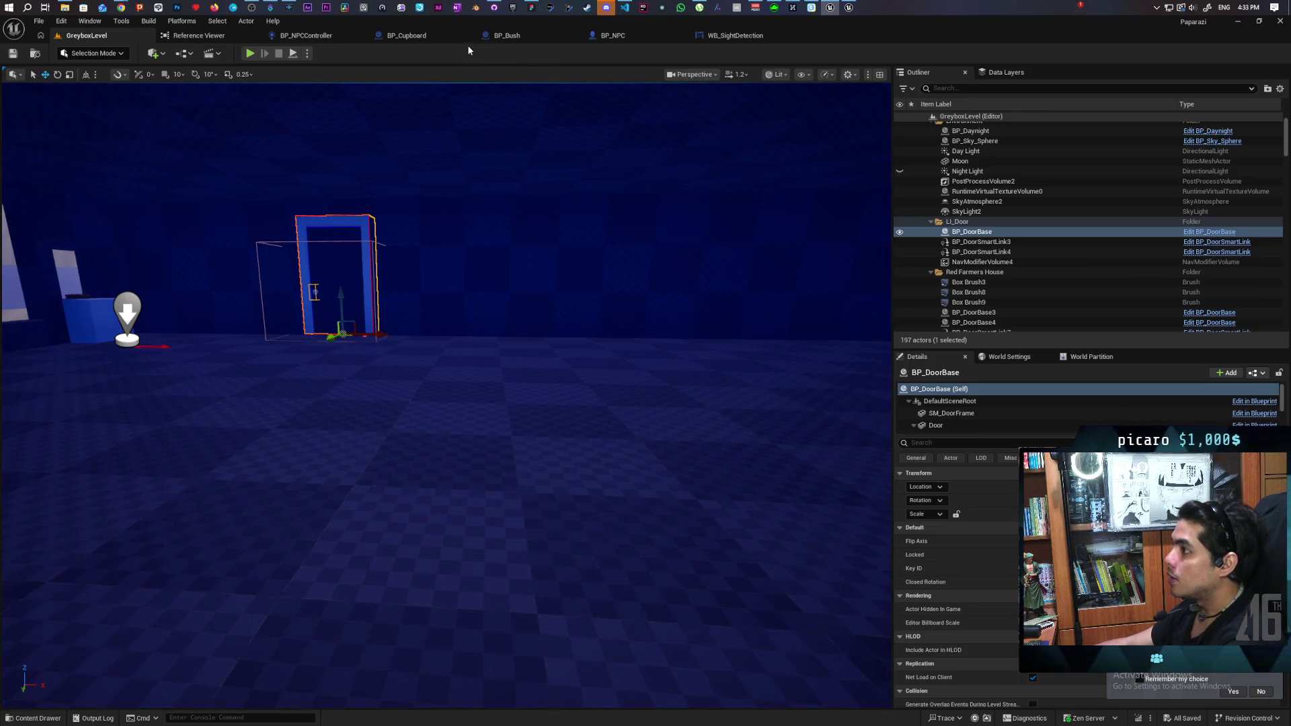
- Inspect BP_NPCController's Perception, Check Actors Detected and EventGraph graphs, selecting the Continue event
left_click(306, 36)
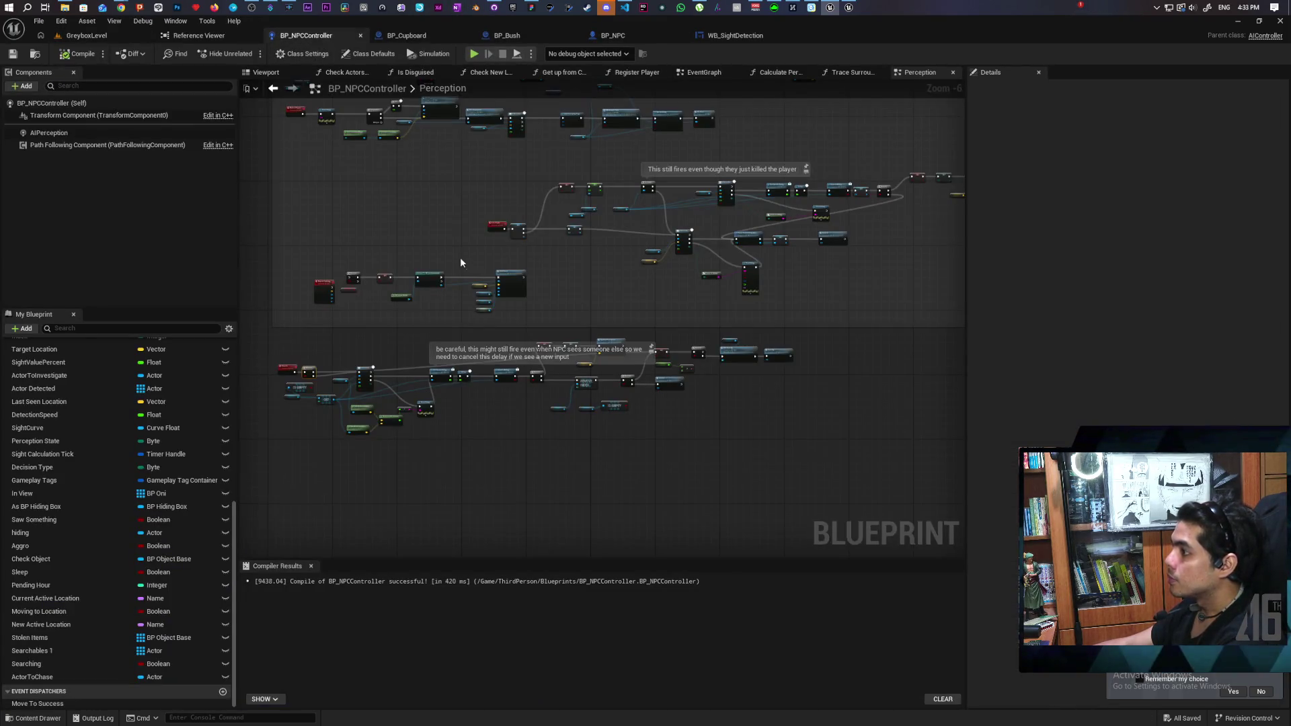
scroll(442, 239, "up", 3)
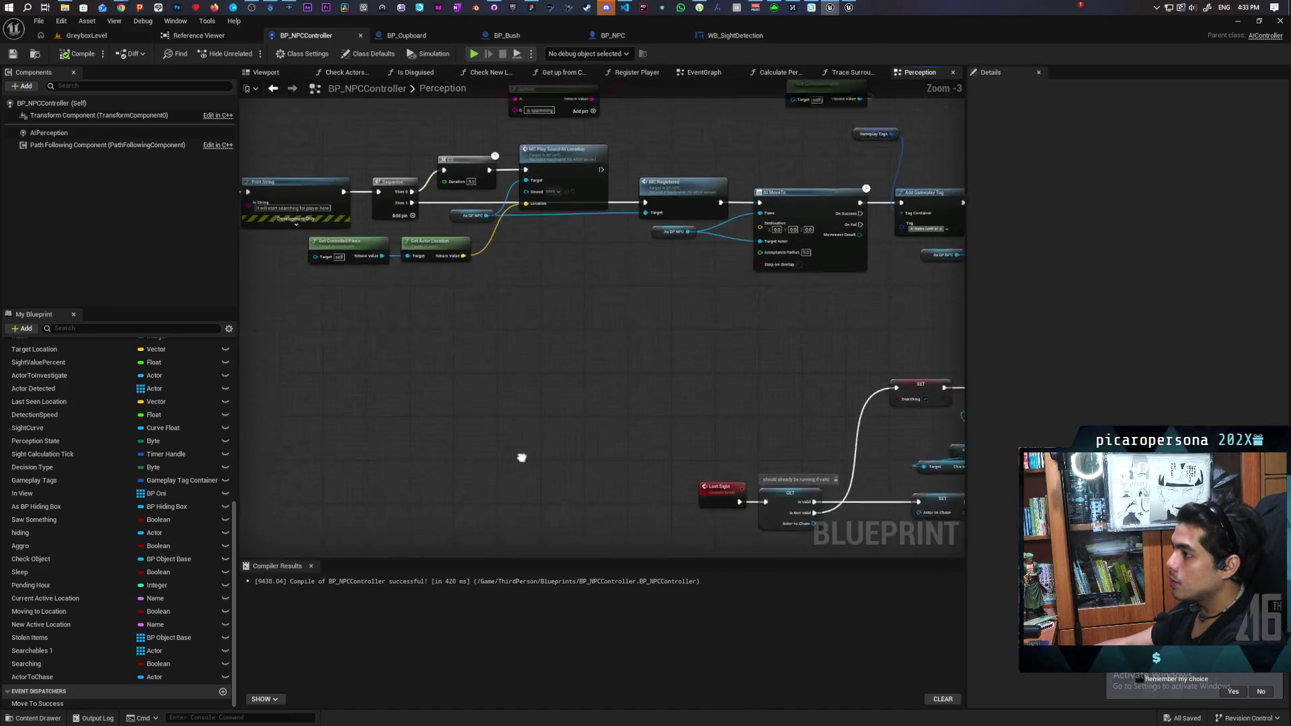
scroll(522, 458, "down", 8)
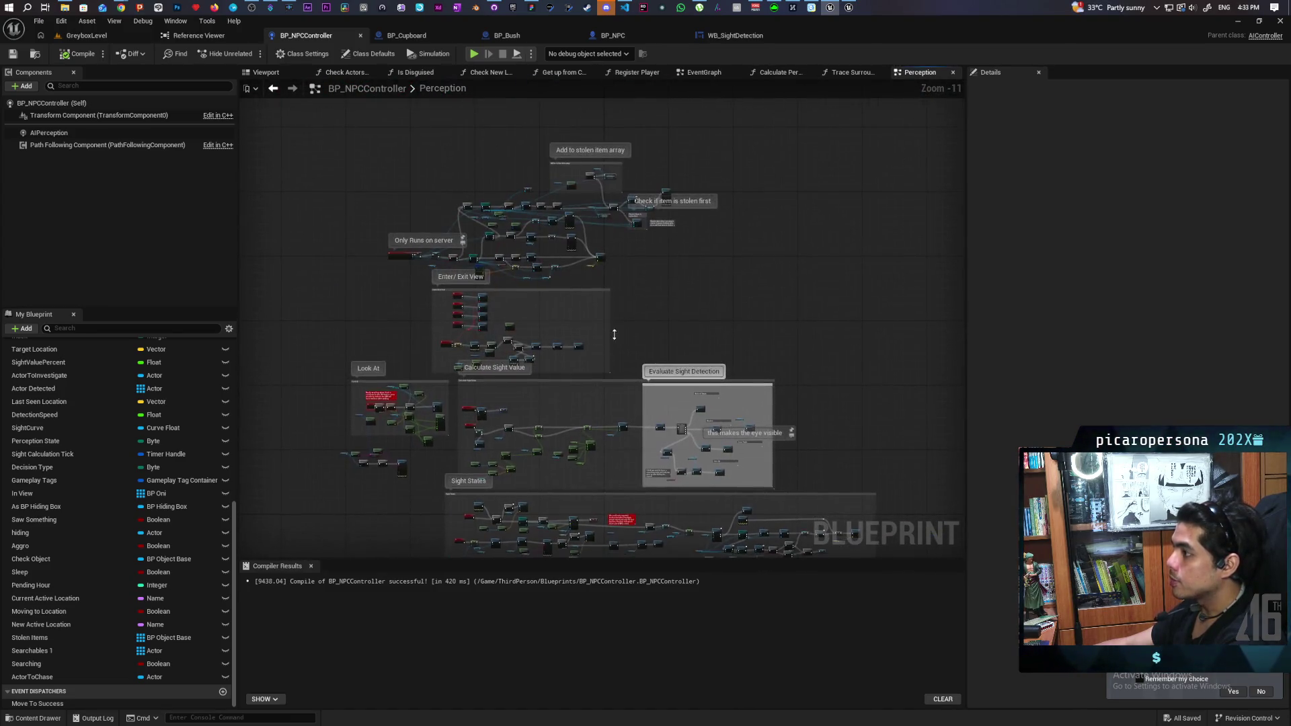
left_click_drag(614, 335, 651, 150)
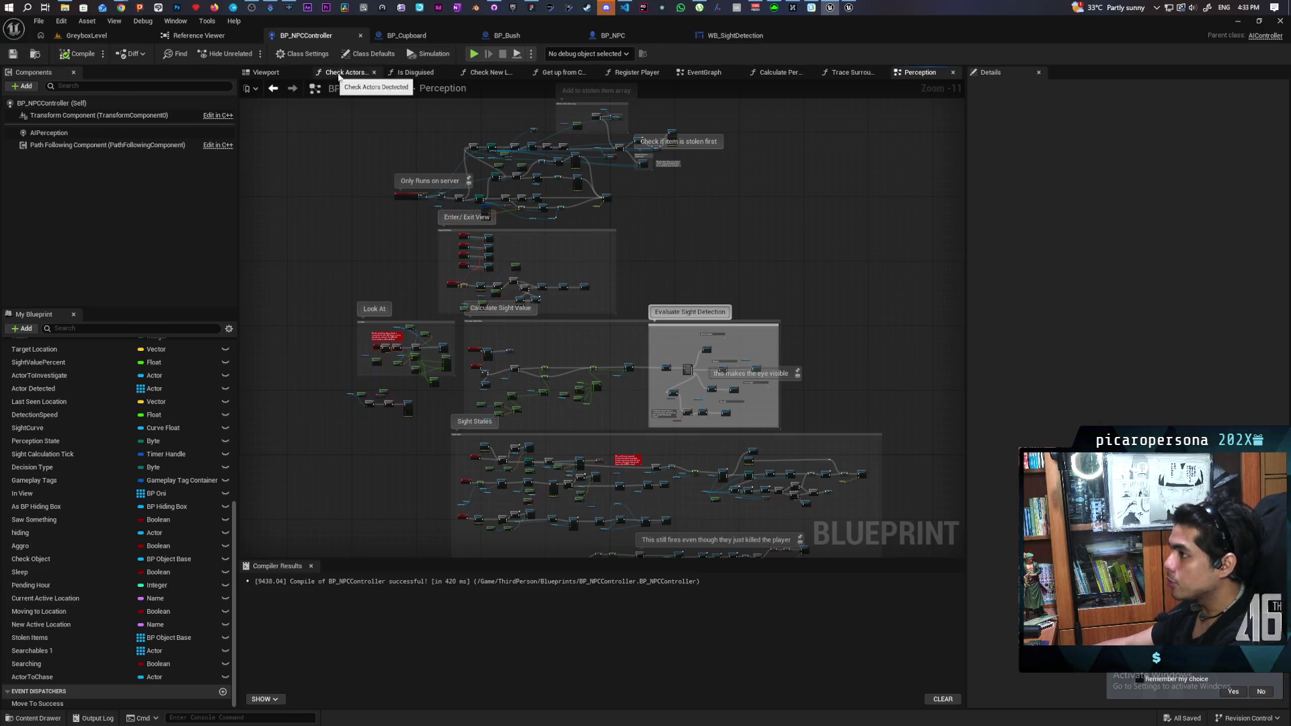
left_click(364, 71)
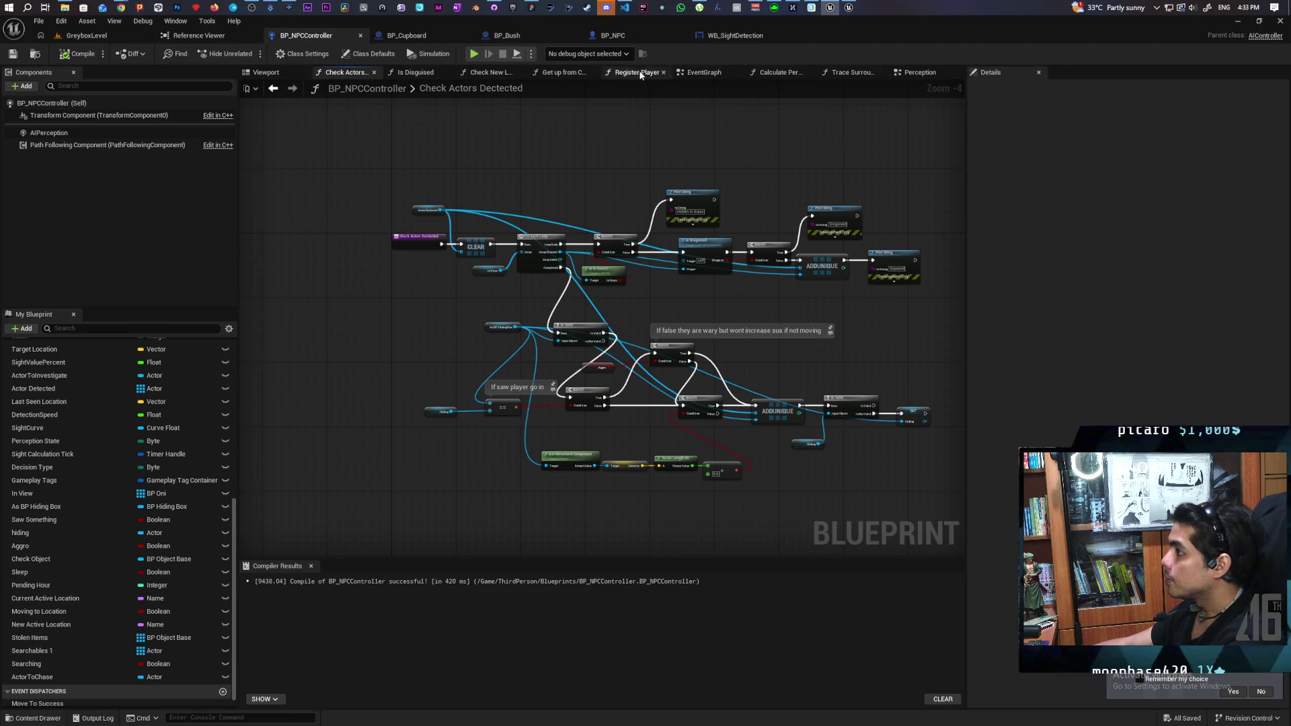
left_click(704, 72)
scroll(559, 238, "up", 2)
left_click(559, 242)
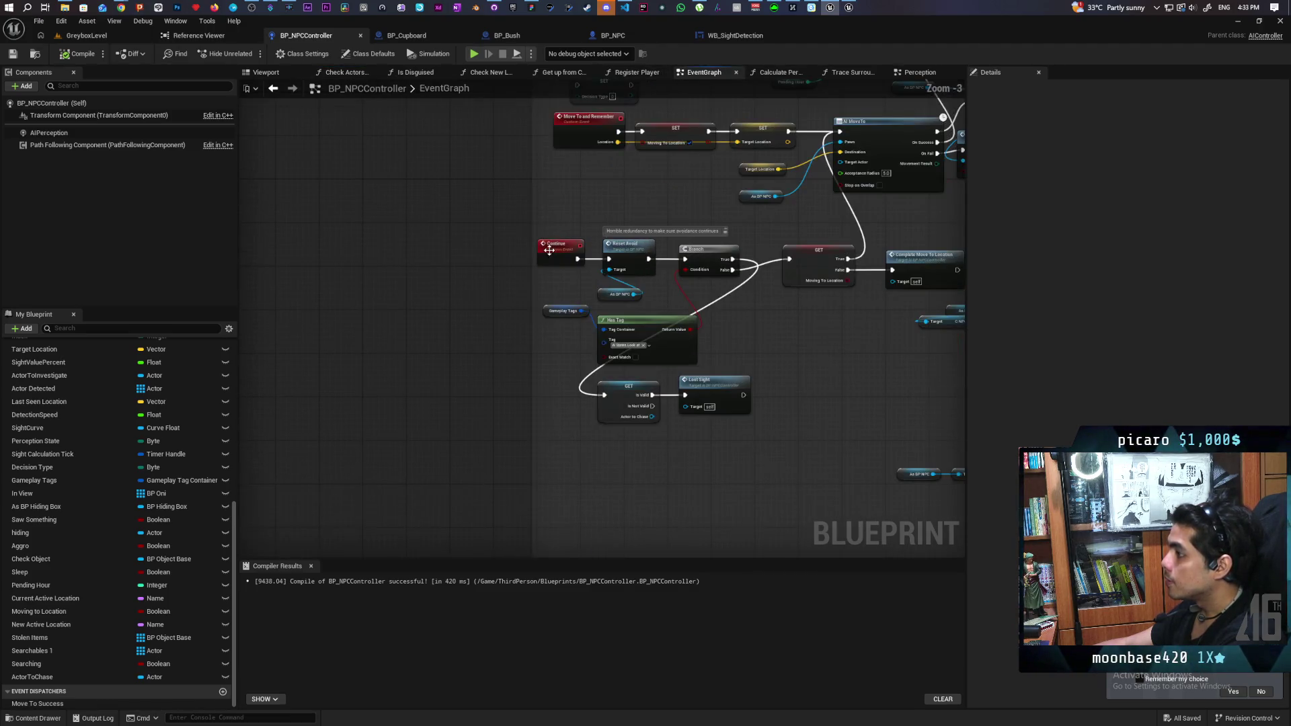
- Play-test GreyboxLevel, switch the debug object to BP_NPCController2 and resume past the breakpoint
left_click(101, 37)
key("alt+p")
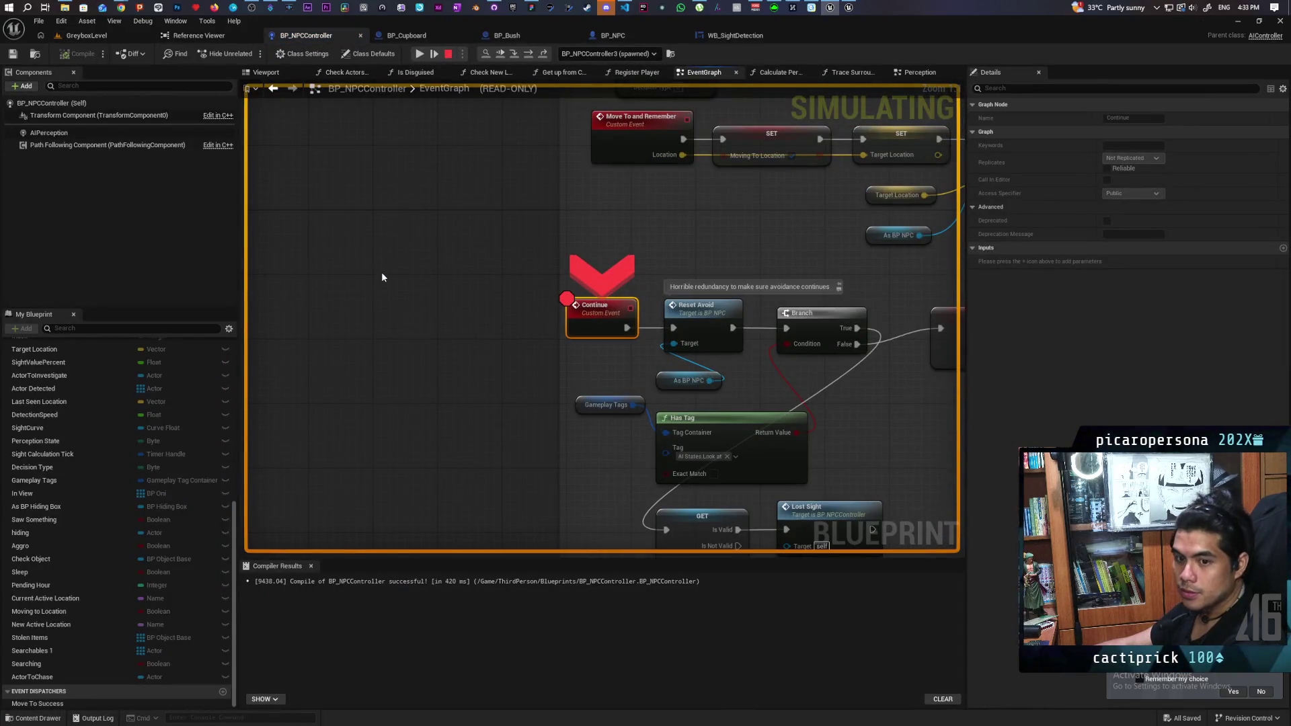
left_click(629, 54)
left_click(605, 99)
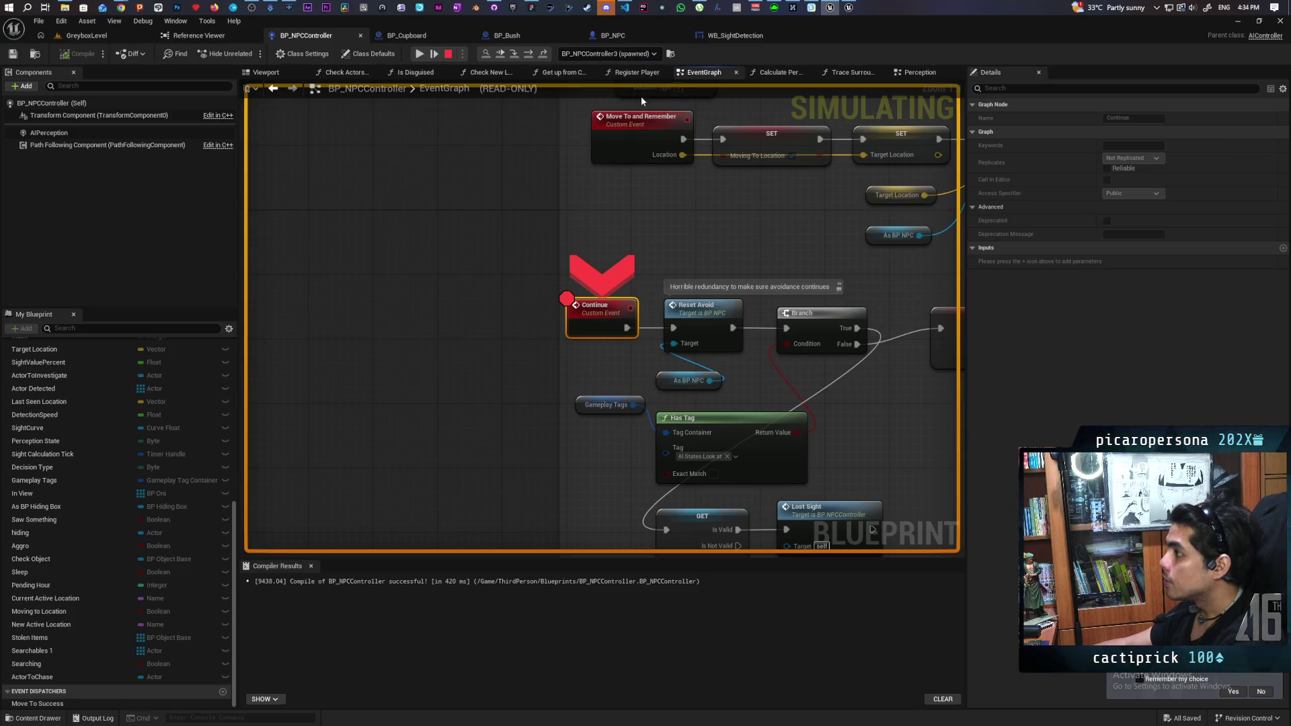
left_click(420, 54)
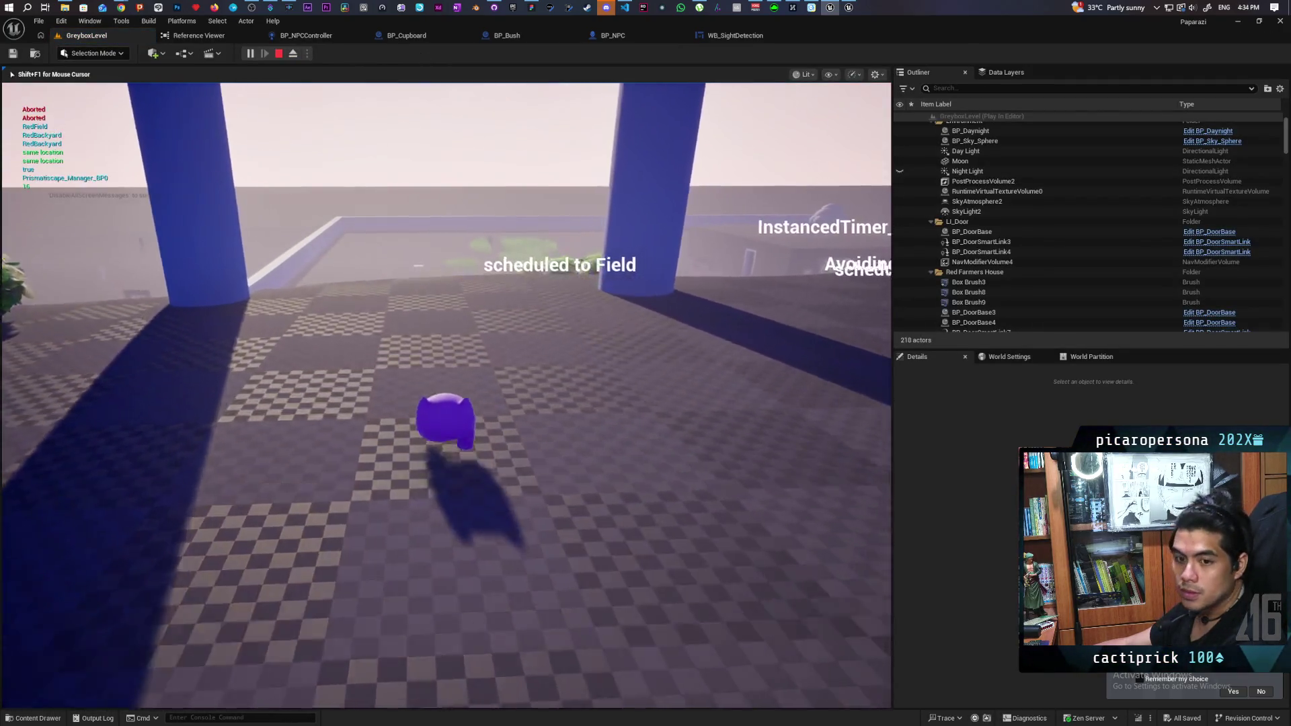
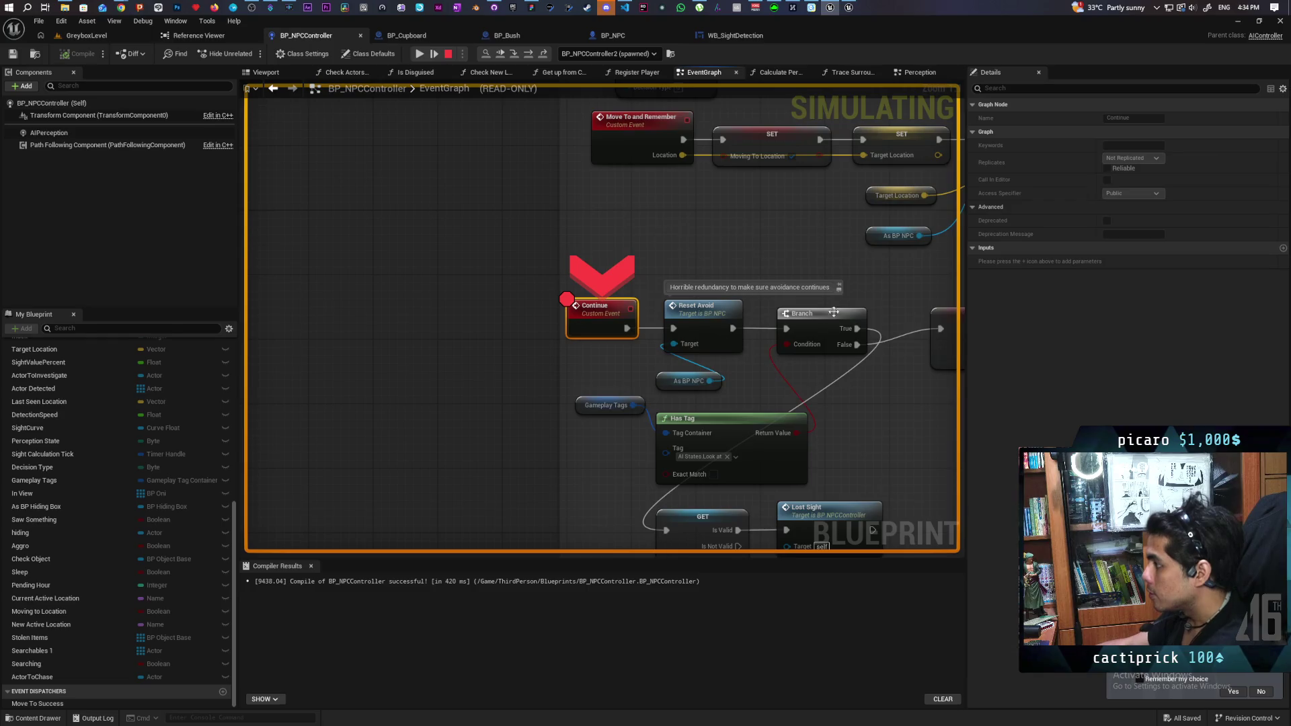
- Step over Reset Avoid, Branch and the ActorToChase Is Valid check into BP_DoorSmartLink's 2.0-second Delay
key("F10")
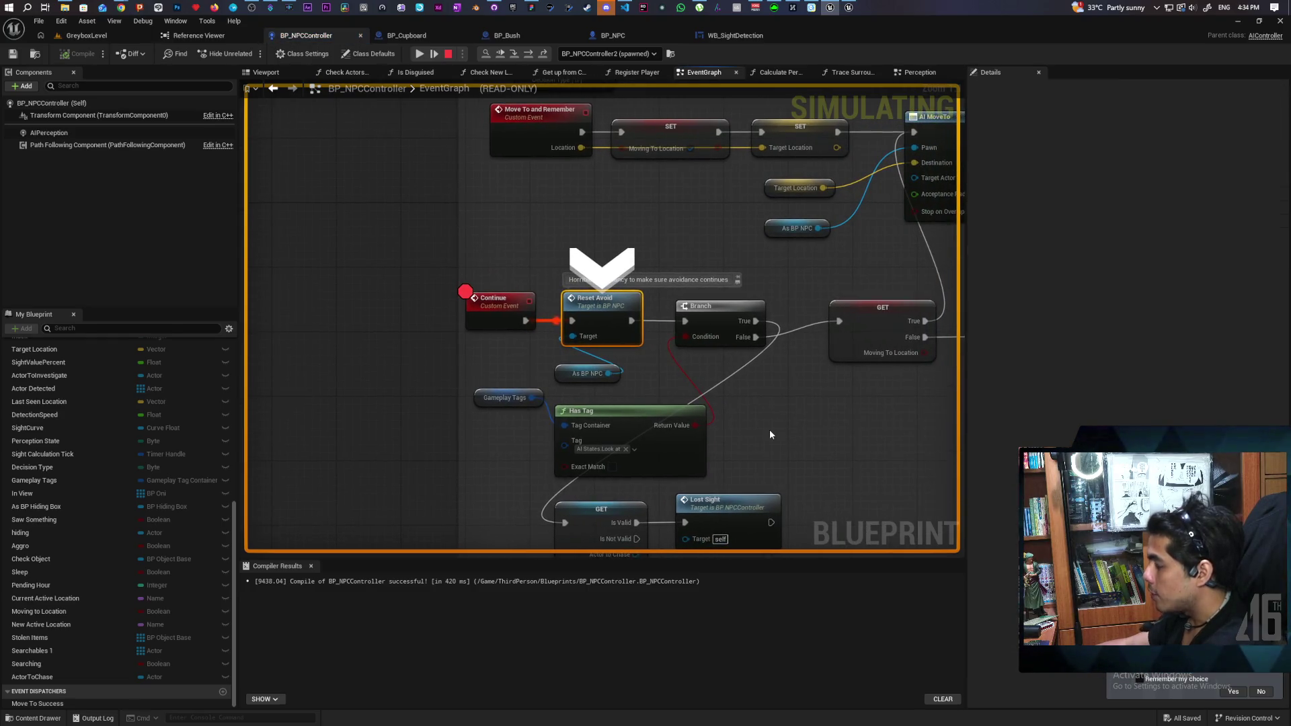
key("F10")
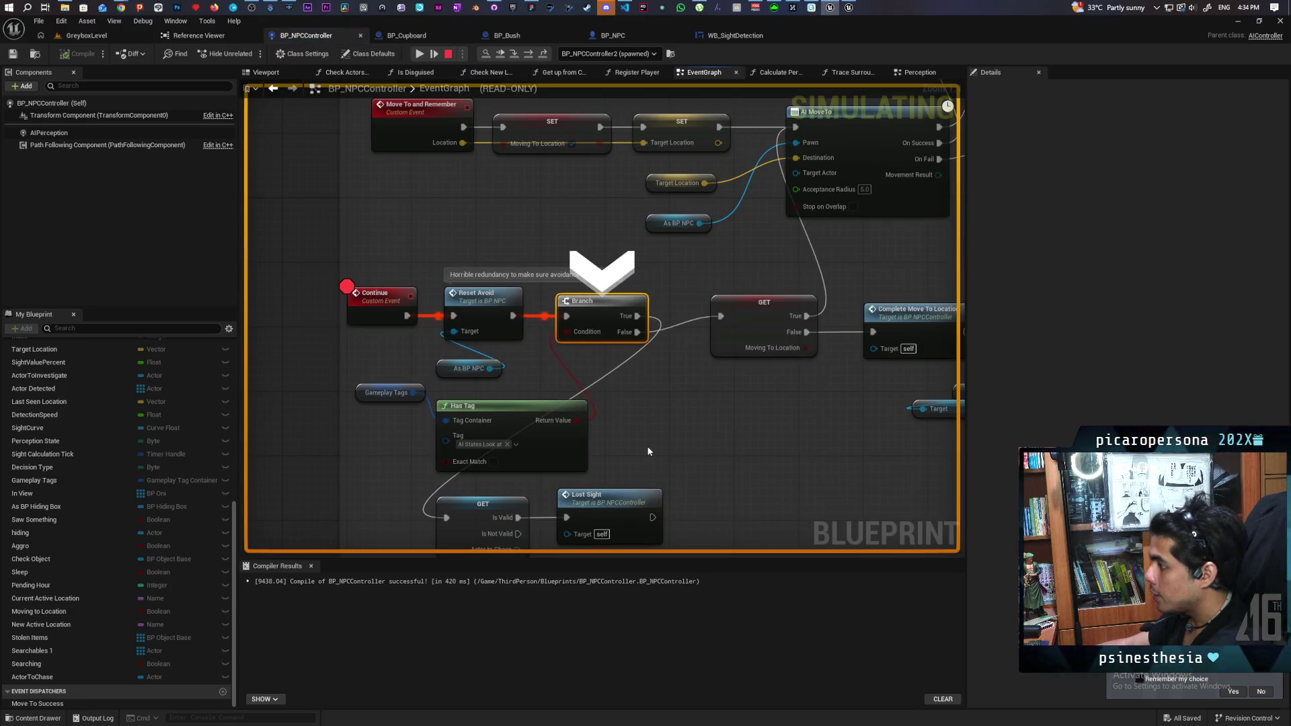
key("F10")
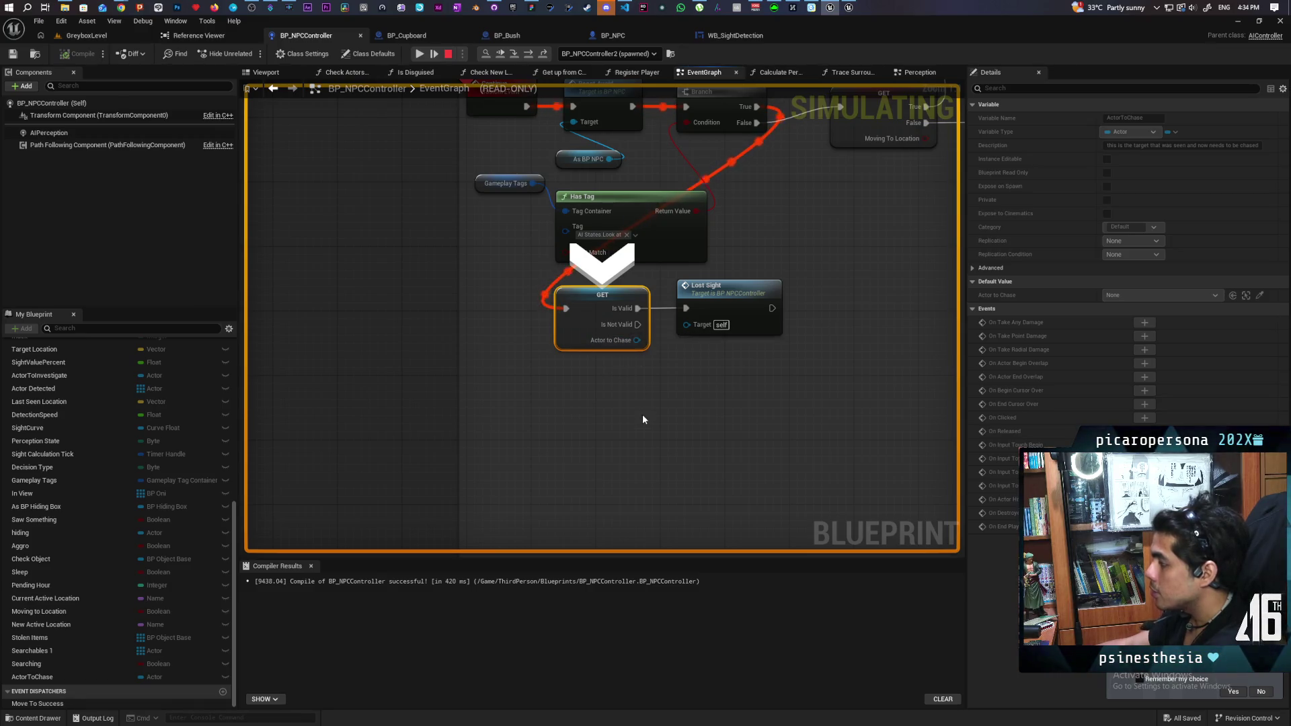
key("F10")
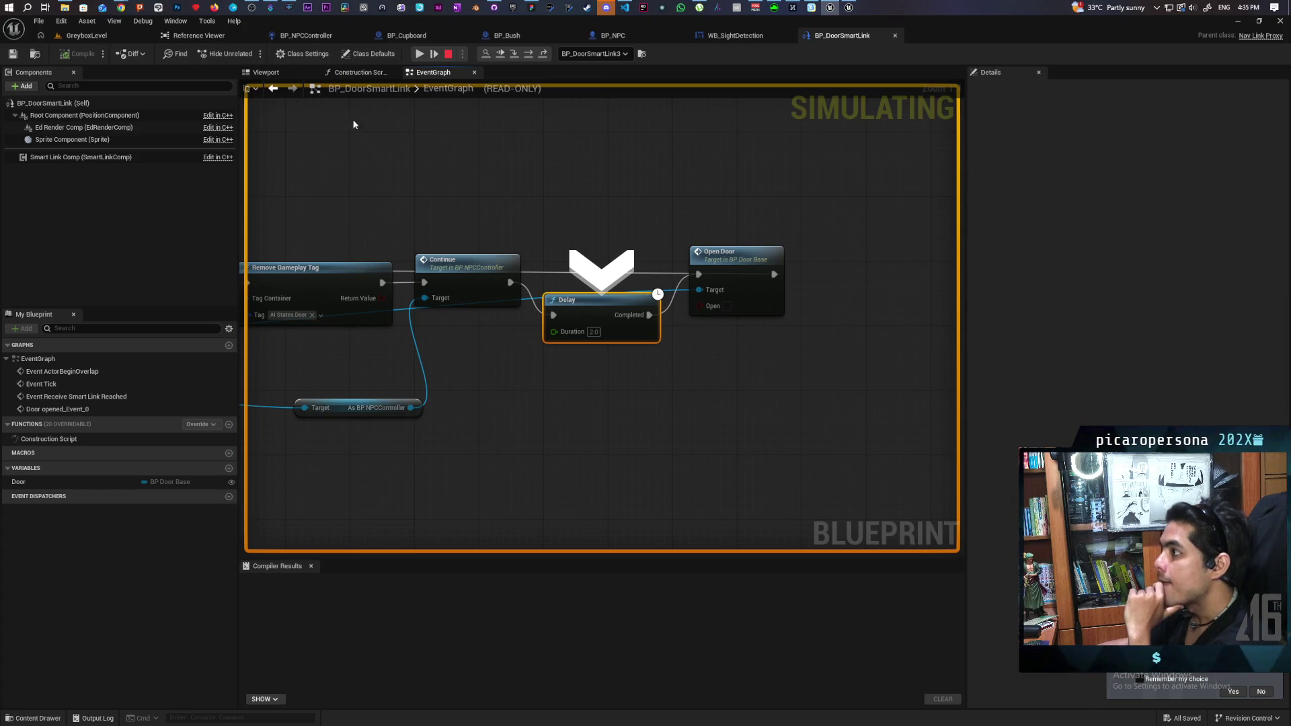
- Stop the running simulation and go back to the BP_NPCController event graph
left_click(447, 55)
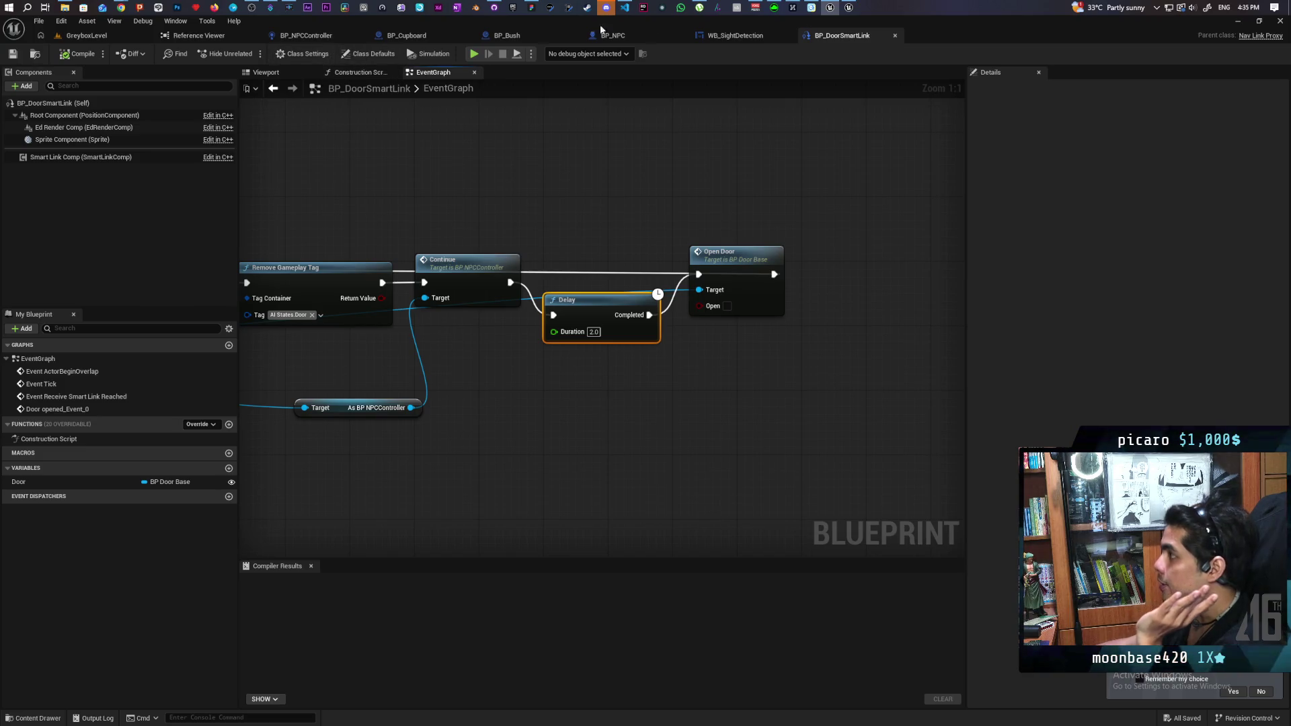
left_click(305, 35)
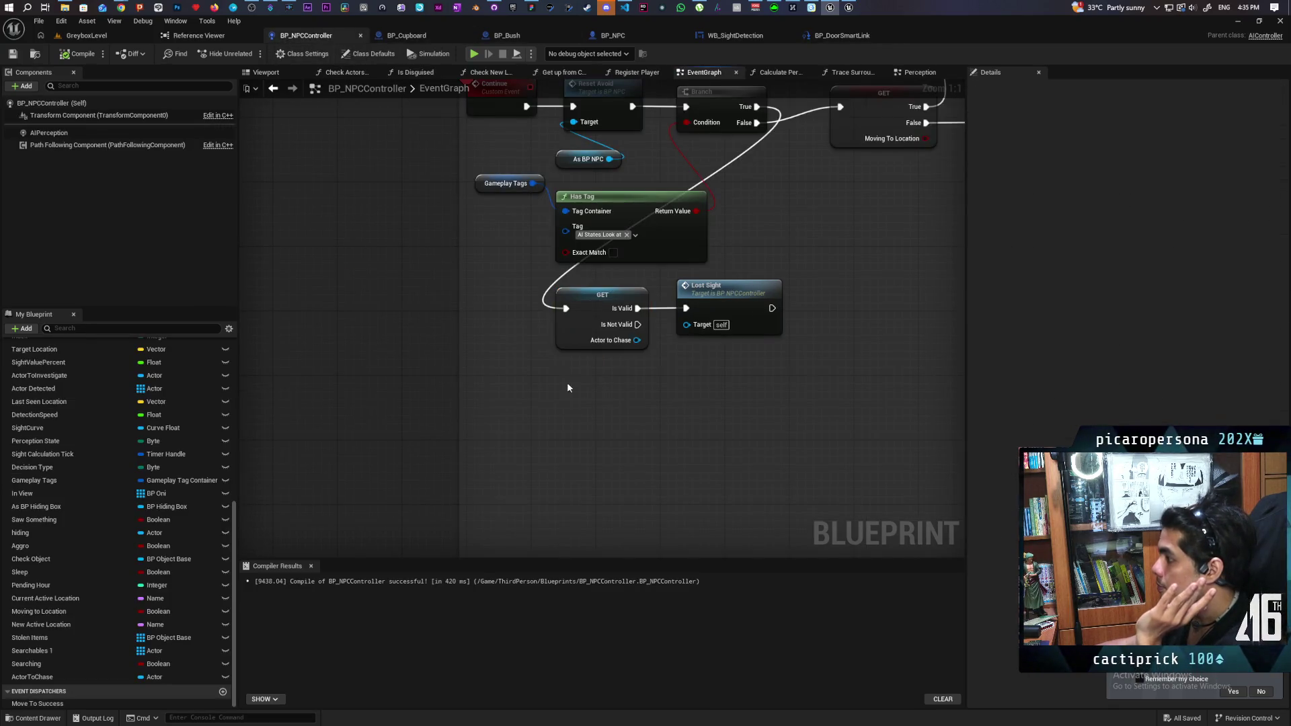
- Locate the ActorToChase GET and Lost Sight call, then jump to Lost Sight's definition in Perception
left_click_drag(725, 312, 620, 394)
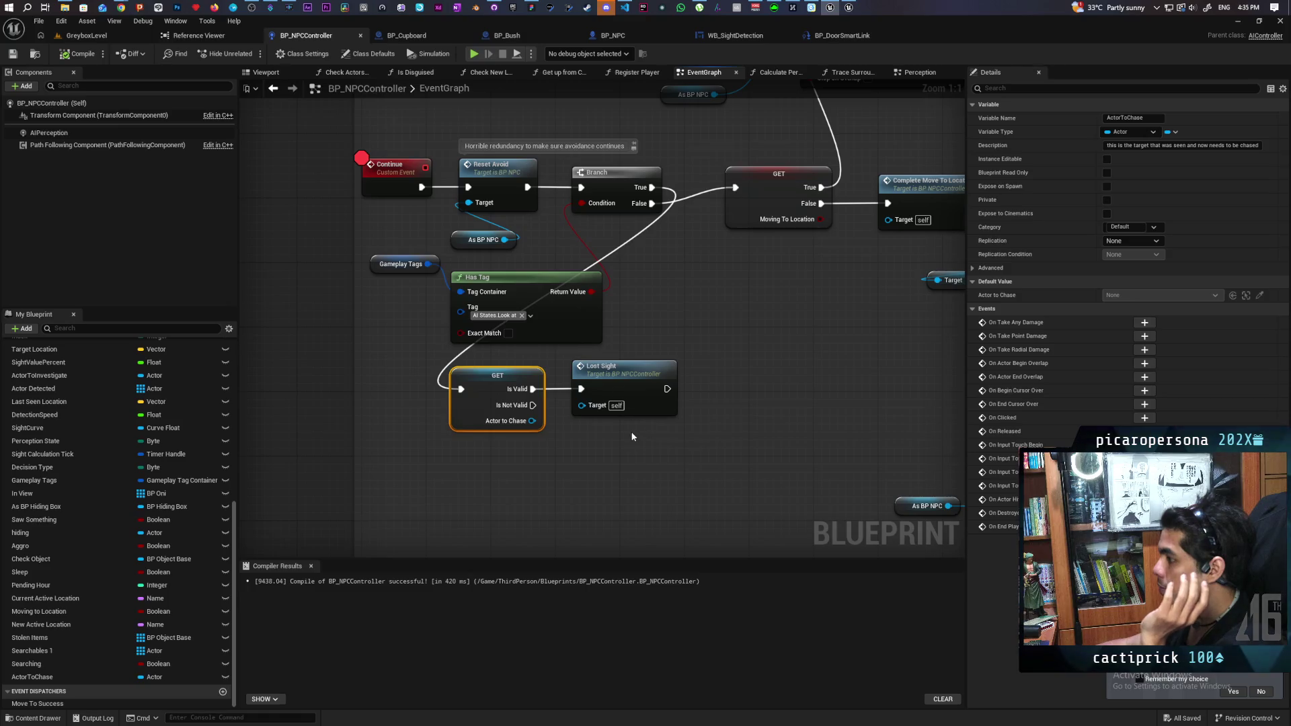
left_click(556, 477)
left_click_drag(506, 398, 506, 397)
mouse_move(651, 453)
left_mouse_down()
mouse_move(606, 457)
mouse_move(663, 421)
left_mouse_up()
left_click(522, 452)
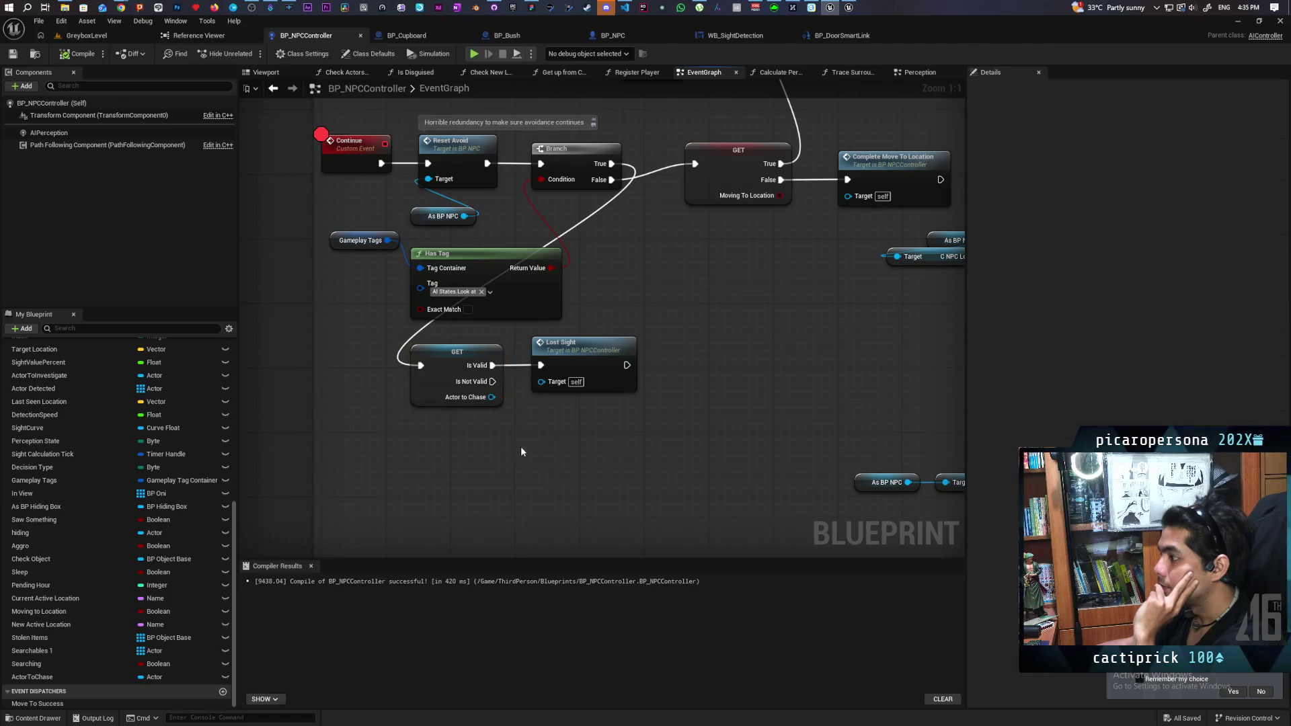
left_click_drag(464, 371, 464, 371)
left_click(564, 363)
left_click(563, 446)
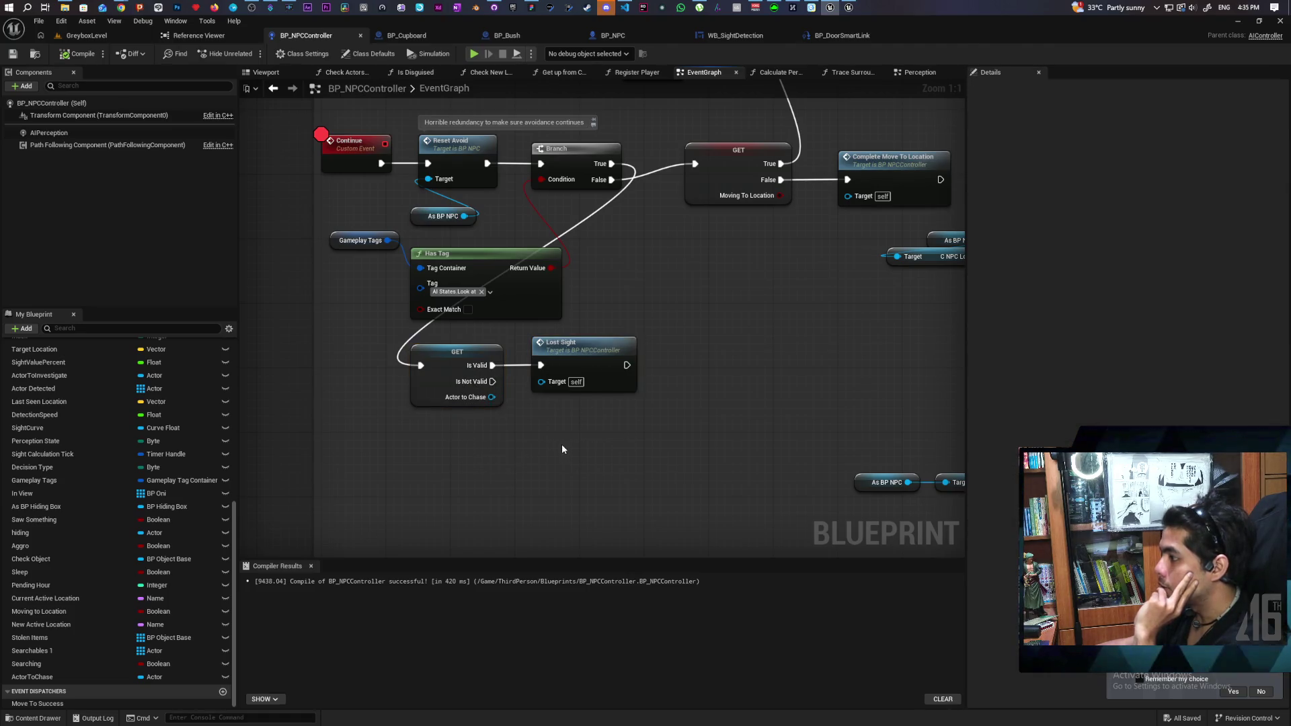
mouse_move(563, 446)
left_mouse_down()
mouse_move(562, 517)
mouse_move(555, 481)
left_mouse_up()
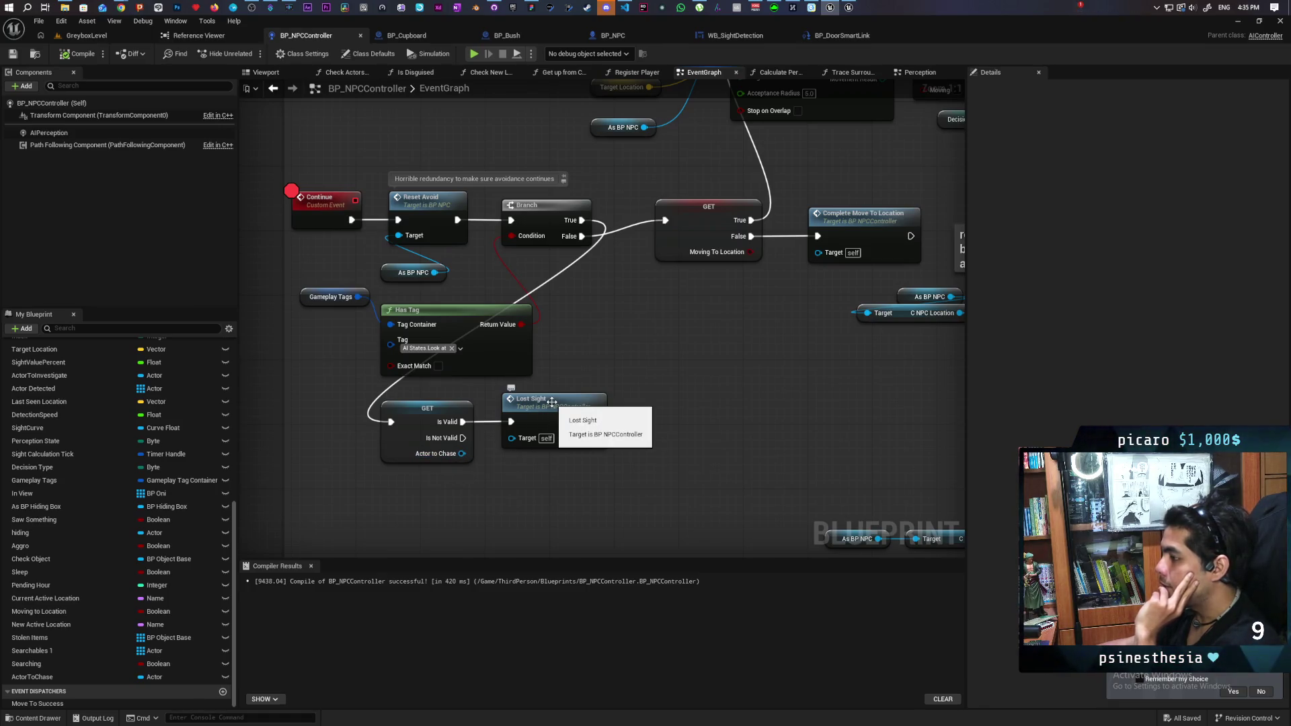
double_click(552, 402)
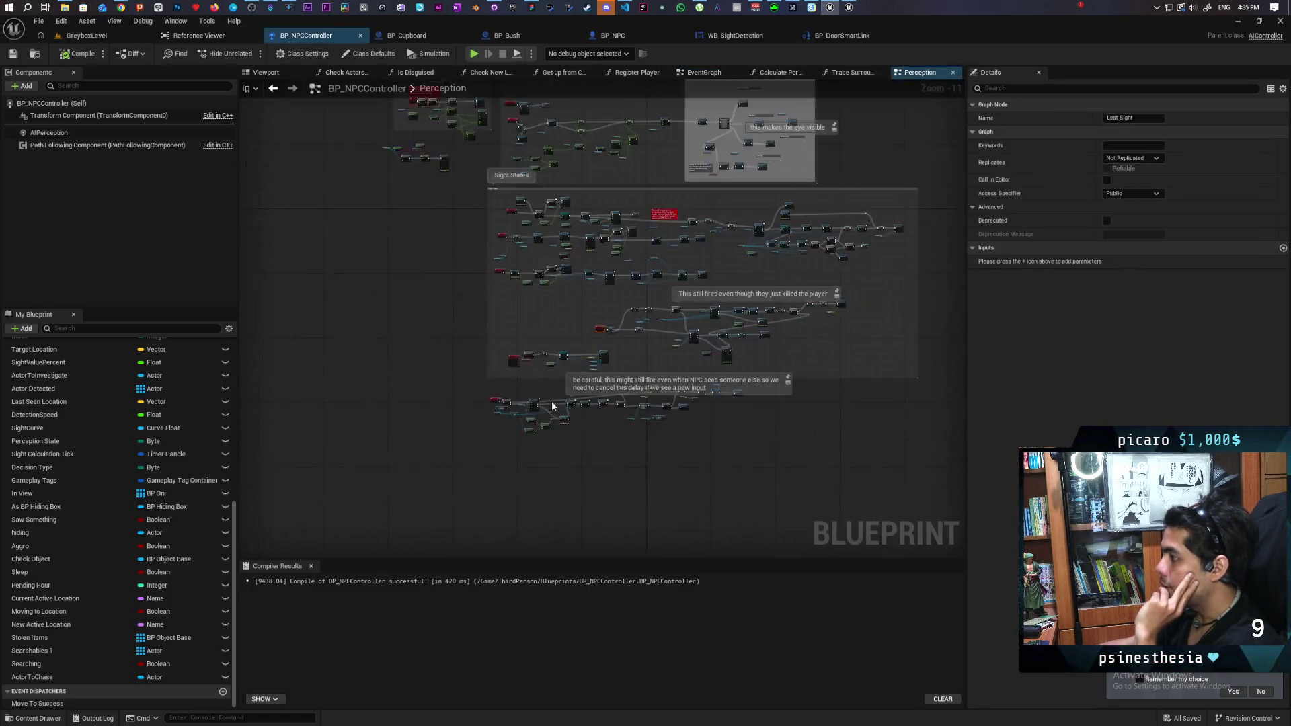
- Add a breakpoint to the SET Actor to Chase node
mouse_move(796, 401)
left_mouse_down()
mouse_move(519, 410)
mouse_move(463, 435)
left_mouse_up()
left_click(458, 401)
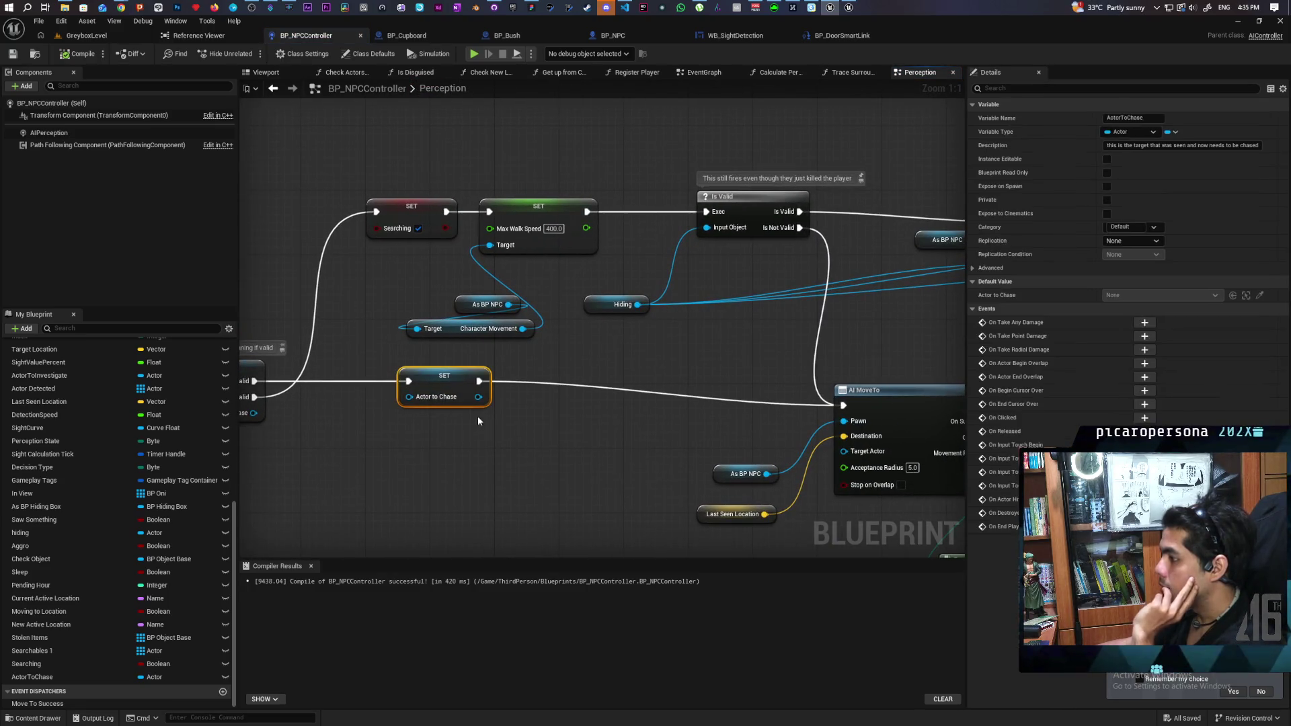
key("F9")
- Run Find References on ActorToChase to list all its Get and Set uses
scroll(511, 444, "down", 1)
scroll(511, 438, "down", 2)
left_click_drag(510, 438, 201, 410)
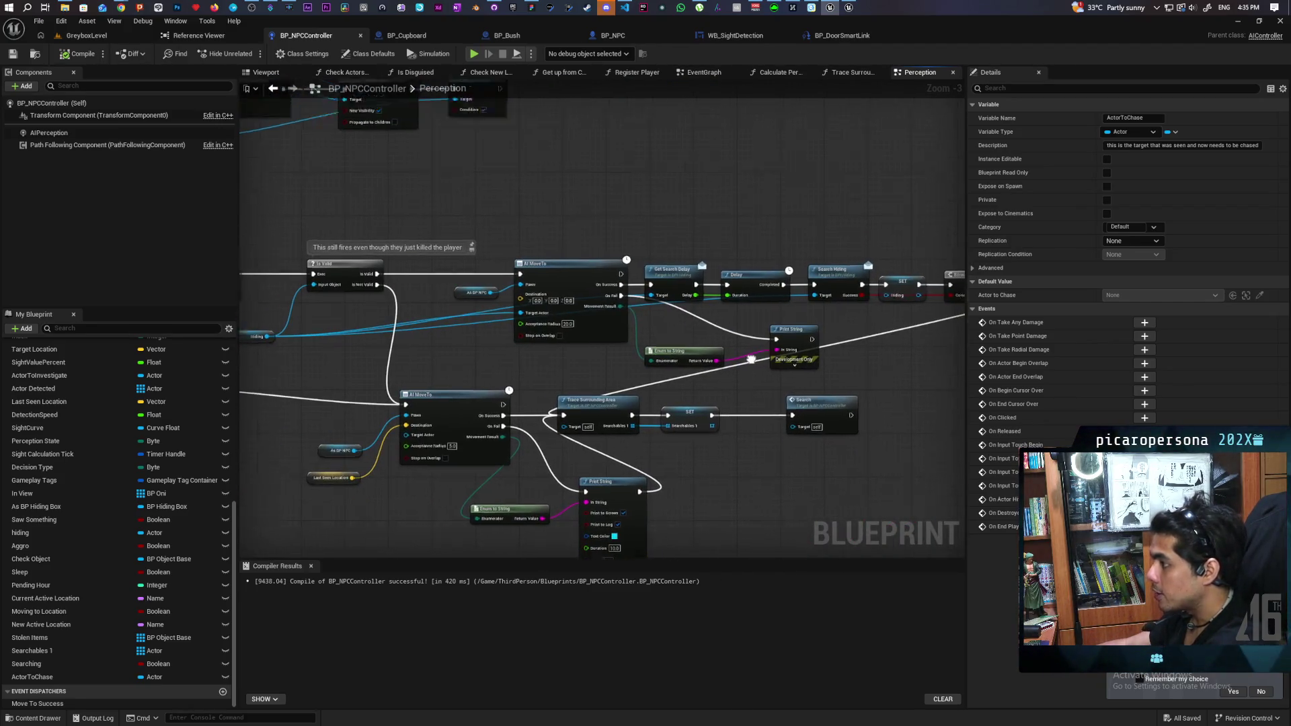
mouse_move(323, 376)
left_mouse_down()
mouse_move(605, 430)
mouse_move(669, 417)
left_mouse_up()
right_click(487, 416)
mouse_move(538, 508)
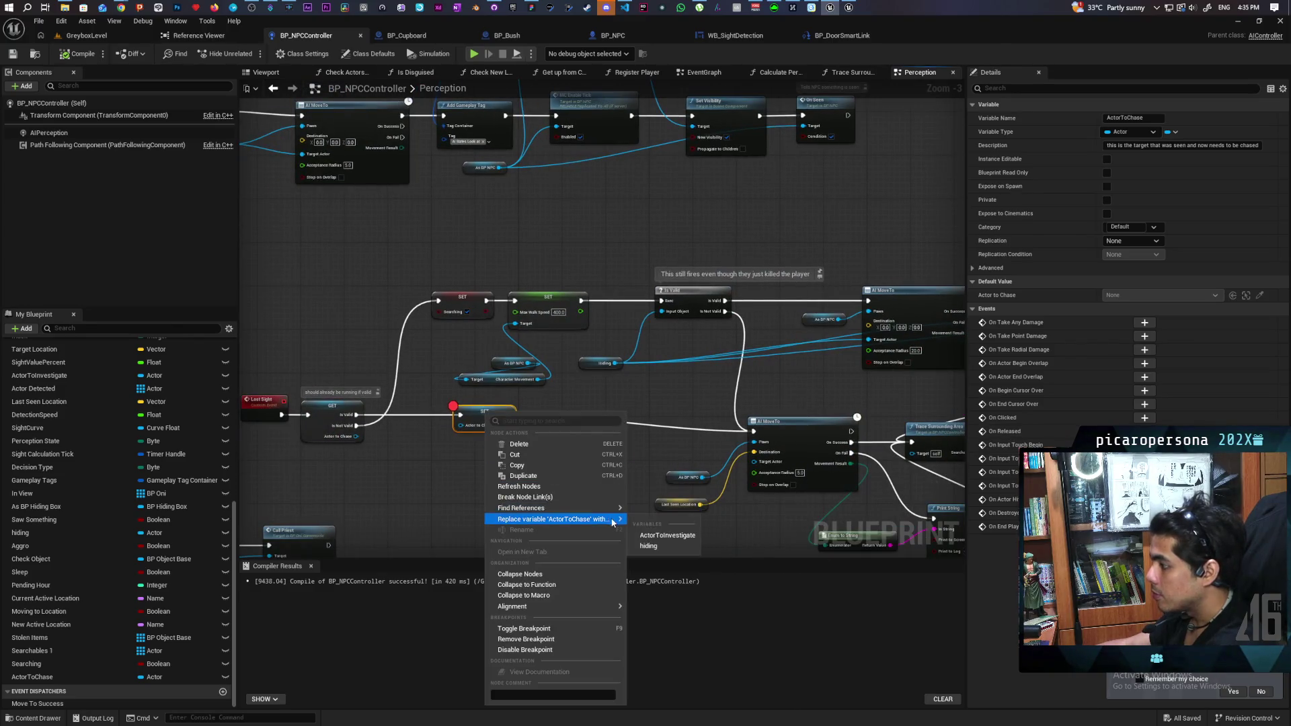
left_click(666, 532)
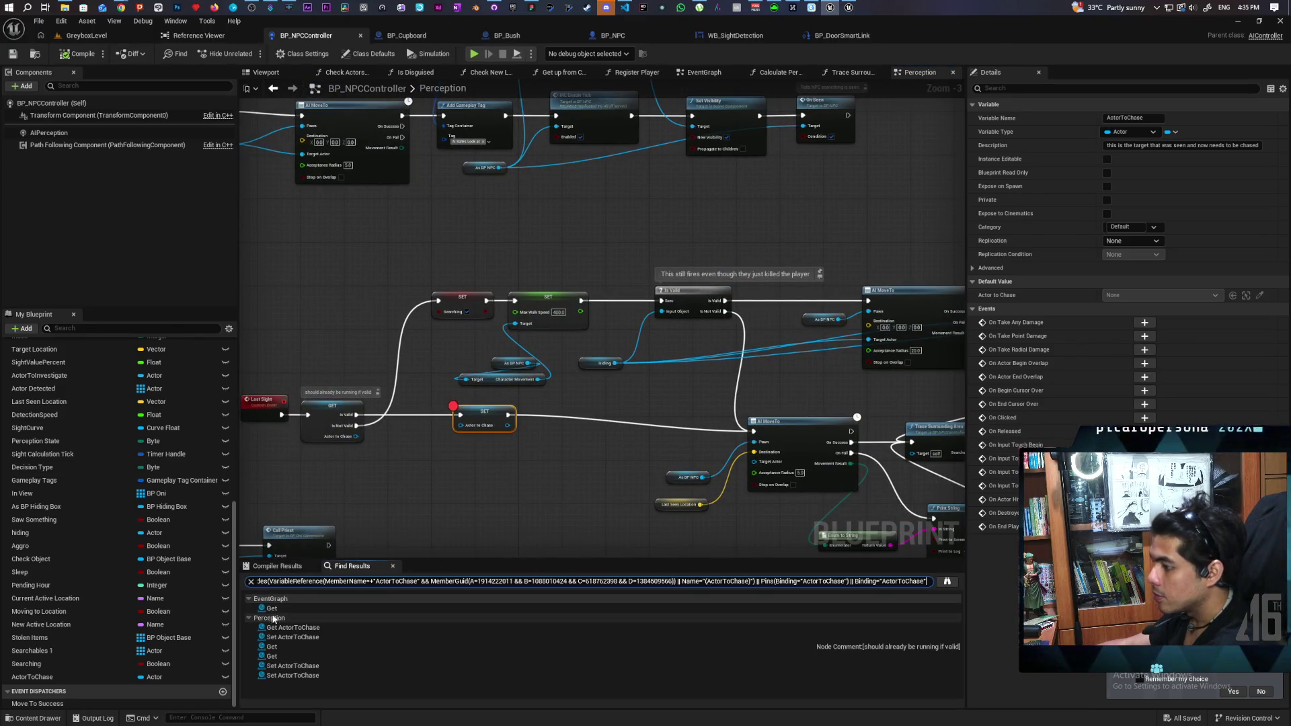
- Jump through the SET ActorToChase references and put a breakpoint on one of them
left_click(295, 636)
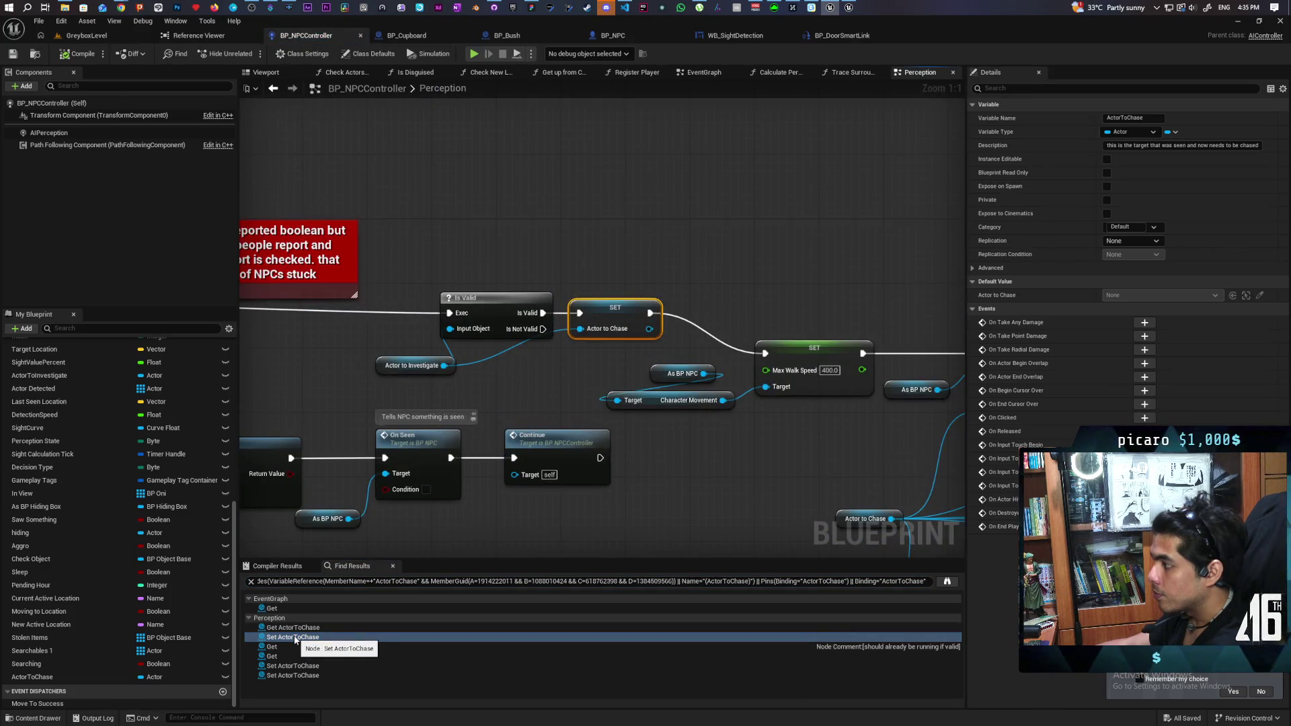
left_click(290, 666)
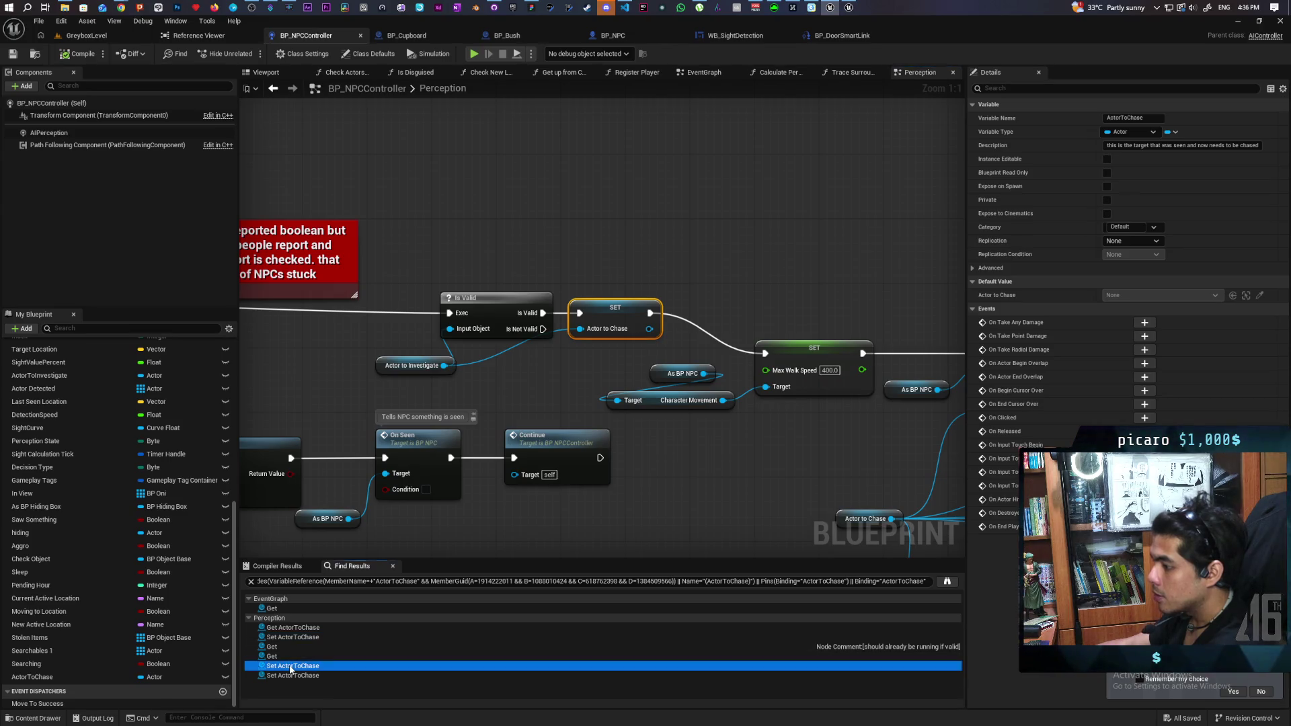
scroll(567, 436, "down", 5)
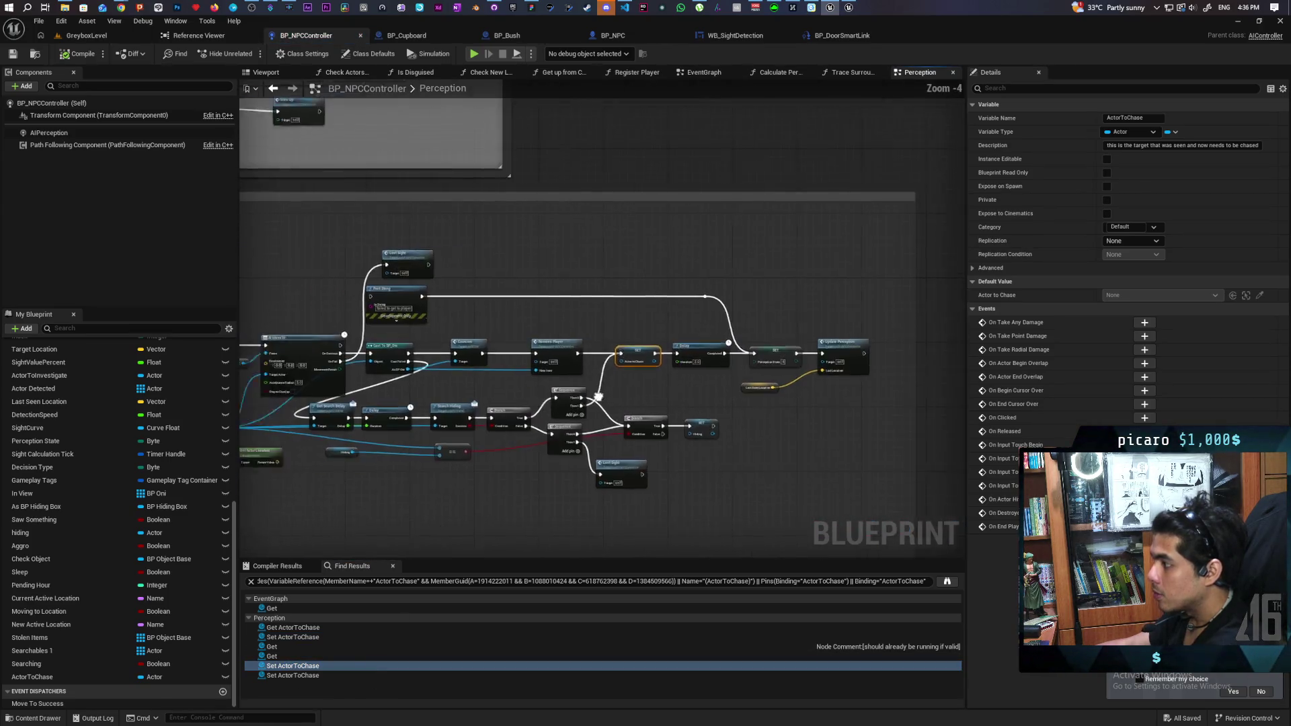
left_click_drag(906, 434, 1171, 423)
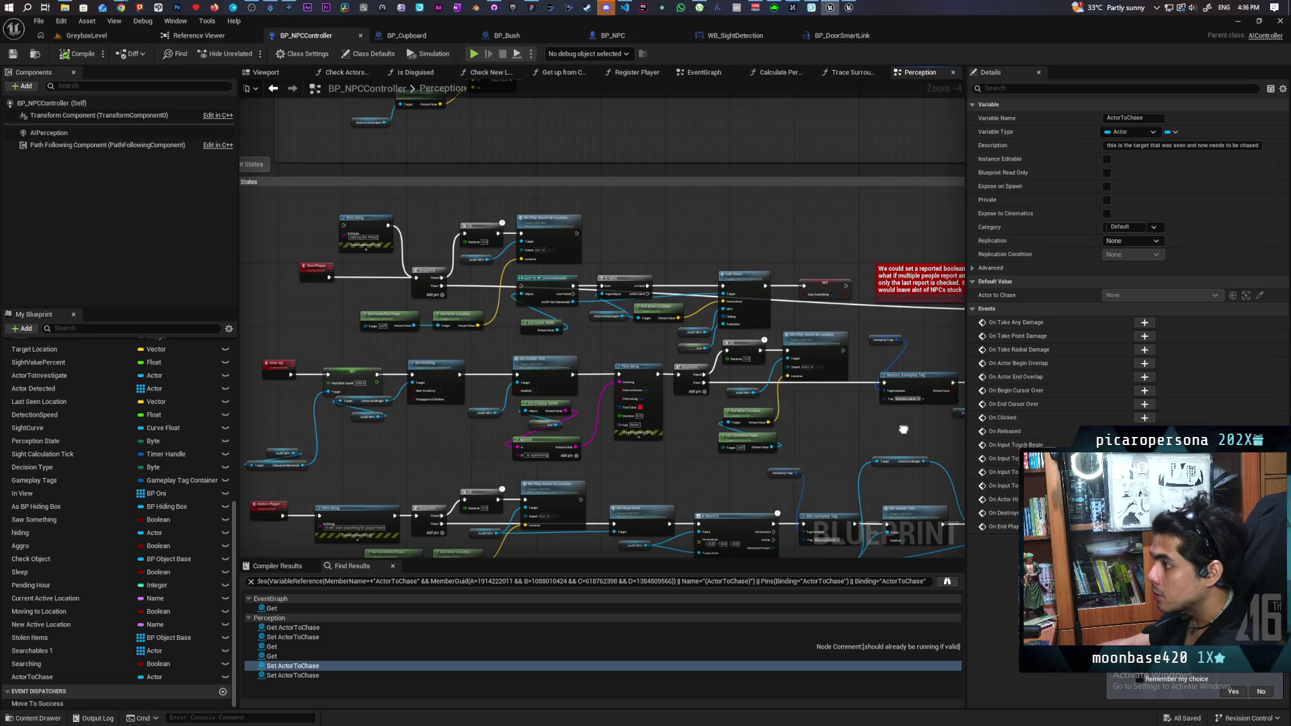
left_click_drag(903, 429, 510, 427)
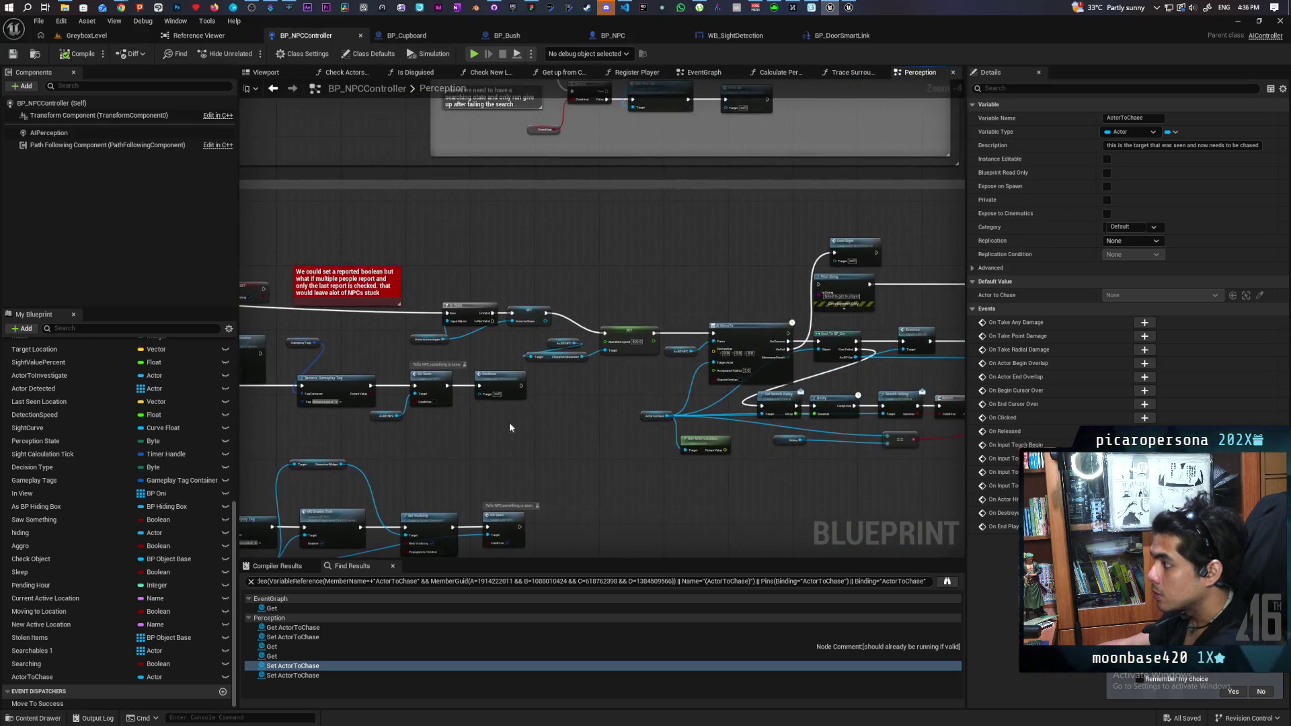
left_click_drag(647, 390, 413, 398)
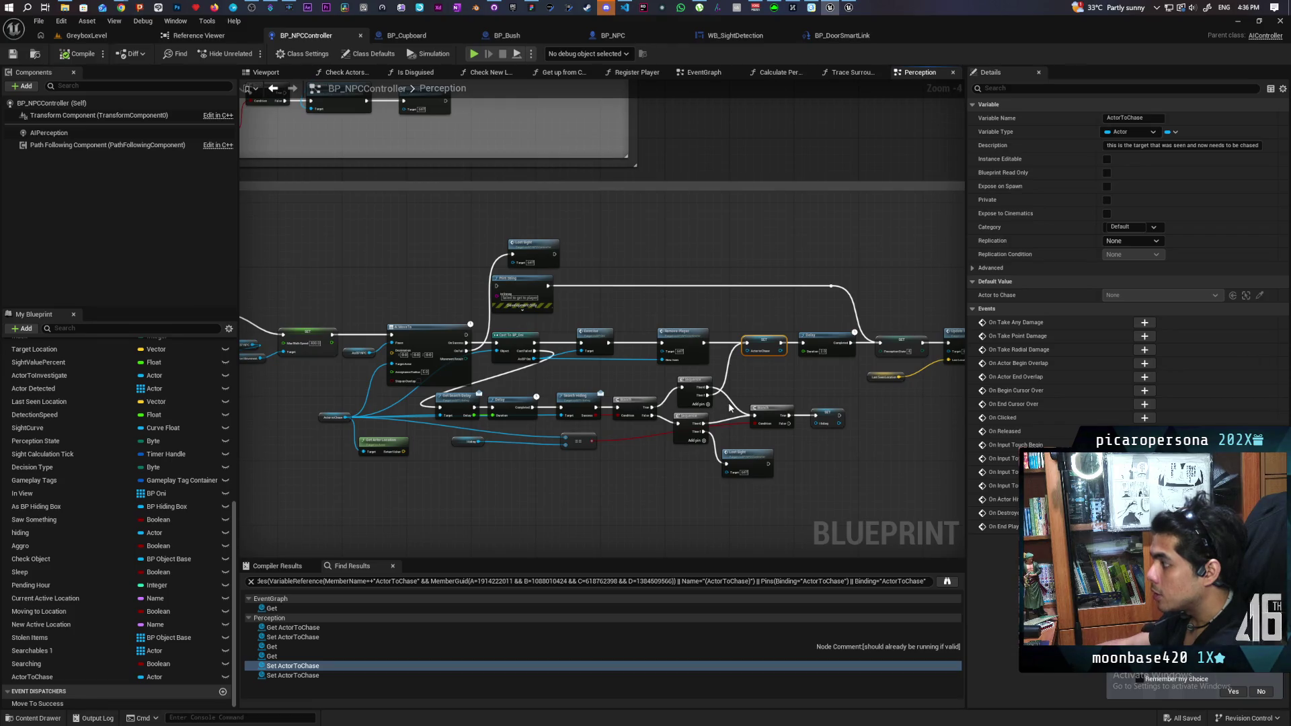
scroll(747, 375, "up", 2)
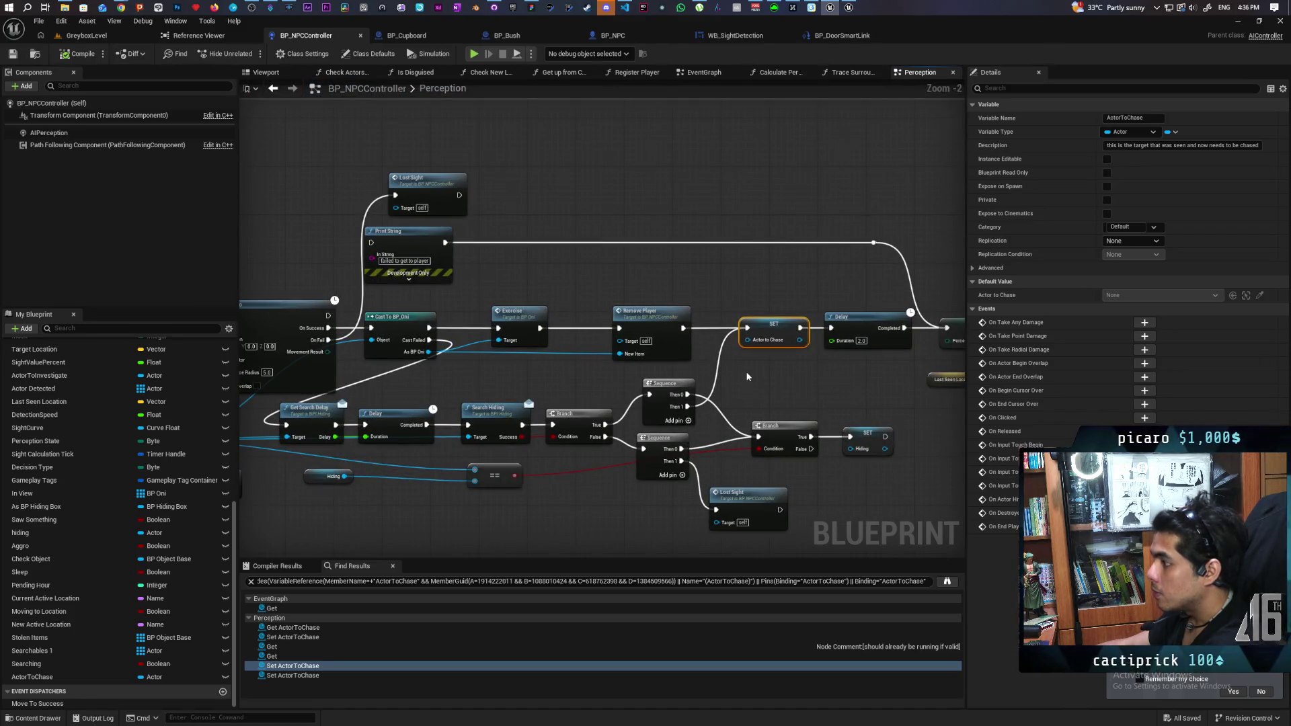
key("F9")
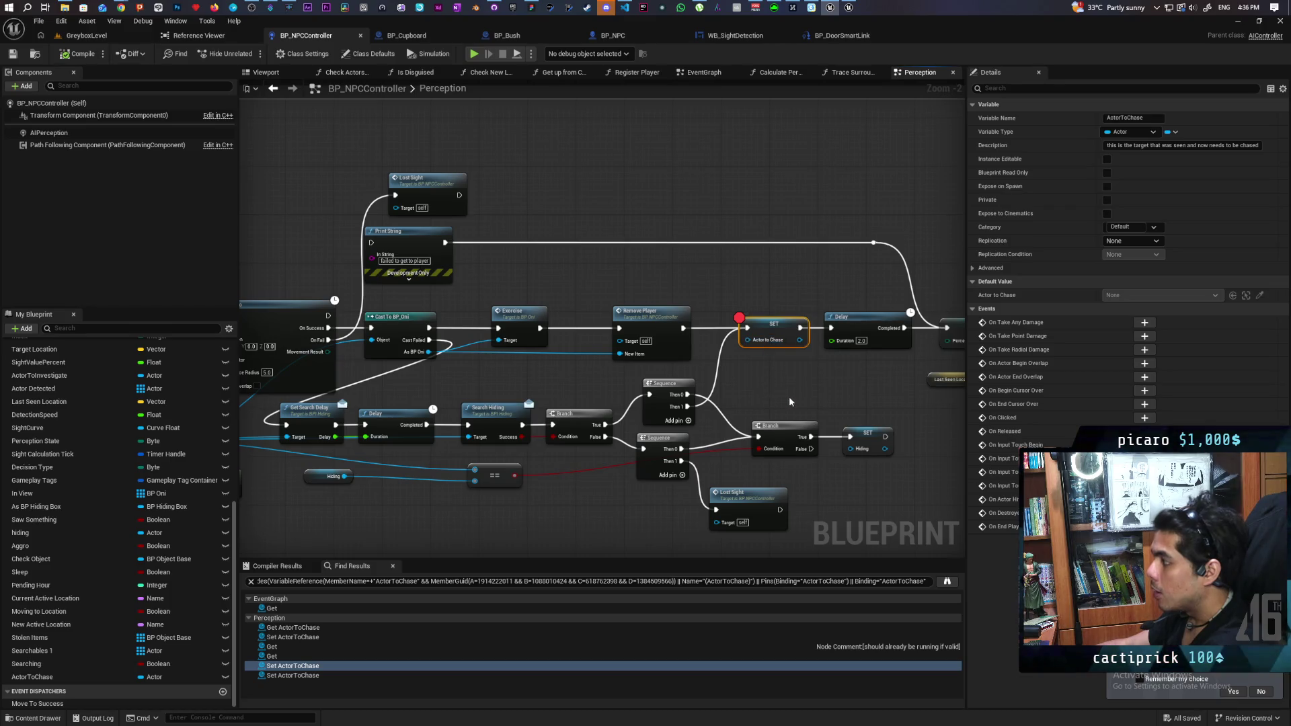
- Survey the Perception graph's Perception State, Max Walk Speed, Delay, Is Valid and AI MoveTo nodes
mouse_move(790, 402)
left_mouse_down()
mouse_move(585, 401)
mouse_move(742, 323)
left_mouse_up()
left_click_drag(621, 441, 823, 408)
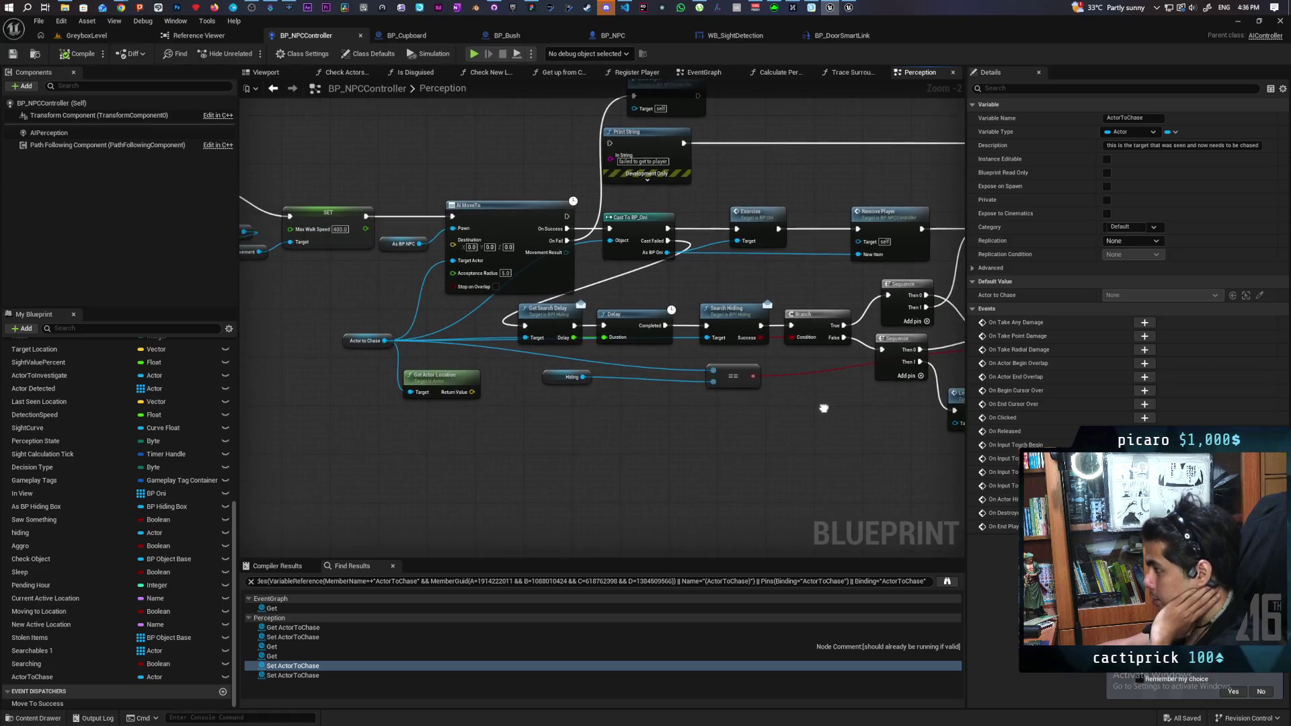
mouse_move(709, 446)
left_mouse_down()
mouse_move(463, 483)
mouse_move(641, 470)
mouse_move(495, 469)
left_mouse_up()
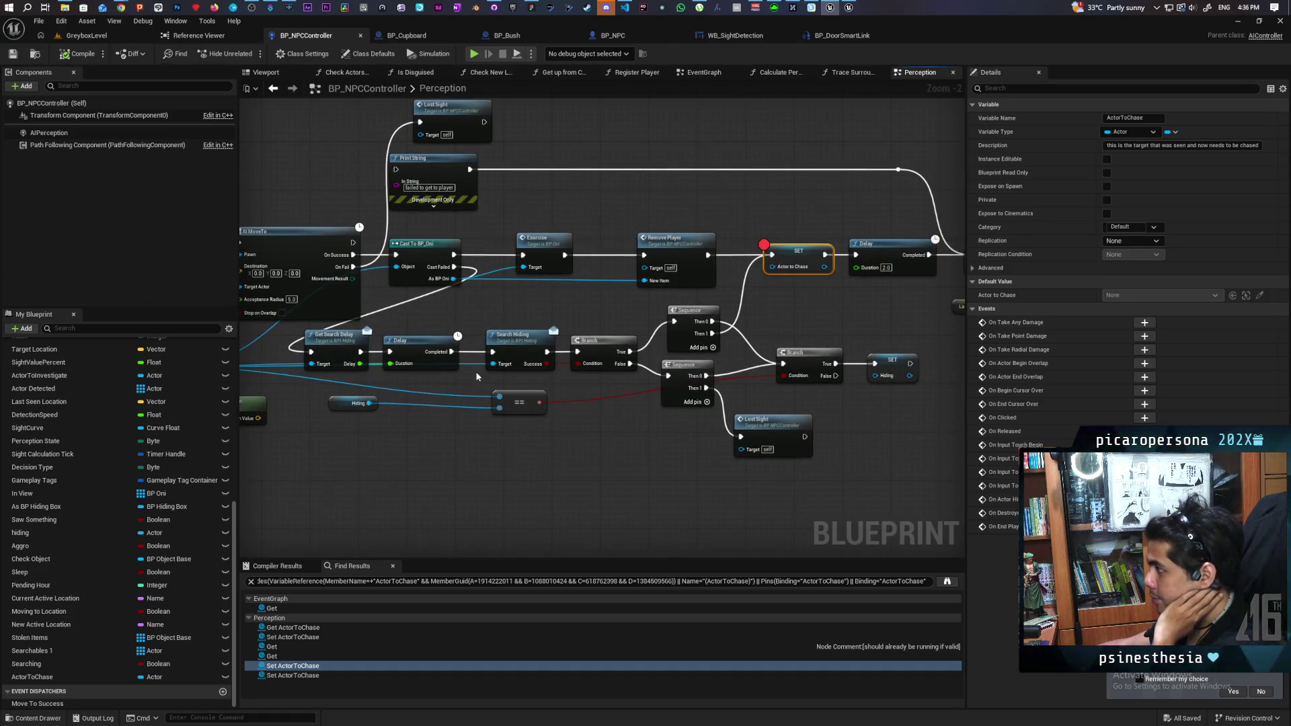
mouse_move(476, 376)
left_mouse_down()
mouse_move(406, 377)
mouse_move(662, 351)
left_mouse_up()
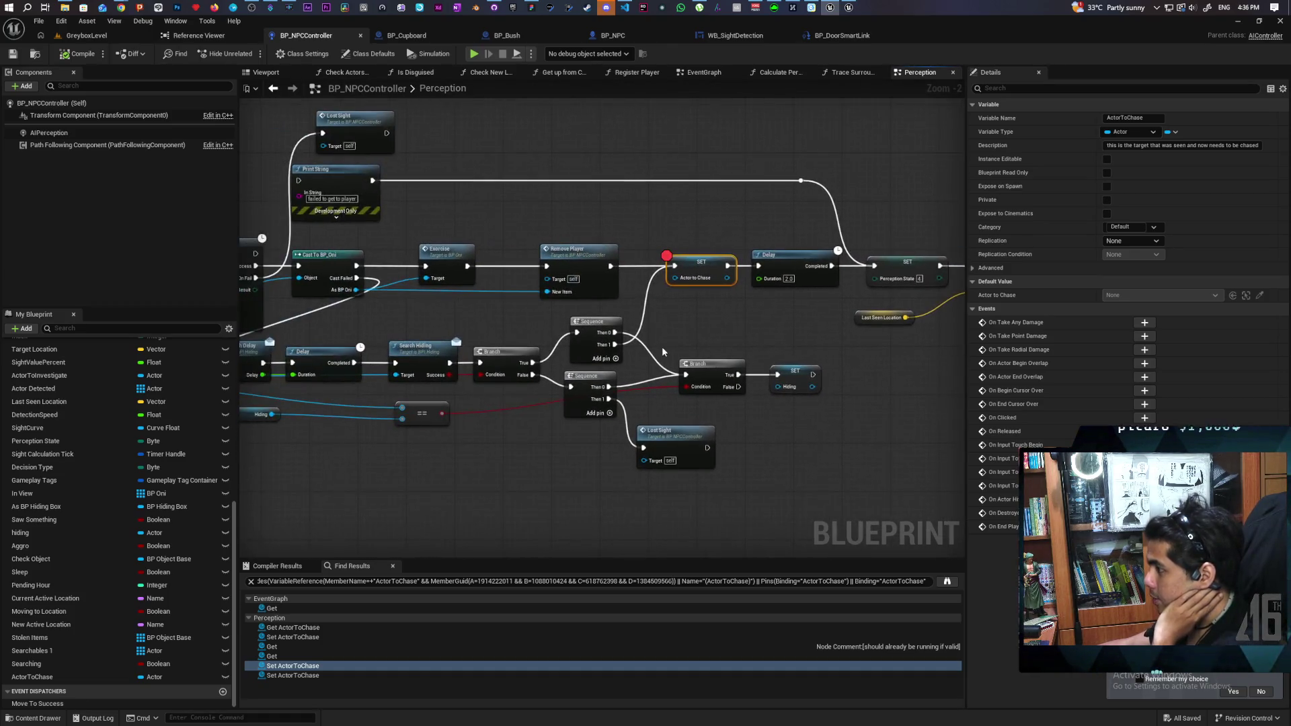
mouse_move(424, 459)
left_mouse_down()
mouse_move(534, 447)
mouse_move(496, 438)
mouse_move(801, 432)
mouse_move(562, 461)
mouse_move(490, 447)
mouse_move(134, 460)
left_mouse_up()
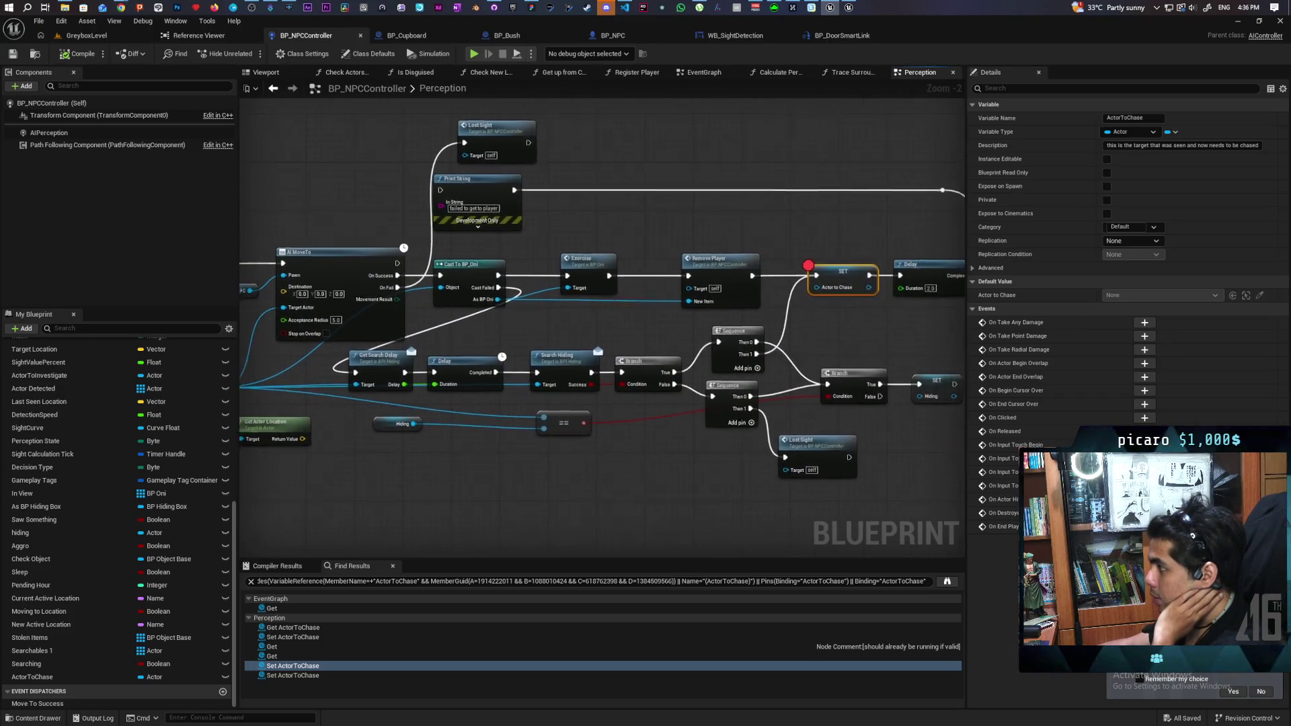
mouse_move(444, 301)
left_mouse_down()
mouse_move(608, 328)
mouse_move(479, 341)
mouse_move(495, 327)
mouse_move(510, 392)
left_mouse_up()
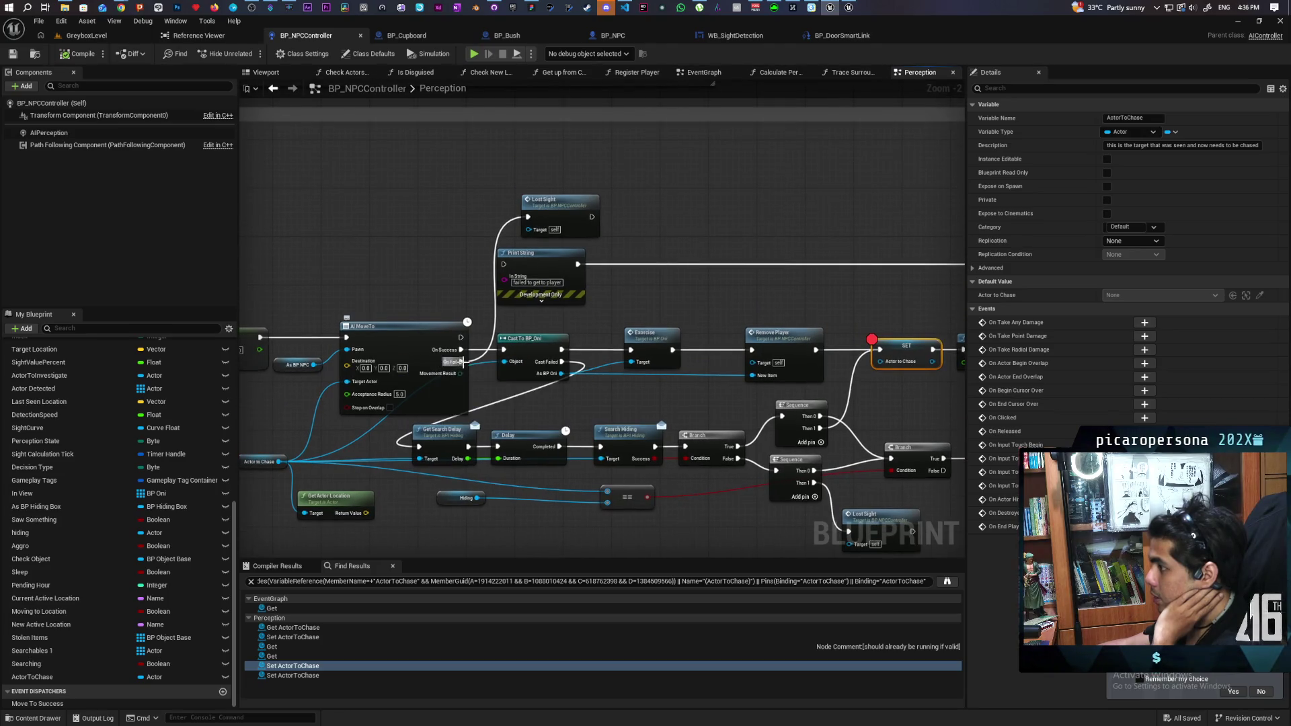
- Jump to the Lost Sight event definition and centre the view on it
double_click(559, 222)
scroll(558, 222, "up", 2)
left_click_drag(662, 397, 359, 385)
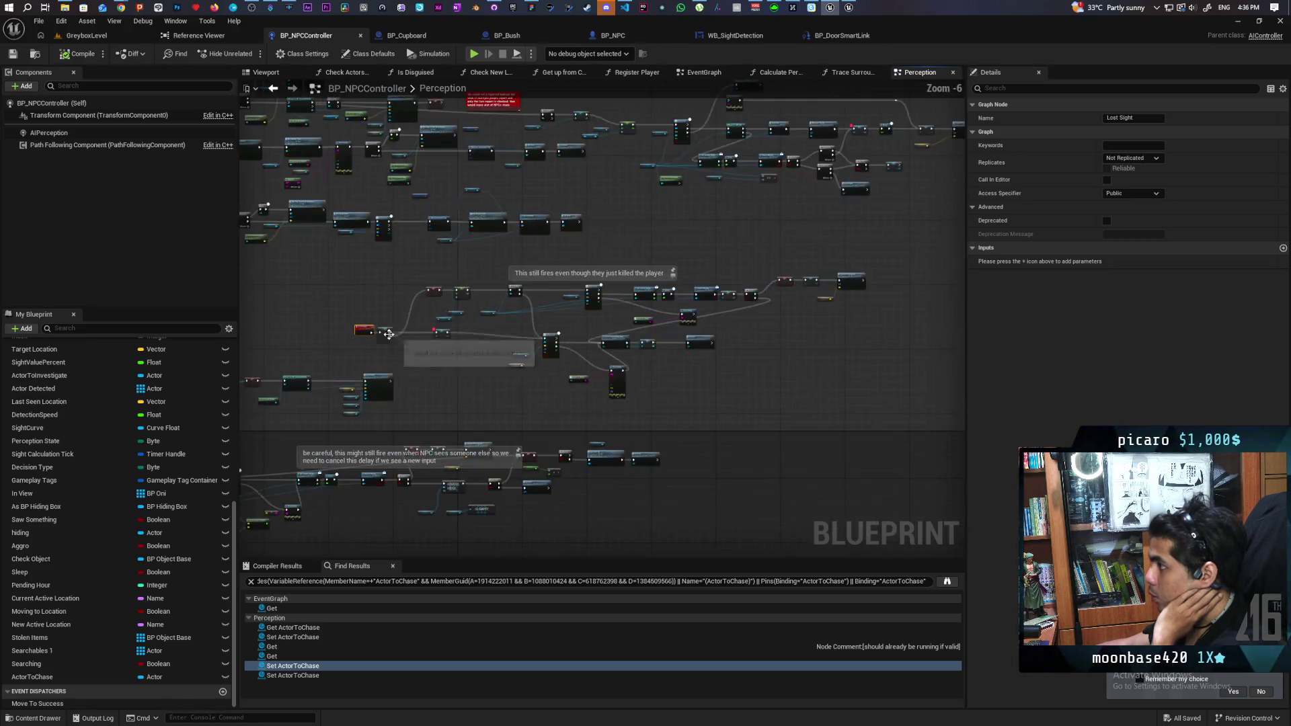
scroll(390, 335, "down", 5)
scroll(658, 330, "up", 5)
scroll(658, 331, "down", 1)
scroll(555, 318, "up", 1)
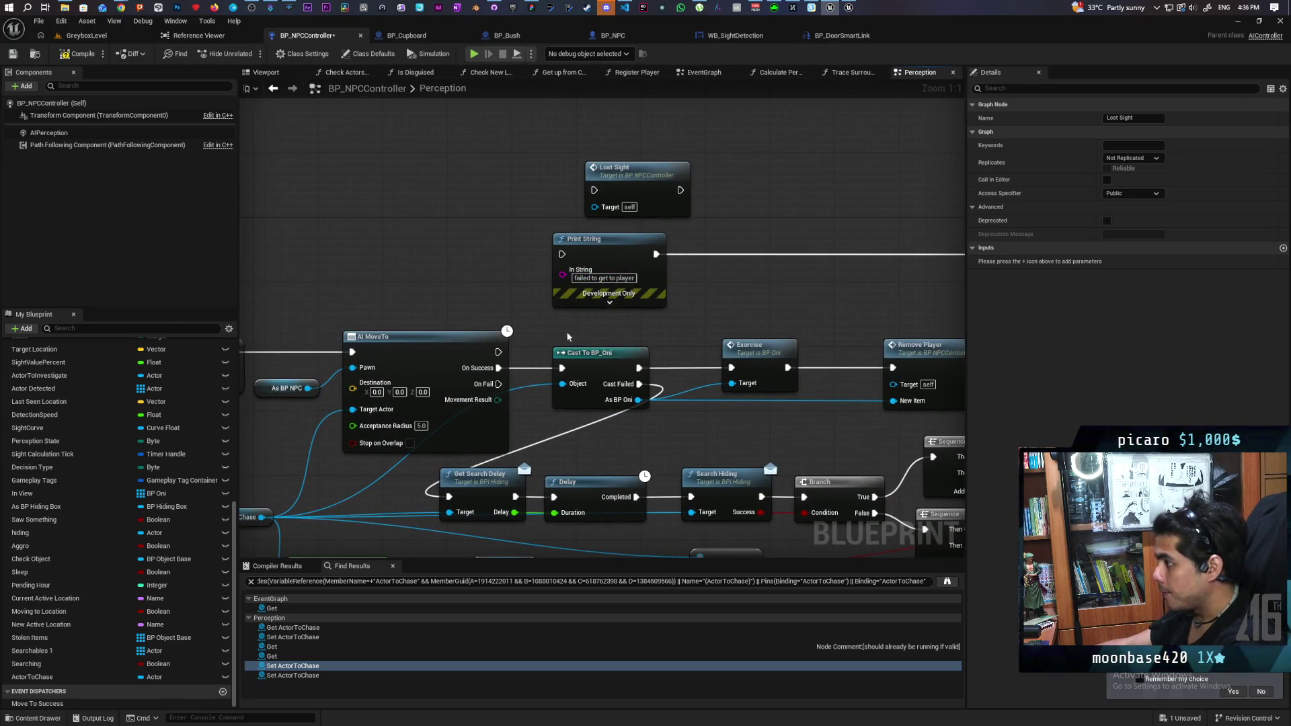
scroll(590, 330, "down", 2)
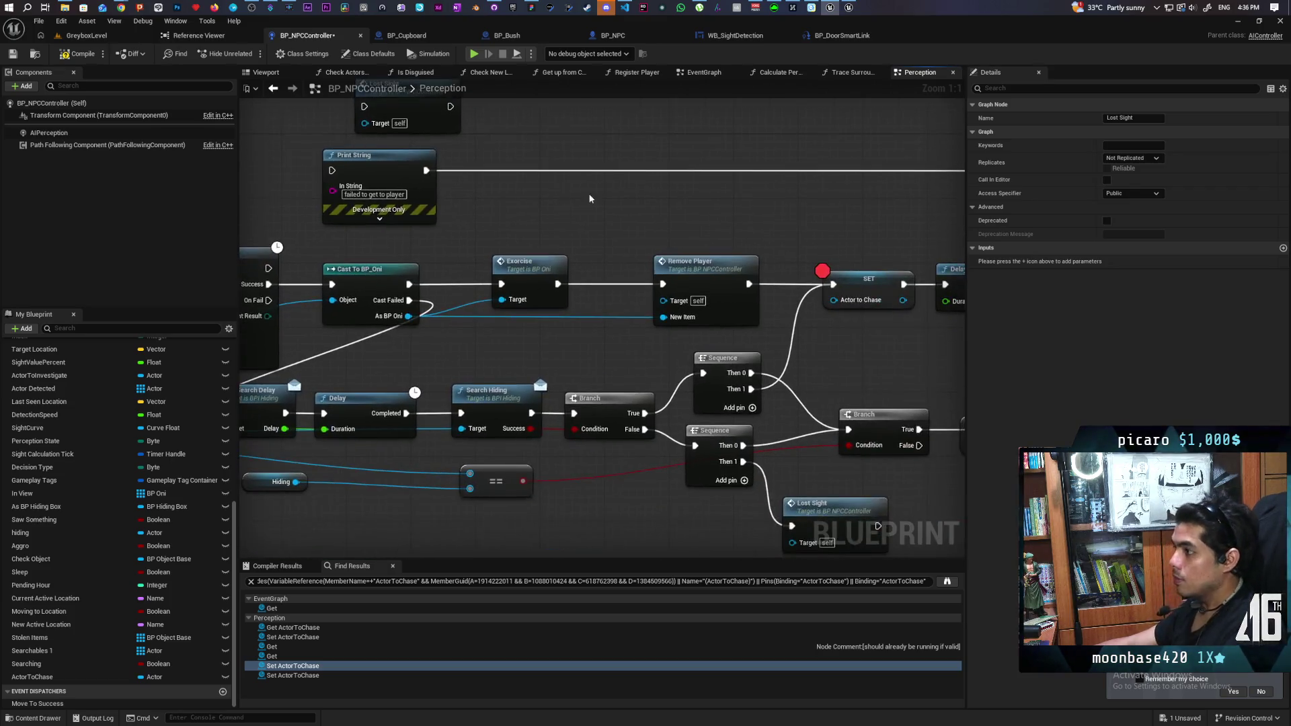
- Bring AI MoveTo, Print String and Cast To BP_Oni into view, then switch to GreyboxLevel
left_click_drag(413, 252, 708, 260)
mouse_move(394, 301)
left_mouse_down()
mouse_move(504, 319)
mouse_move(537, 240)
left_mouse_up()
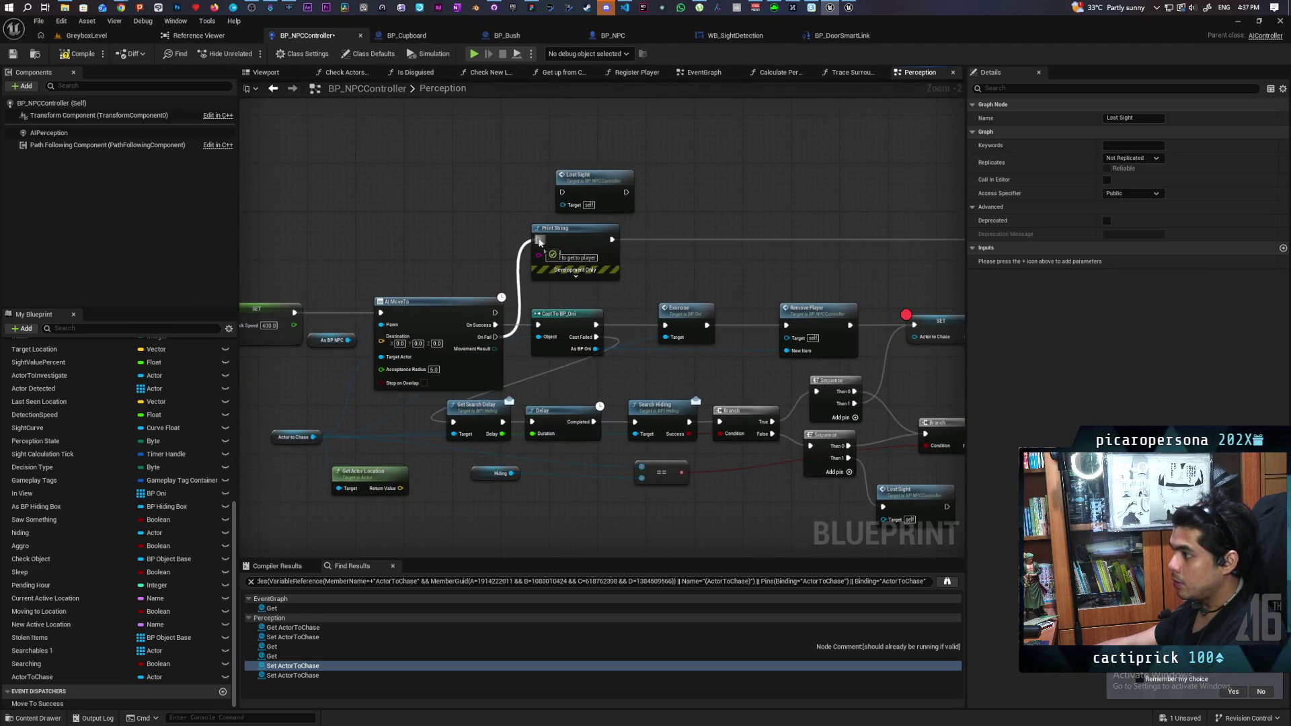
left_click(100, 37)
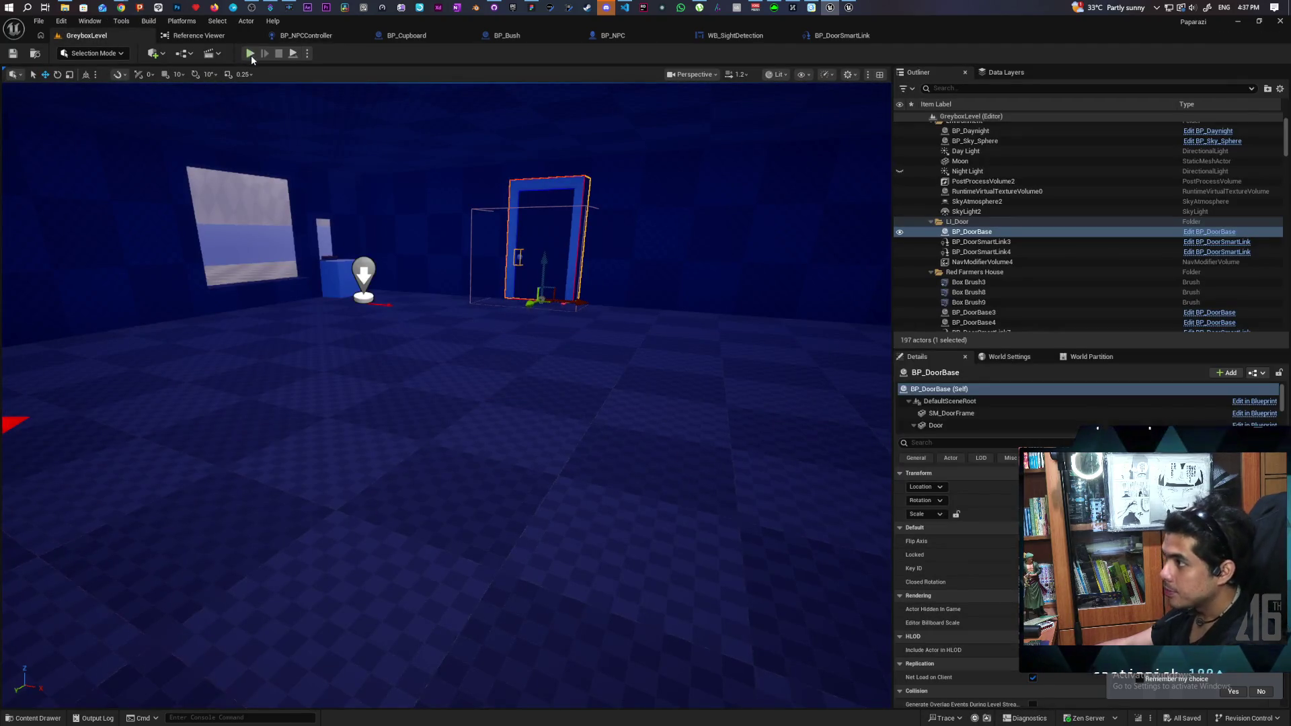
left_click(250, 54)
key("w")
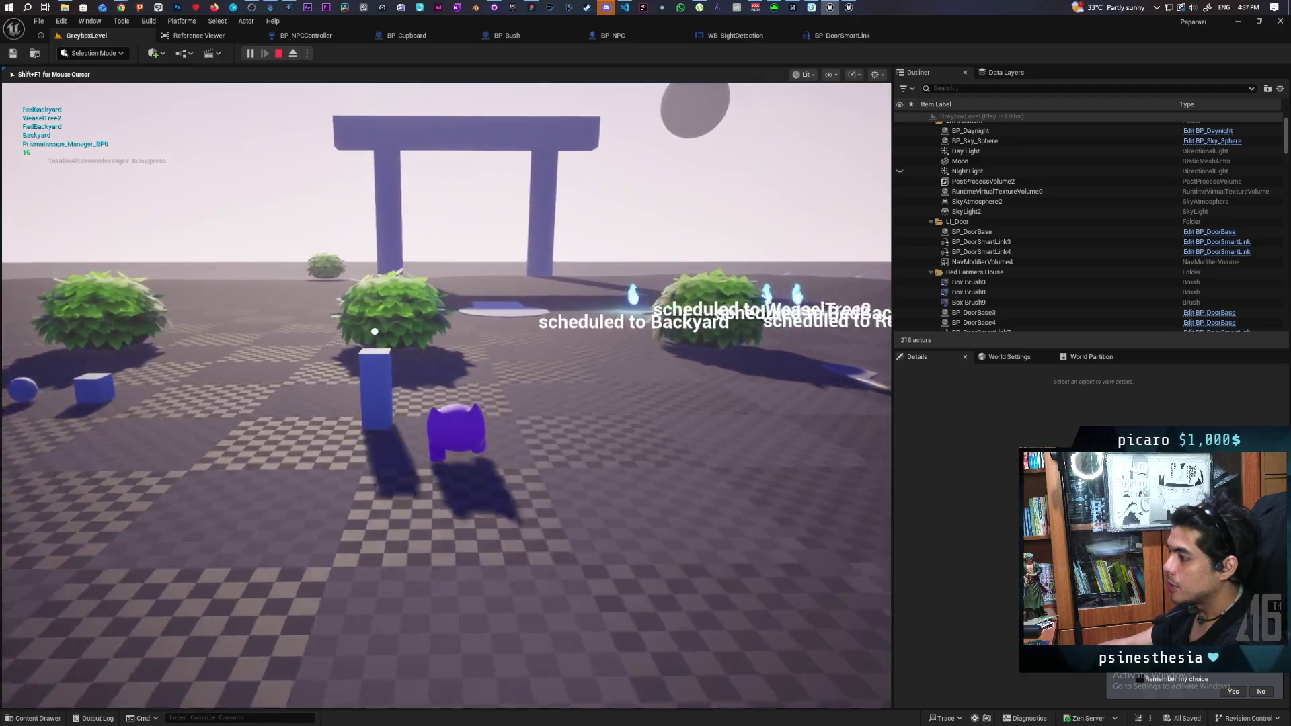
key("w")
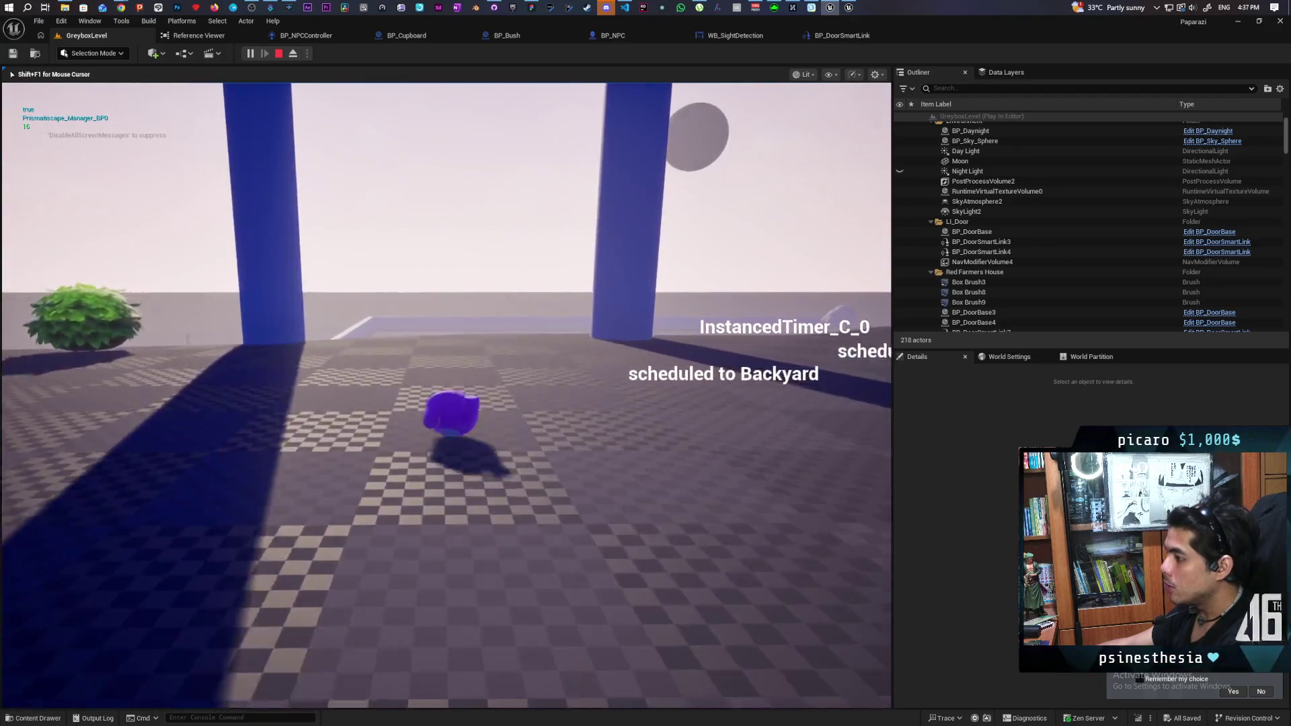
key("w")
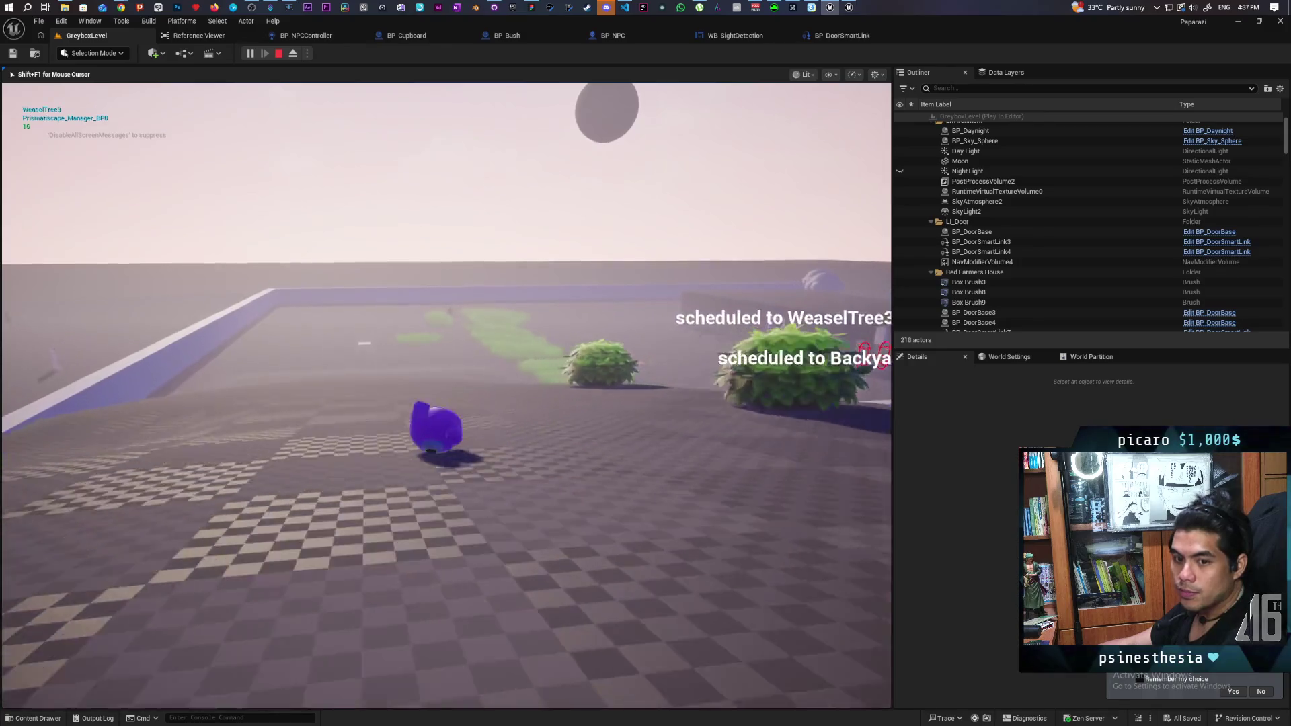
key("w")
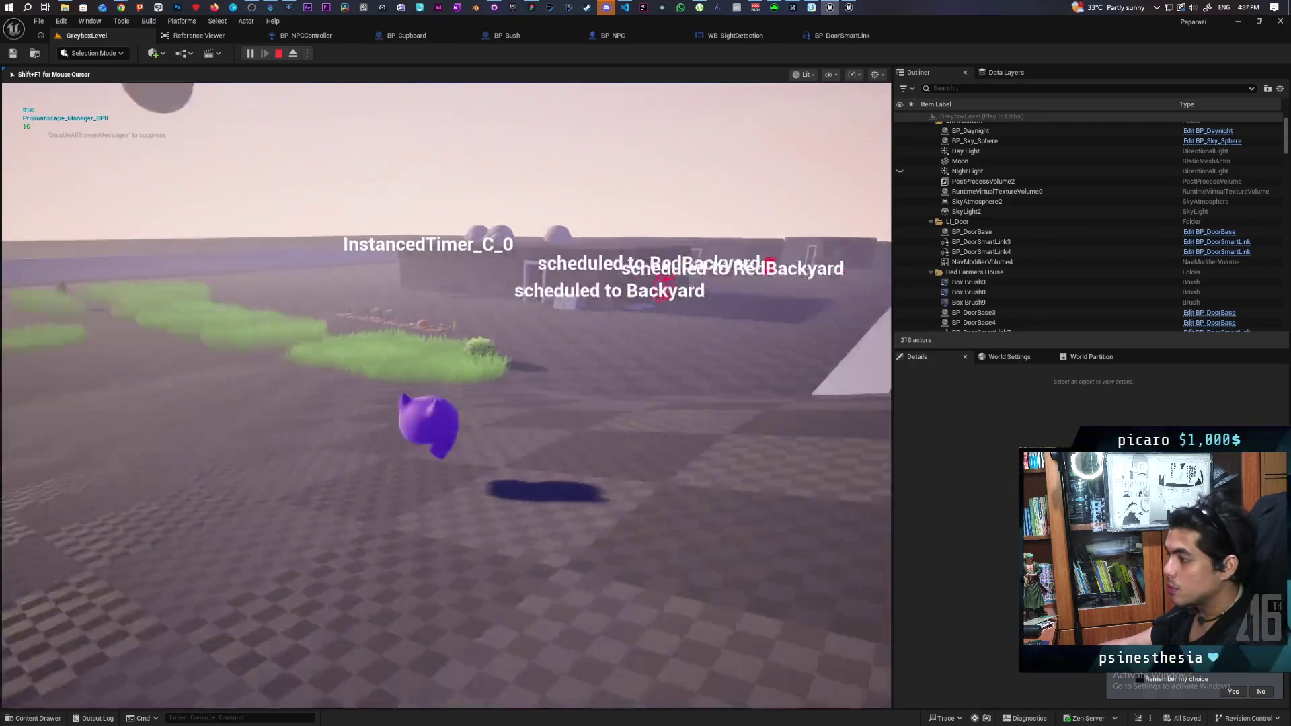
key("w")
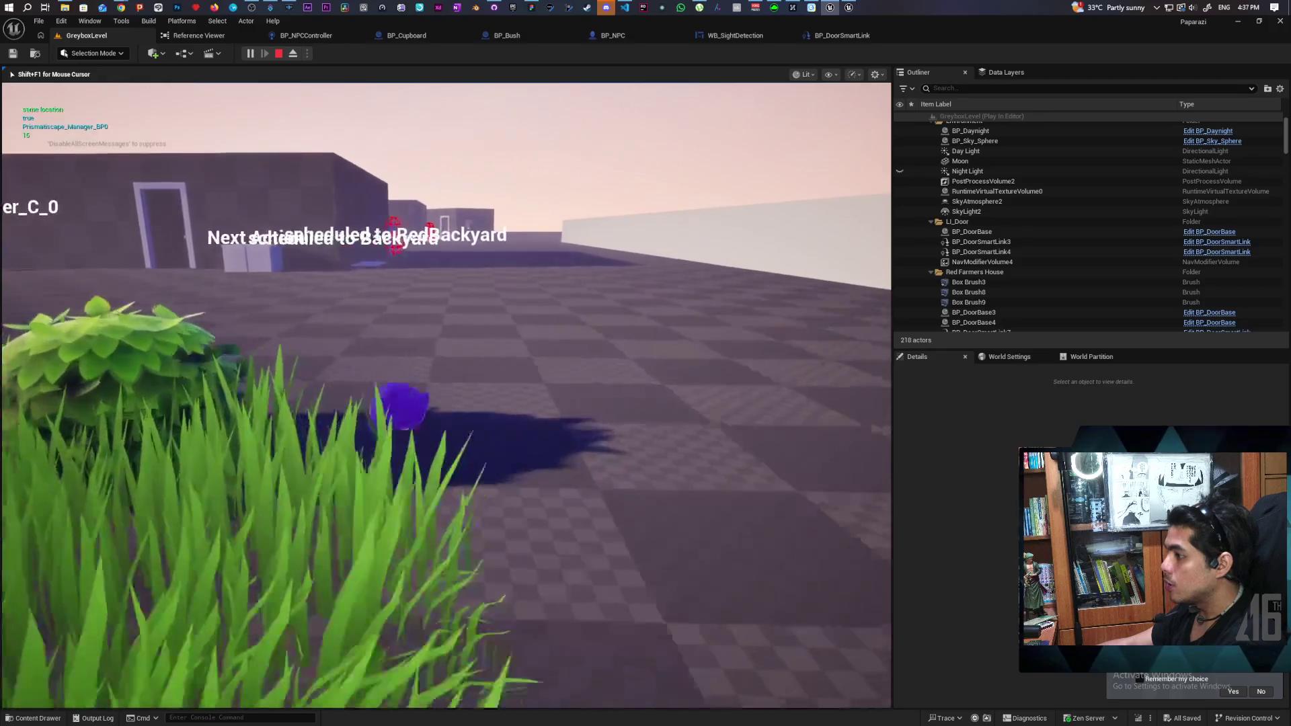
key("w")
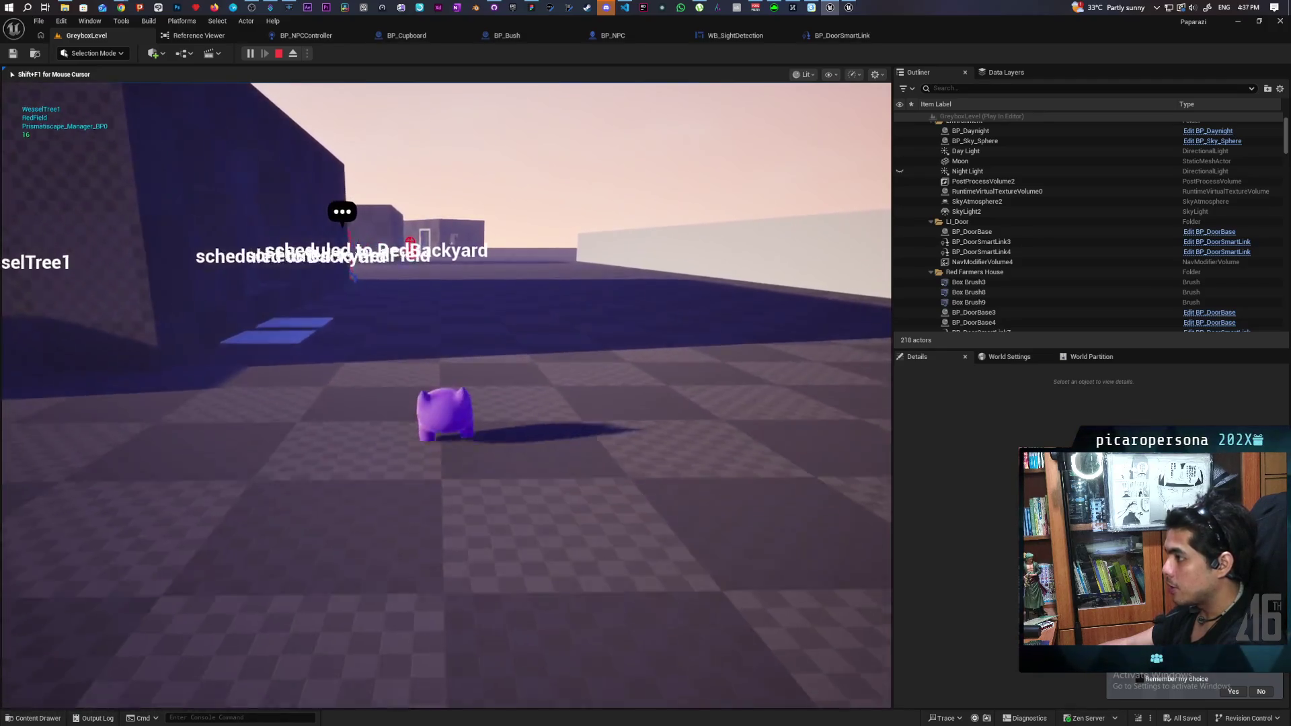
key("w")
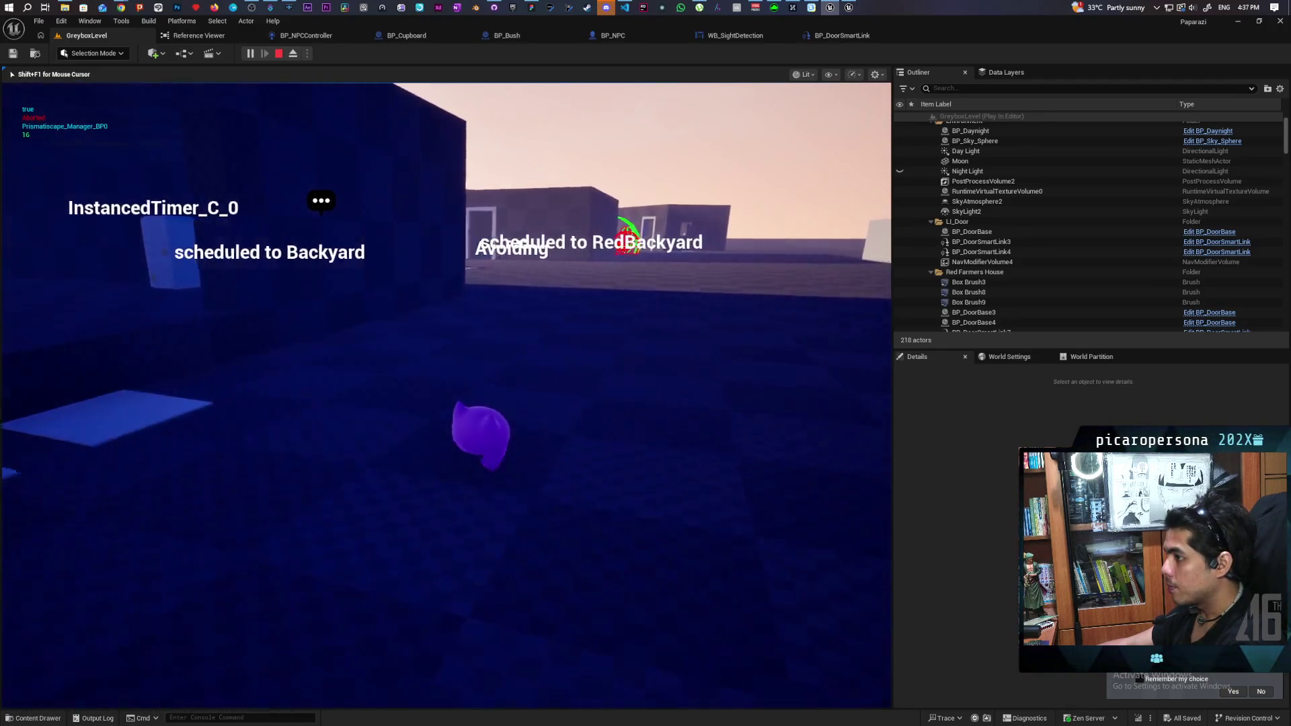
key("w")
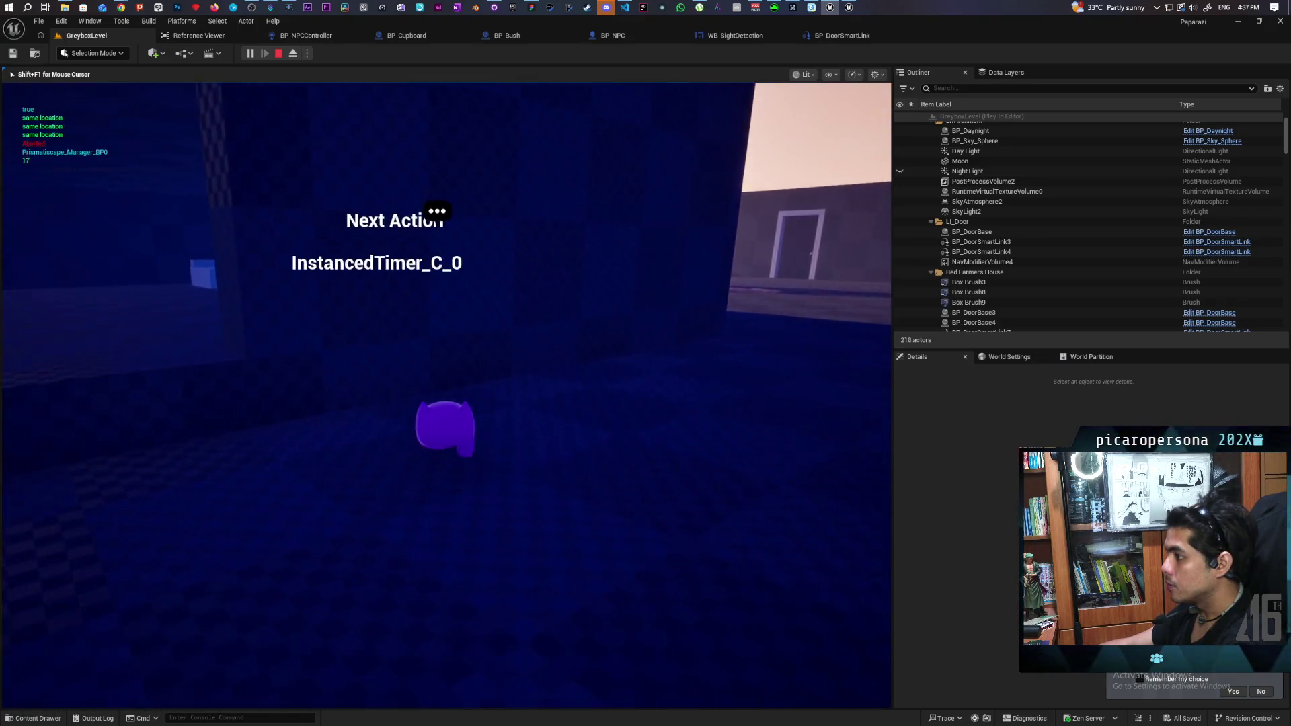
key("w")
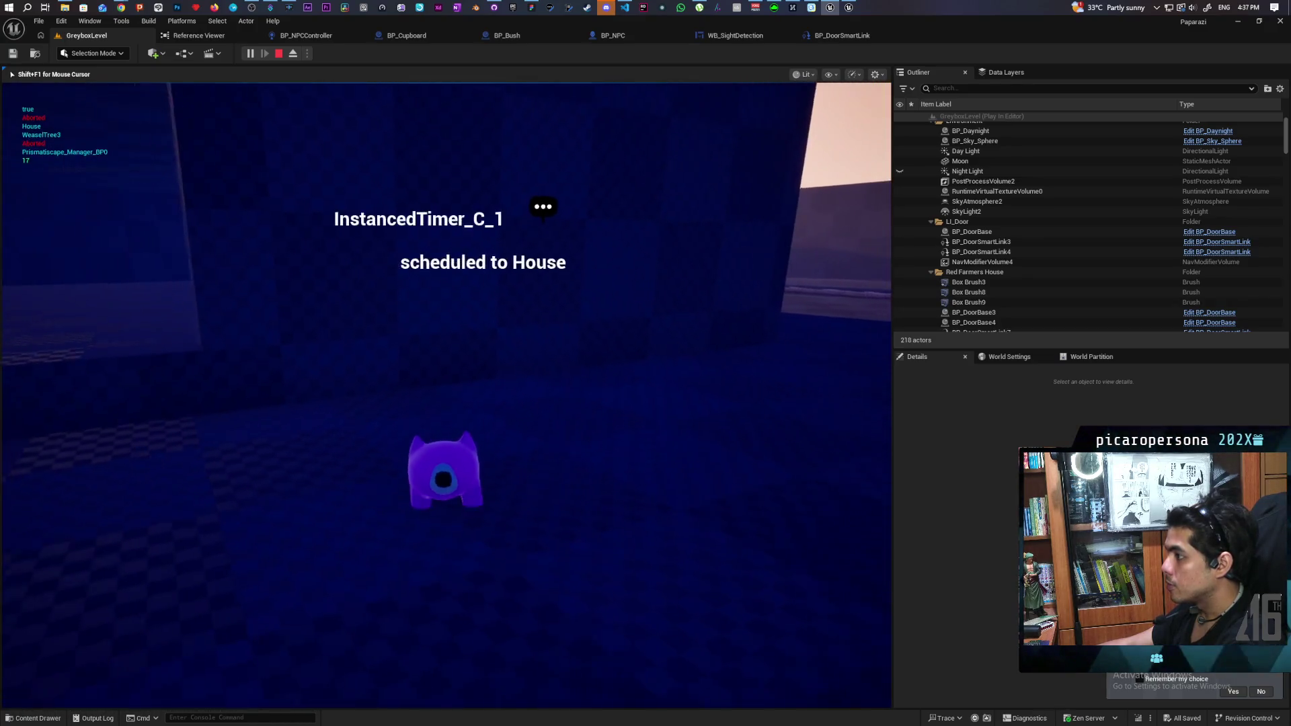
key("w")
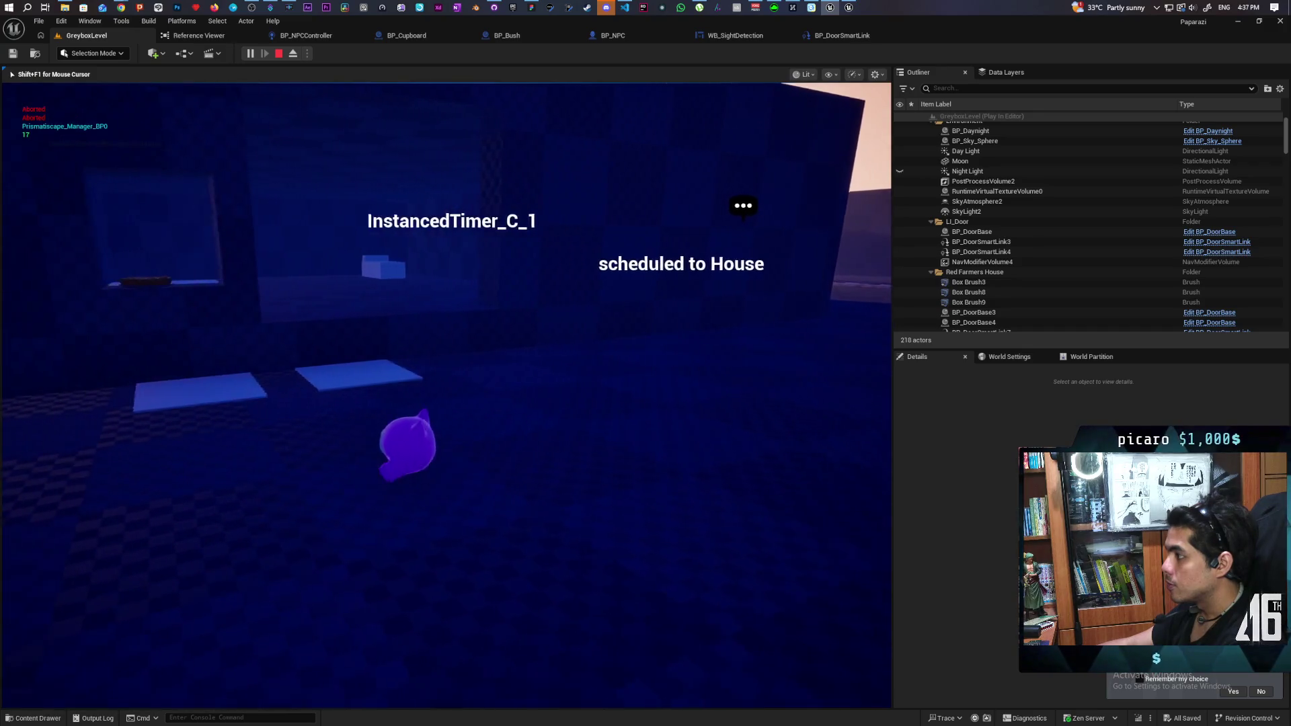
key("w")
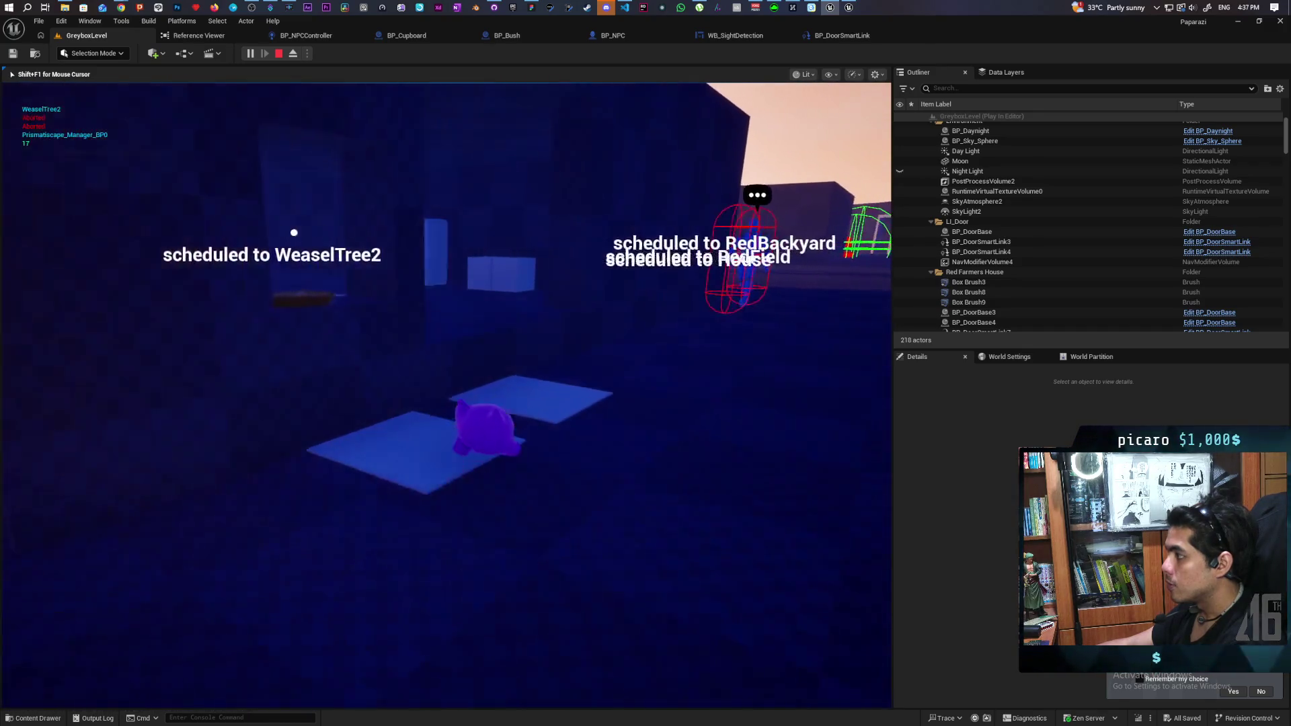
key("w")
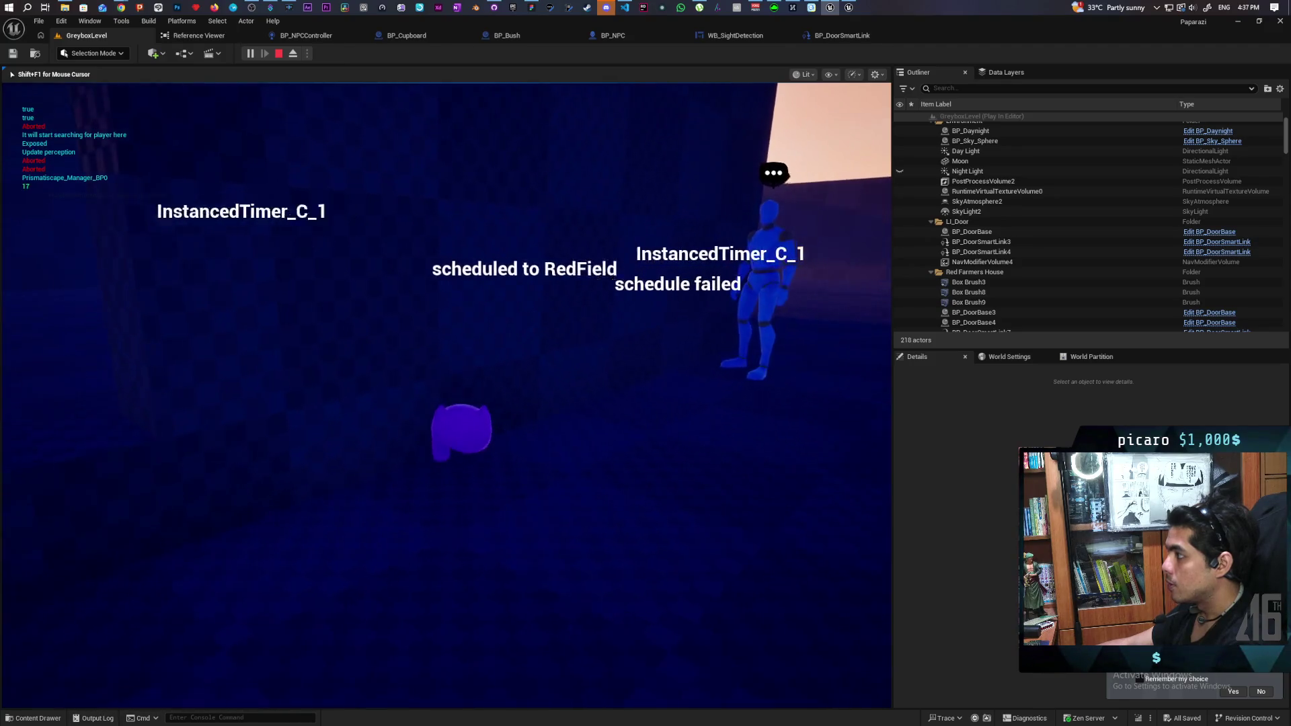
key("w")
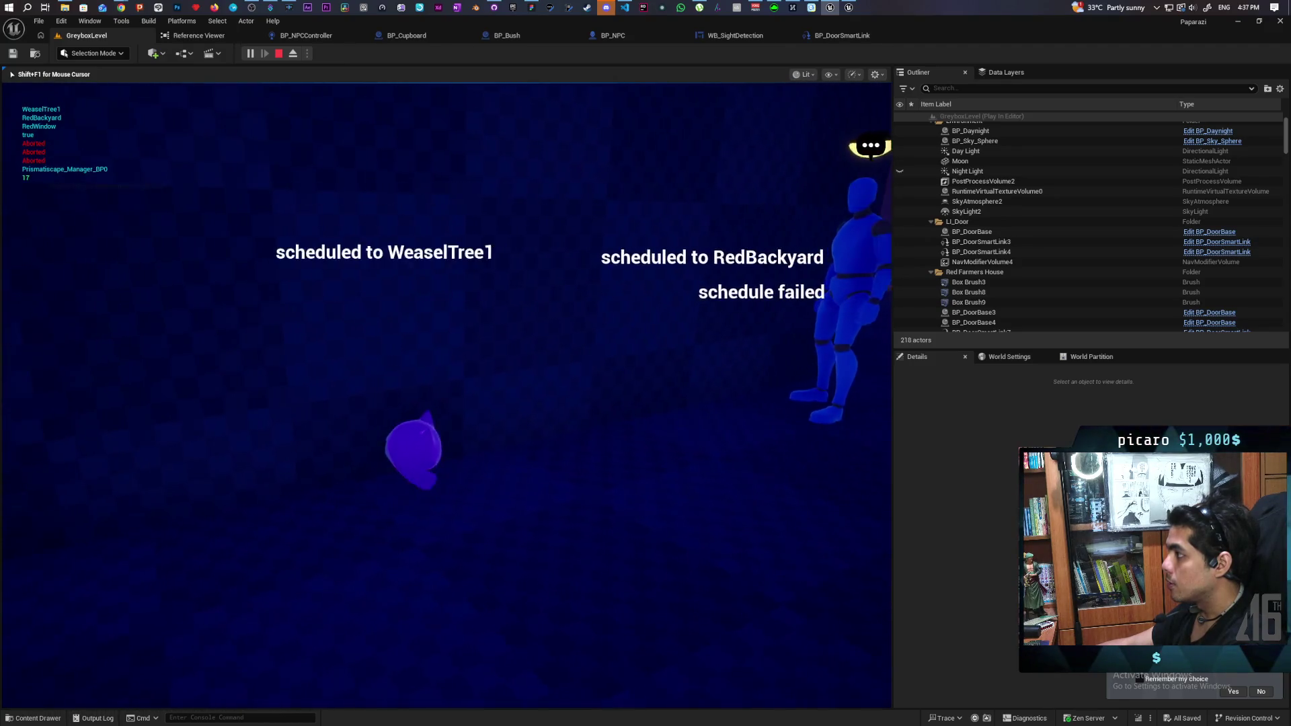
key("w")
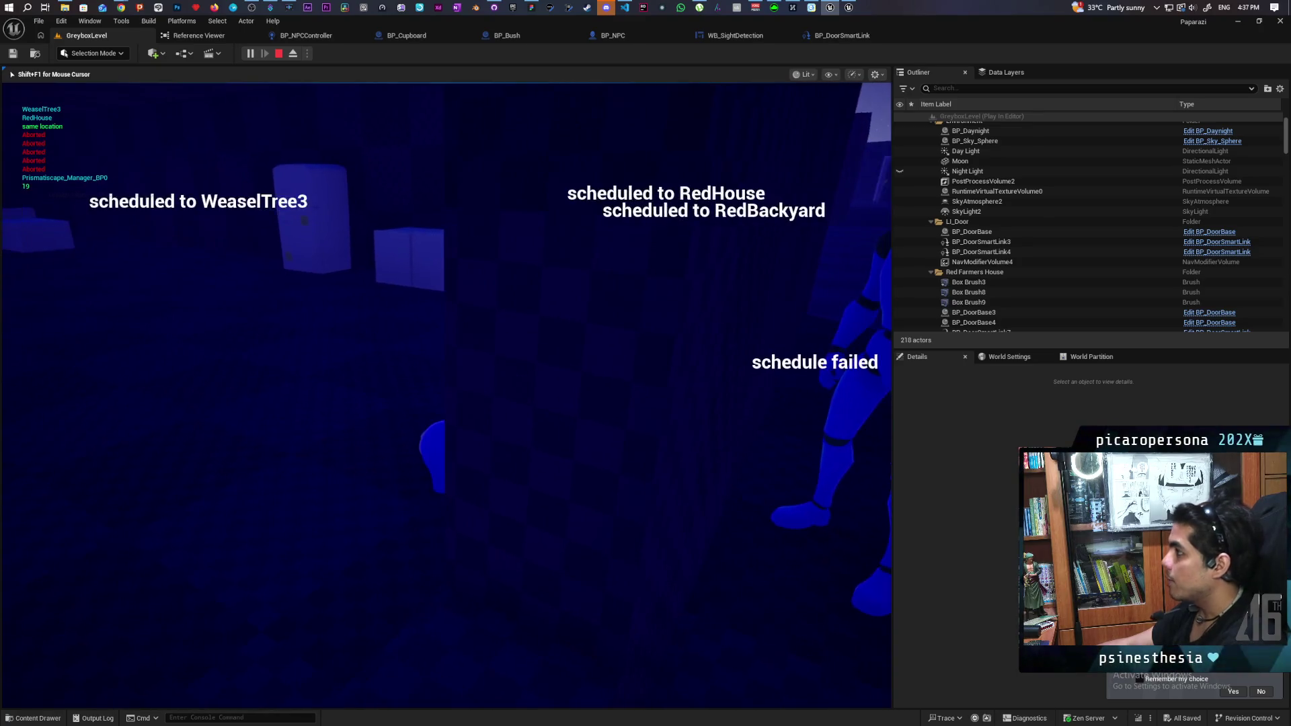
key("Escape")
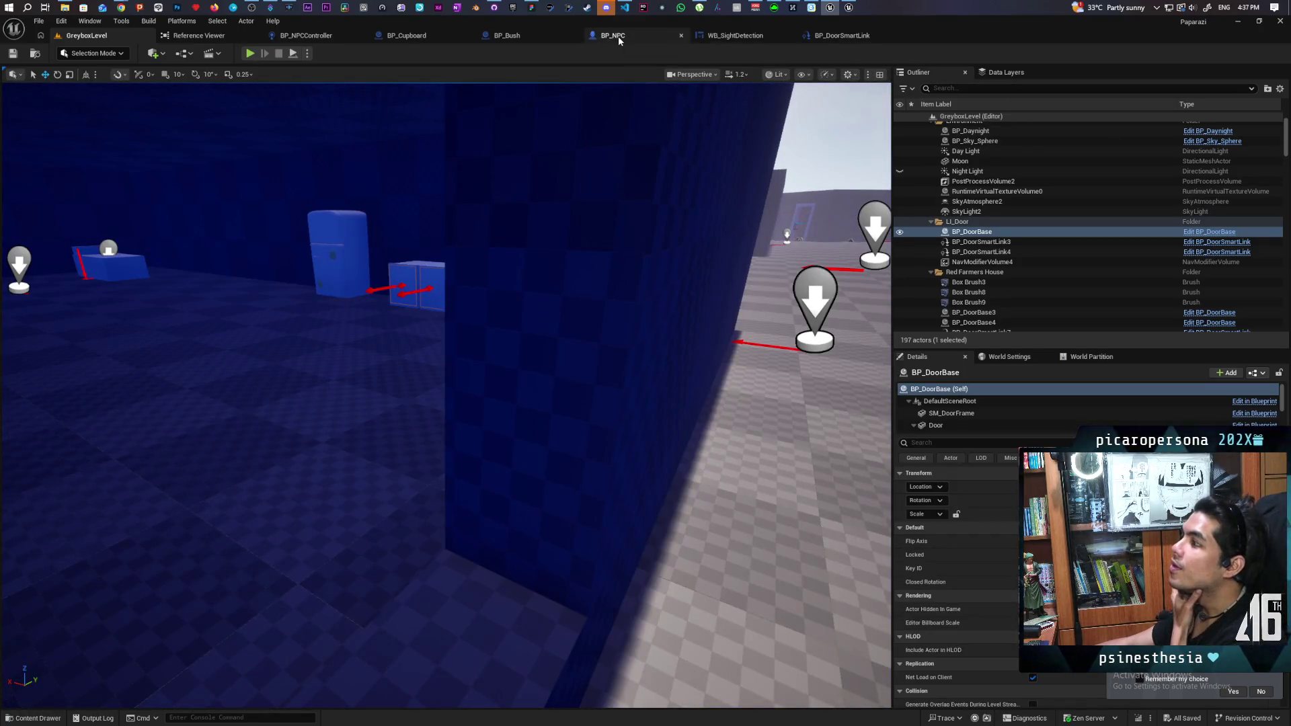
- Check BP_NPC, select Print String in BP_NPCController, and start a new play-in-editor test
left_click(619, 35)
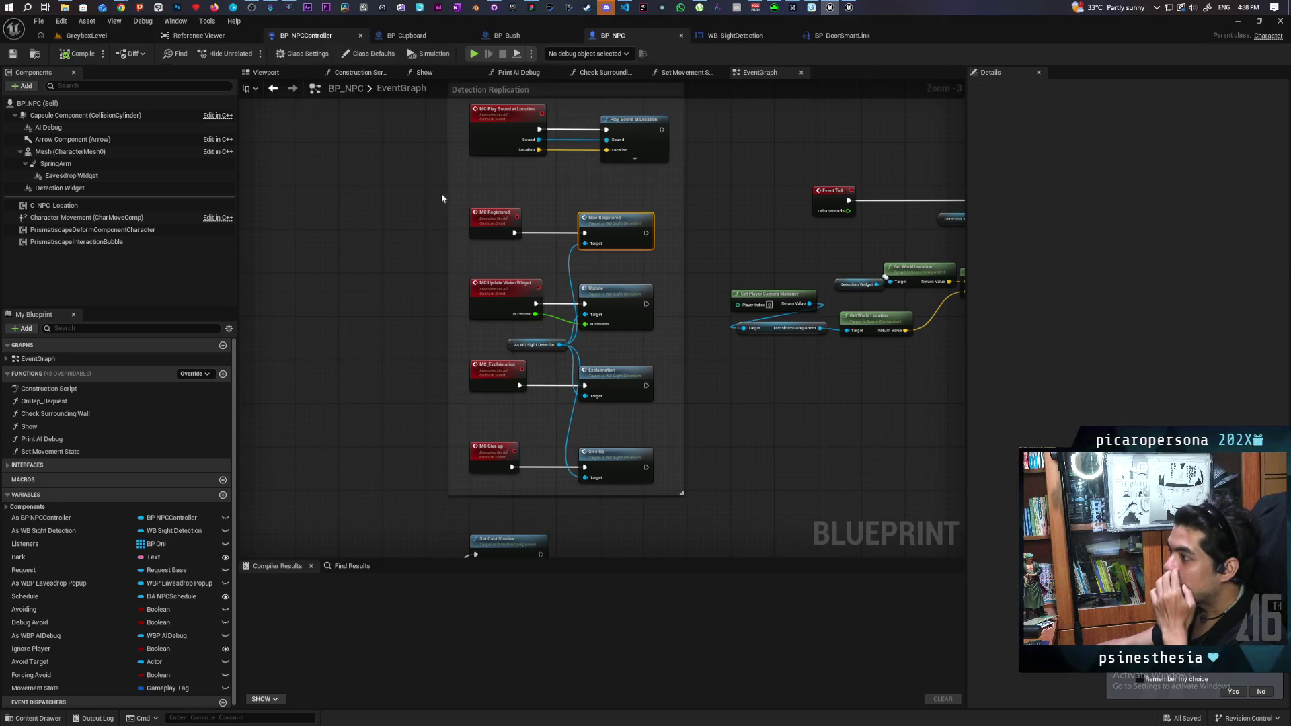
key("ctrl+Tab")
left_click(591, 237)
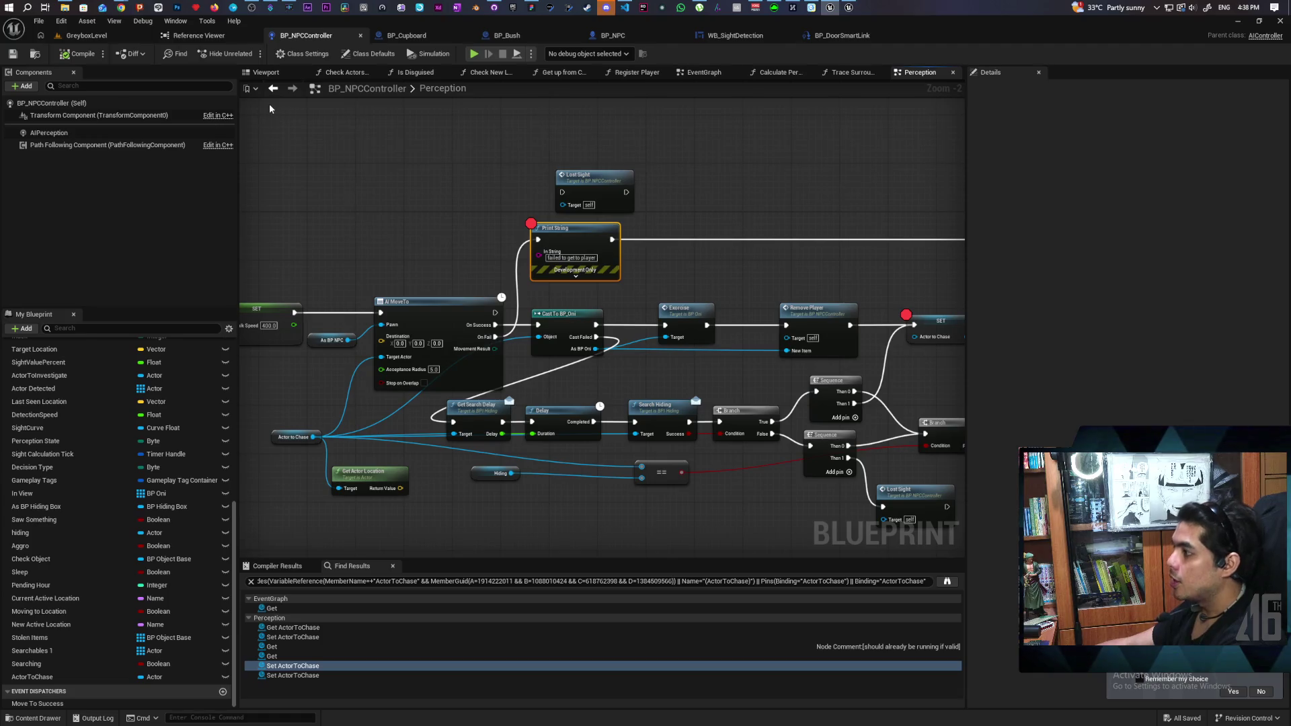
left_click(85, 37)
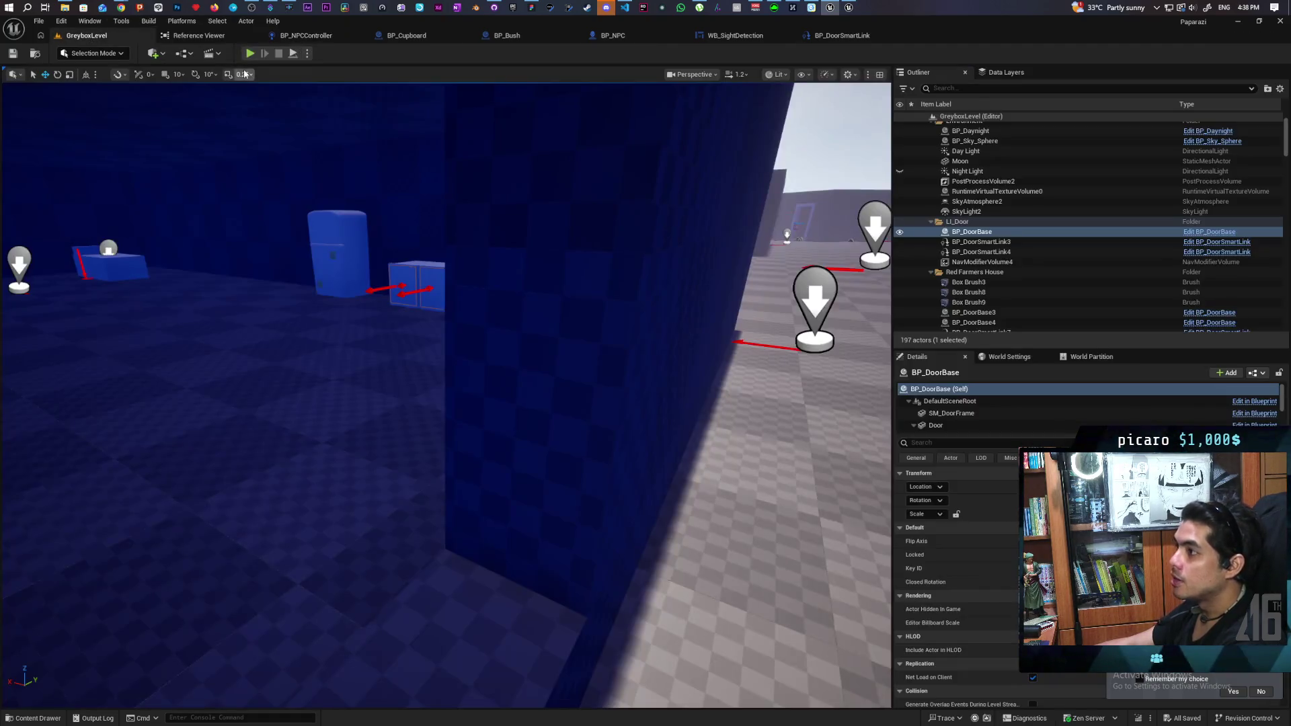
left_click(249, 53)
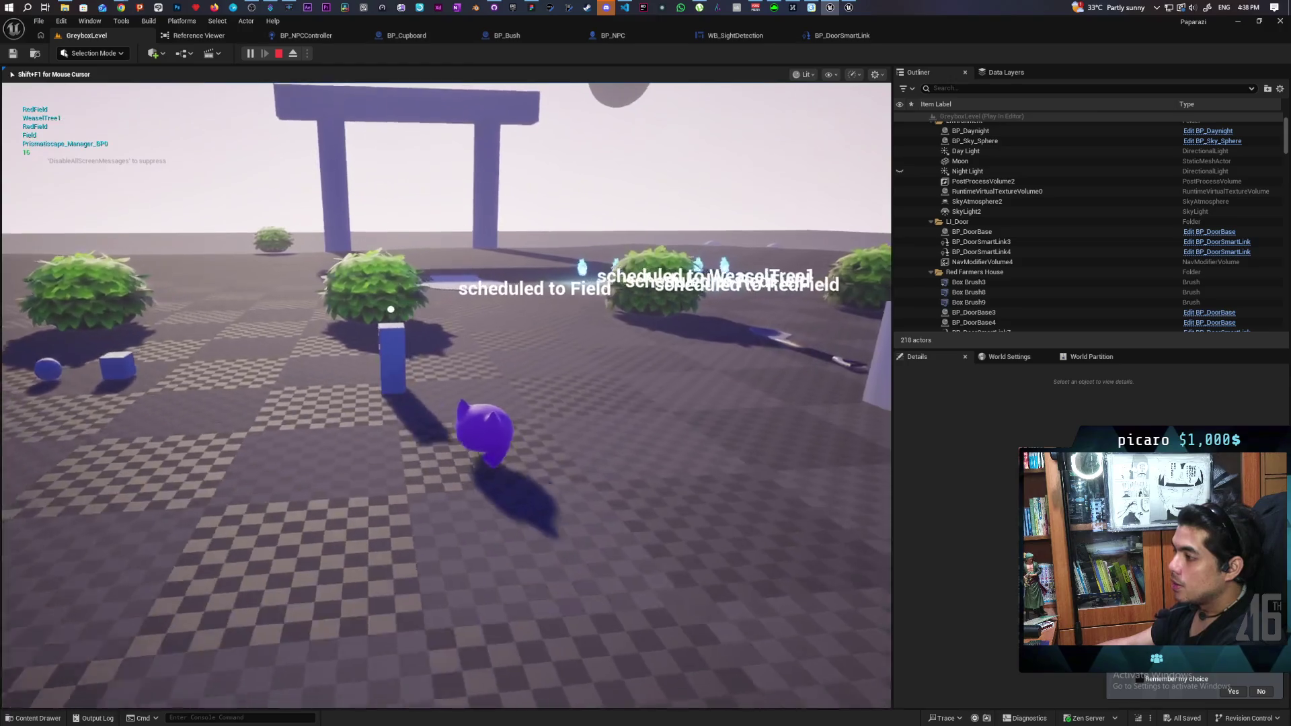
- Walk the character through the gate and backyard toward the blue NPC
key("w")
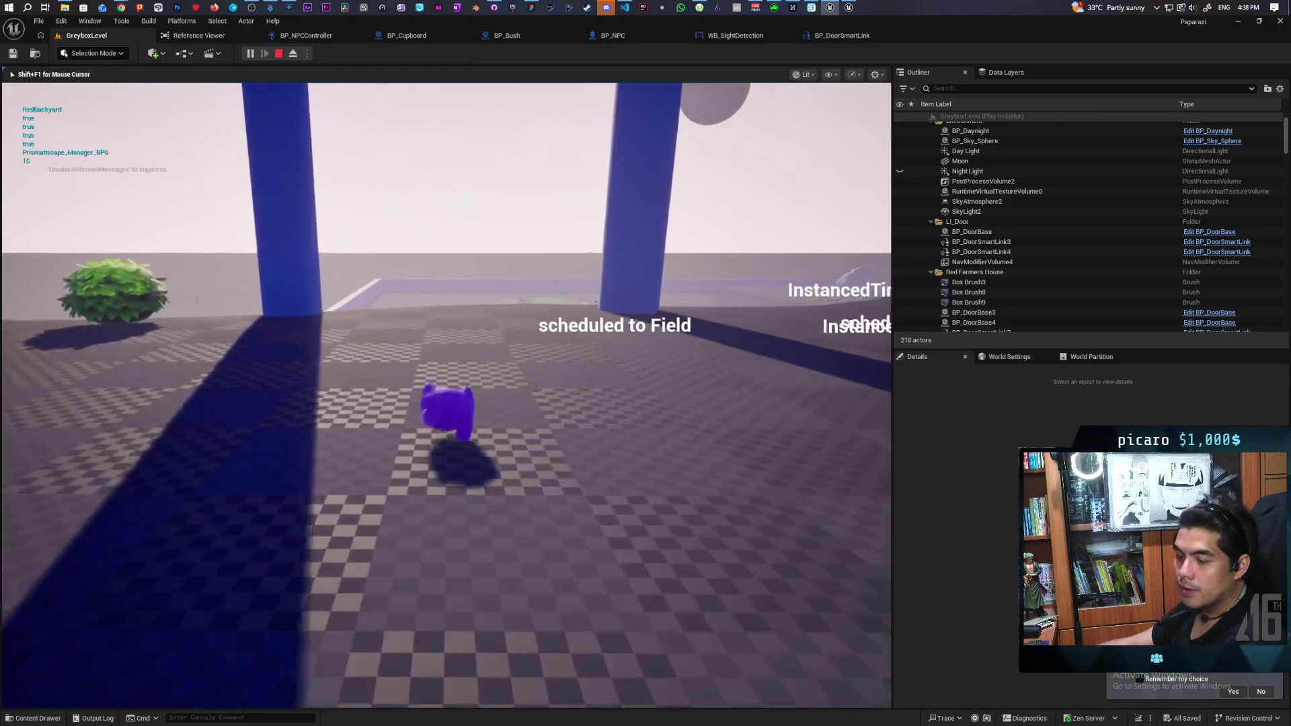
key("w")
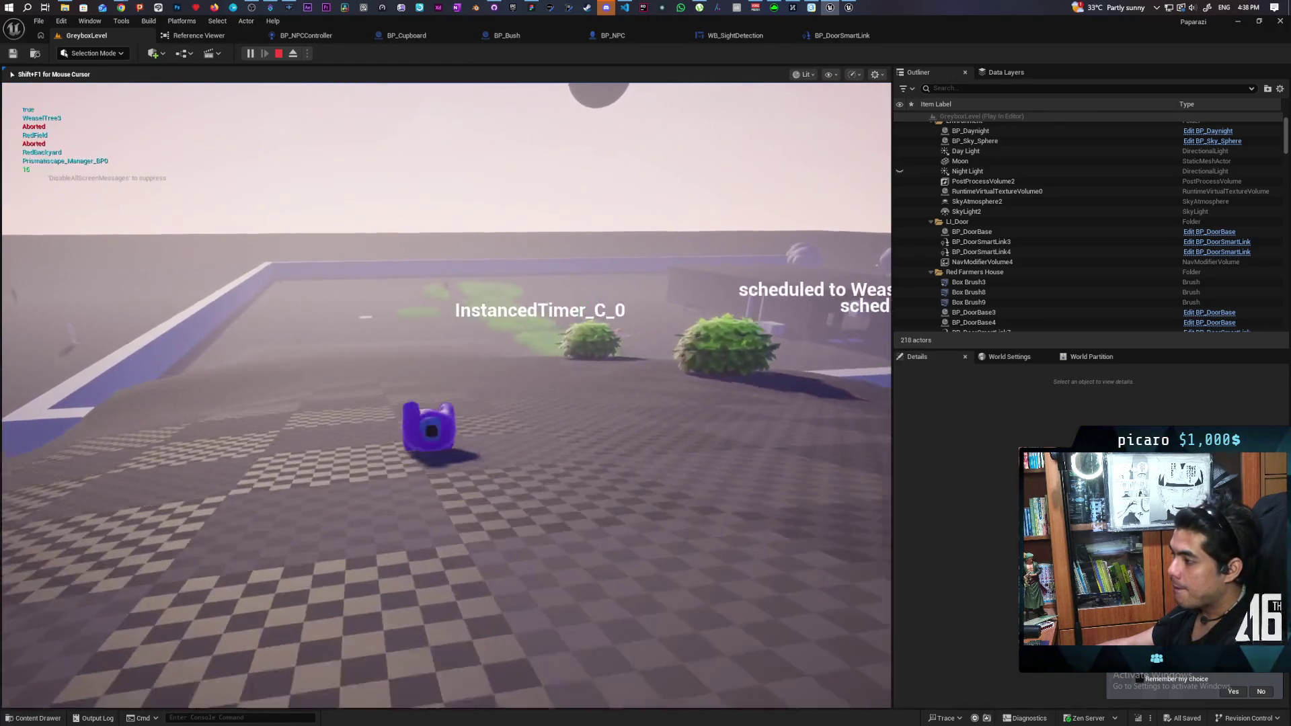
key("w")
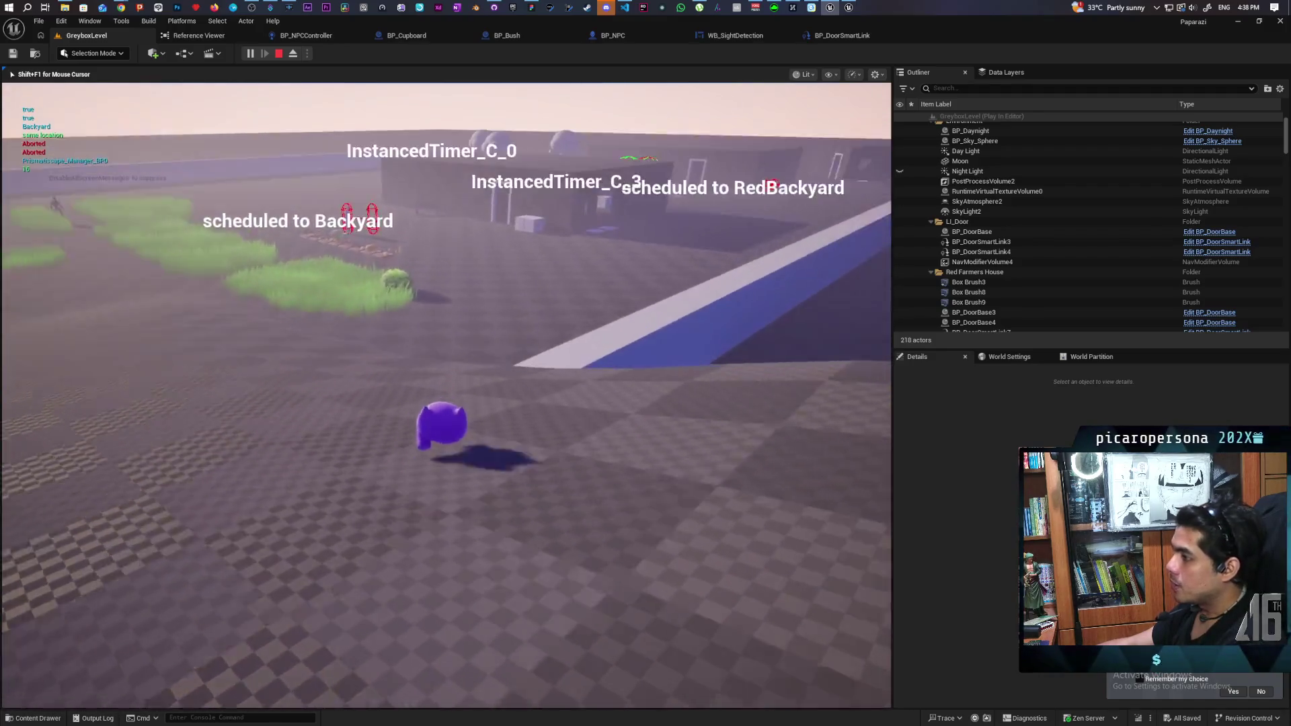
key("w")
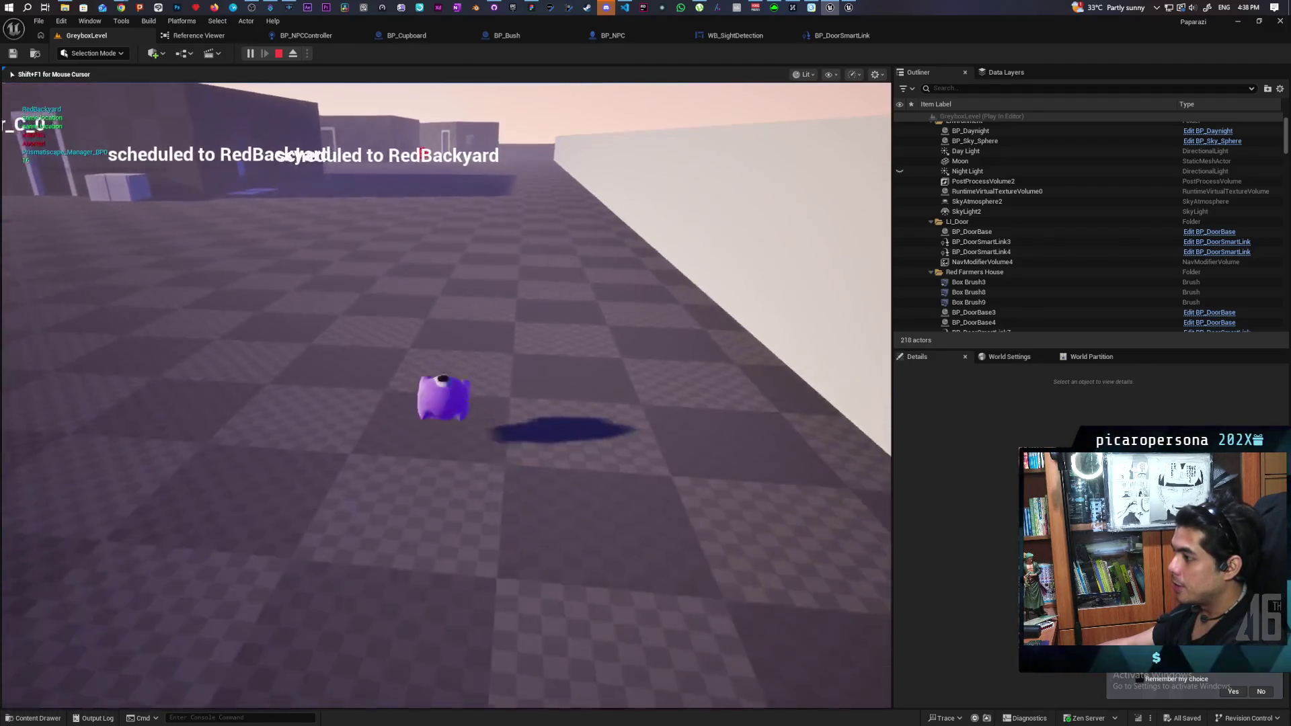
key("w")
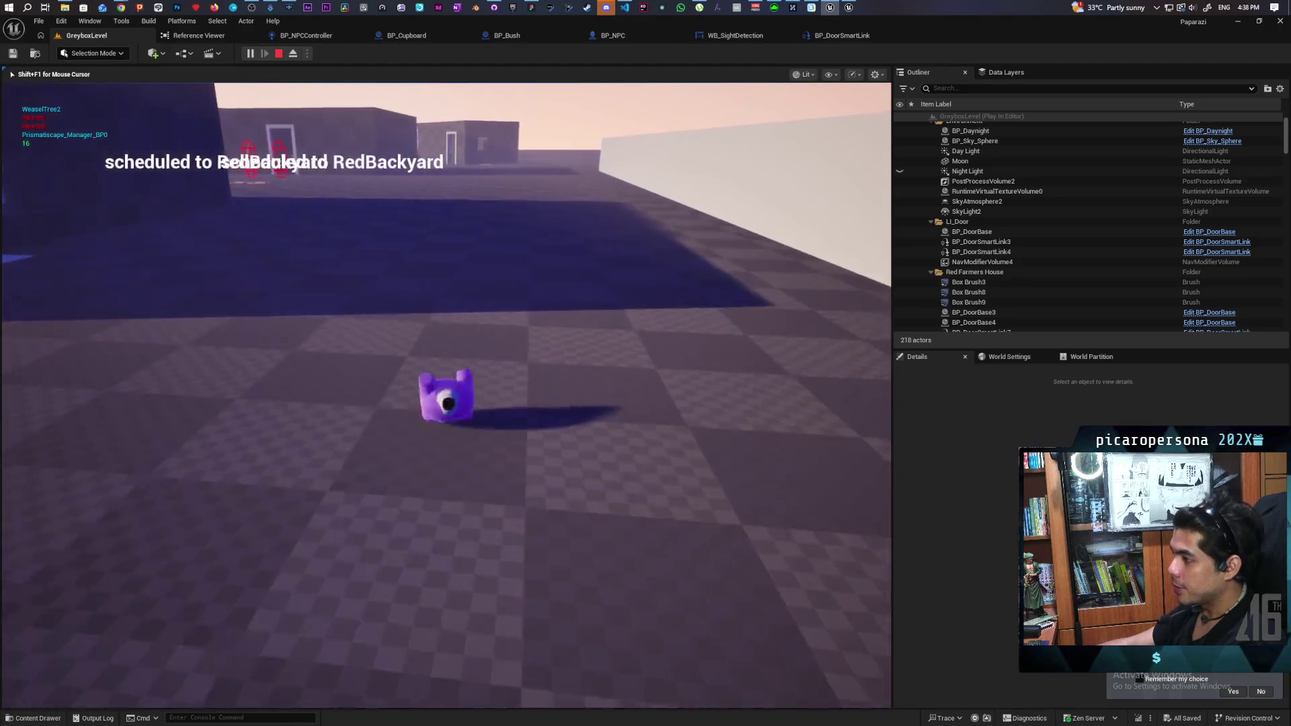
key("w")
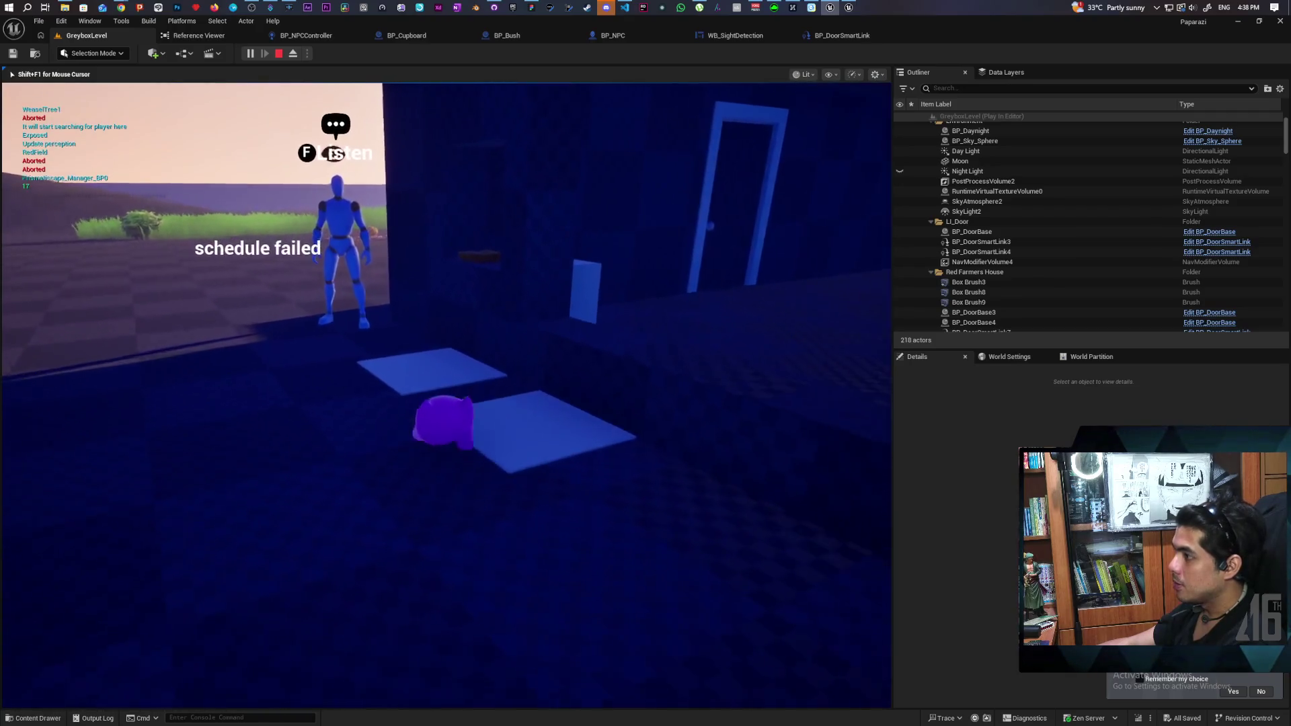
key("w")
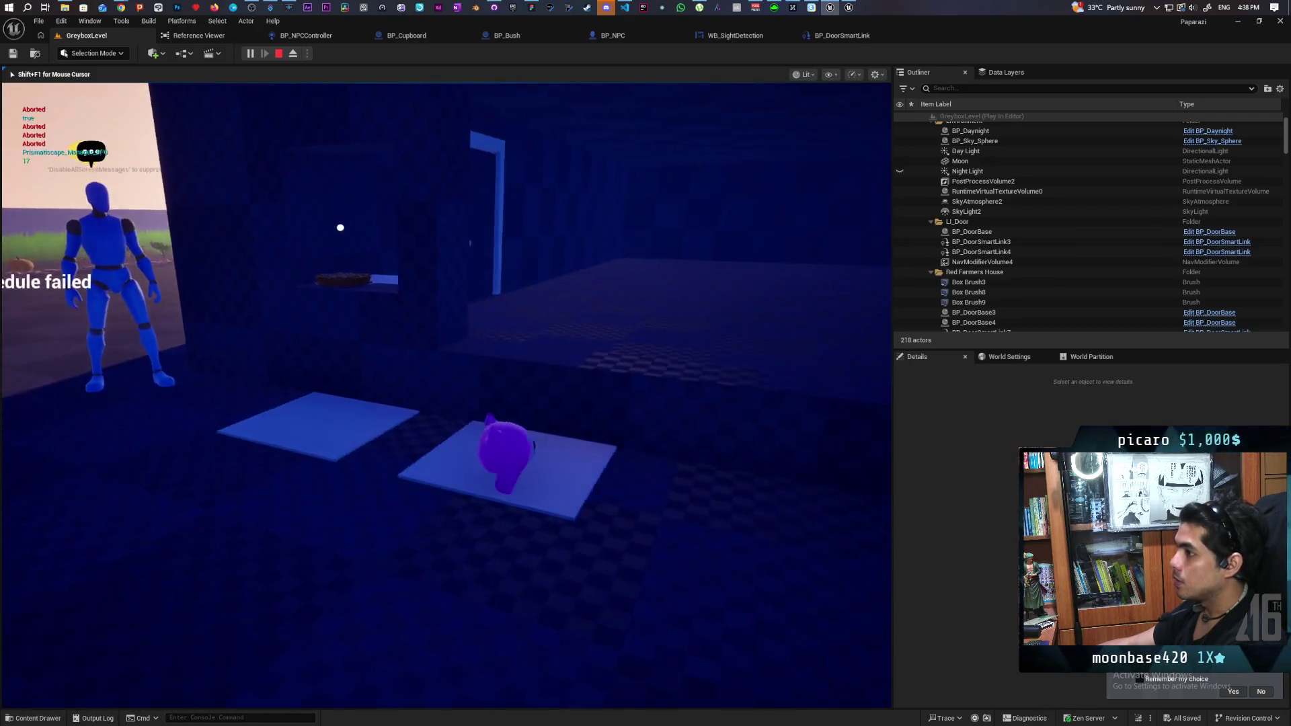
key("w")
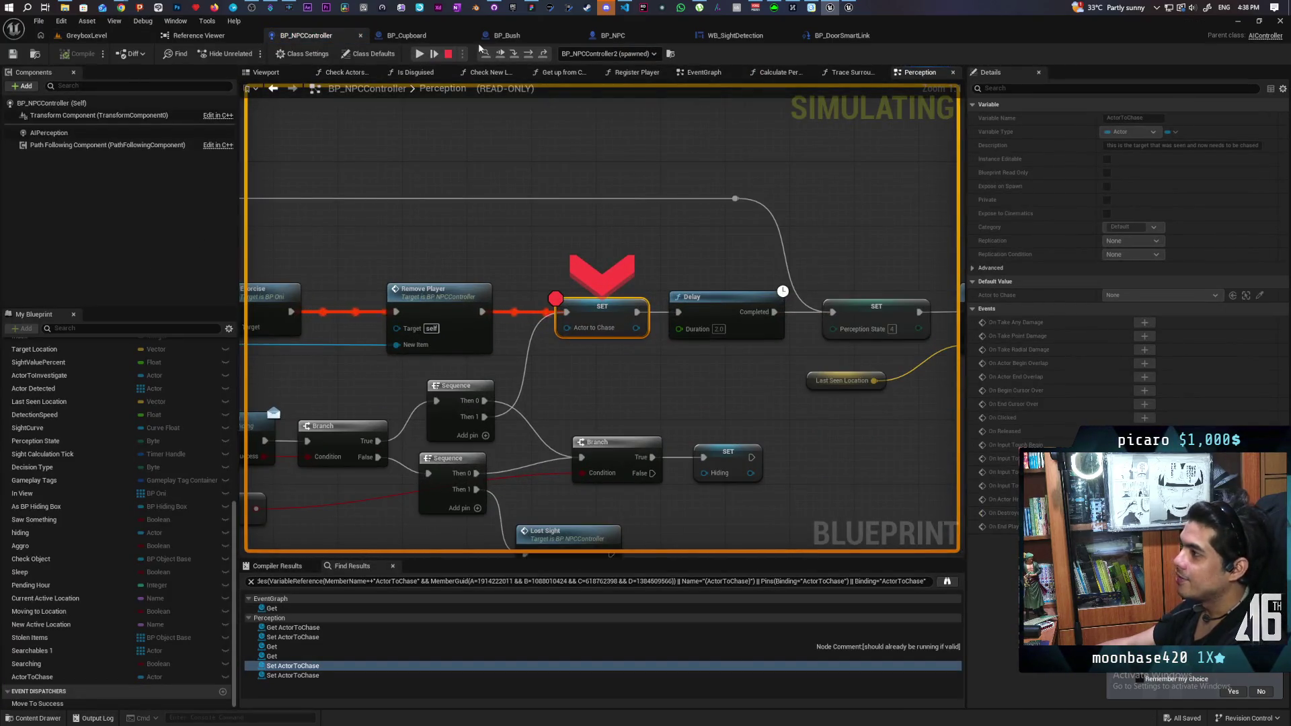
- Resume past the SET breakpoint, replay with Alt+P, resume at Print String, and stop after 'failed to get to player'
left_click(501, 54)
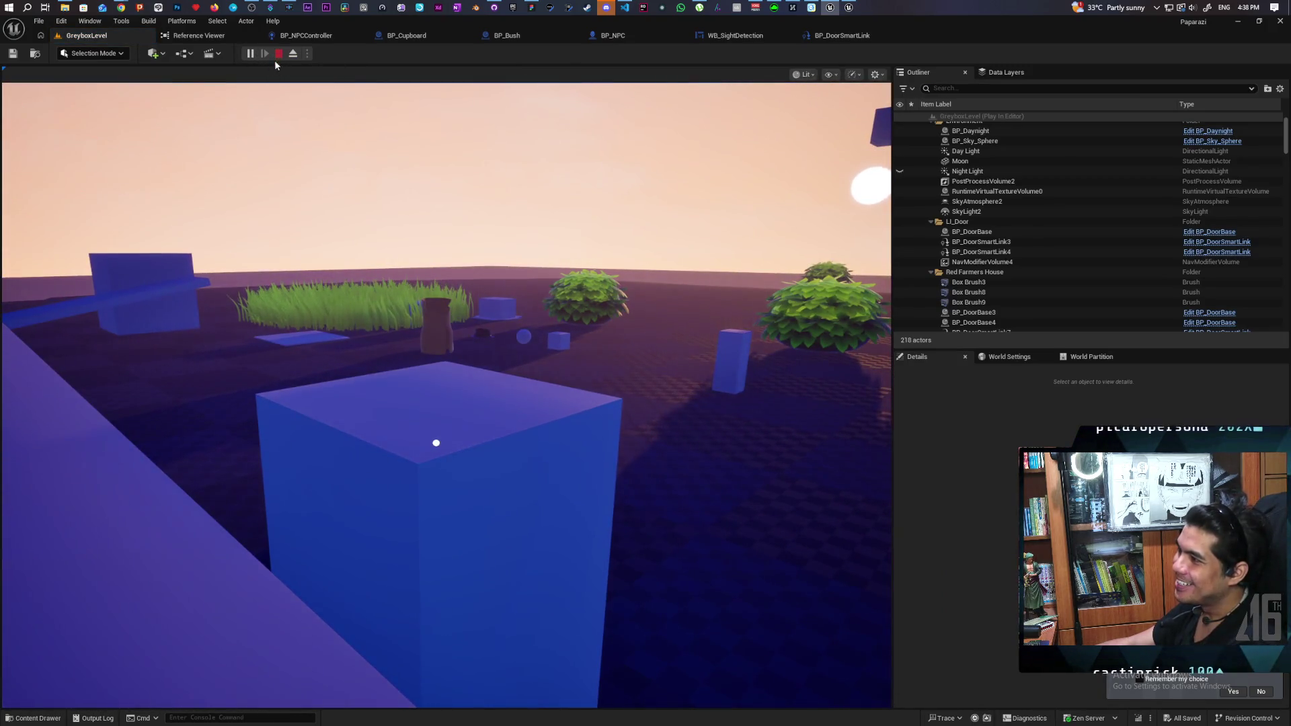
left_click(277, 55)
key("alt+p")
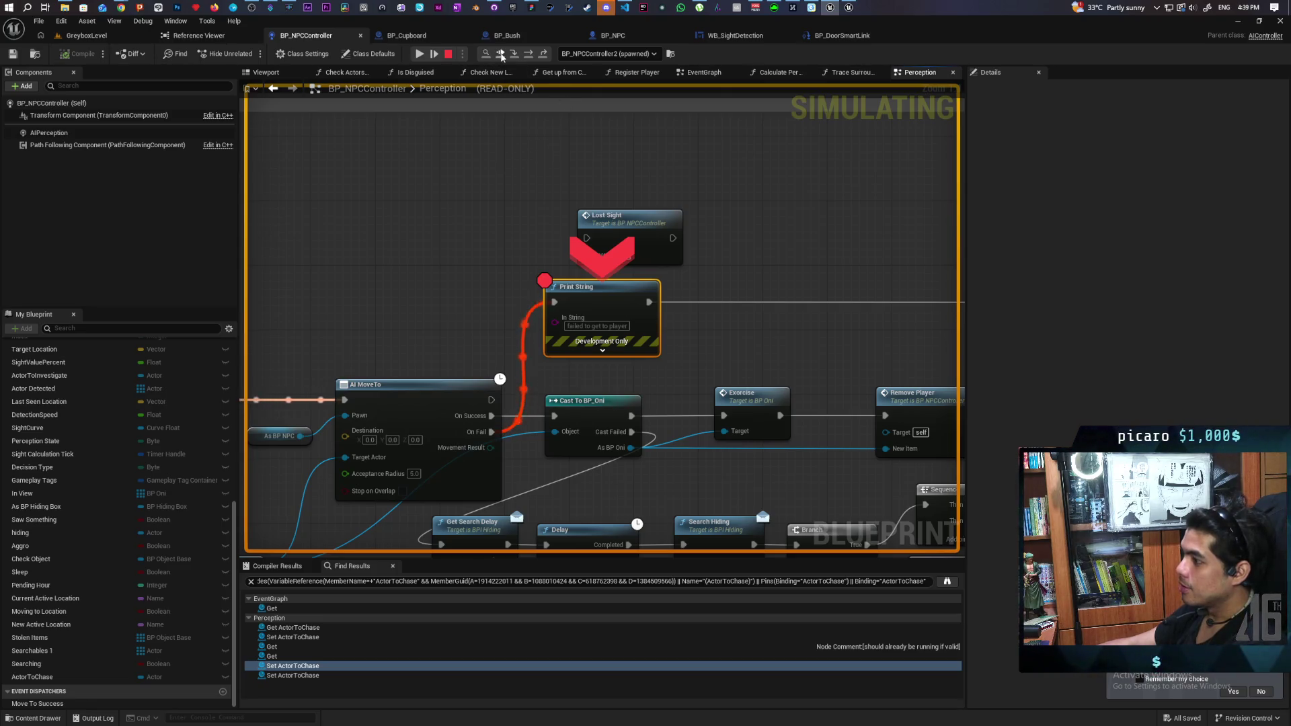
left_click(502, 58)
left_click(486, 291)
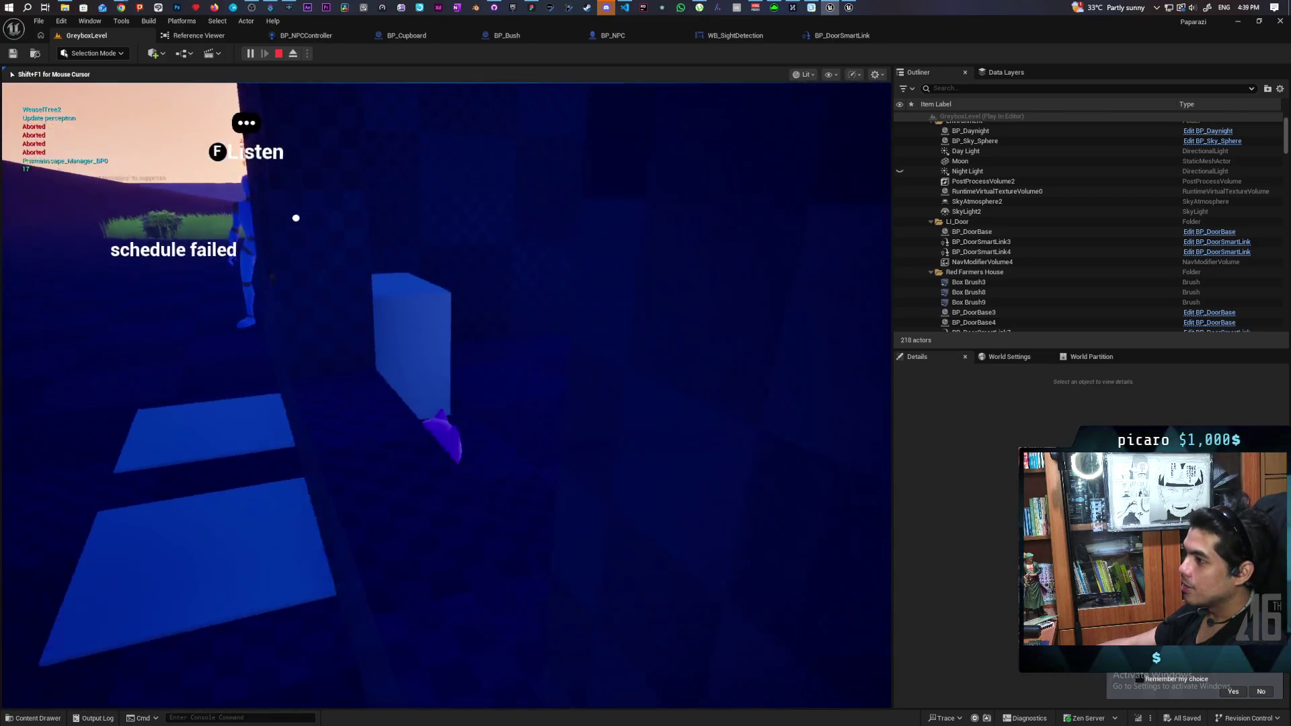
key("Escape")
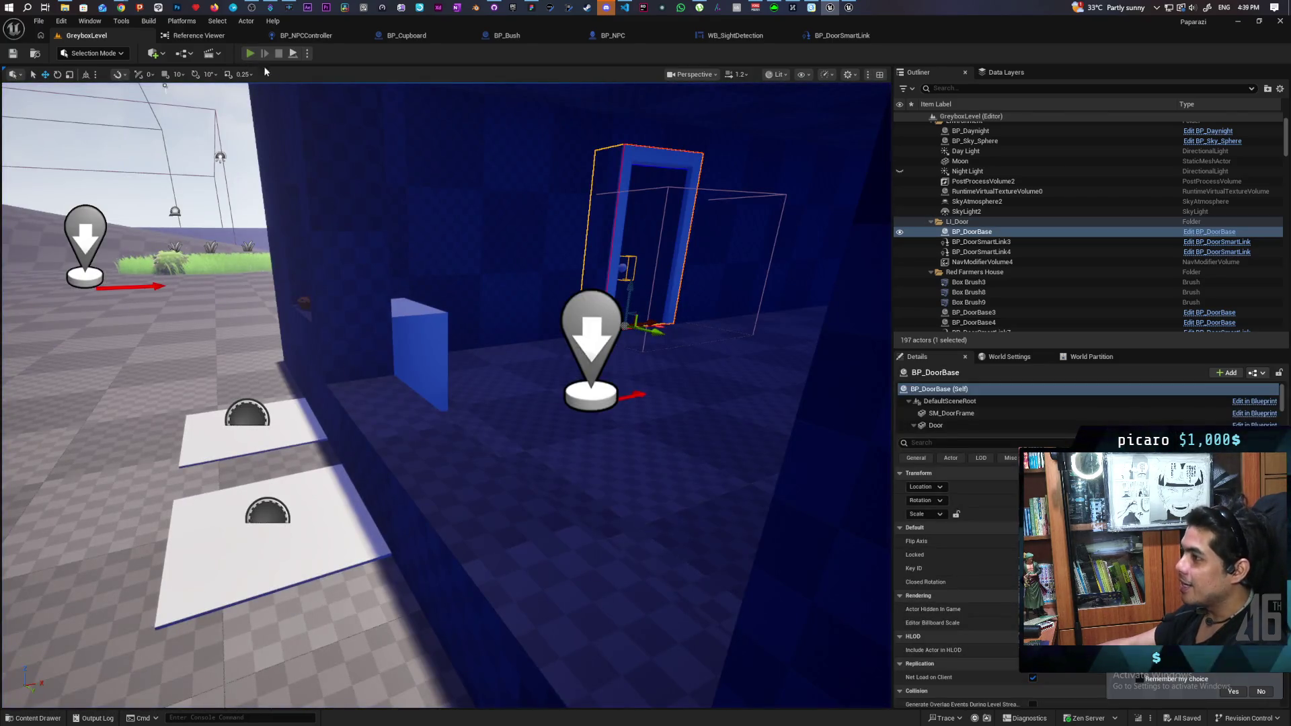
- Start a fresh play session and let it run until the Print String breakpoint halts it
left_click(250, 53)
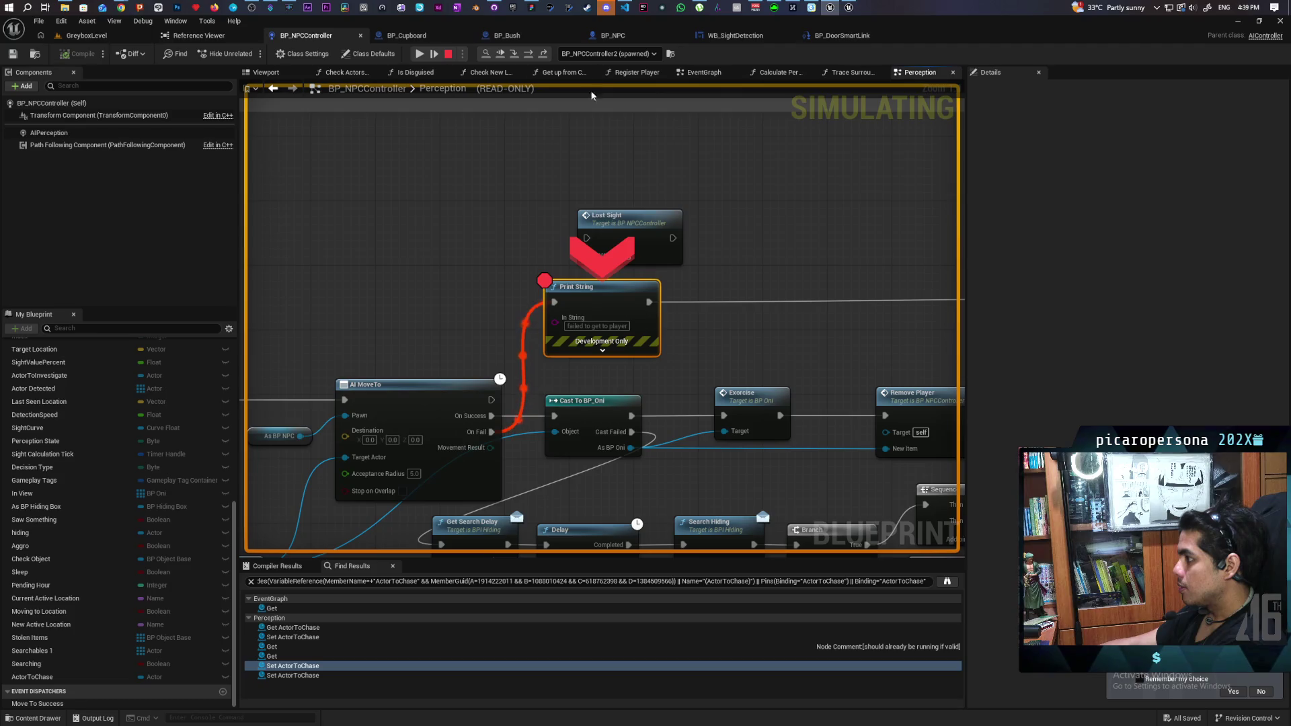
- Resume from Print String, step through Continue to Lost Sight, resume past SET breakpoints, then stop play
left_click(500, 54)
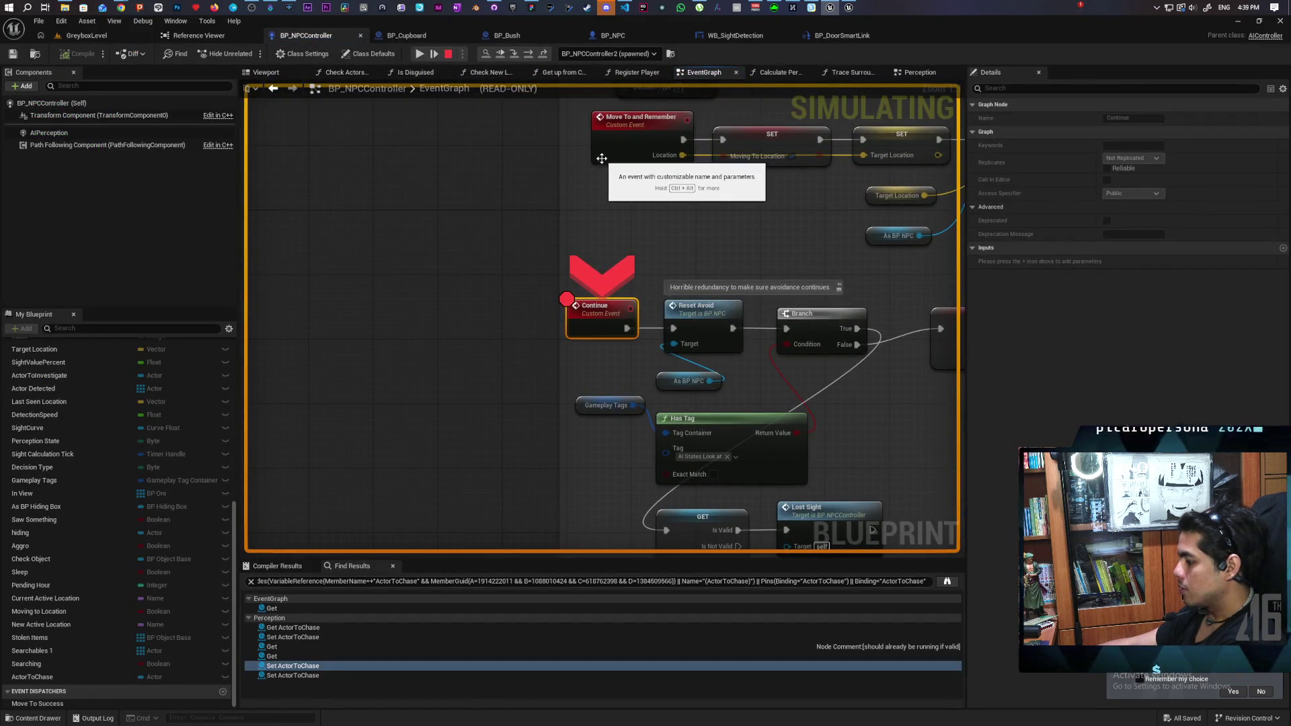
key("F10")
key("F10")
key("F10")
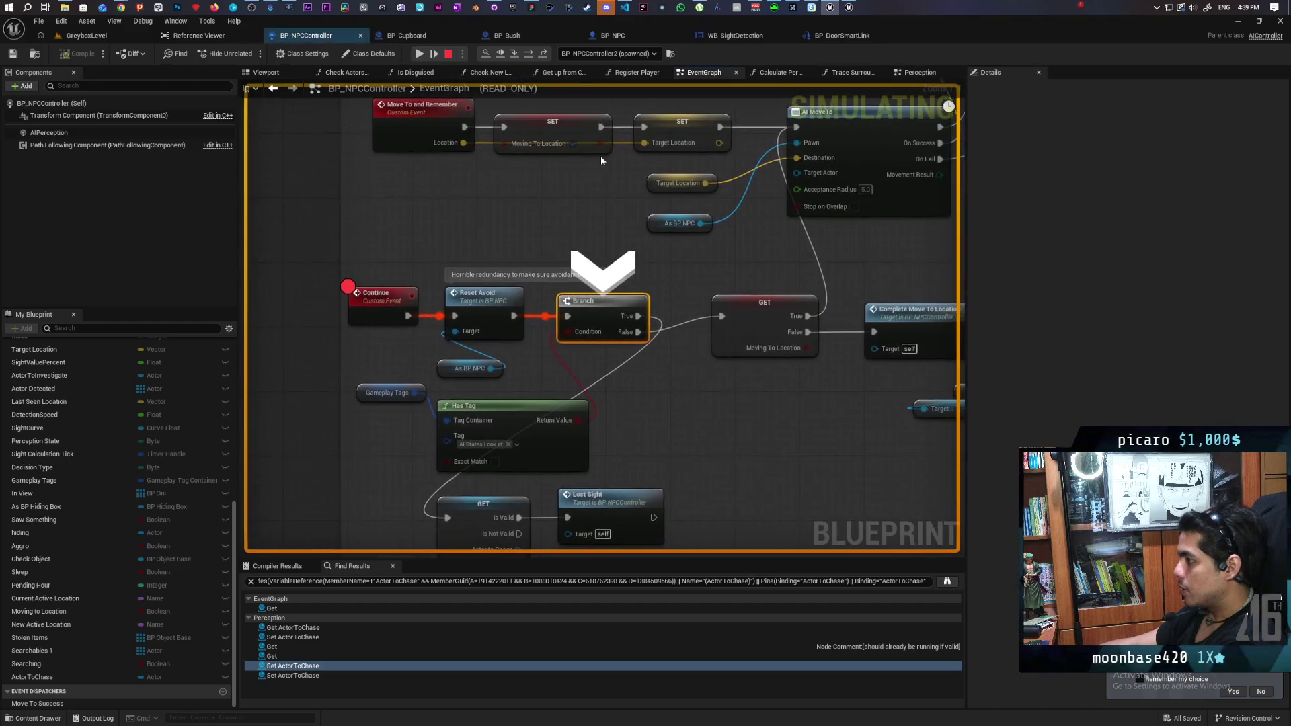
key("F10")
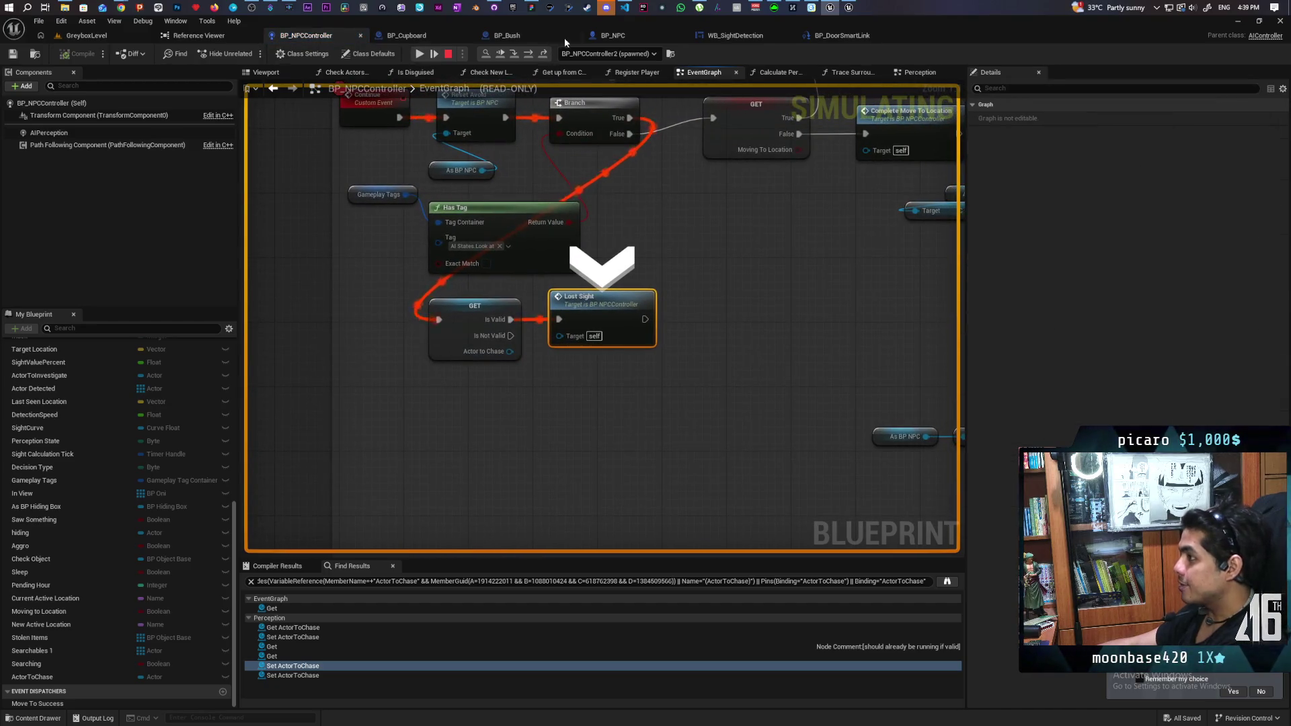
left_click(507, 55)
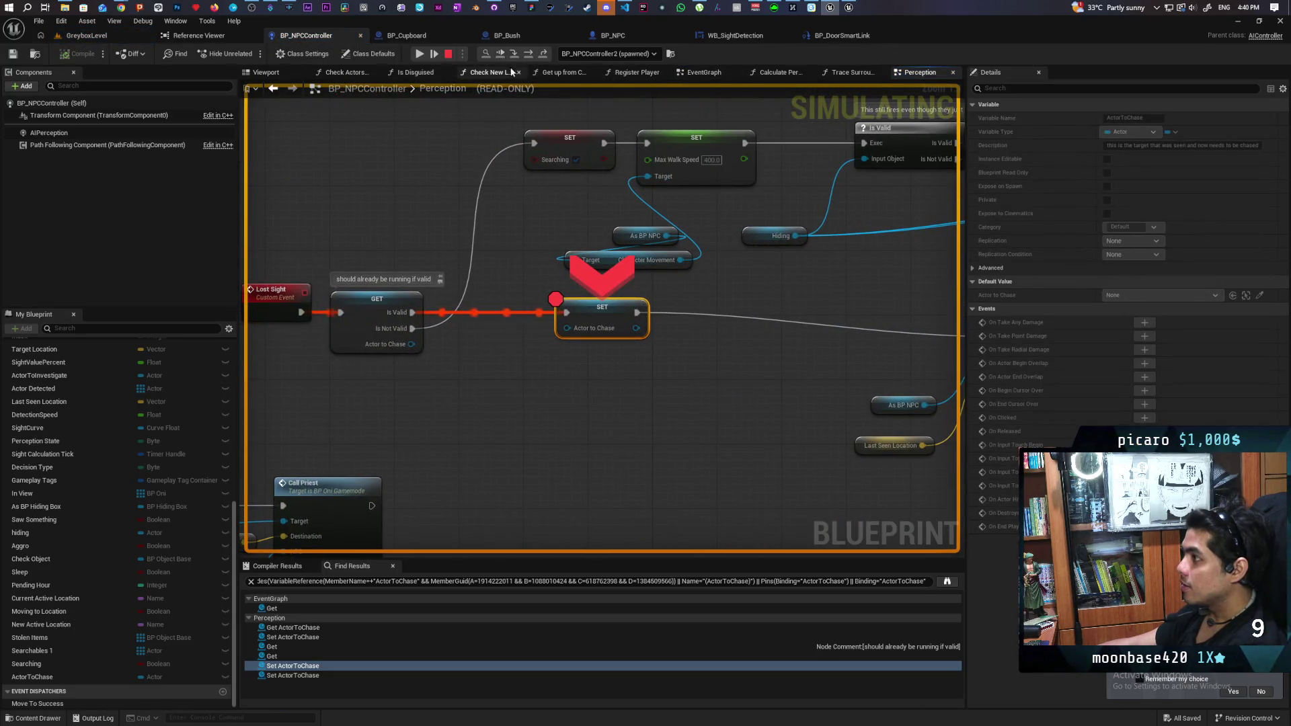
key("F10")
left_click(543, 228)
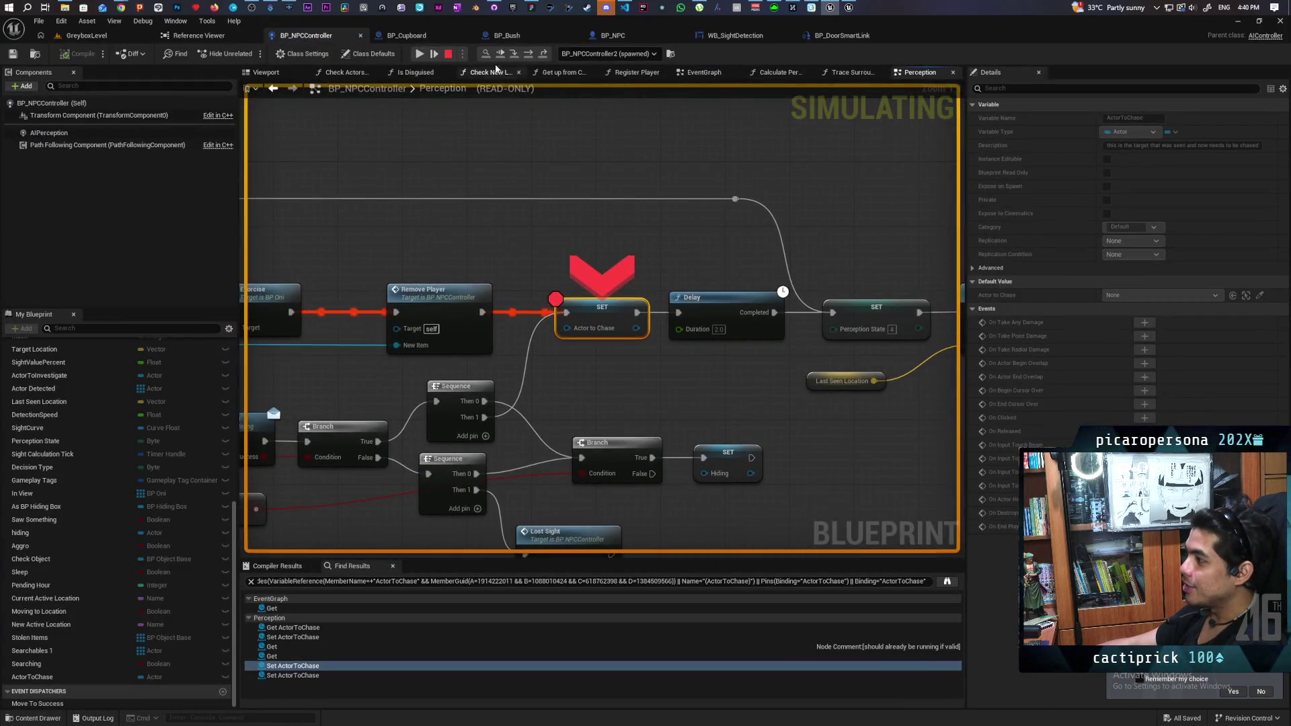
left_click(497, 54)
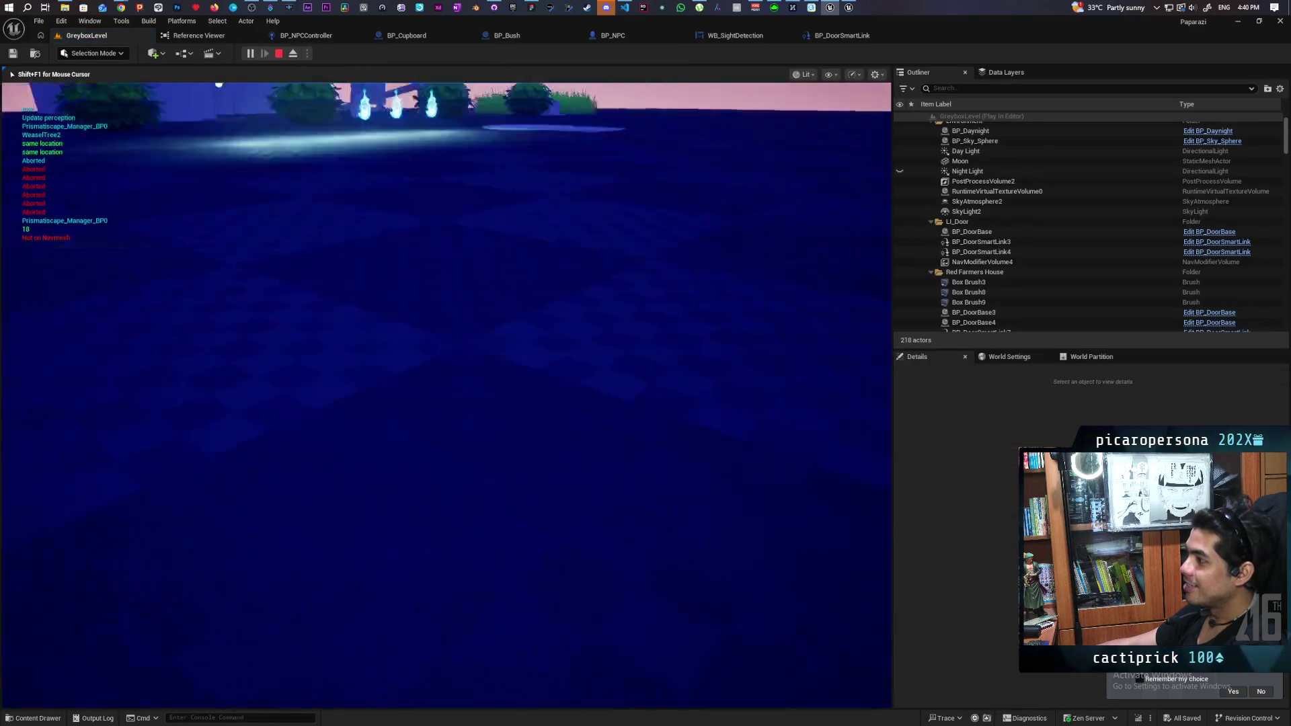
key("Escape")
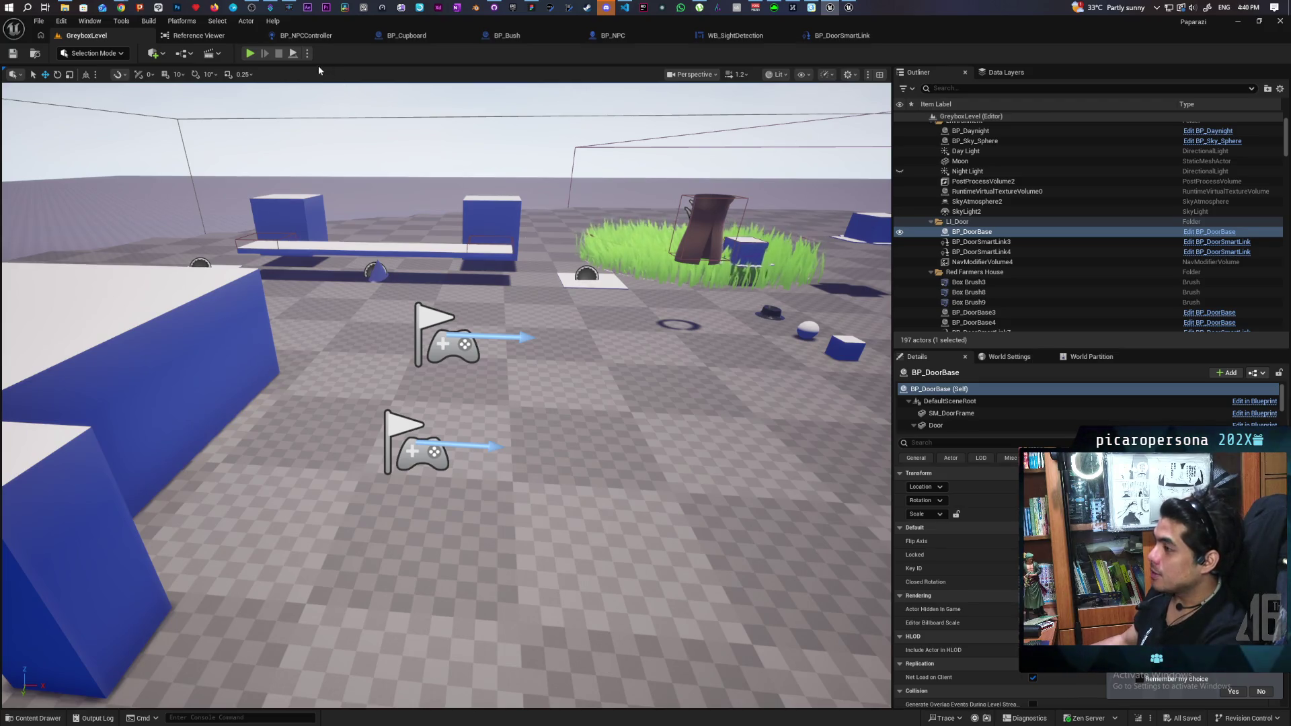
- Play GreyboxLevel again so the NPCs schedule actions to RedWindow and WeaselTree2
left_click(250, 53)
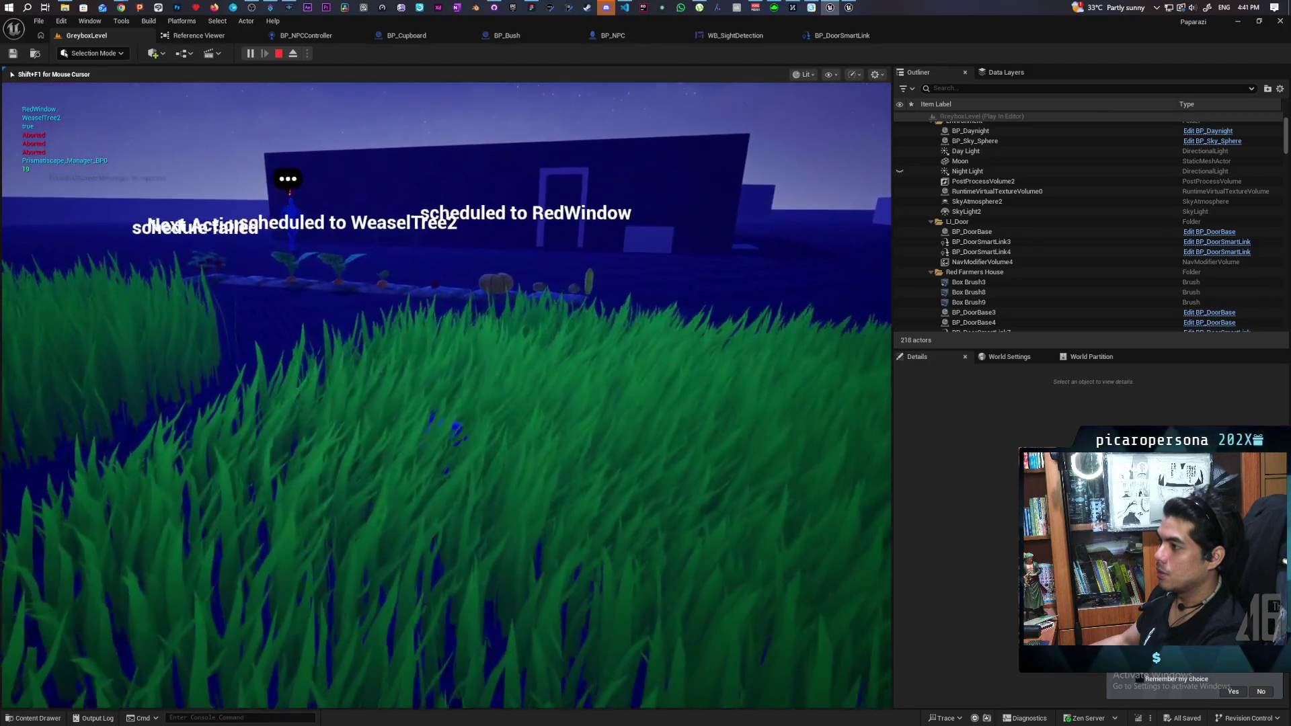
- Walk the cat through the grass, dark room and checkered room until the Print String breakpoint hits
key("w")
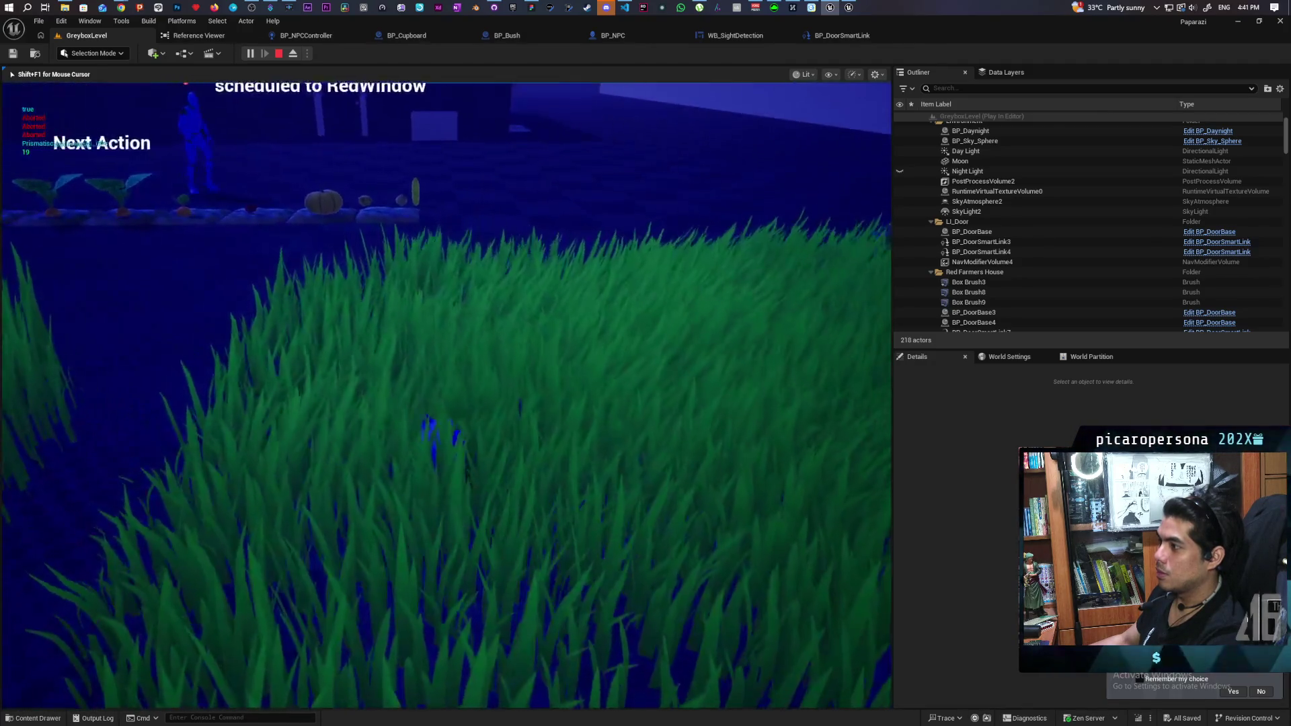
key("w")
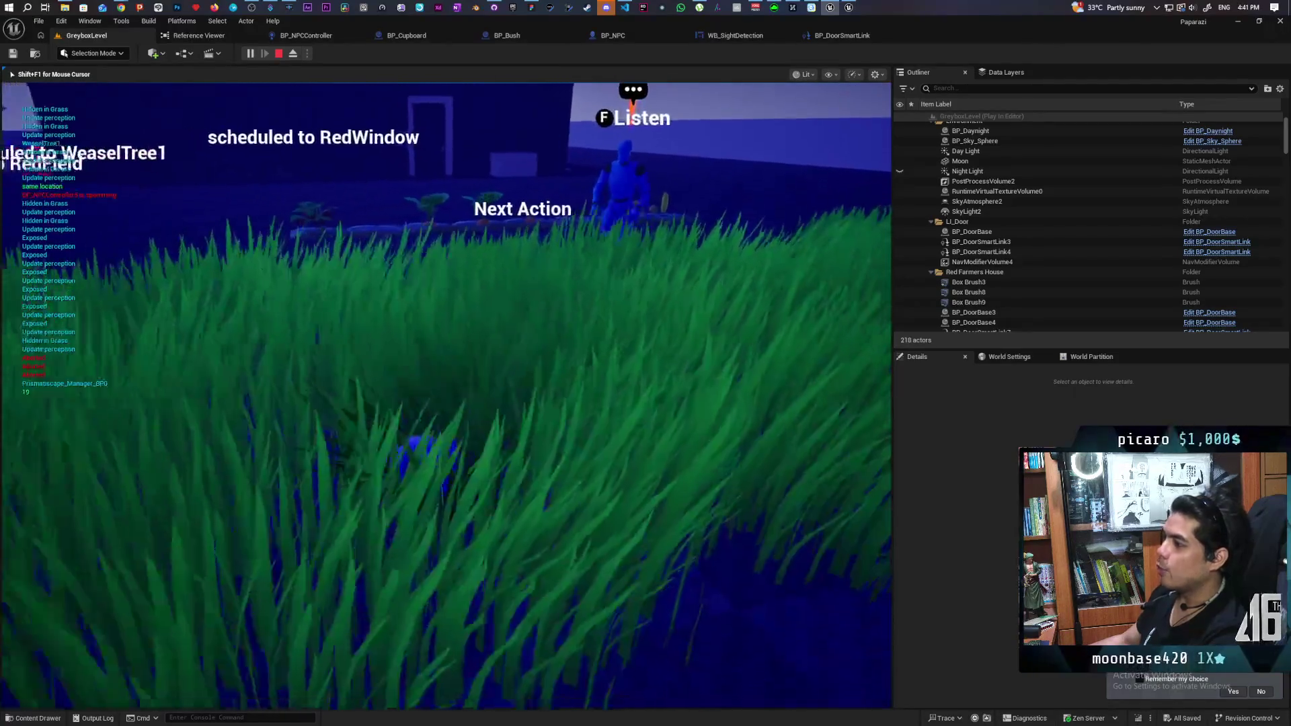
key("w")
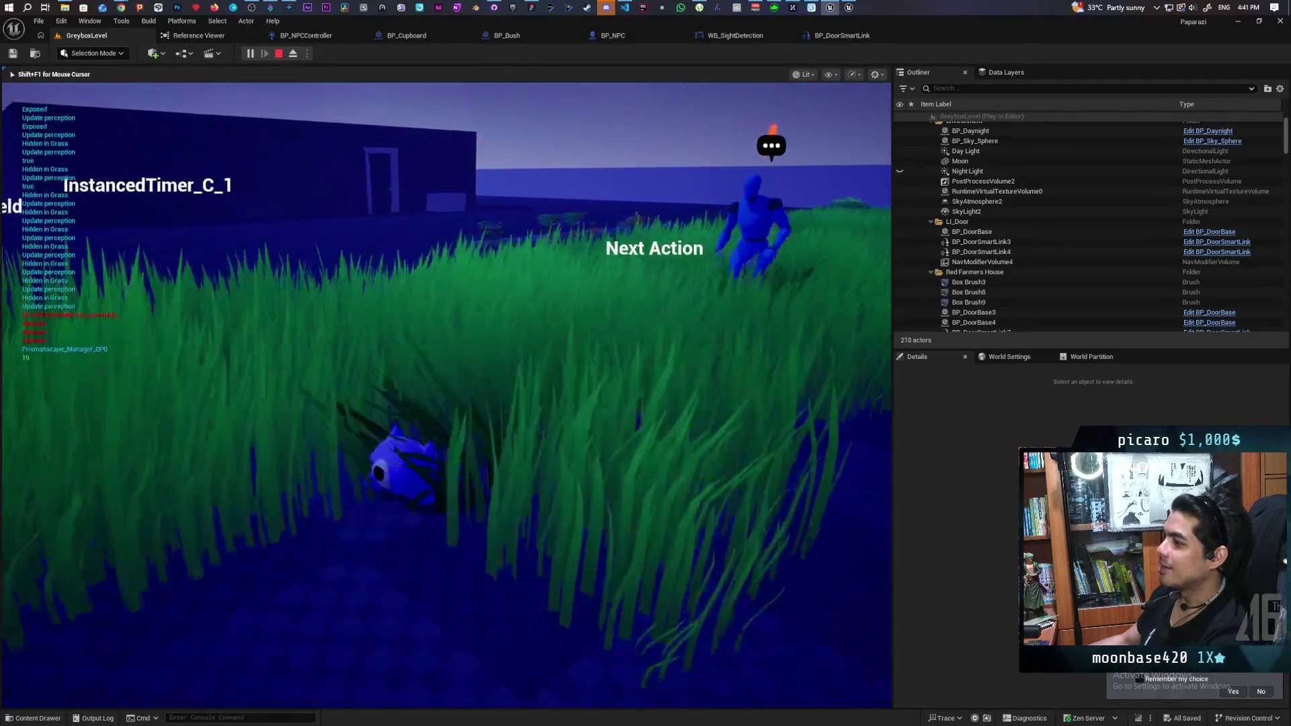
key("w")
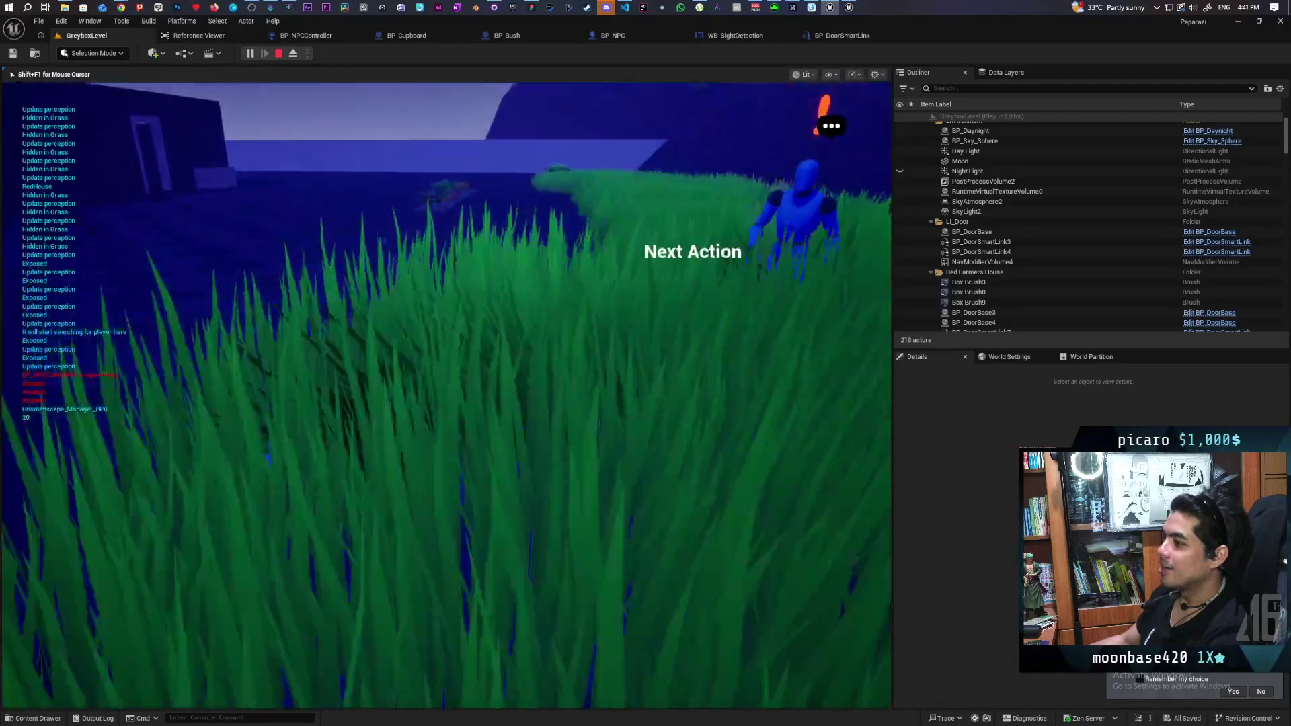
key("w")
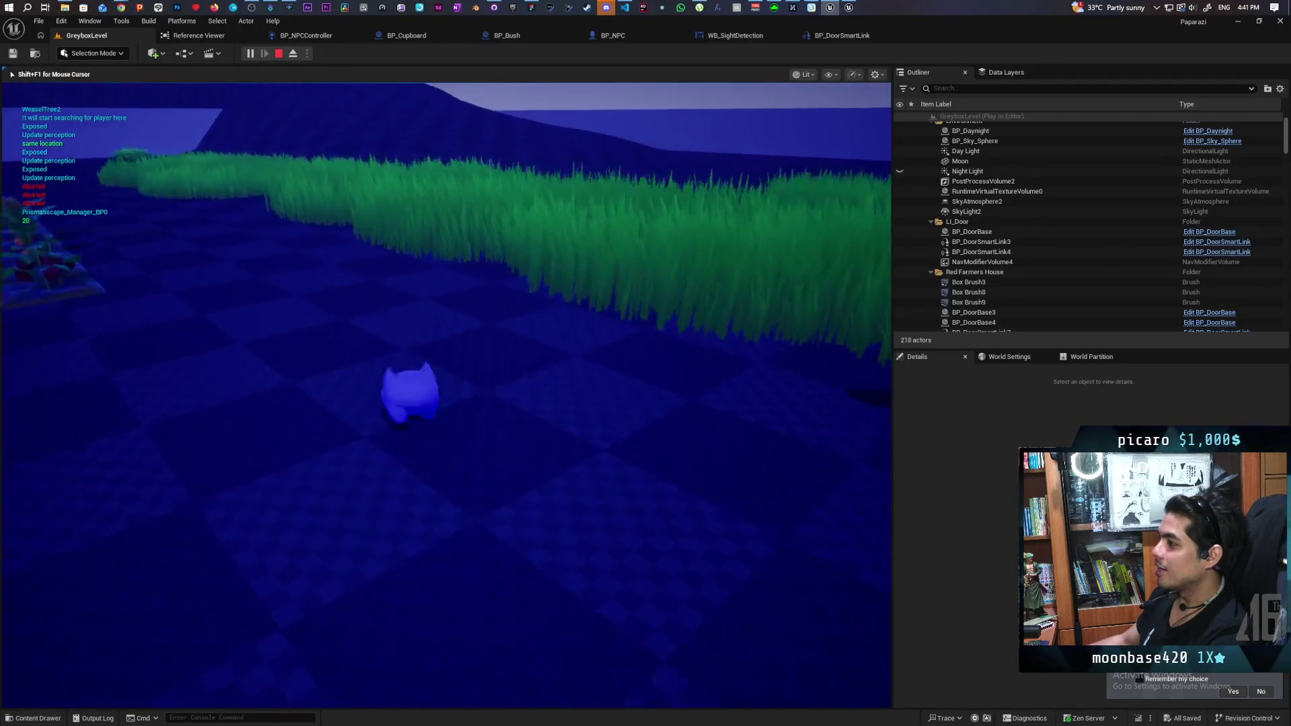
key("w")
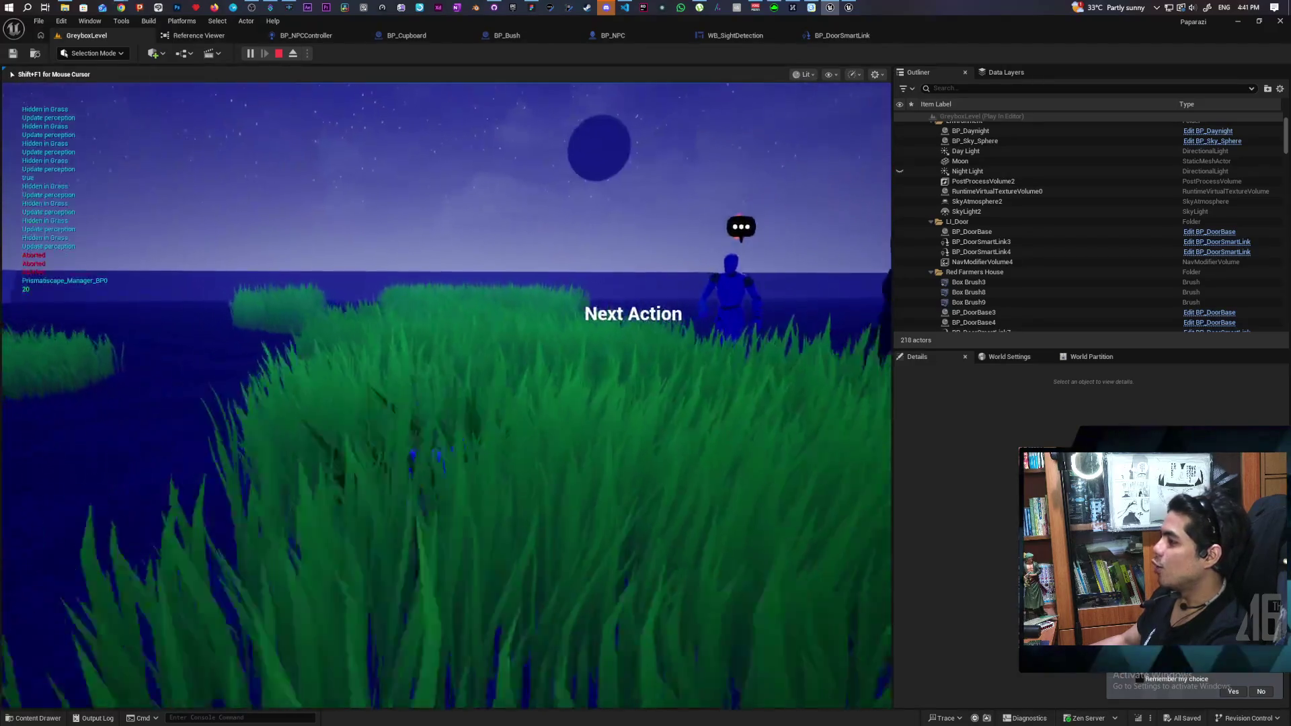
key("w")
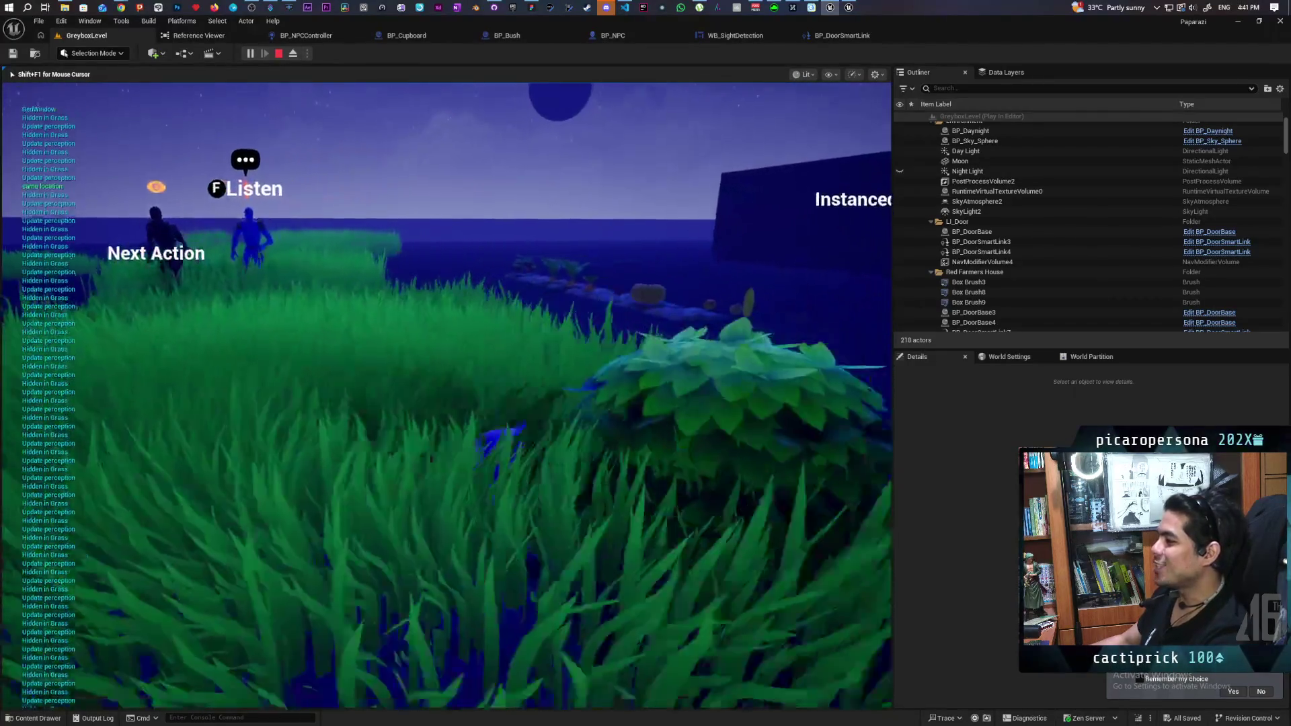
key("w")
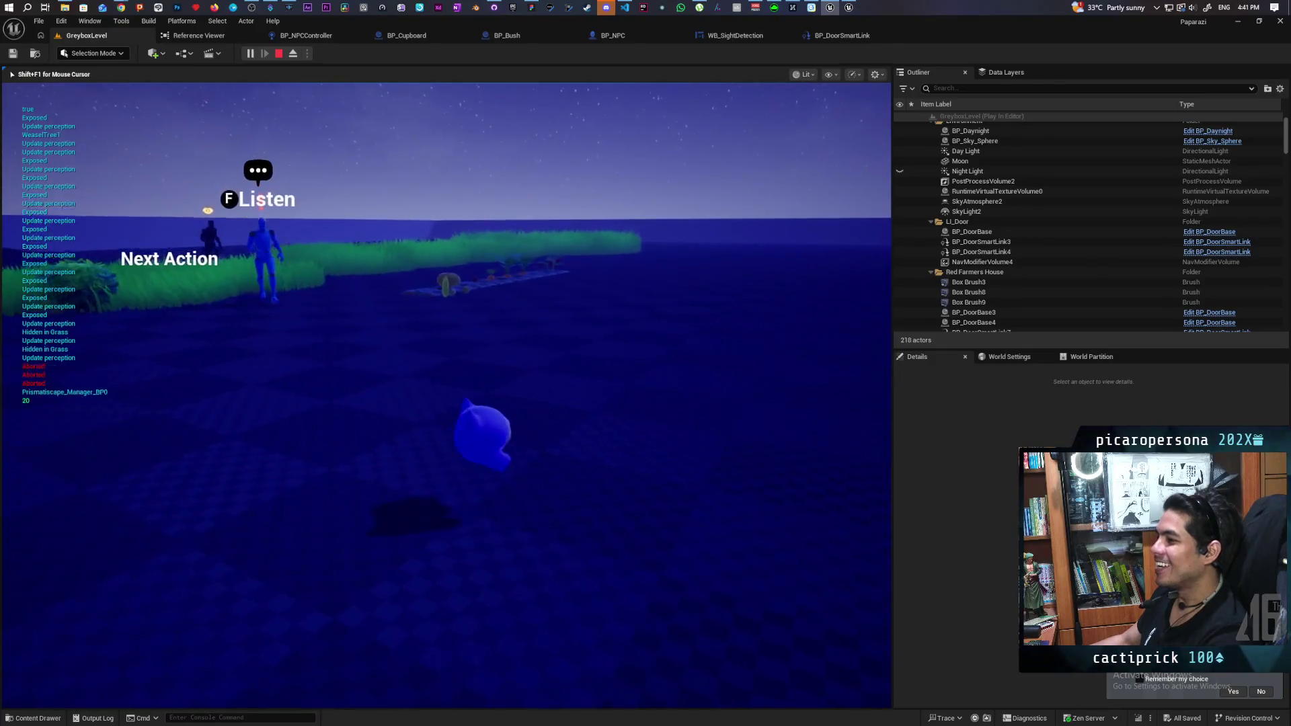
key("w")
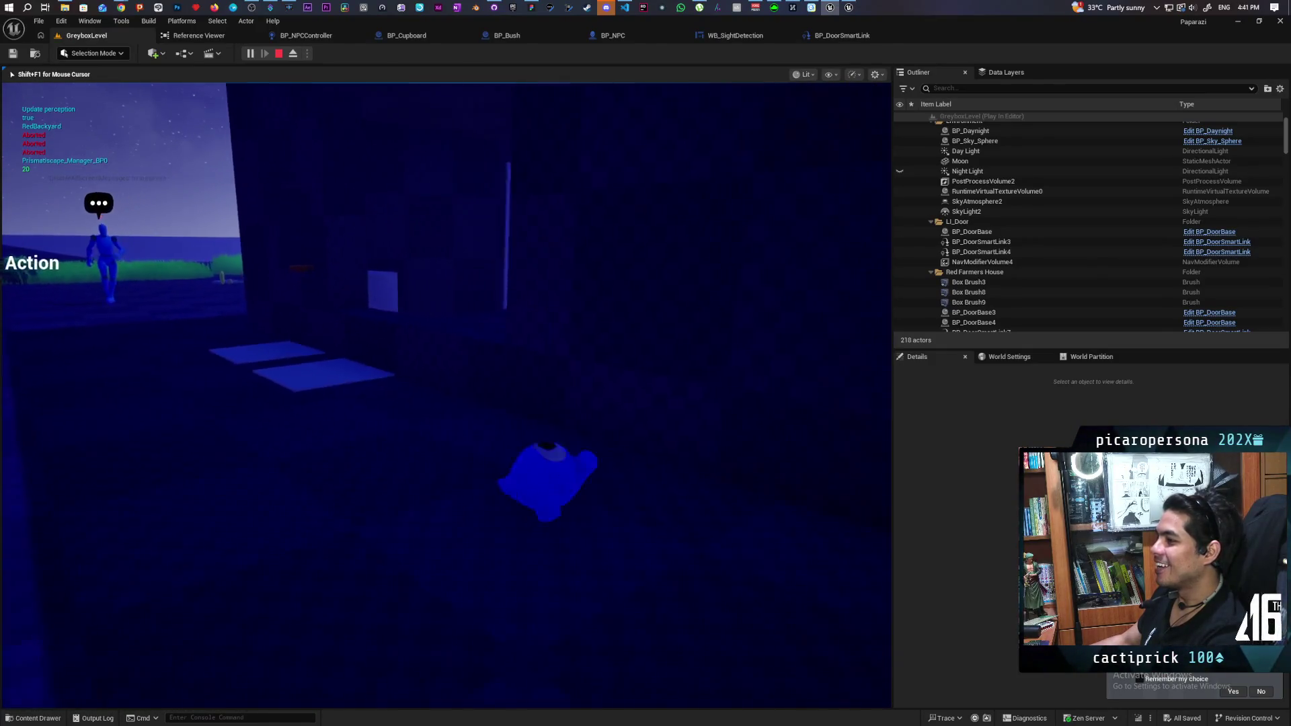
key("w")
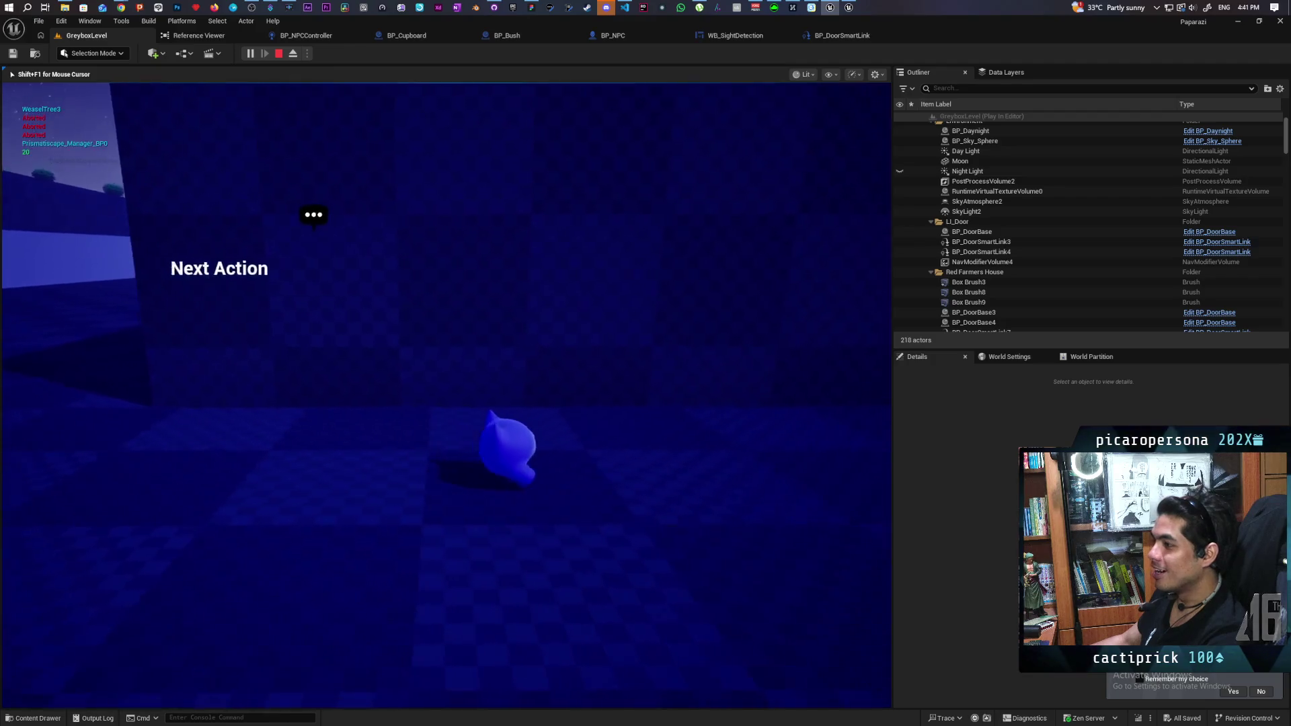
key("a")
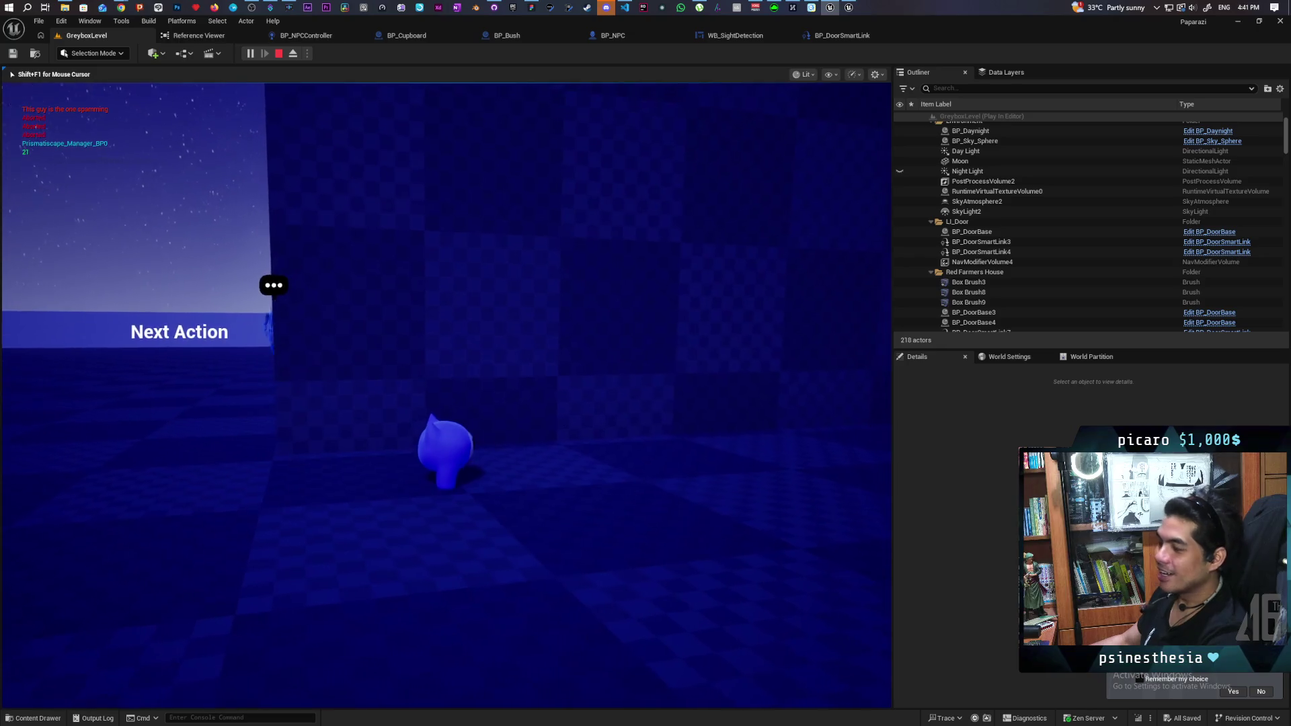
key("d")
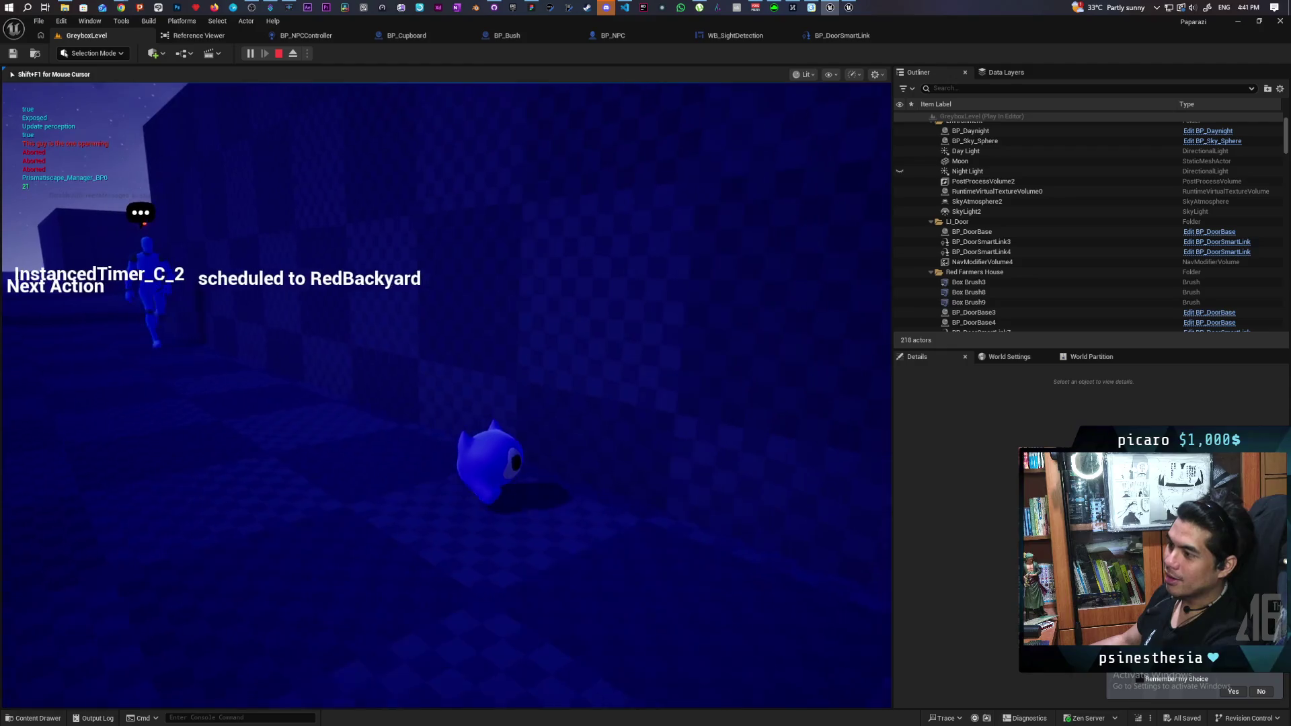
key("w")
key("a")
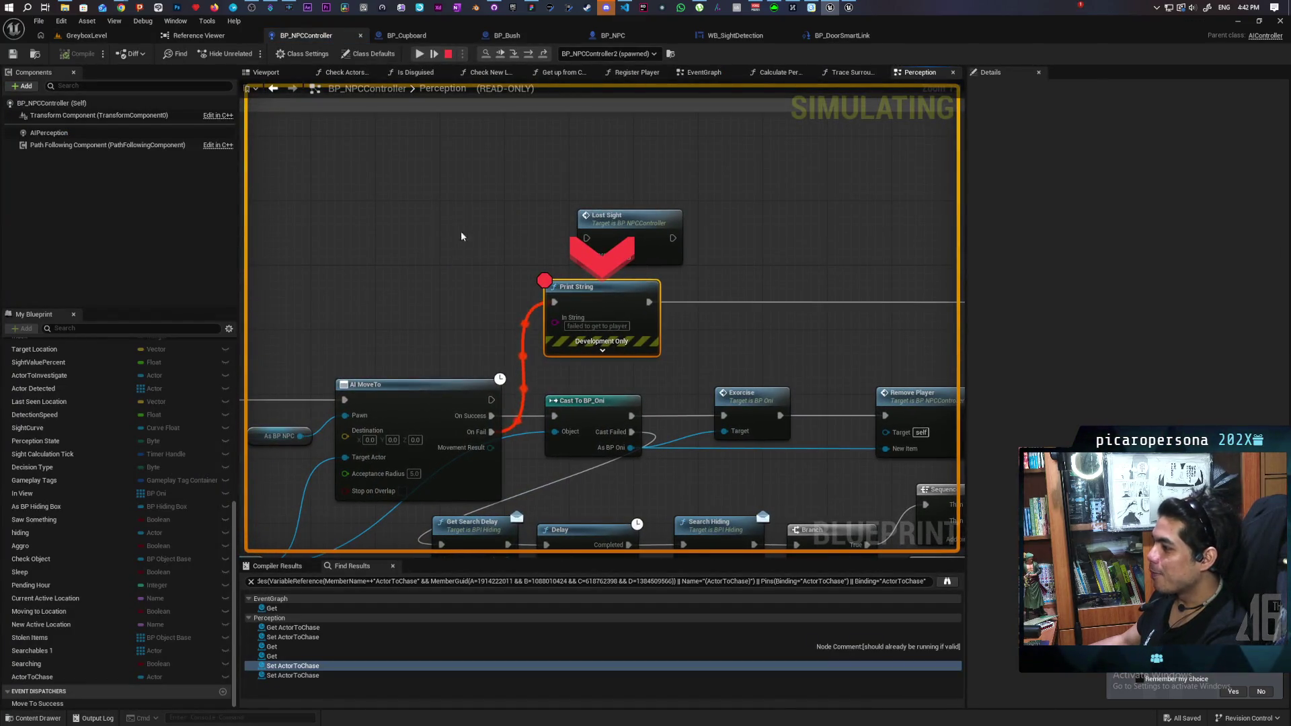
- Resume past the Print String breakpoint, let 'aborted' messages print, then stop the play session
left_click(498, 57)
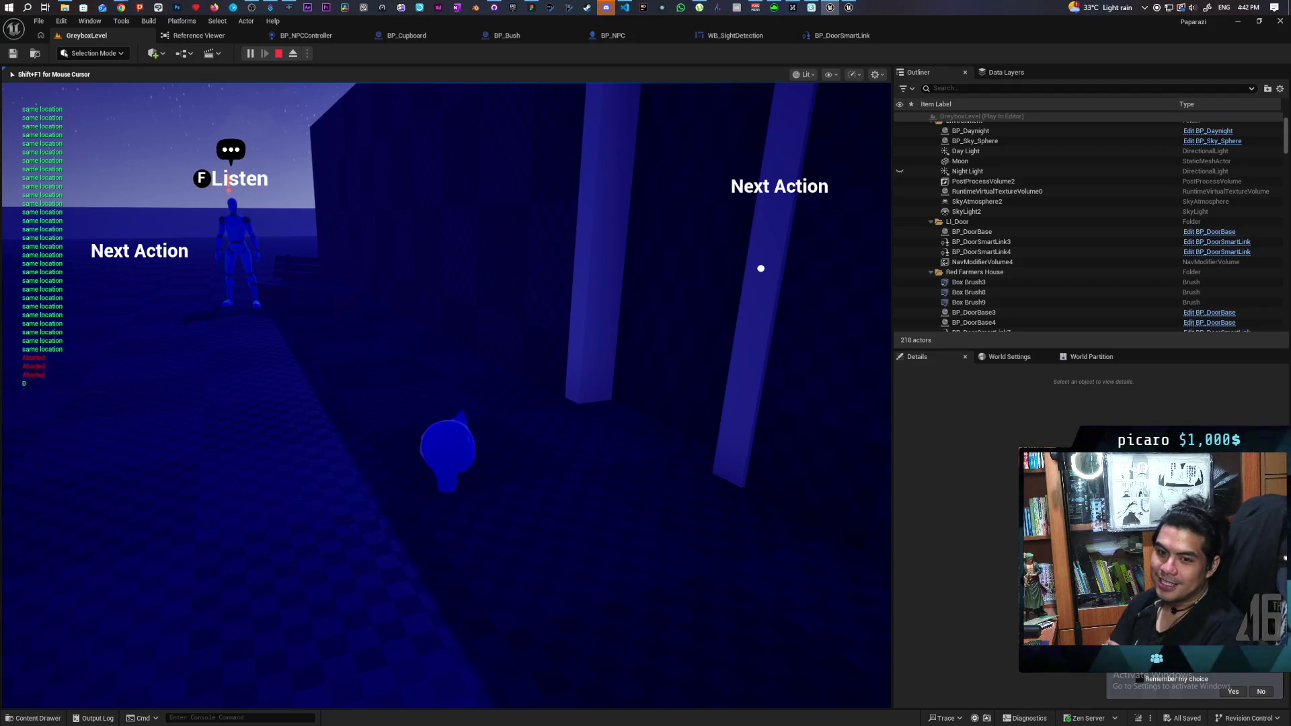
key("Escape")
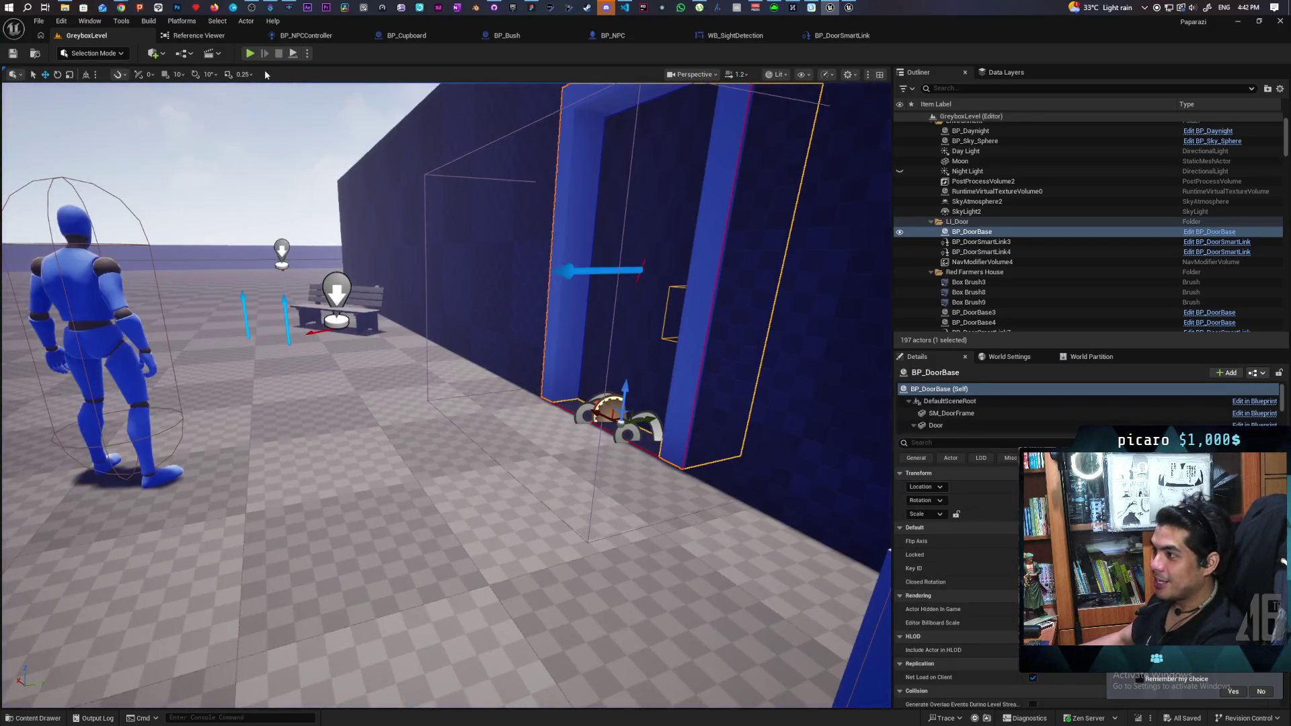
- Start a new play session and walk the character through the gate up to the NPCs' doorway
left_click(253, 55)
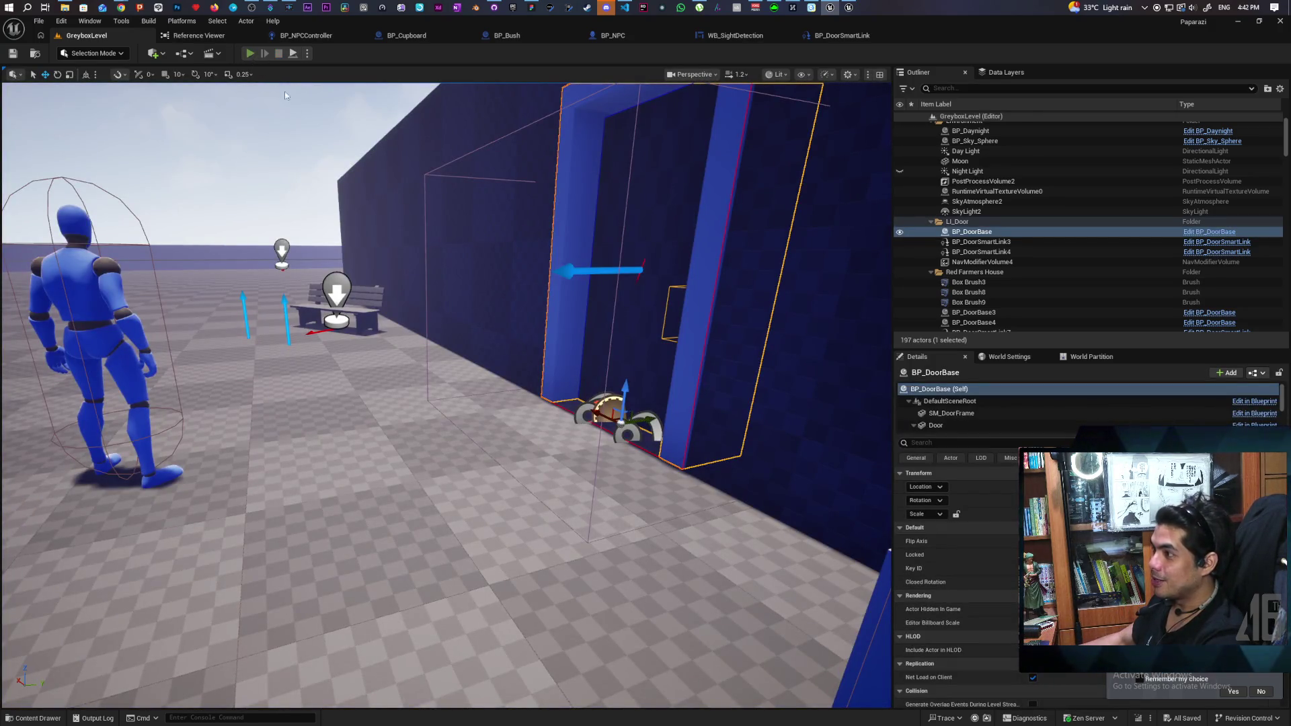
key("w")
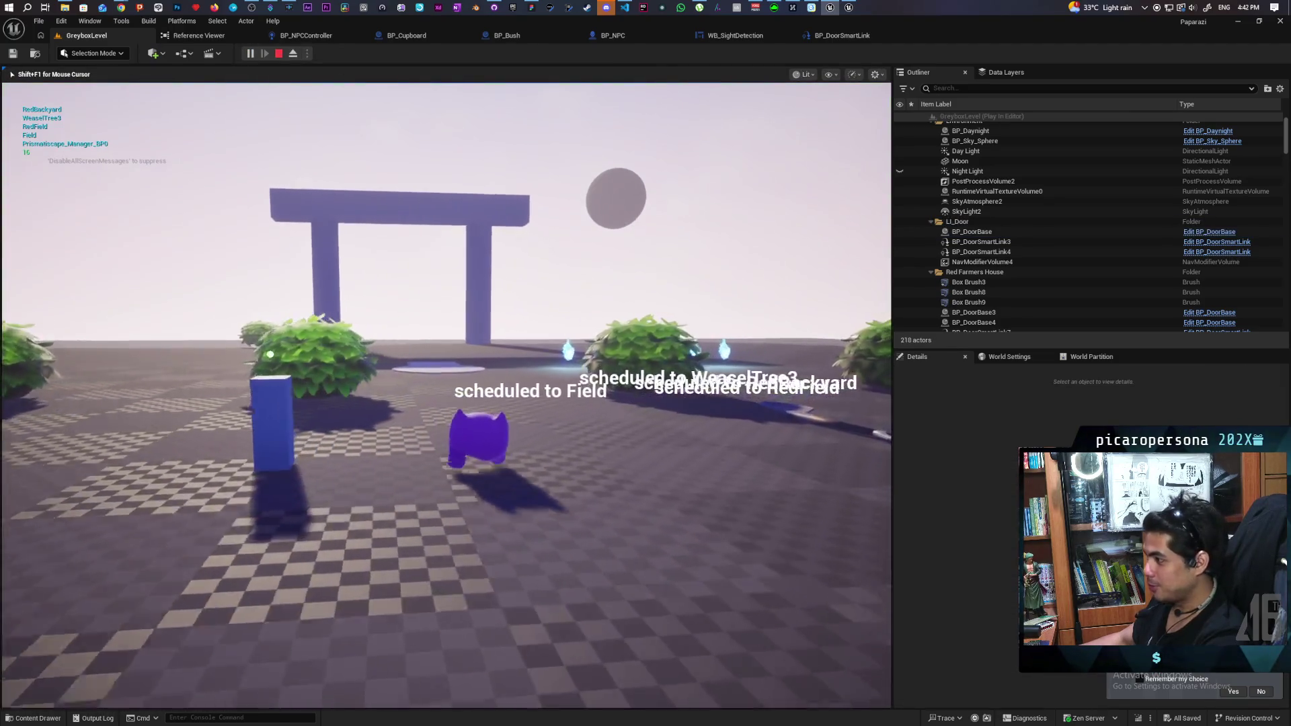
key("w")
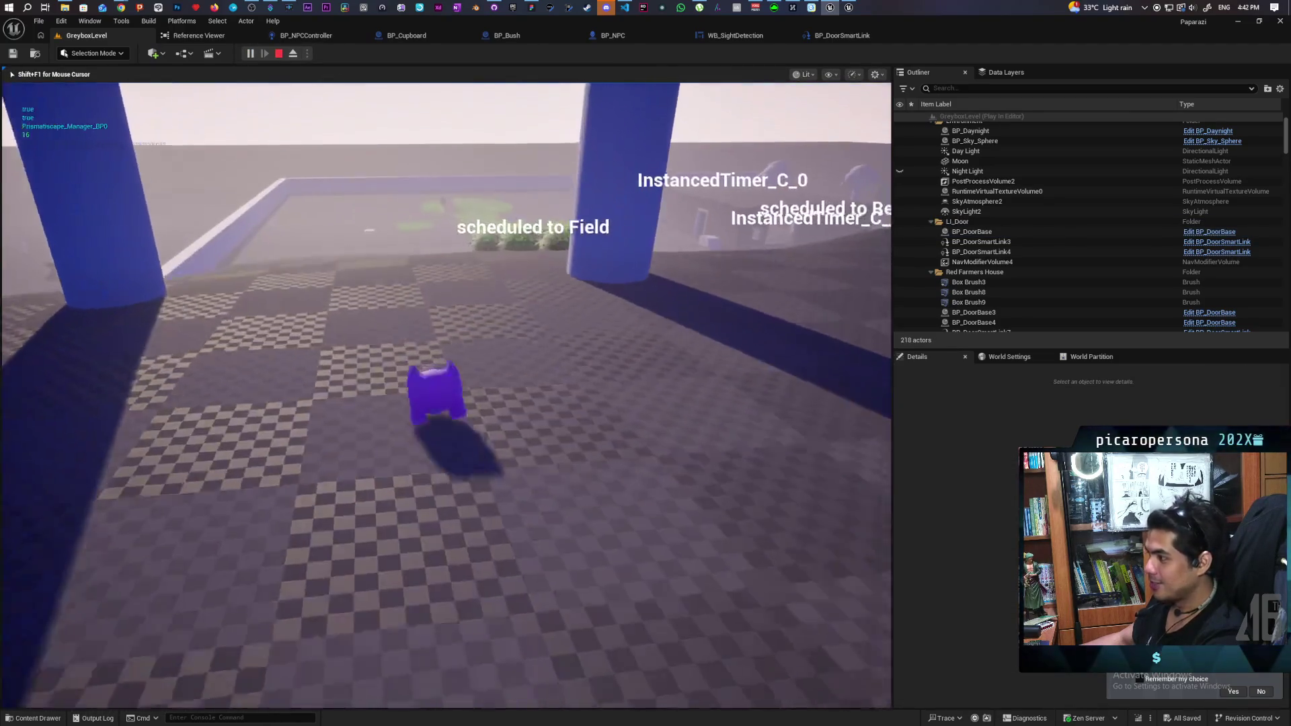
key("w")
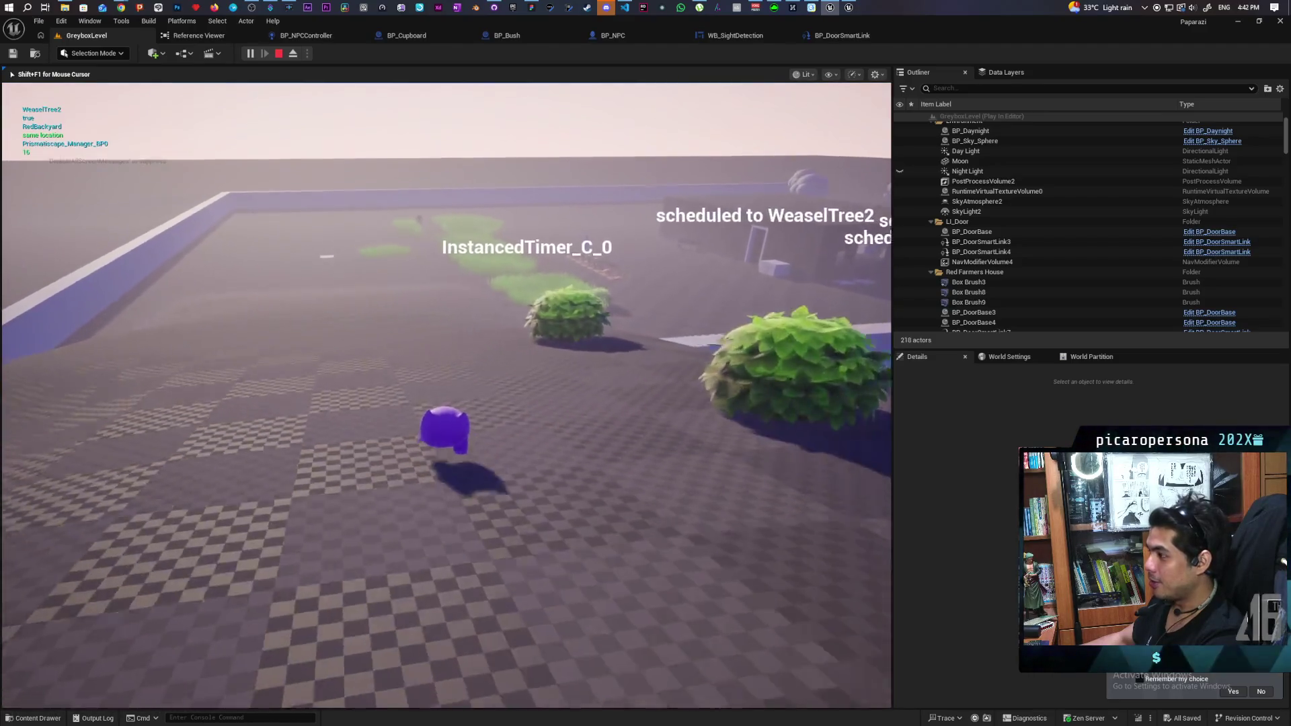
key("w")
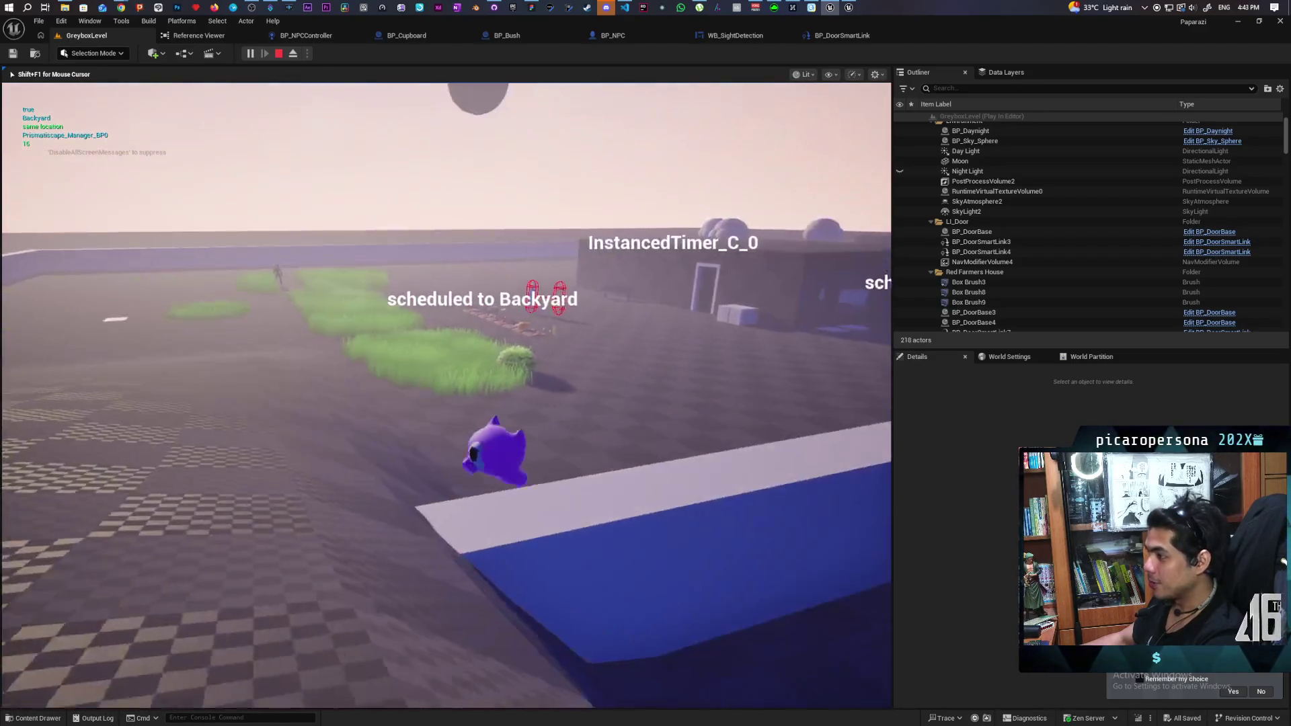
key("w")
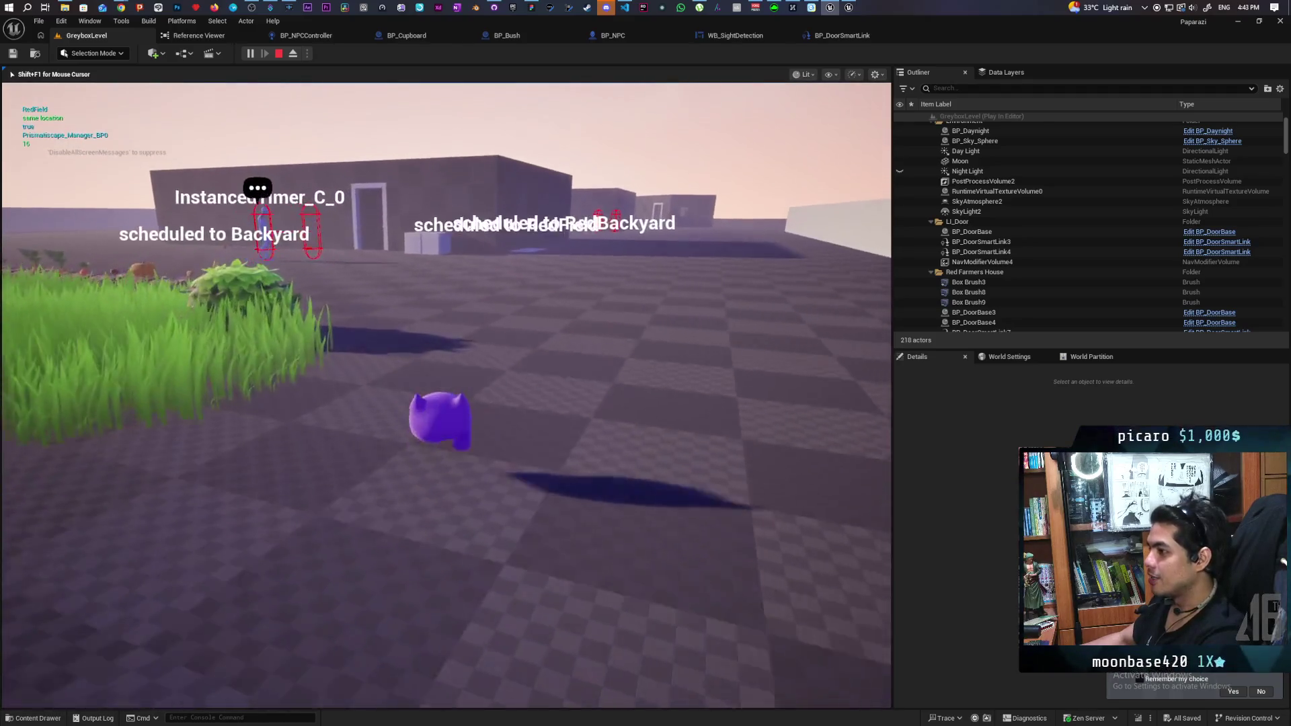
key("w")
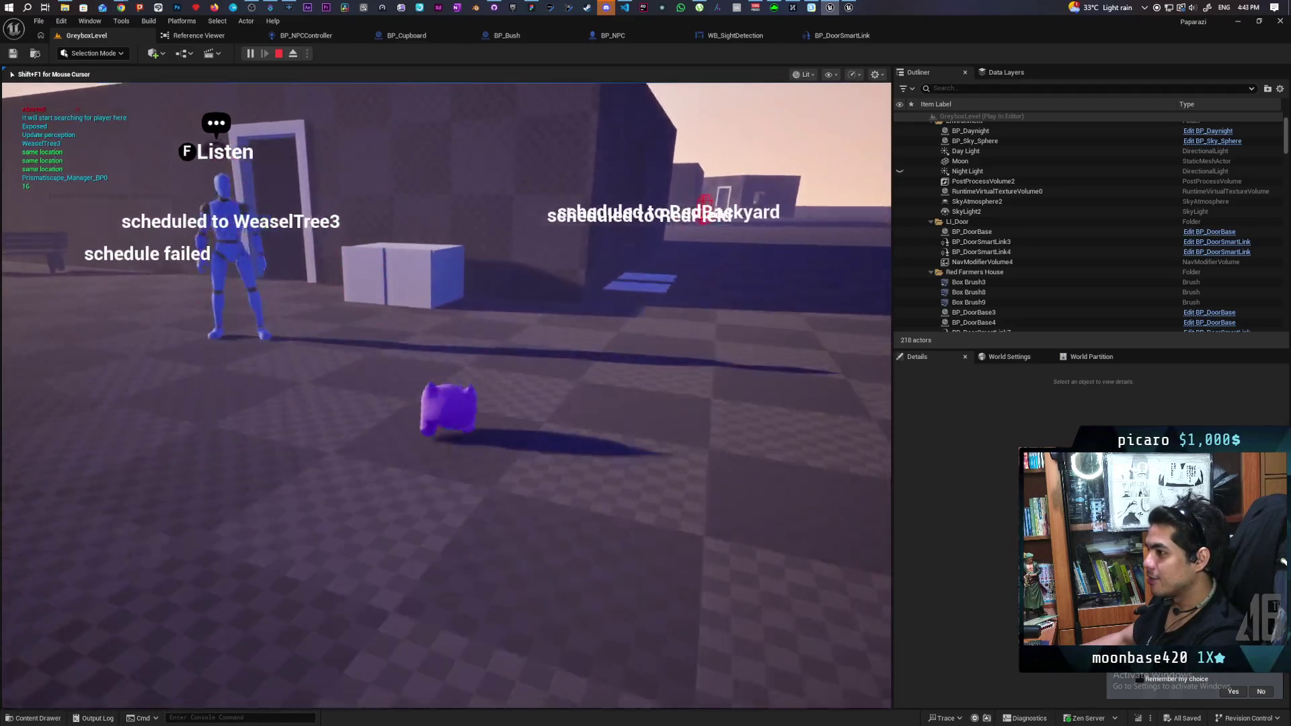
key("w")
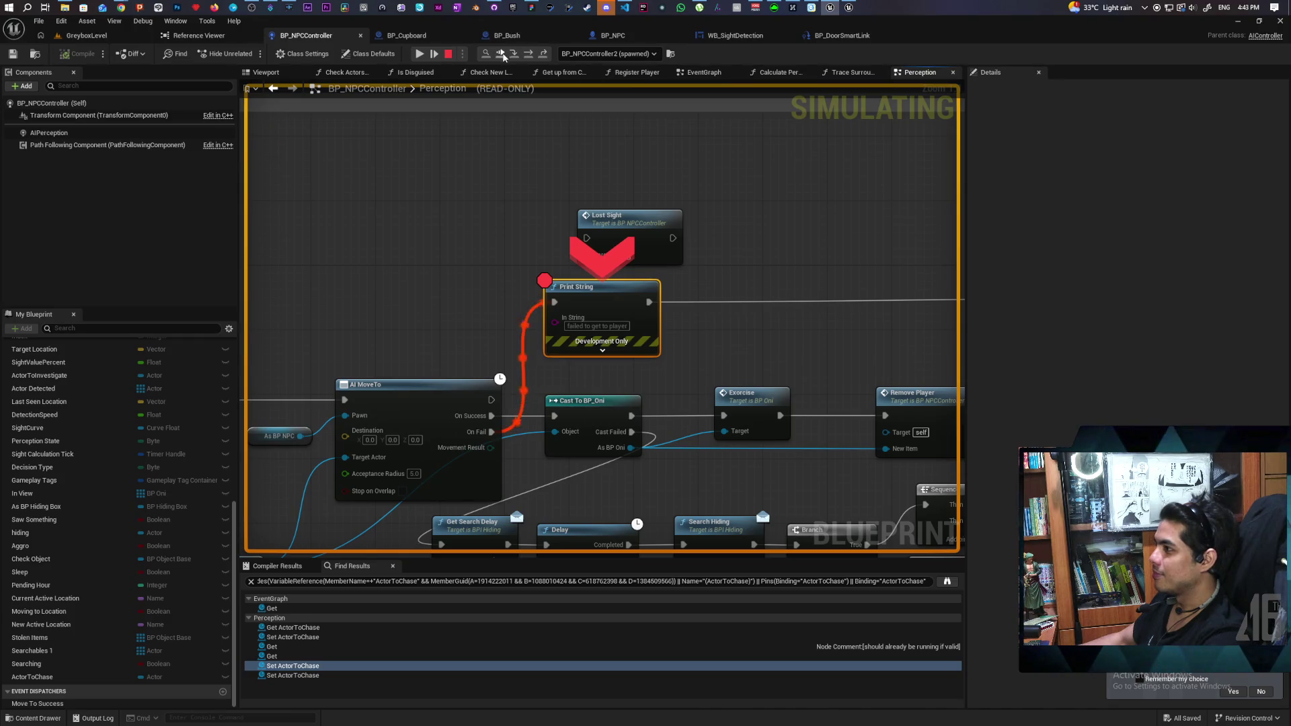
- Resume past the breakpoint, toggle the in-game navmesh overlay on and off near the door, and end play
key("F8")
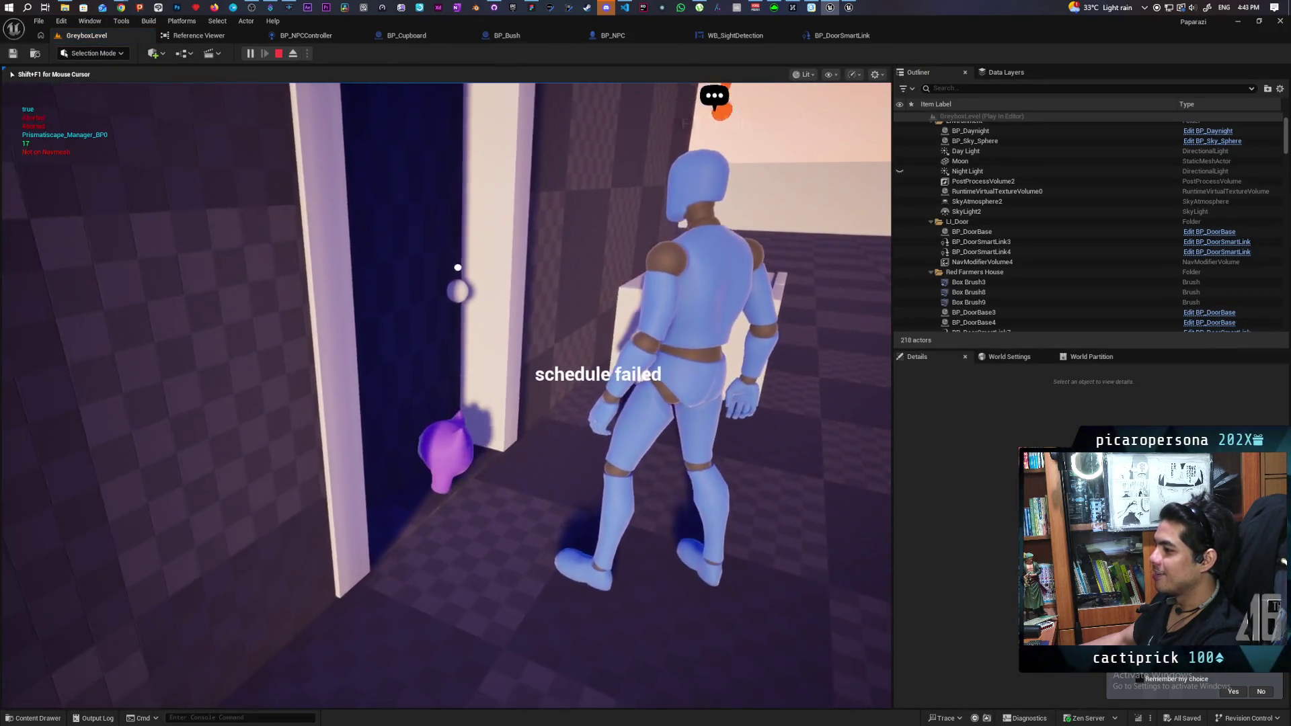
key("s")
key("w")
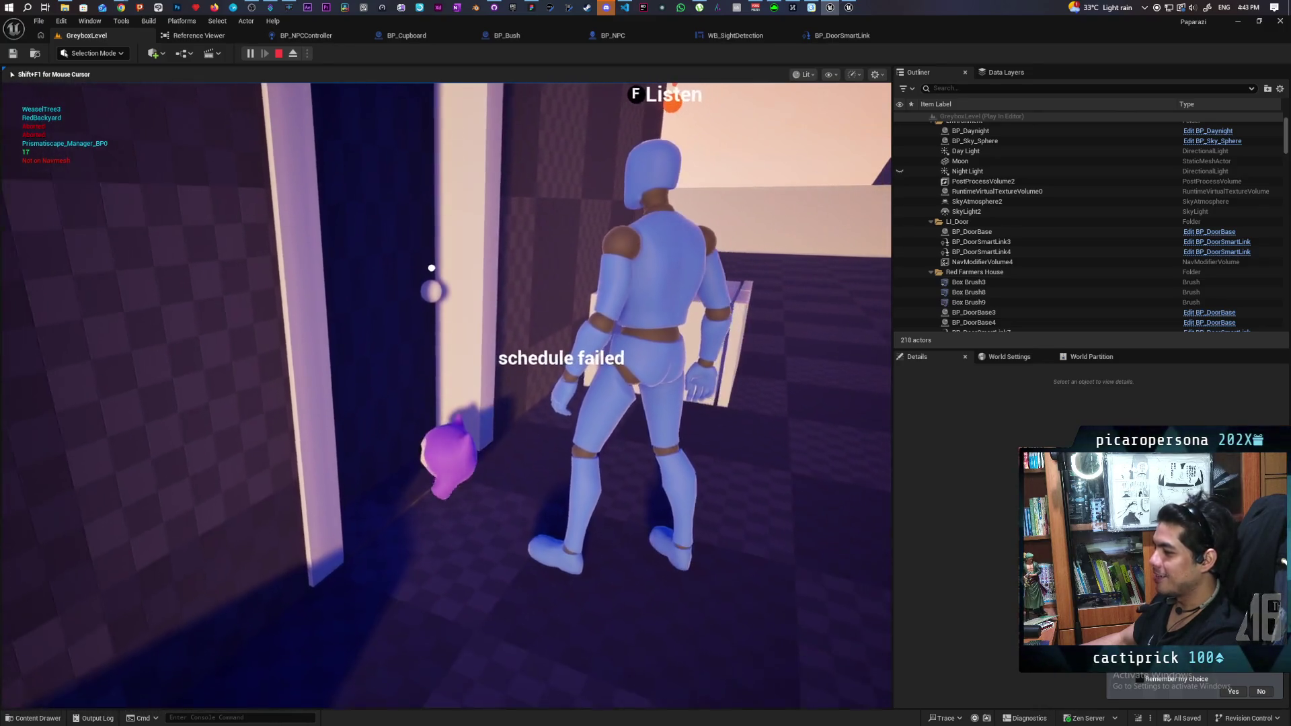
key("p")
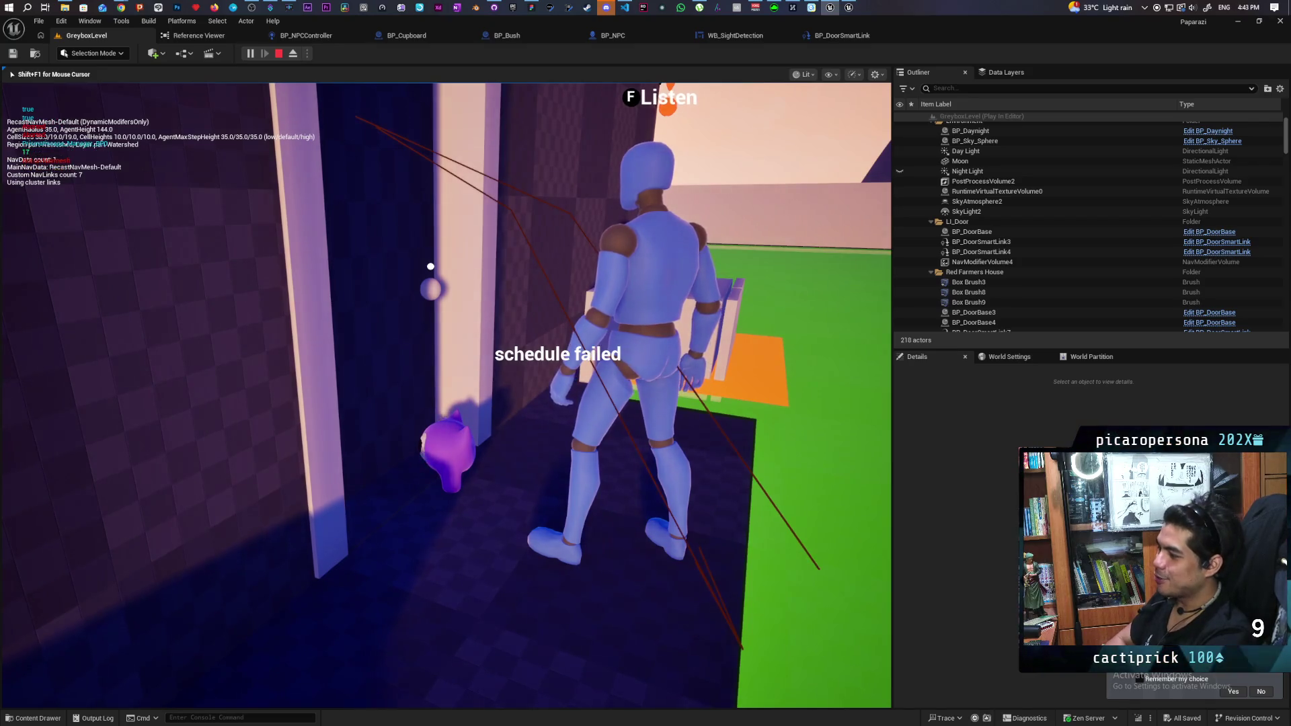
key("p")
key("s")
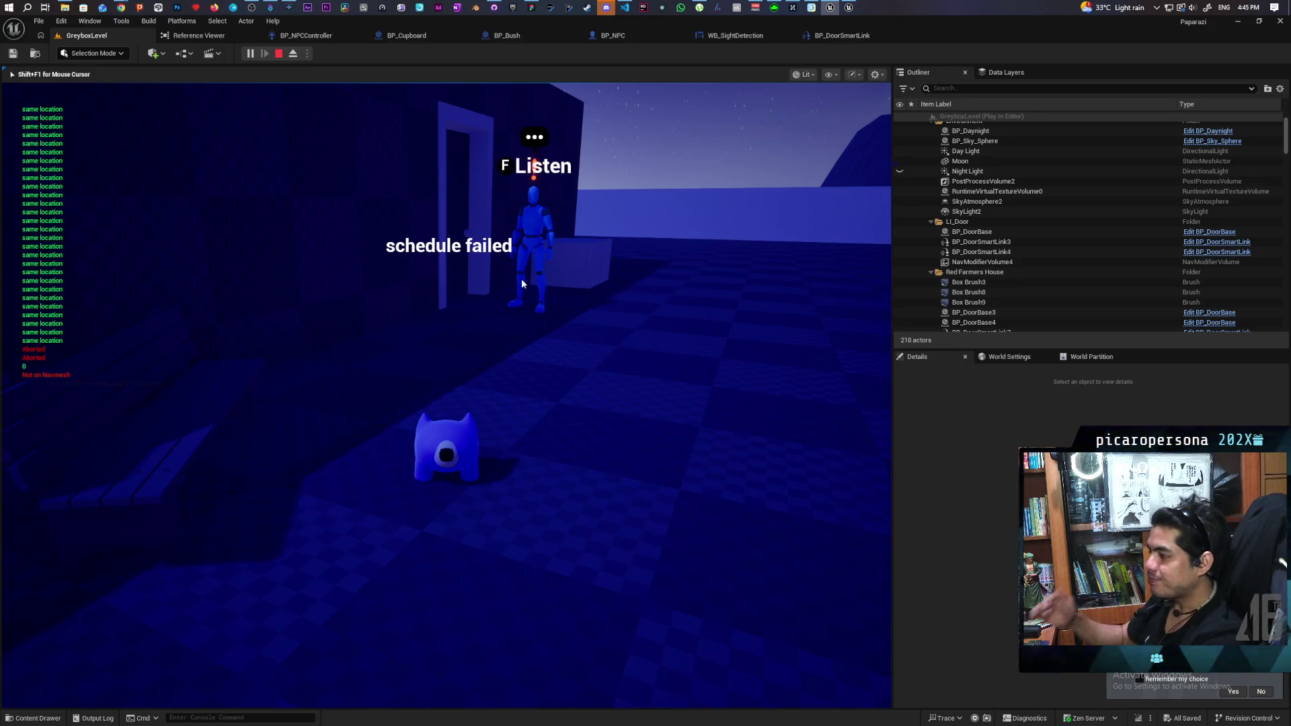
key("Escape")
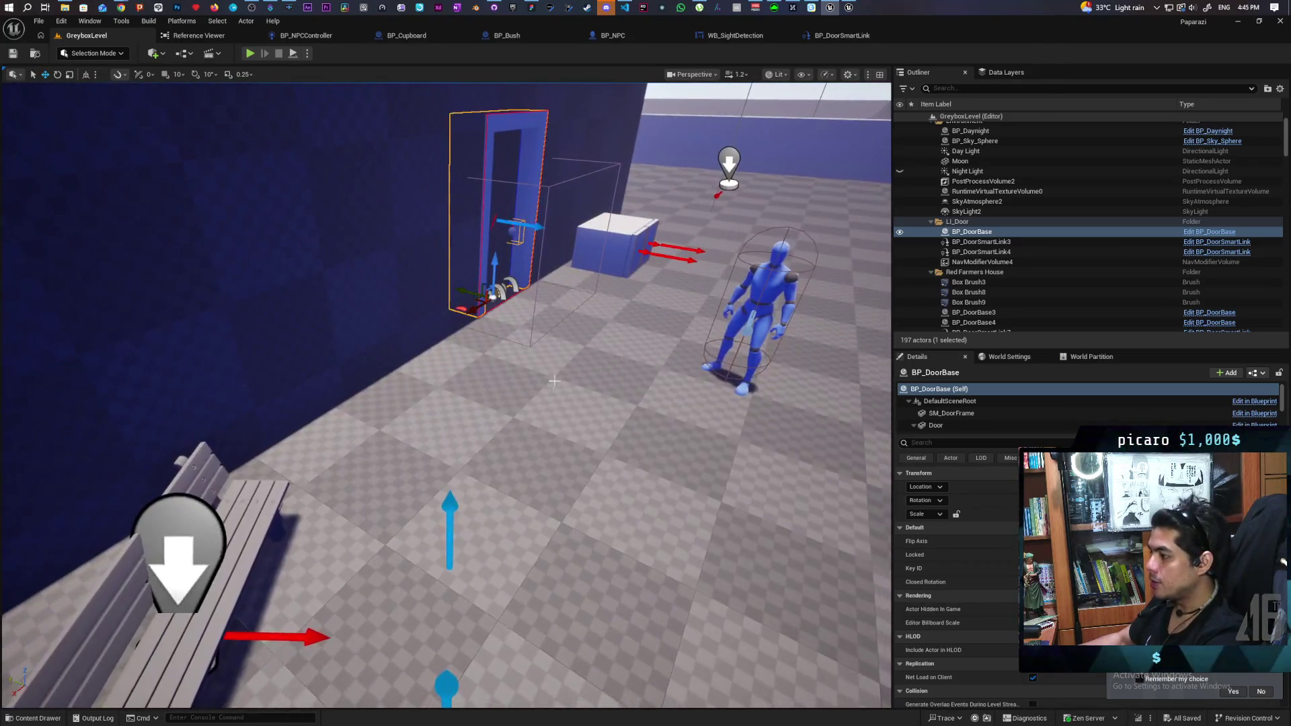
- Show the navmesh overlay on the landscape and view the door and bench gaps from above
left_click(565, 380)
key("p")
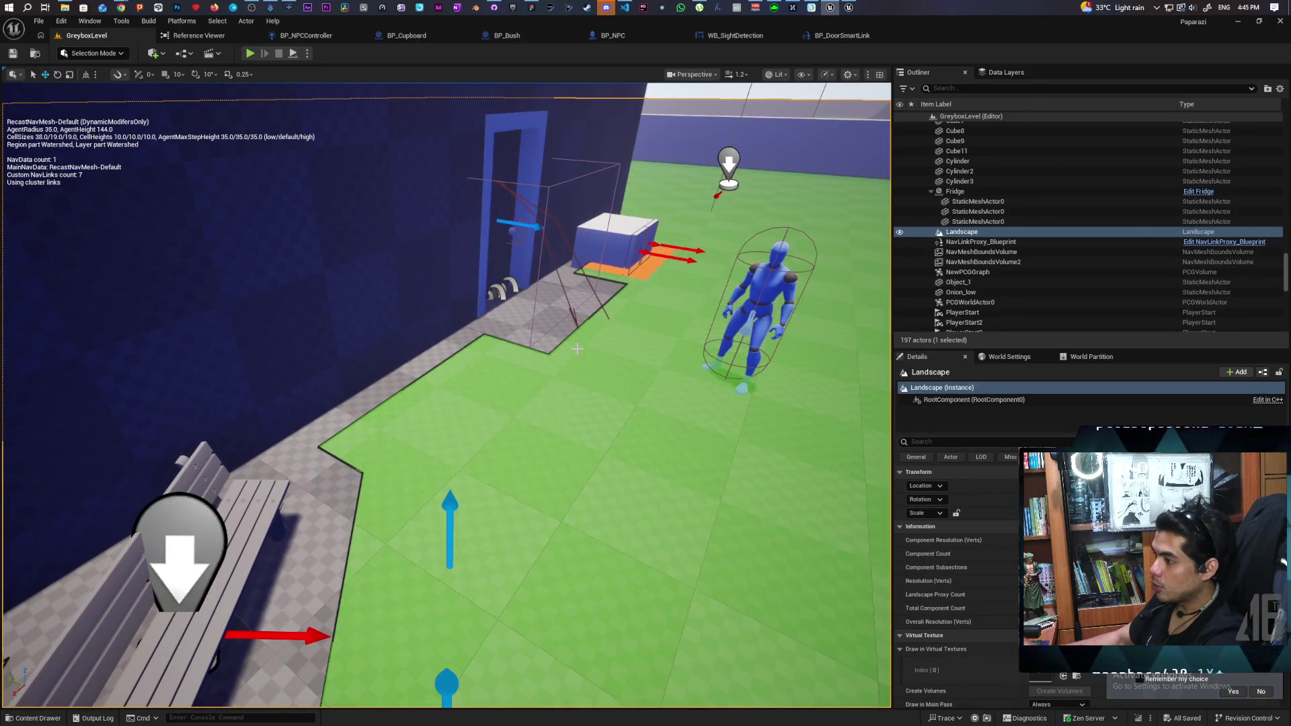
left_click_drag(576, 348, 458, 323)
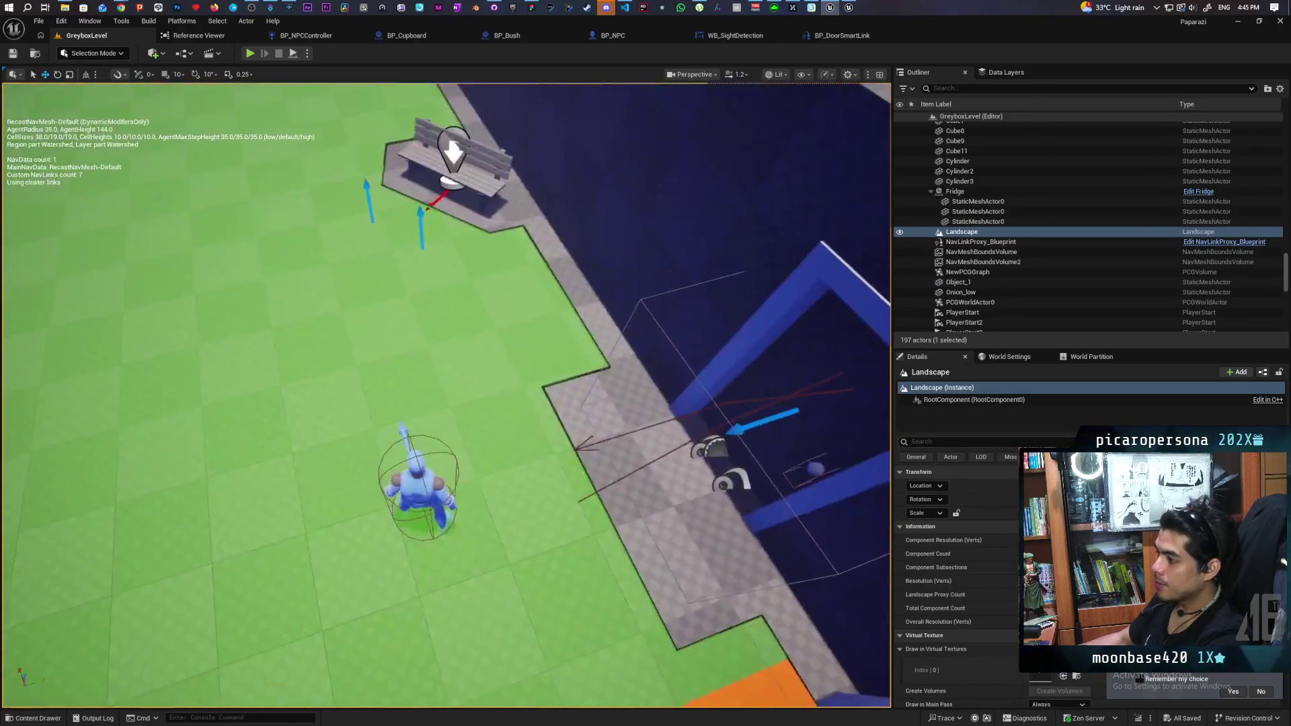
scroll(447, 395, "down", 5)
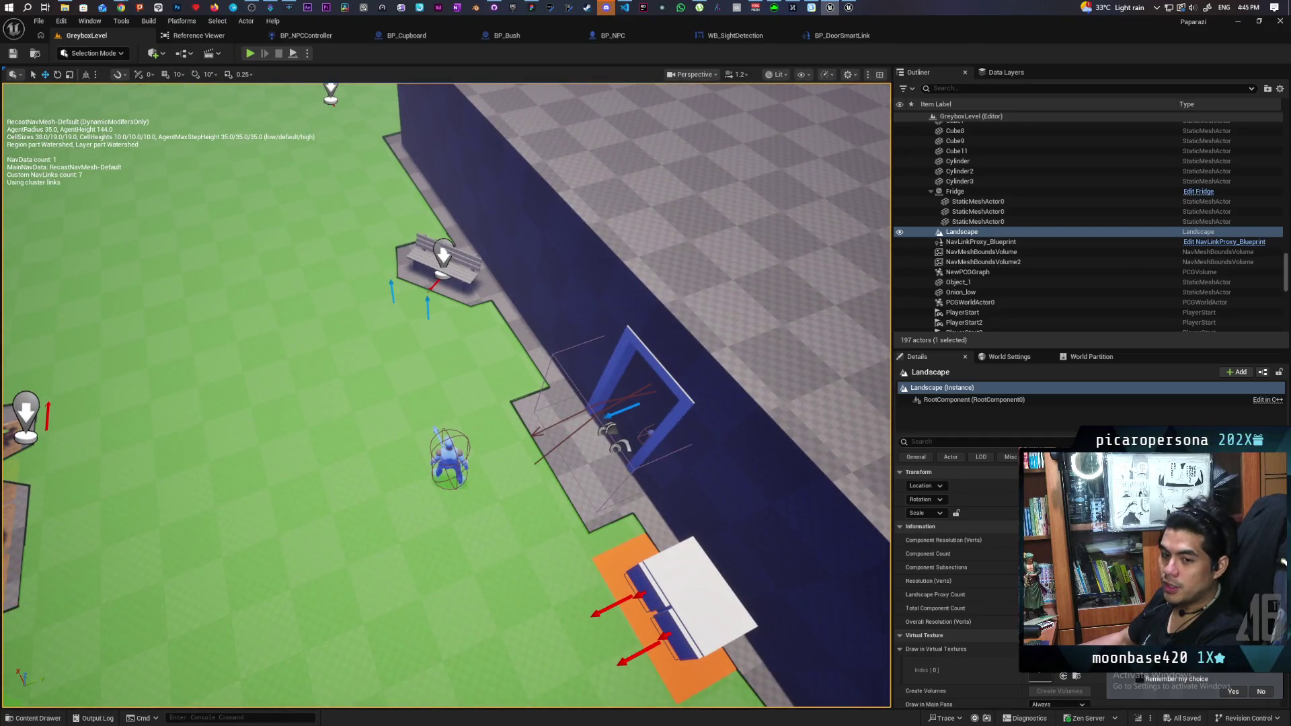
mouse_move(458, 323)
left_mouse_down()
mouse_move(515, 311)
mouse_move(518, 282)
mouse_move(524, 310)
mouse_move(495, 282)
mouse_move(518, 329)
mouse_move(538, 323)
mouse_move(541, 336)
mouse_move(509, 319)
left_mouse_up()
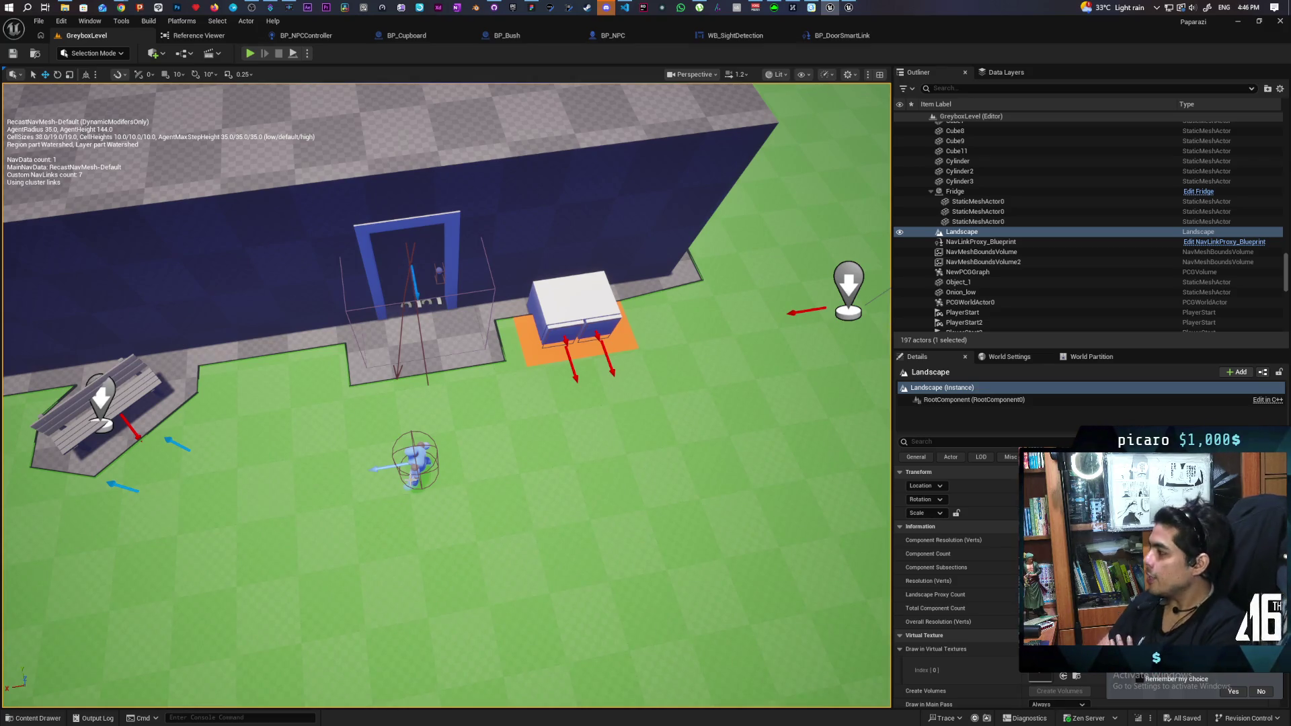
- Inspect NavModifierVolume4's orange area at the doorway up close and start a new play session
left_click(490, 290)
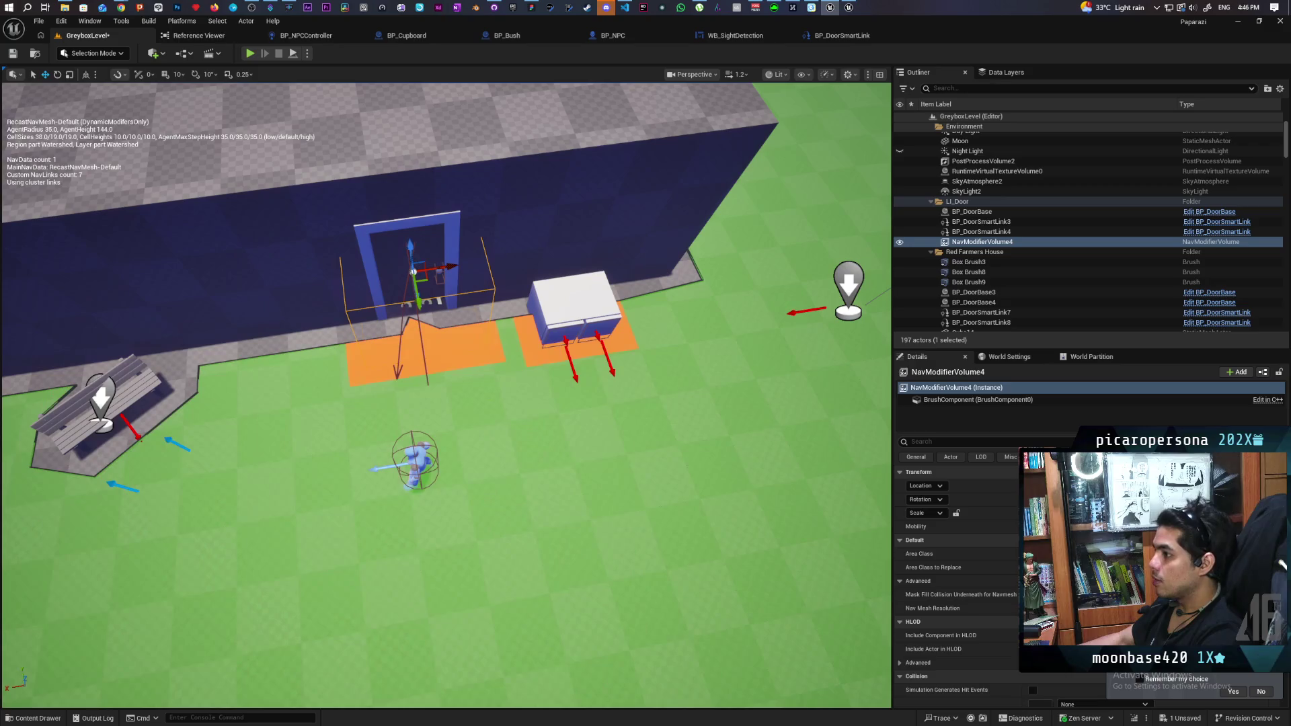
mouse_move(446, 403)
left_mouse_down()
mouse_move(511, 295)
mouse_move(679, 407)
left_mouse_up()
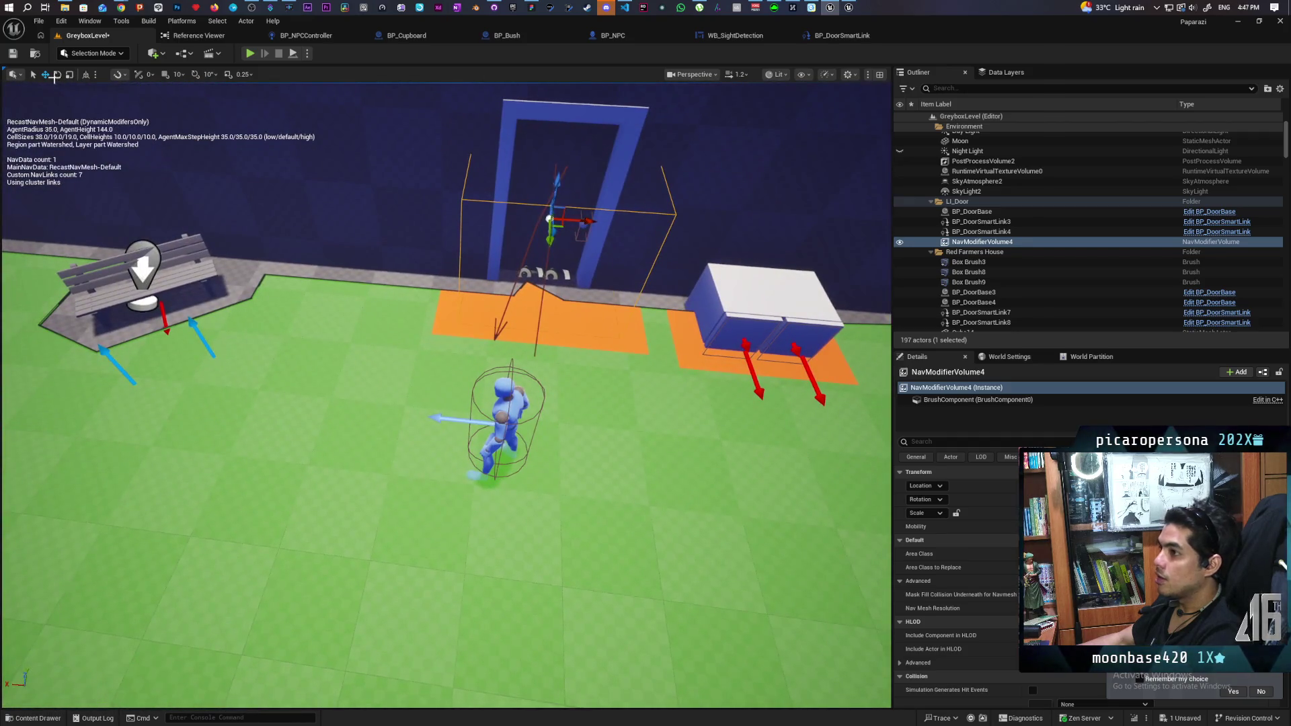
left_click(250, 53)
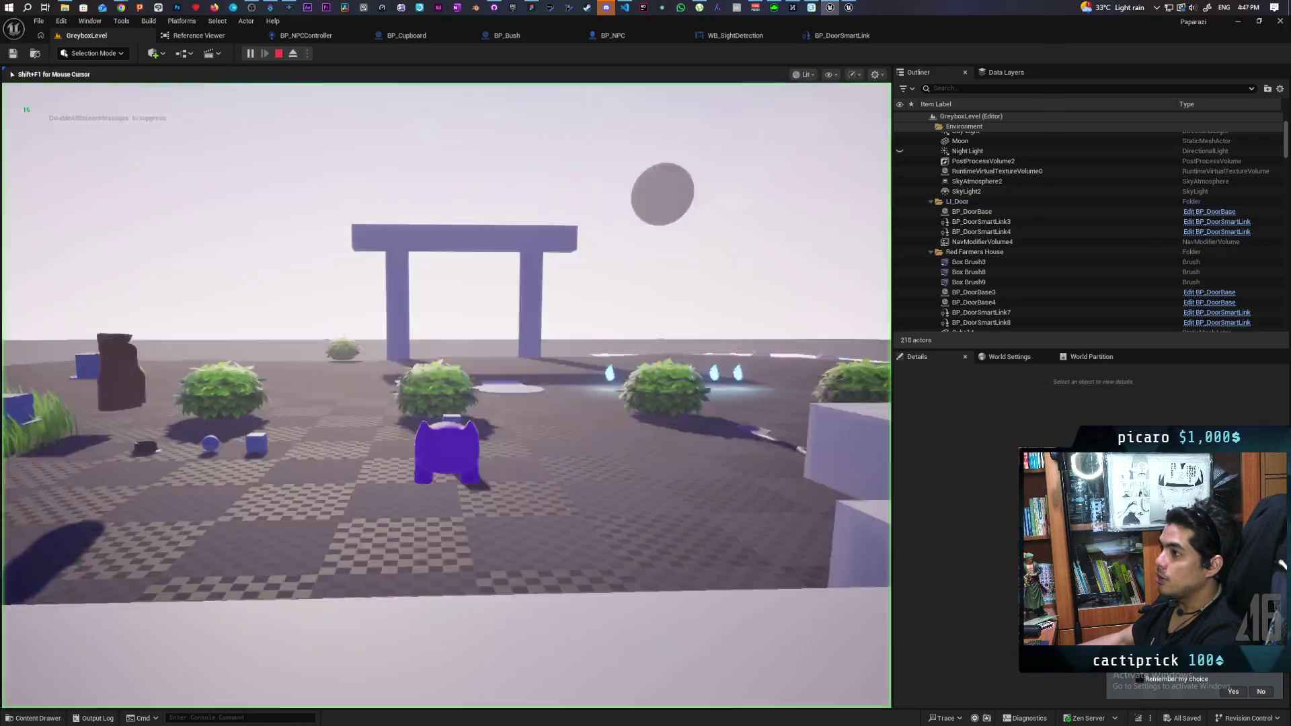
- Walk the character across the floor, grass and gate toward the farmhouse until the Continue breakpoint triggers
key("w")
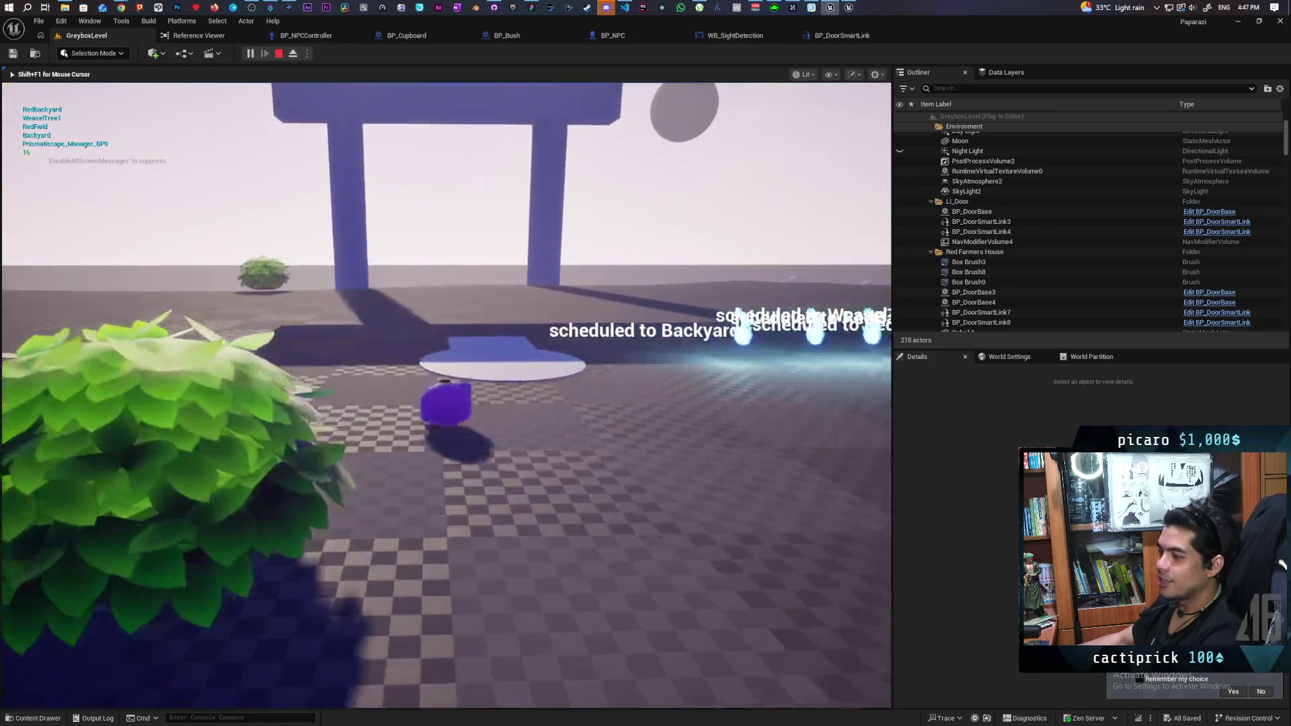
key("w")
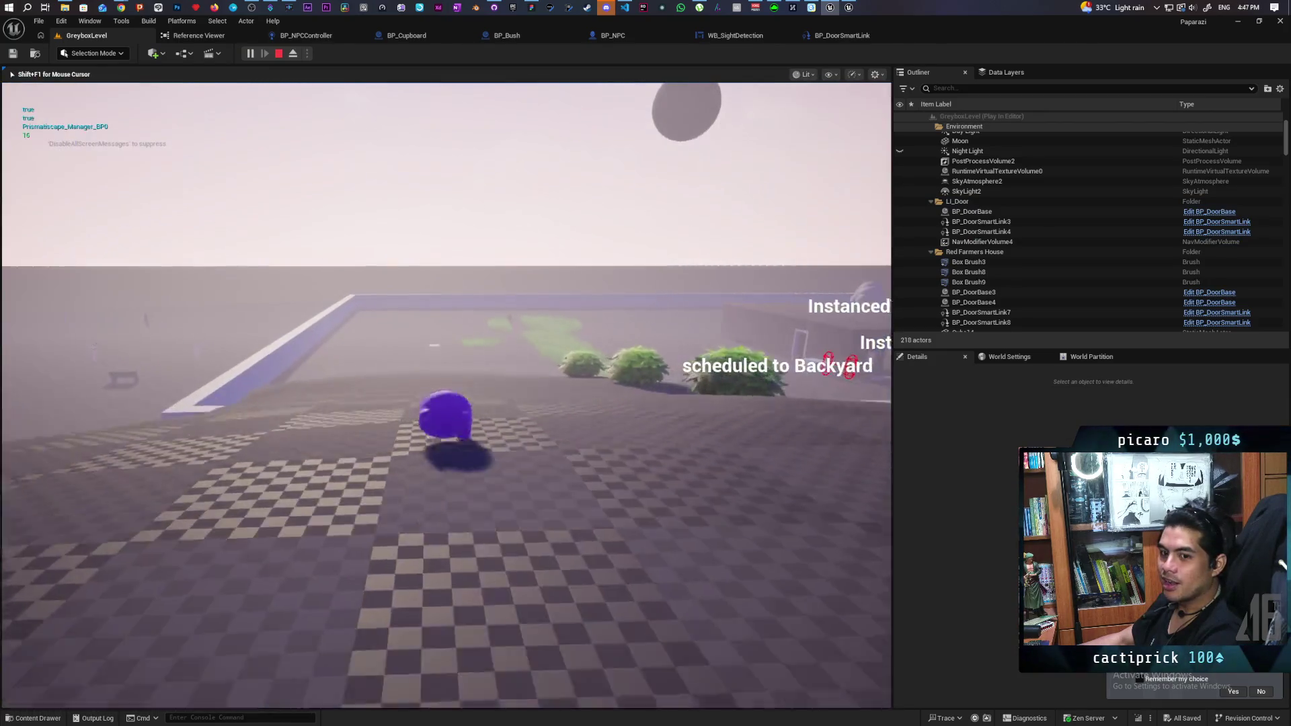
key("w")
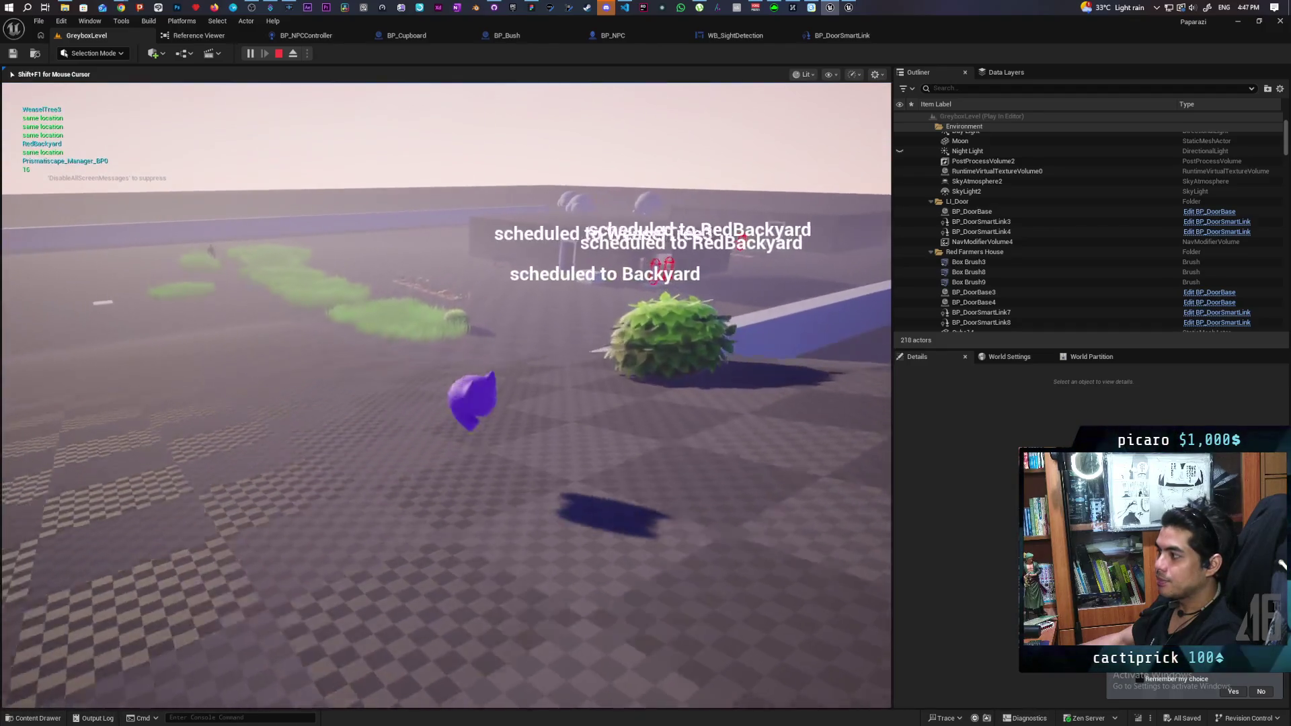
key("w")
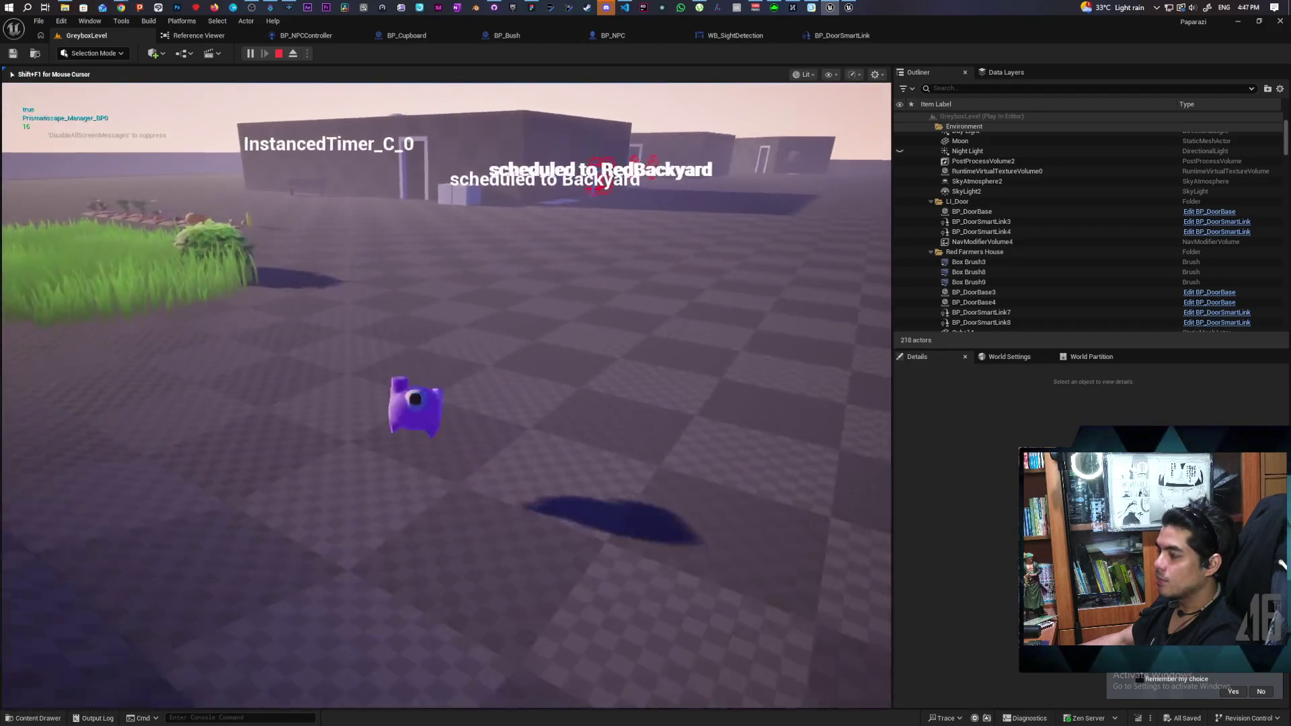
key("w")
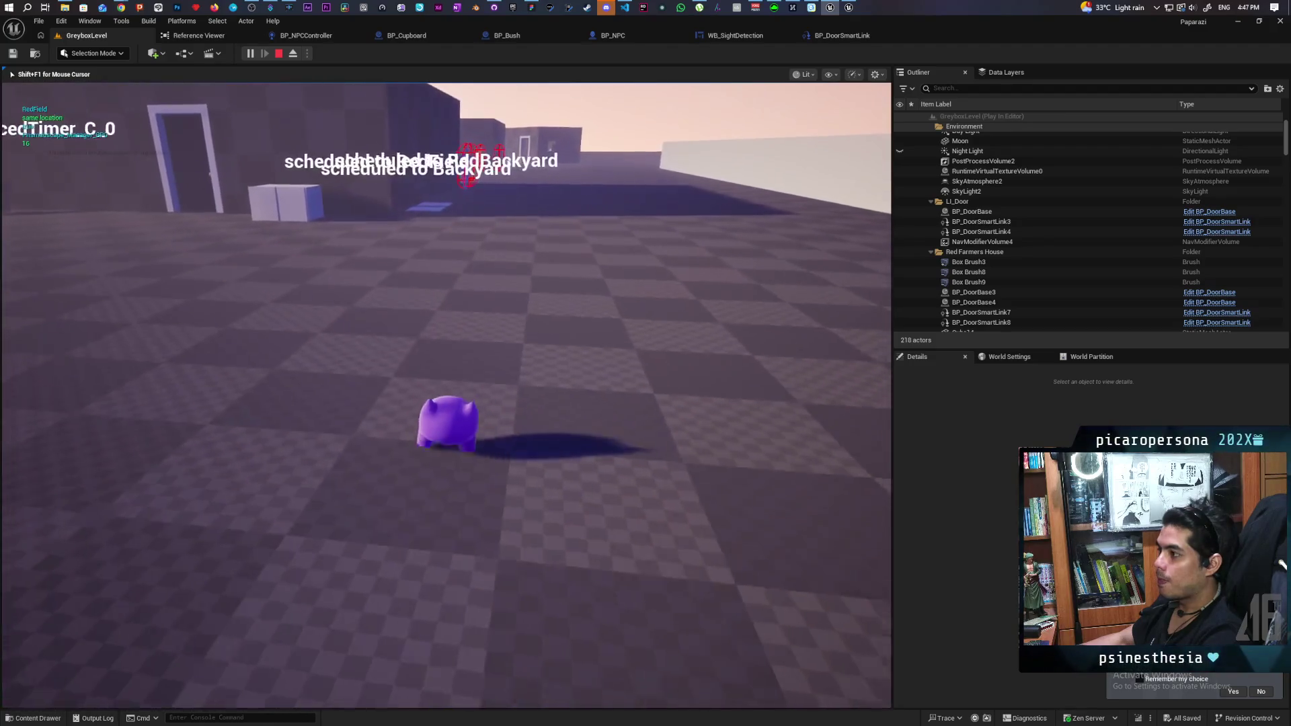
key("w")
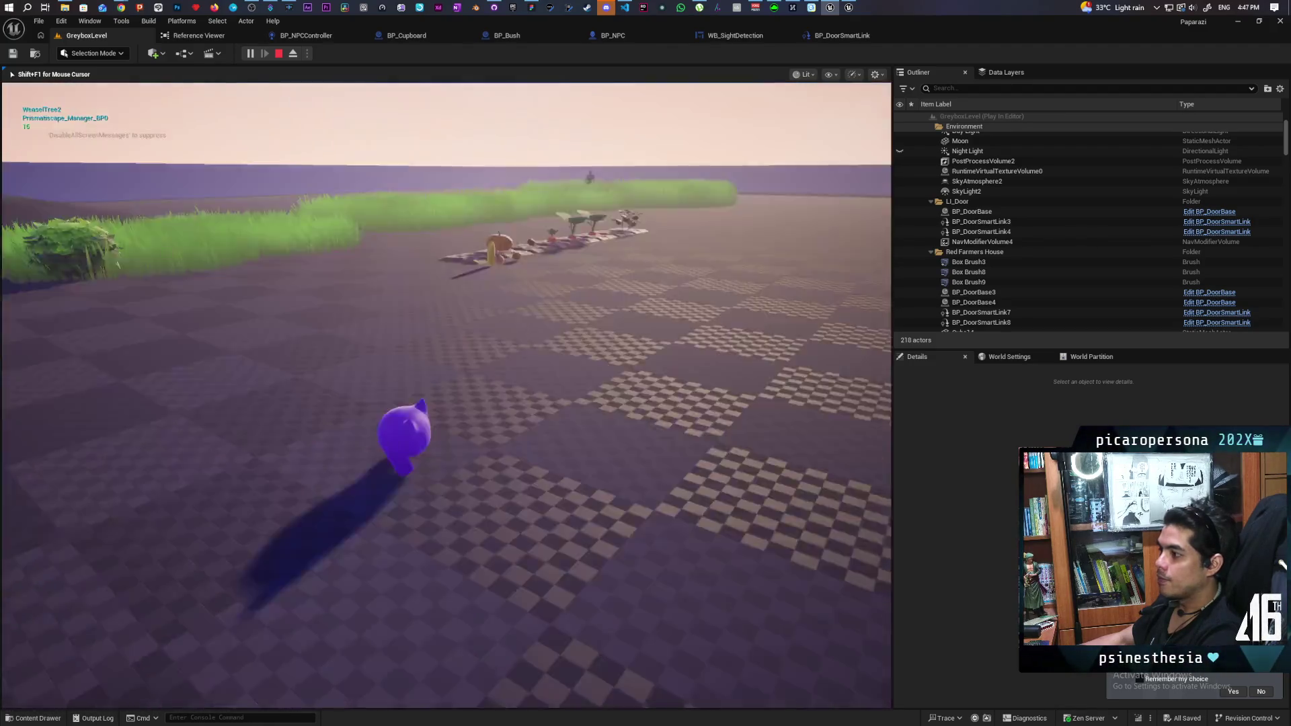
key("w")
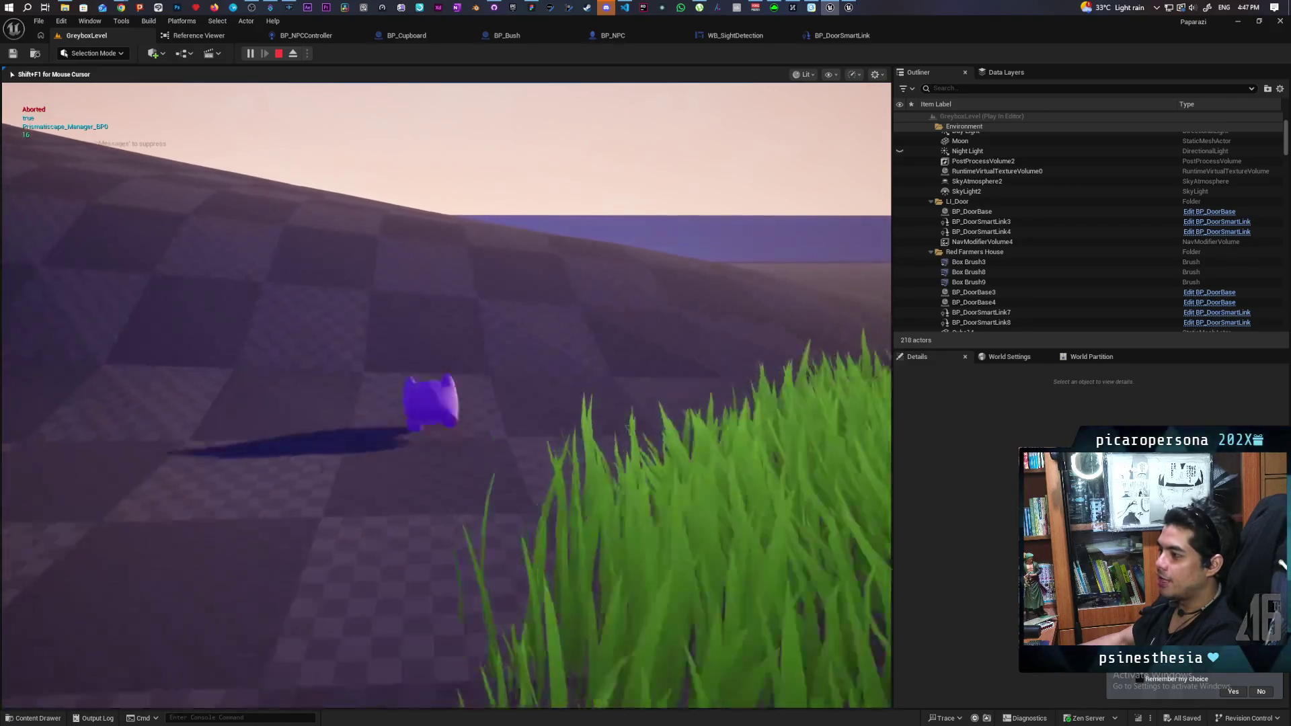
key("w")
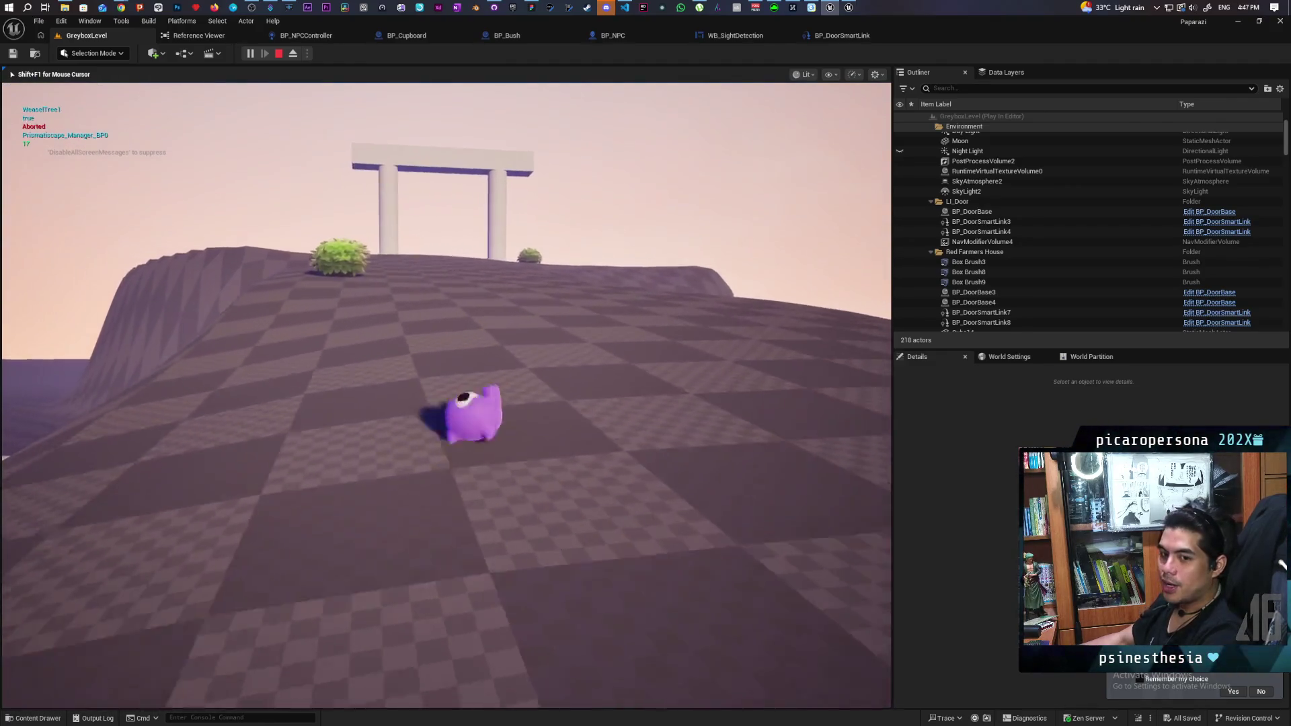
key("w")
key("w")
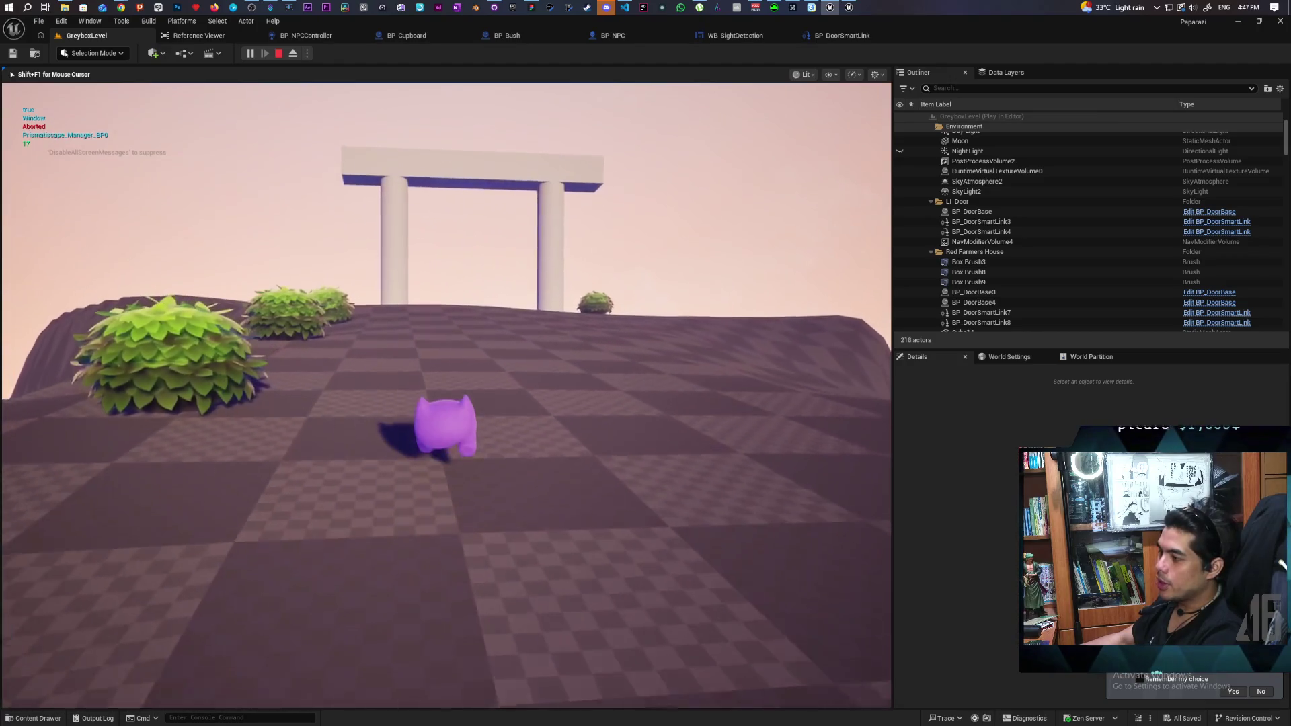
key("w")
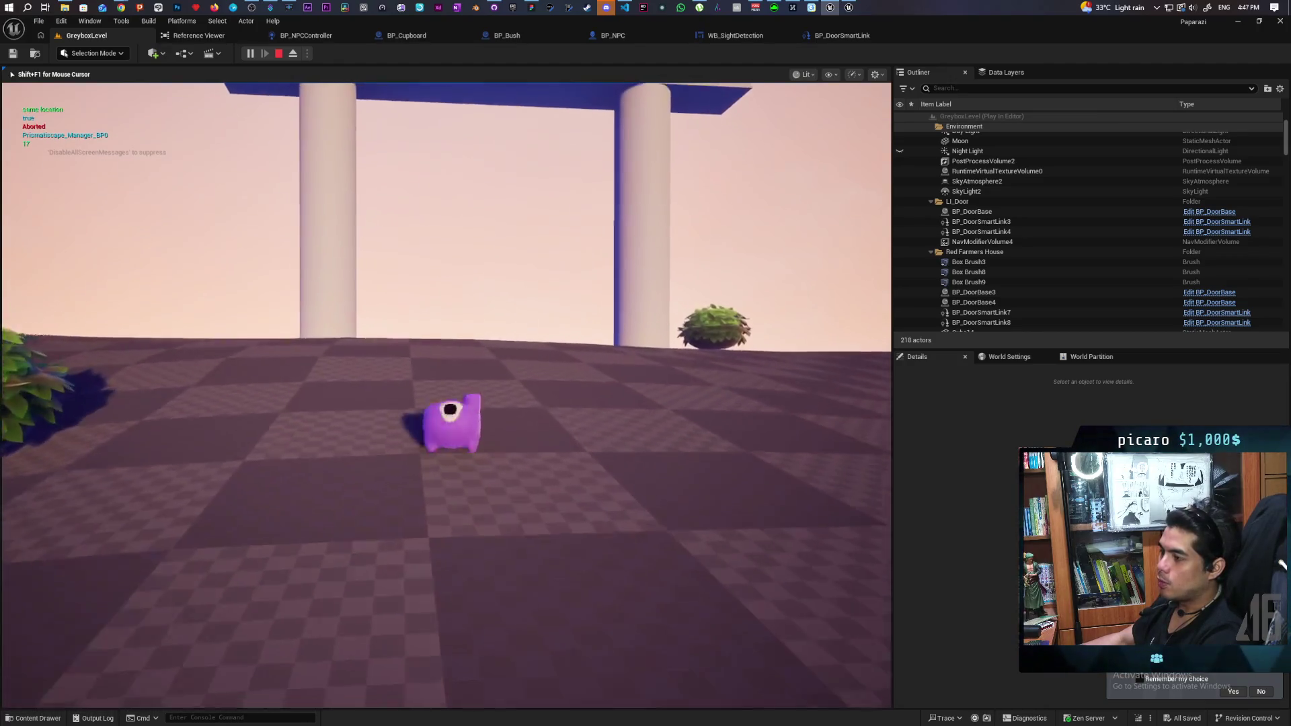
key("w")
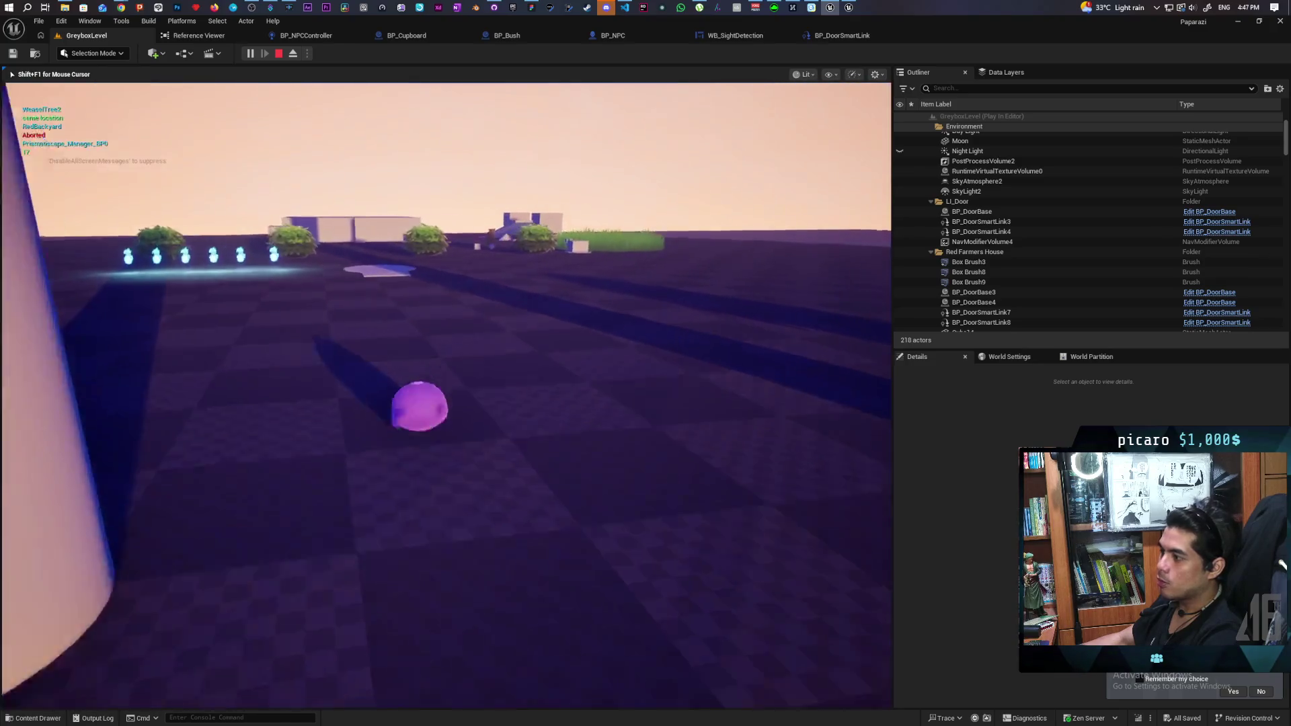
key("w")
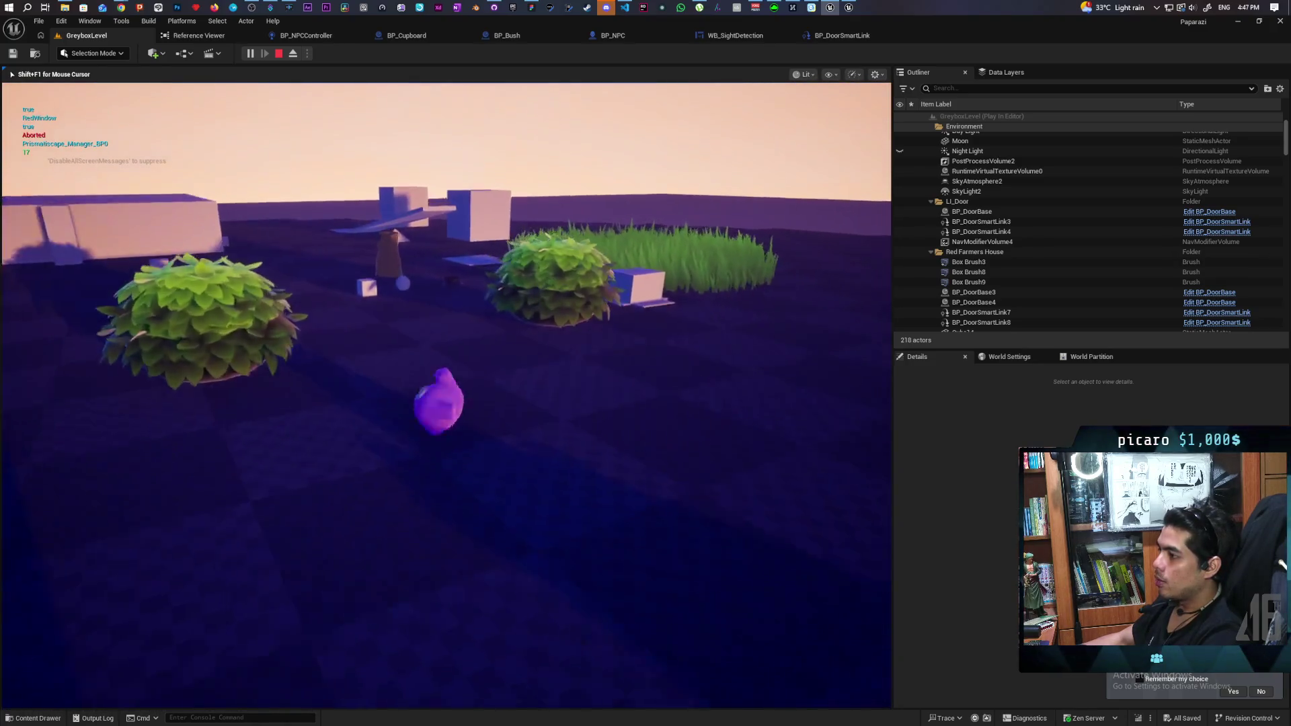
key("w")
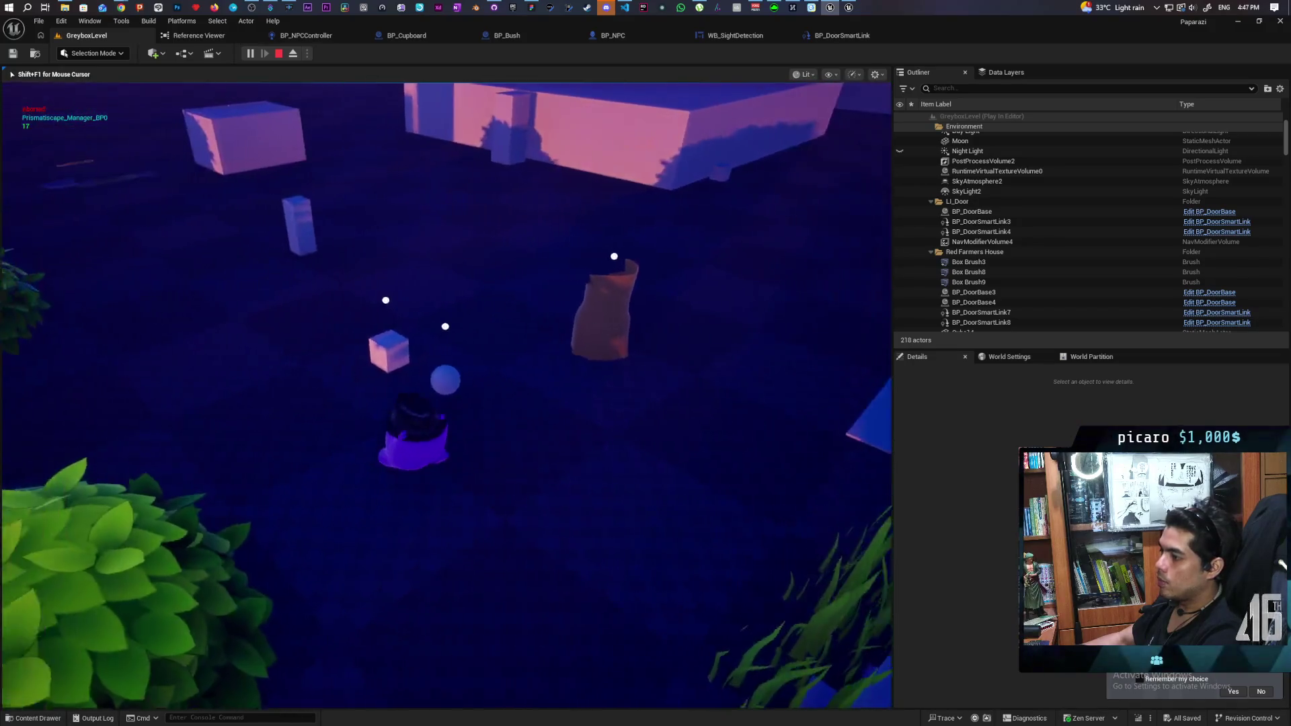
key("w")
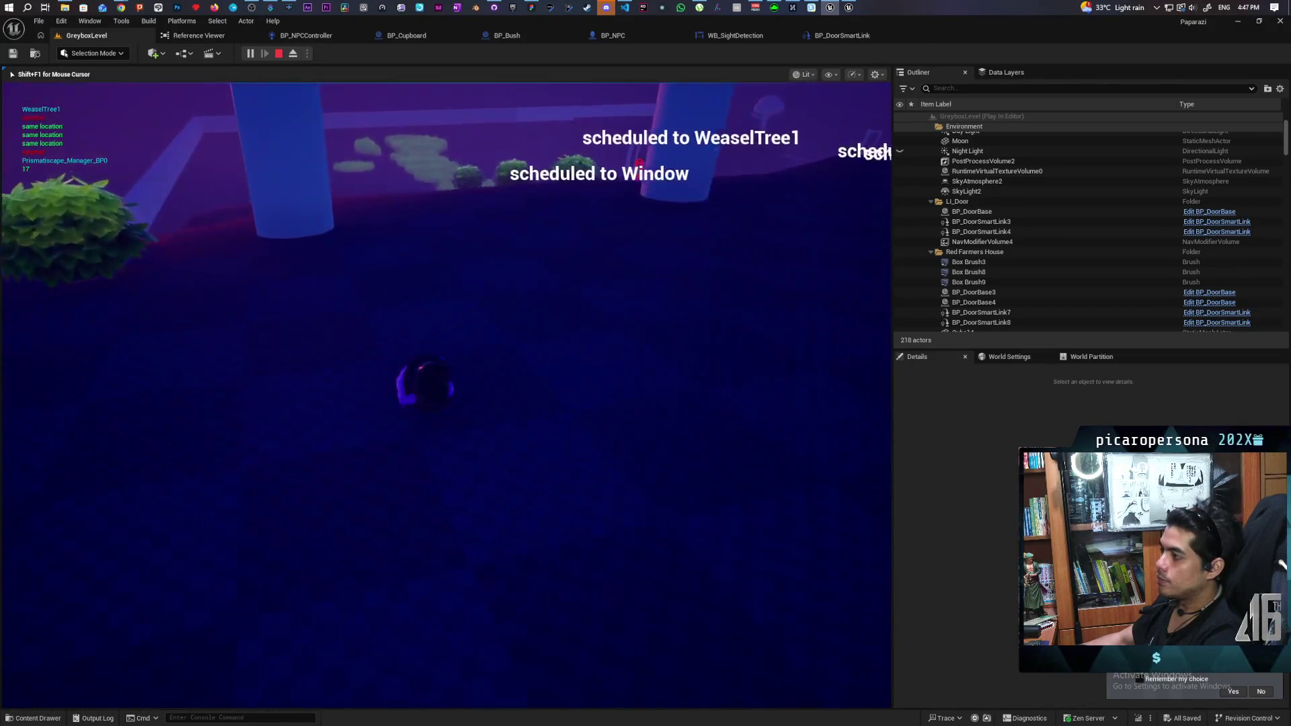
key("w")
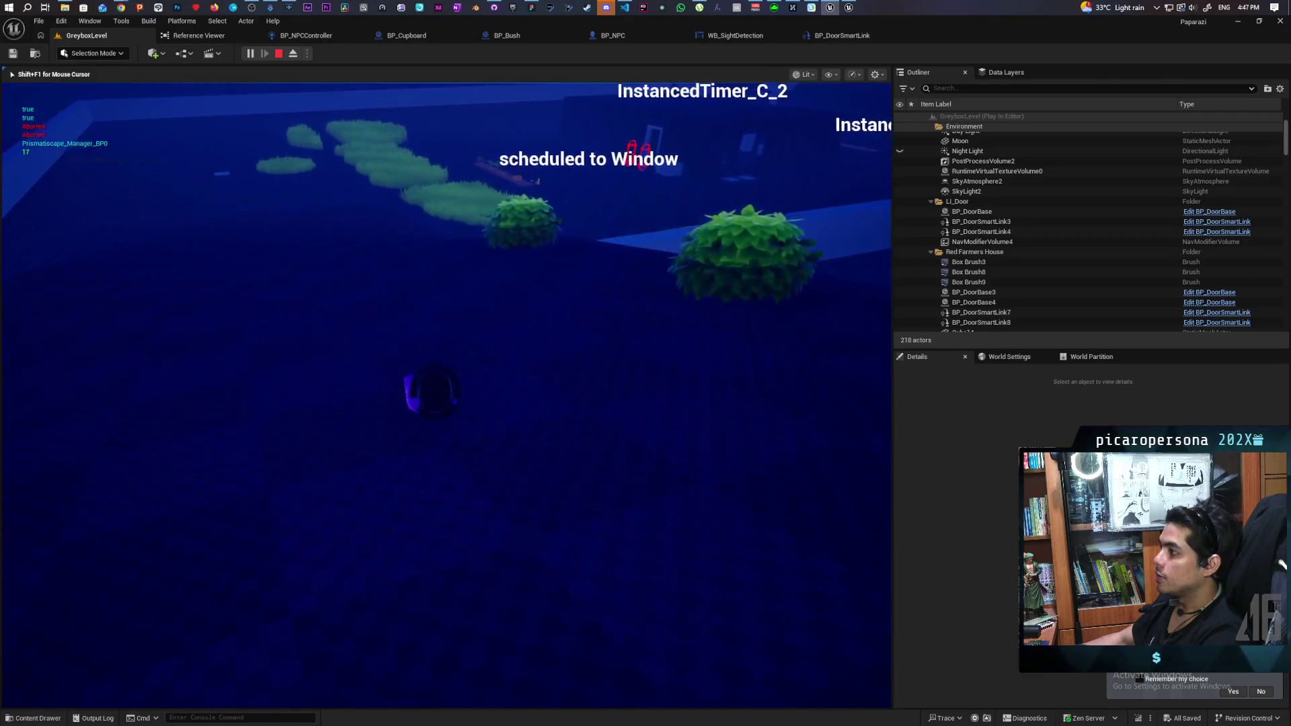
key("w")
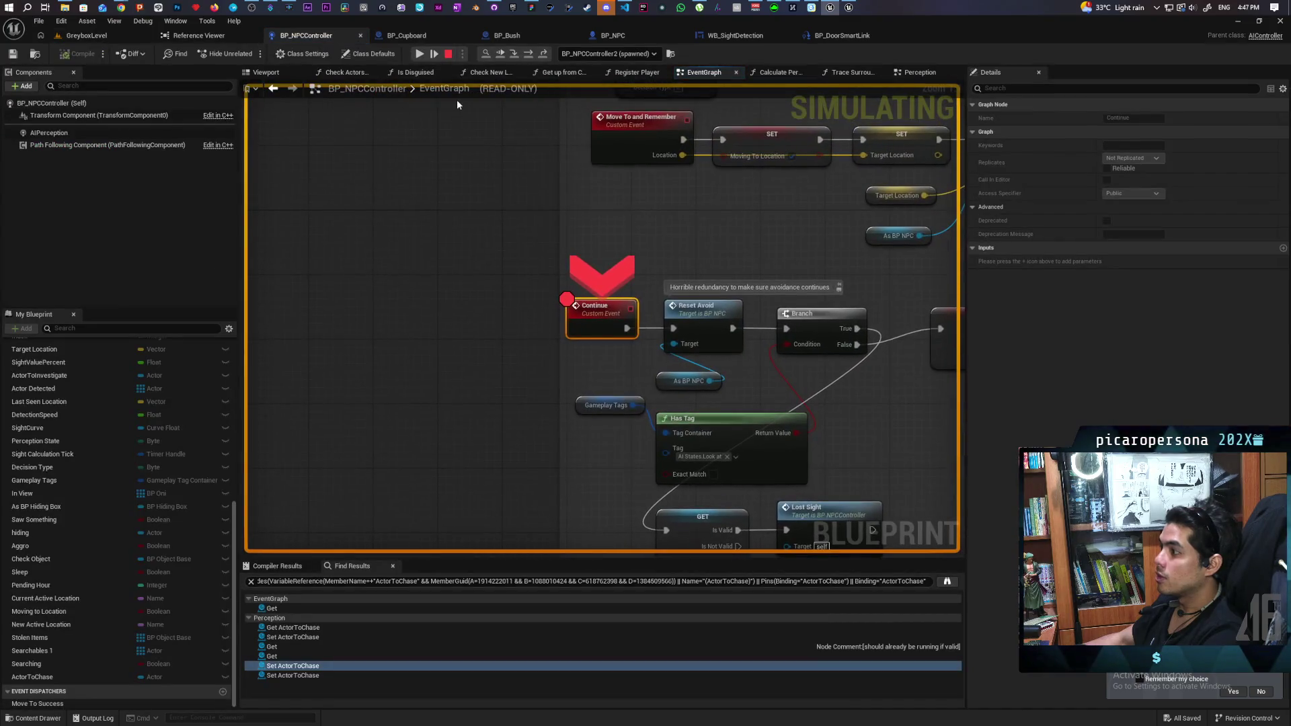
- Resume past the Continue breakpoint so an NPC prints 'scheduled to House'
left_click(501, 54)
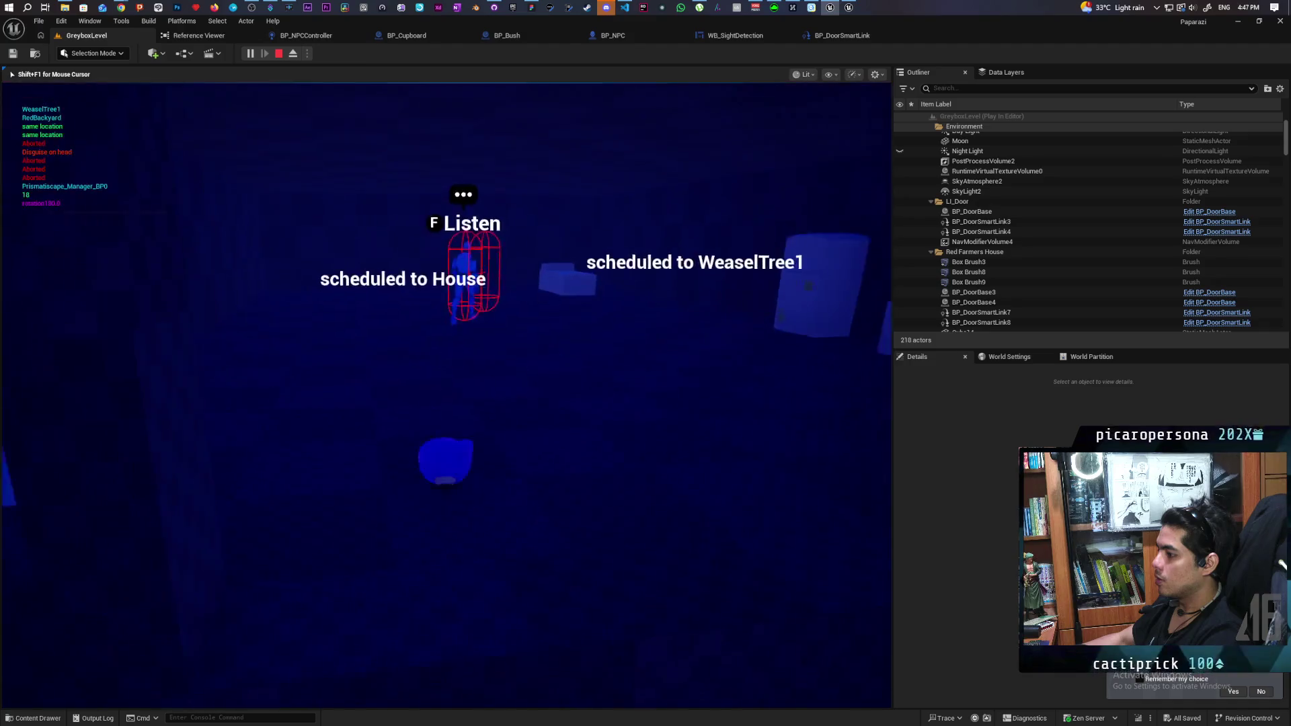
- Stop play, hide the navmesh overlay on the landscape, and launch a new session with Alt+P
key("Escape")
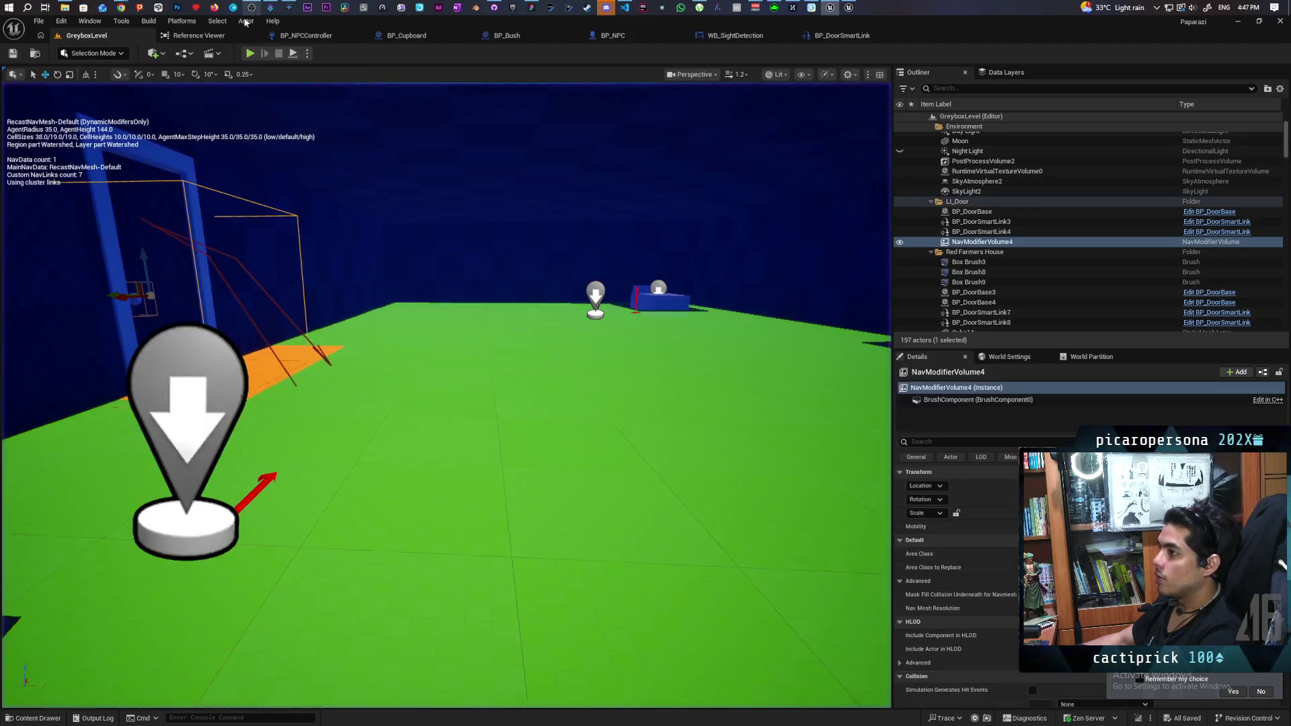
left_click(443, 336)
key("p")
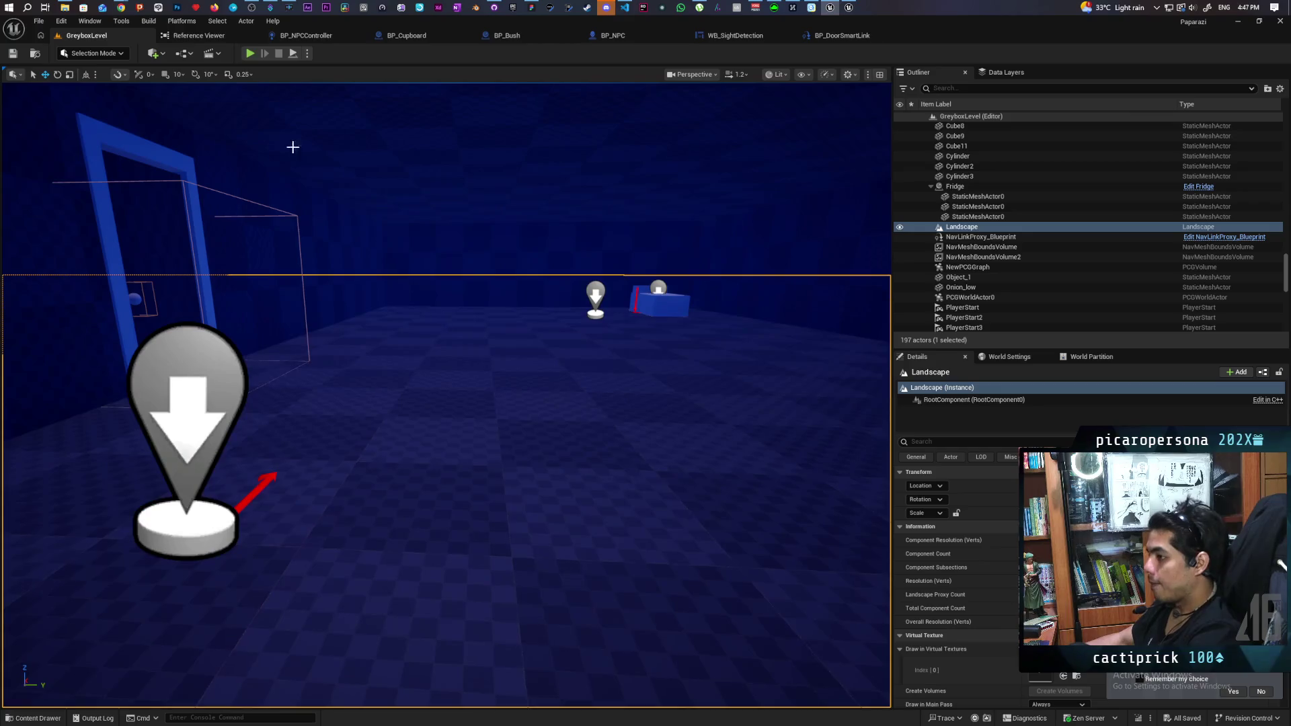
key("alt+p")
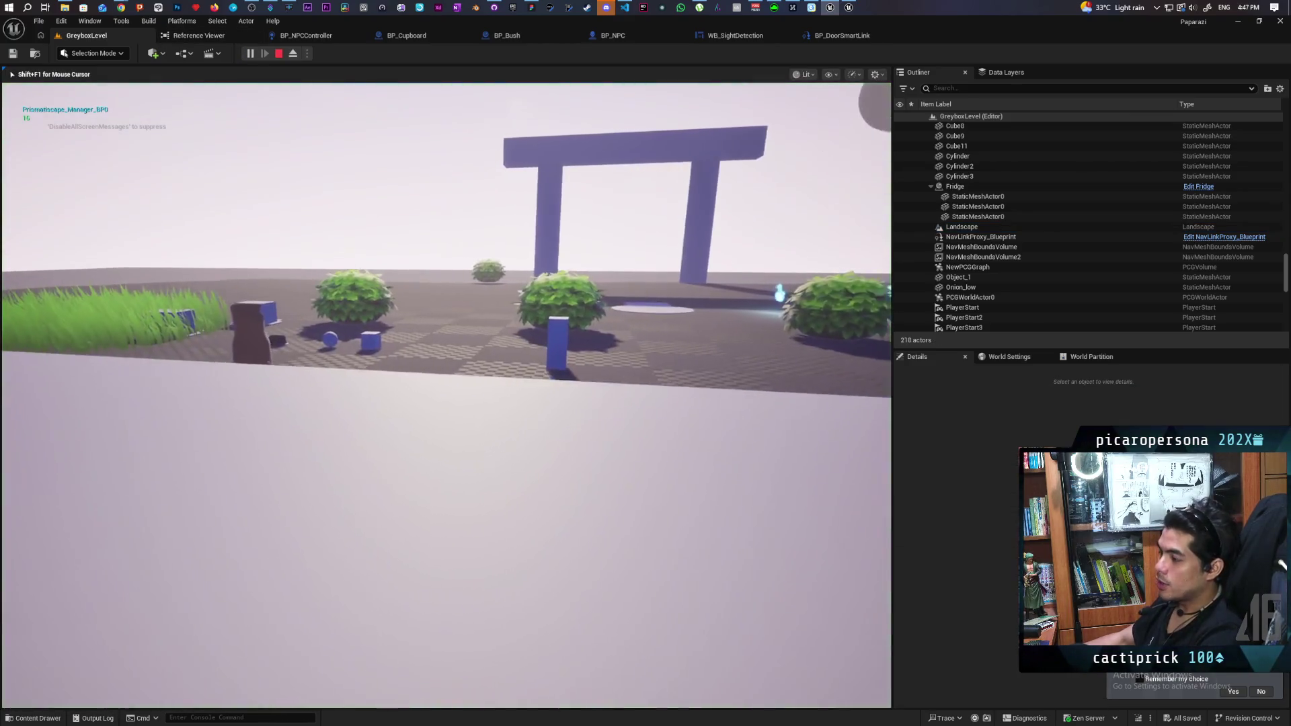
- Walk through the blue arch to the NPC and door until the SET Actor to Chase breakpoint hits
key("w")
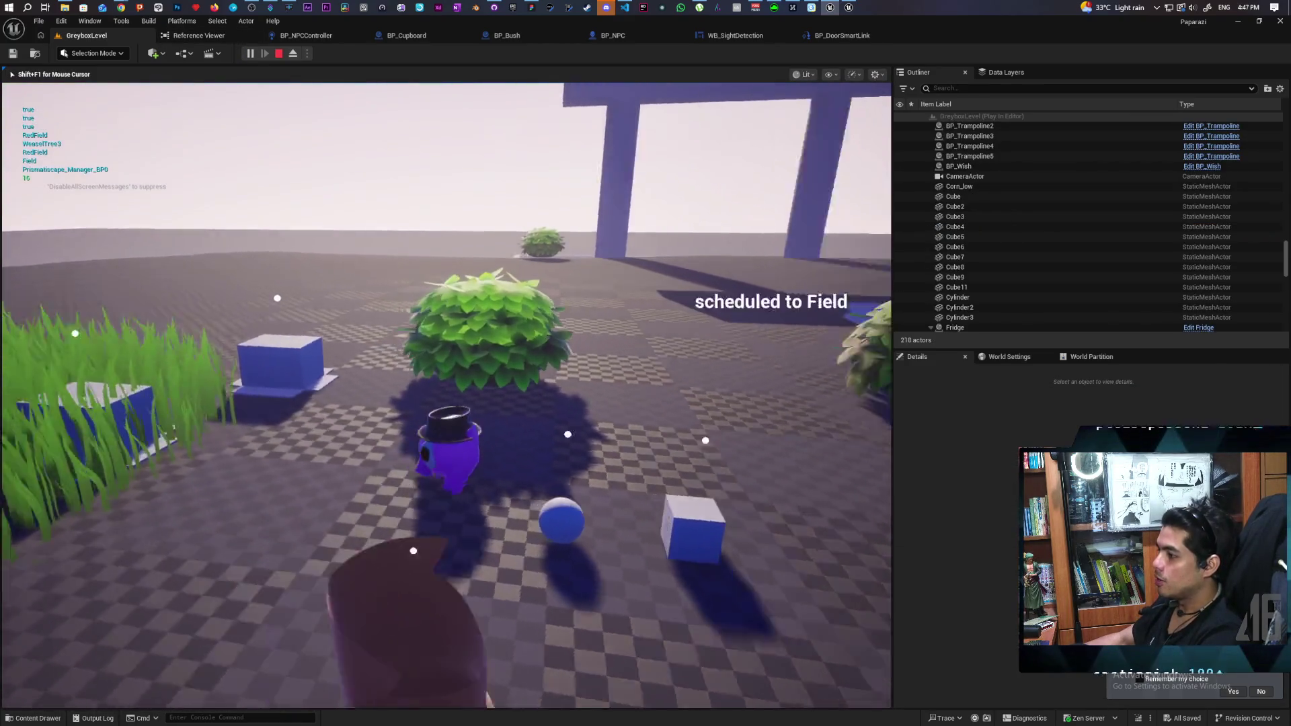
key("w")
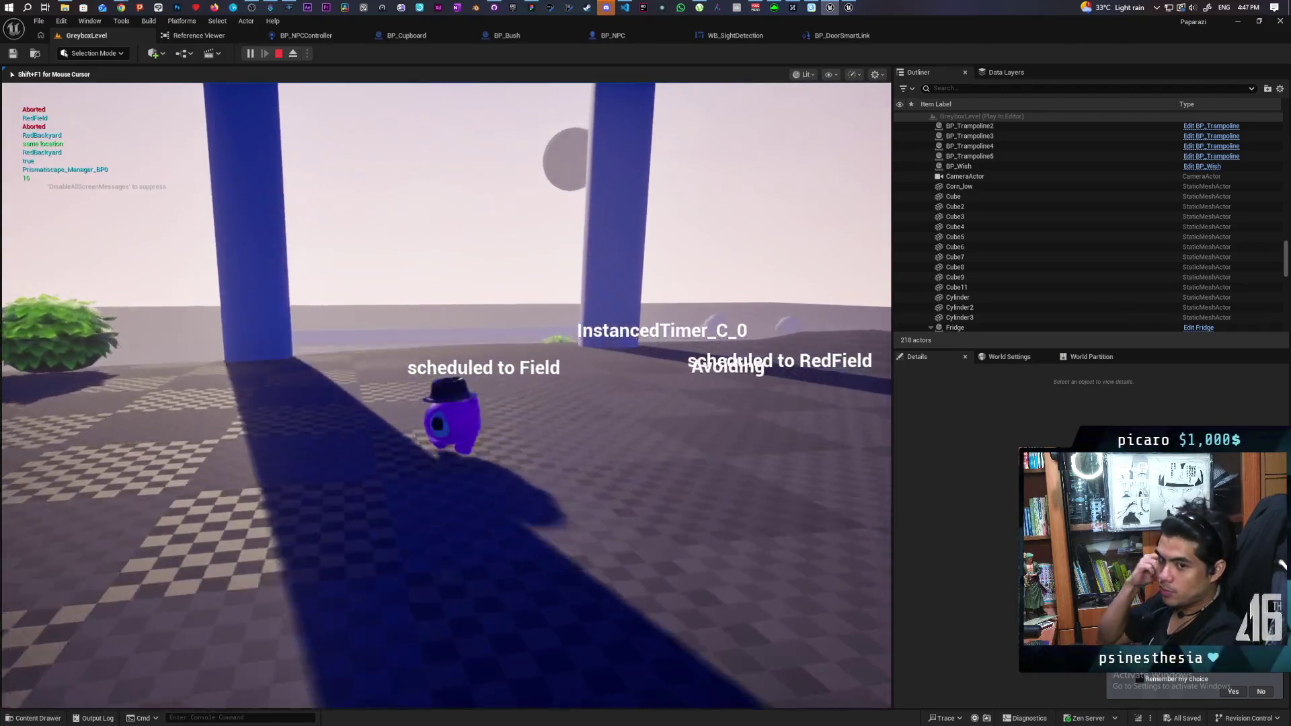
key("w")
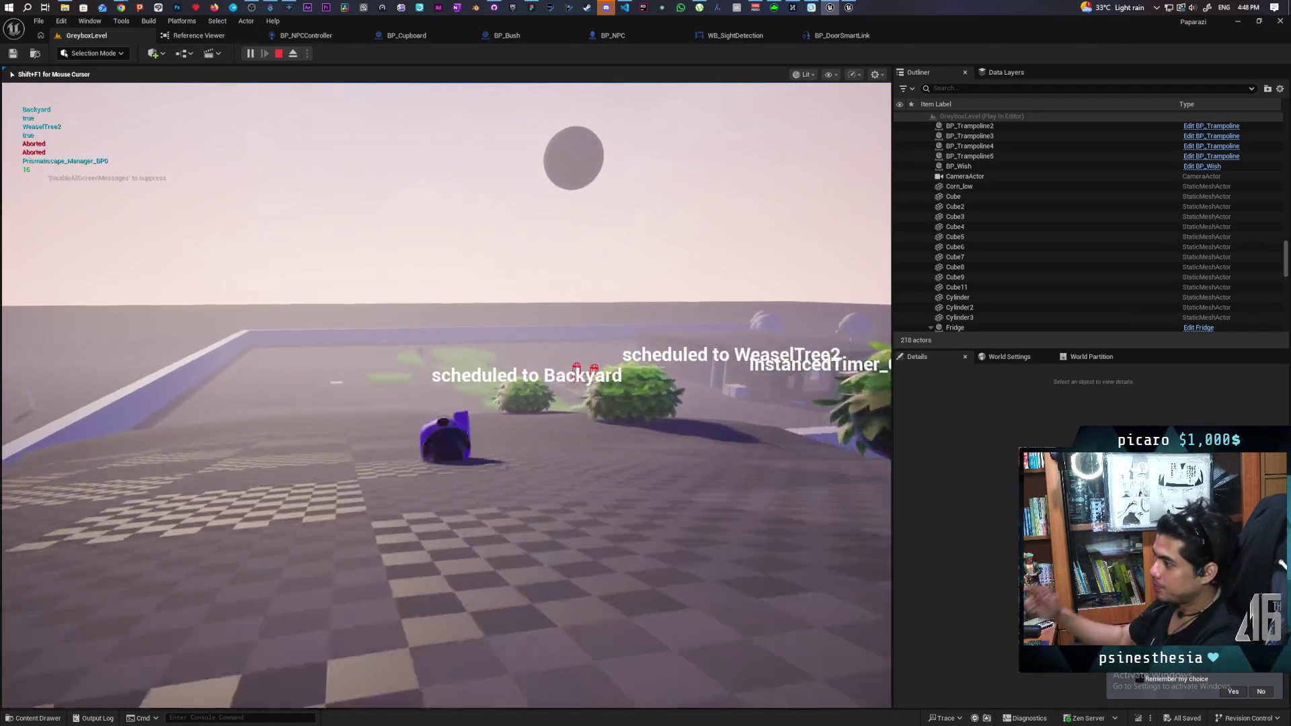
key("w")
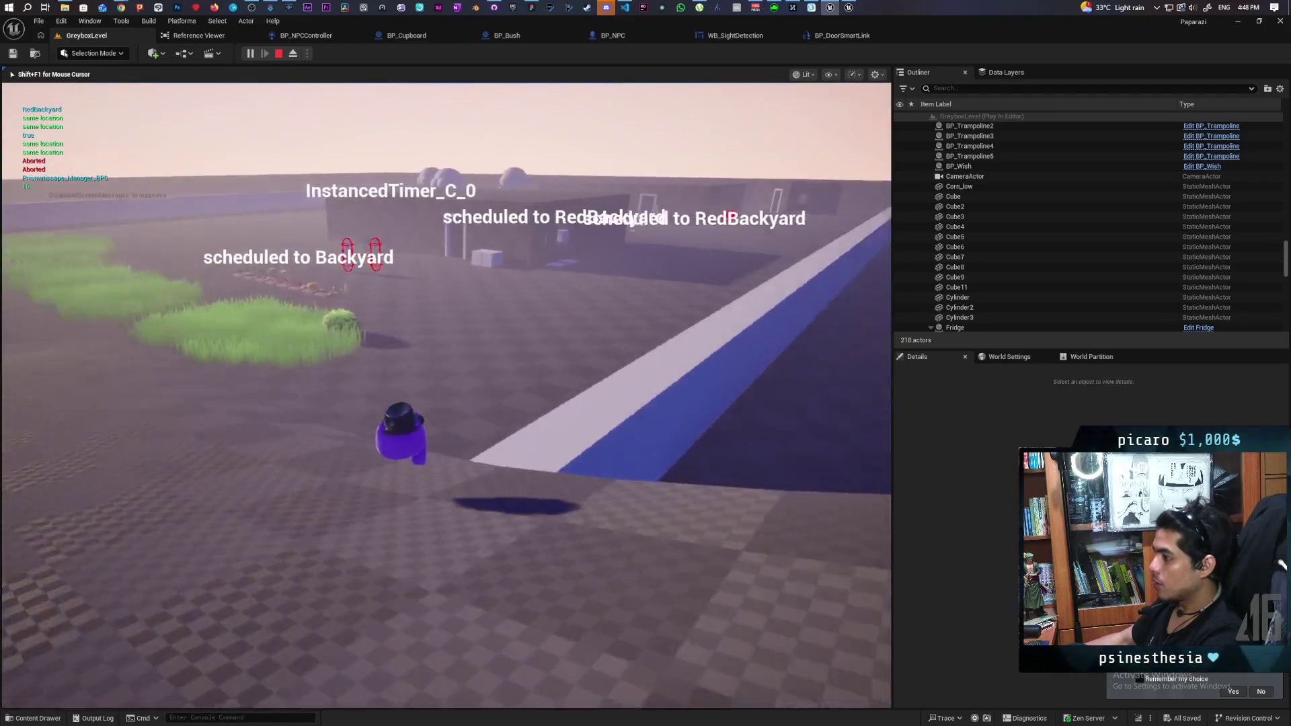
key("w")
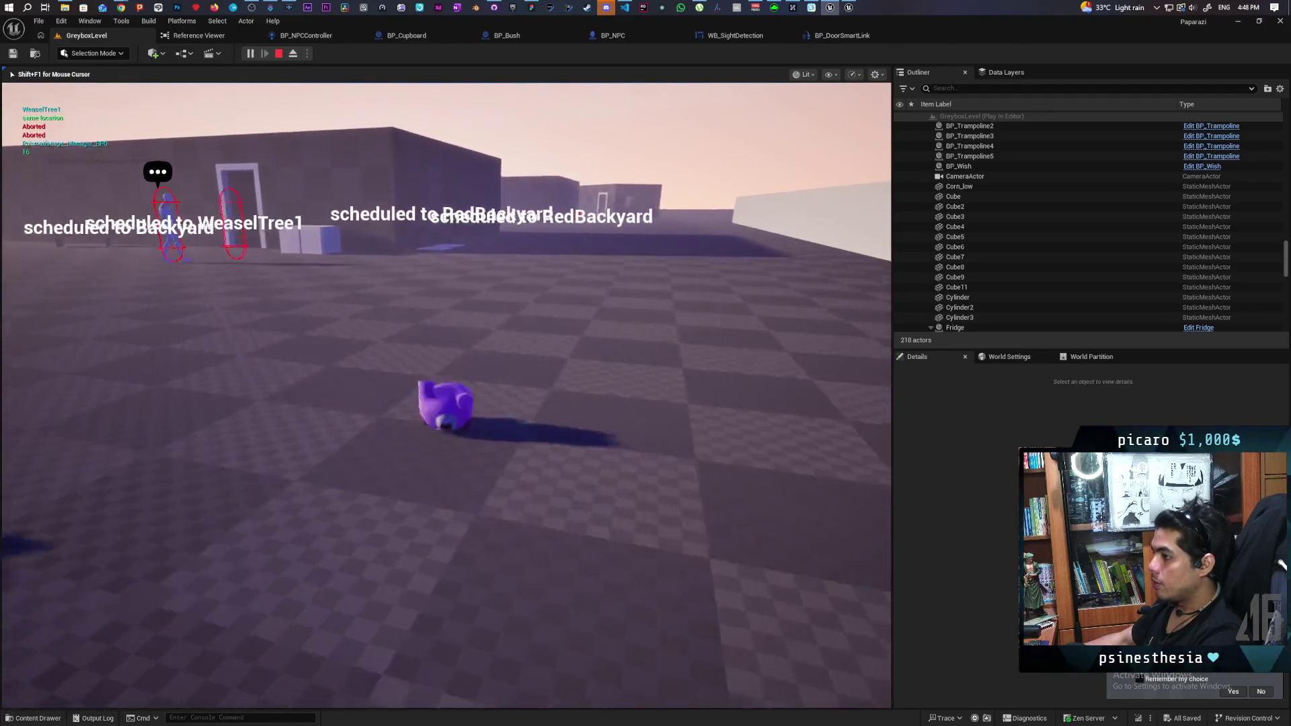
key("w")
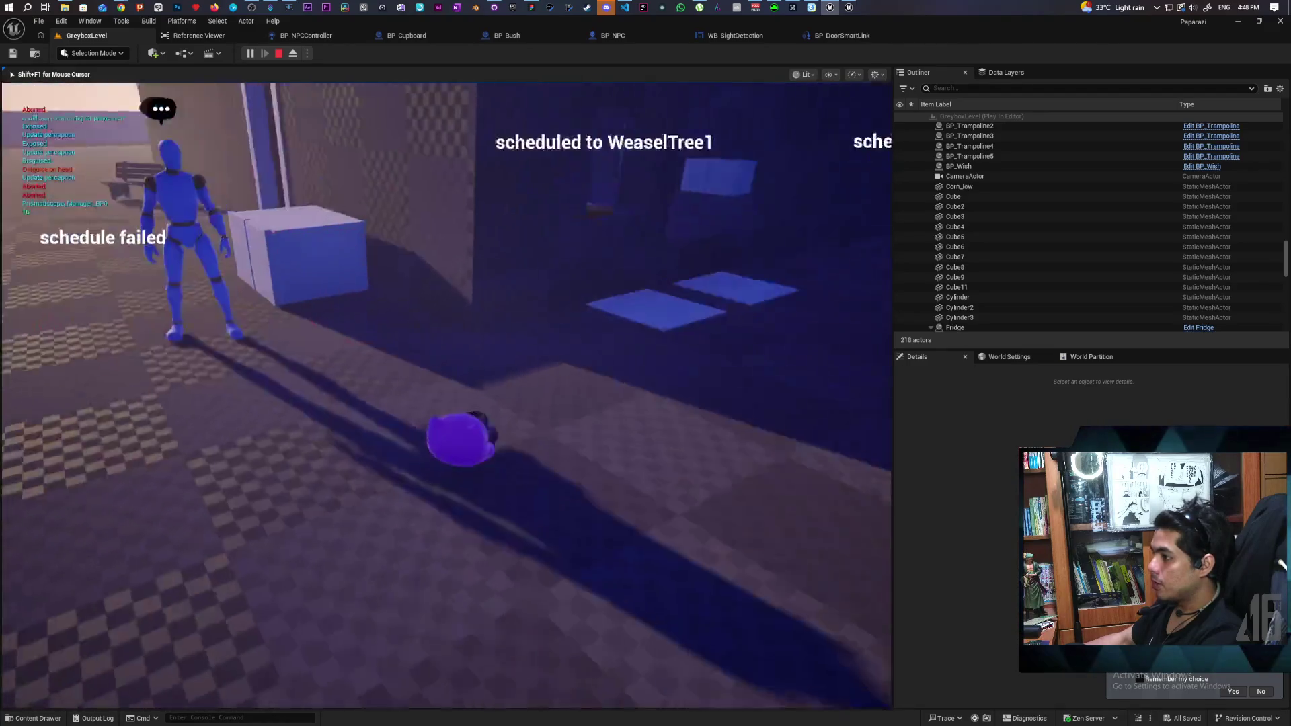
key("w")
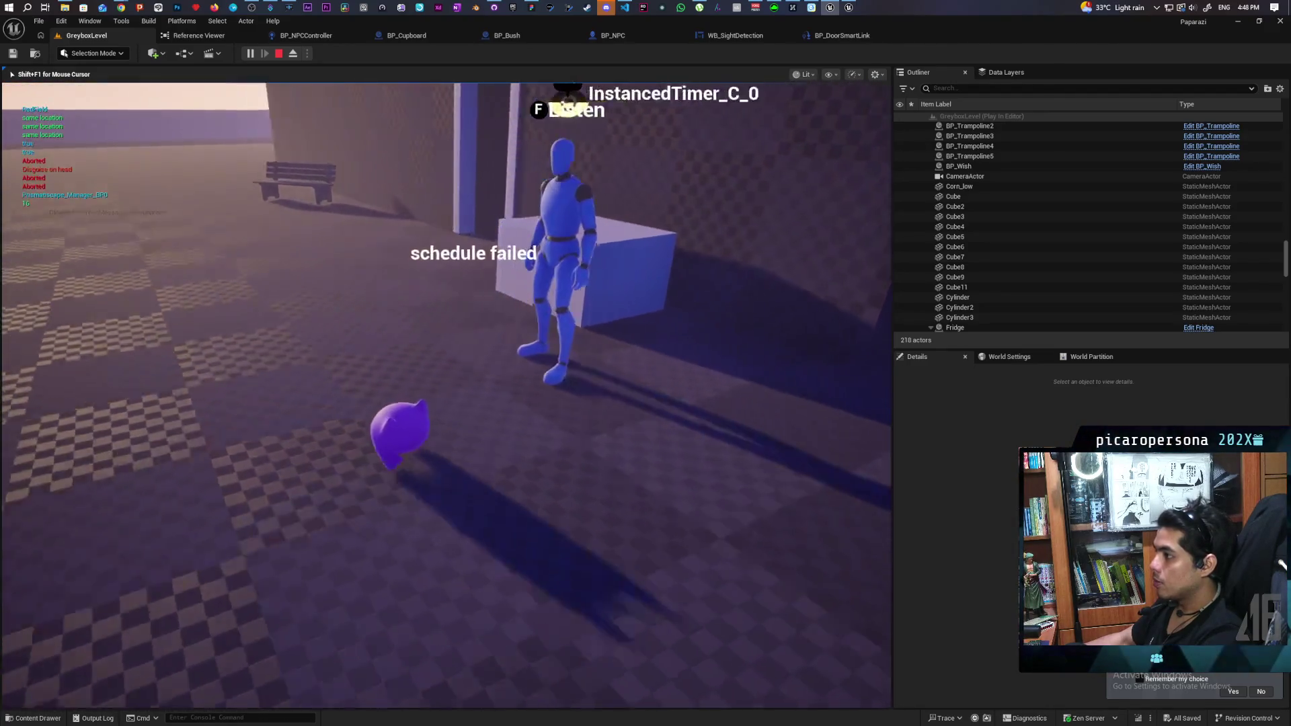
key("w")
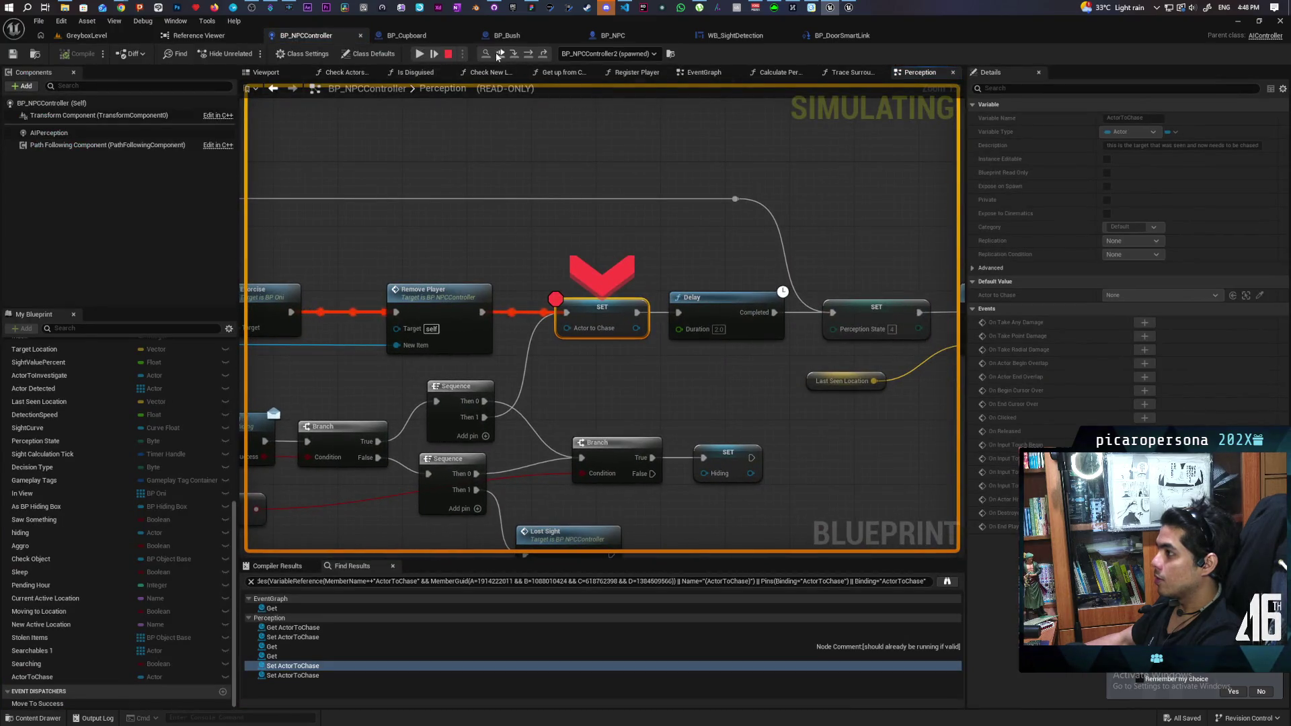
- Resume past the Perception breakpoint so NPCs print 'Aborted', 'WeaselTree2' and 'RedField'
left_click(499, 54)
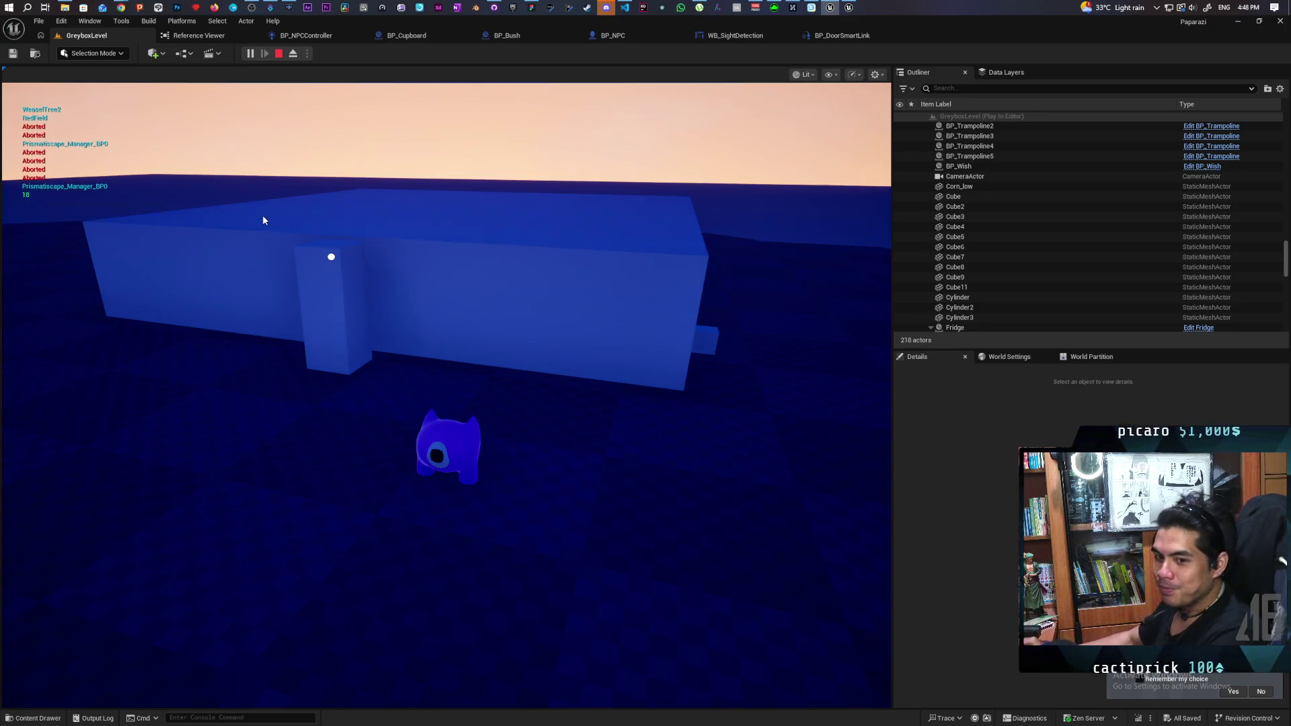
- Walk toward the ghosts and bushes, show the in-game navmesh, then stop the play session
left_click(341, 211)
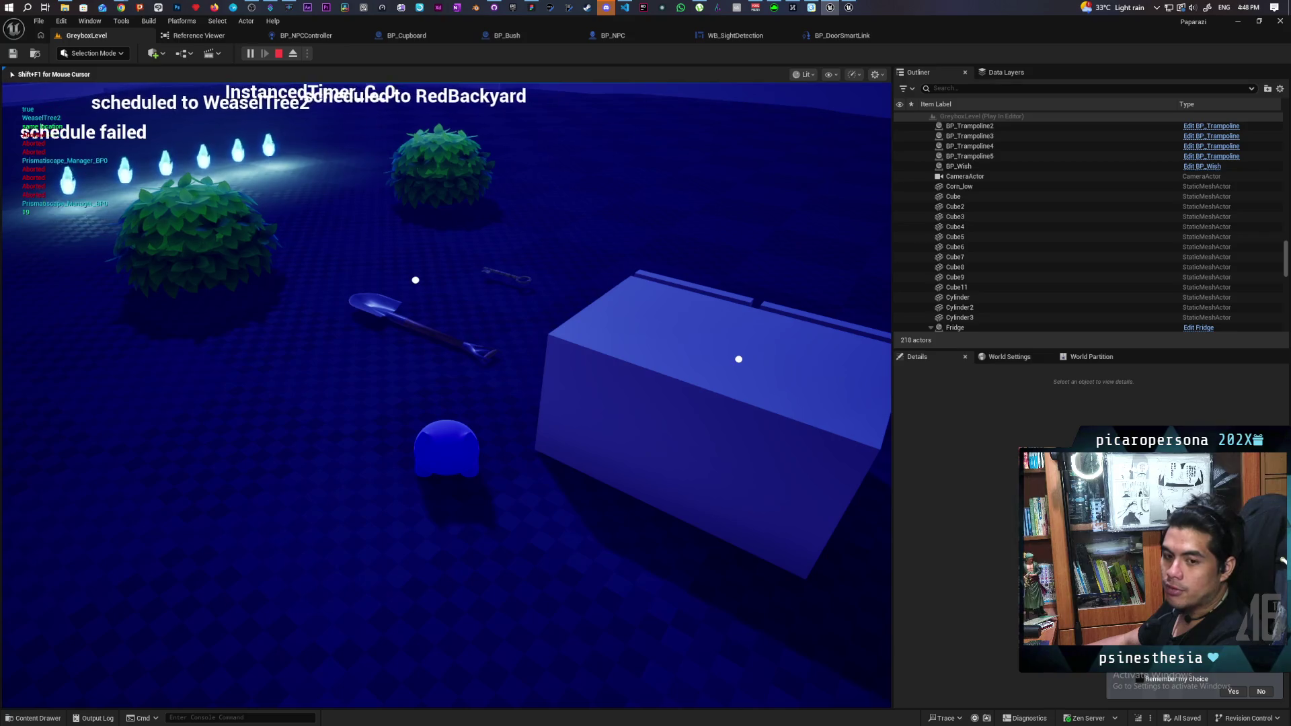
key("w")
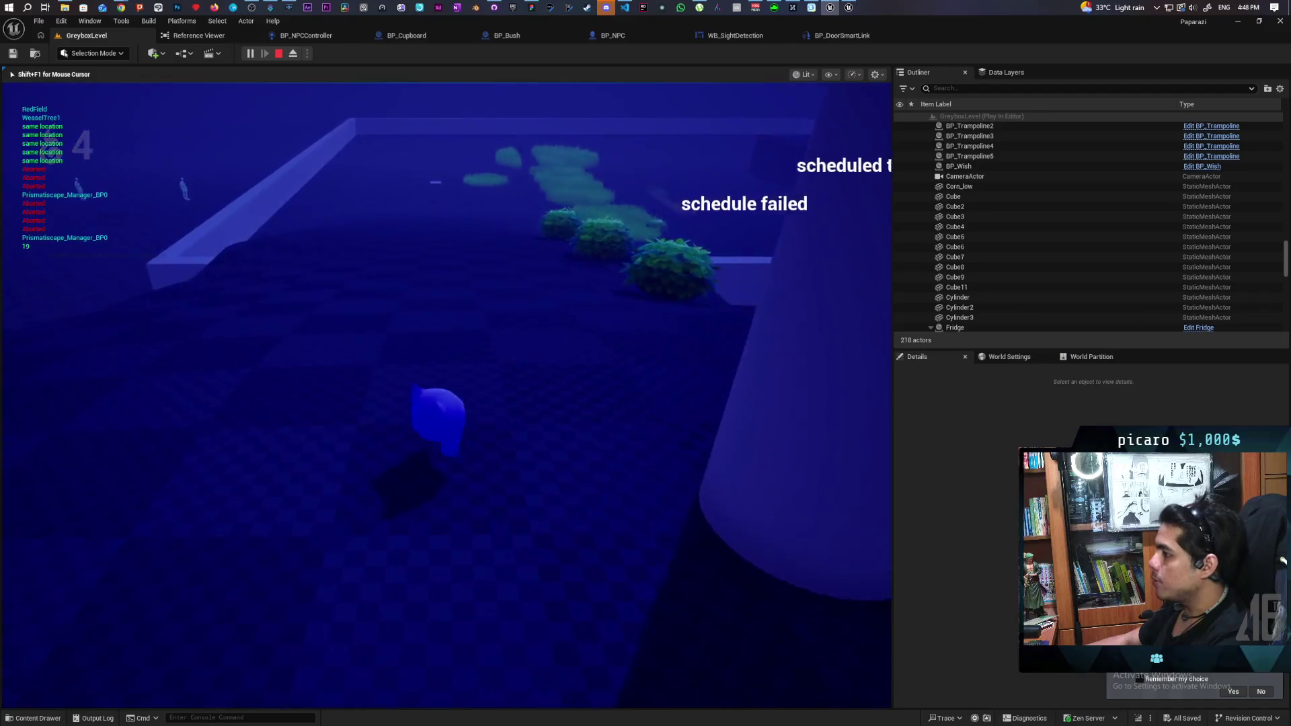
key("w")
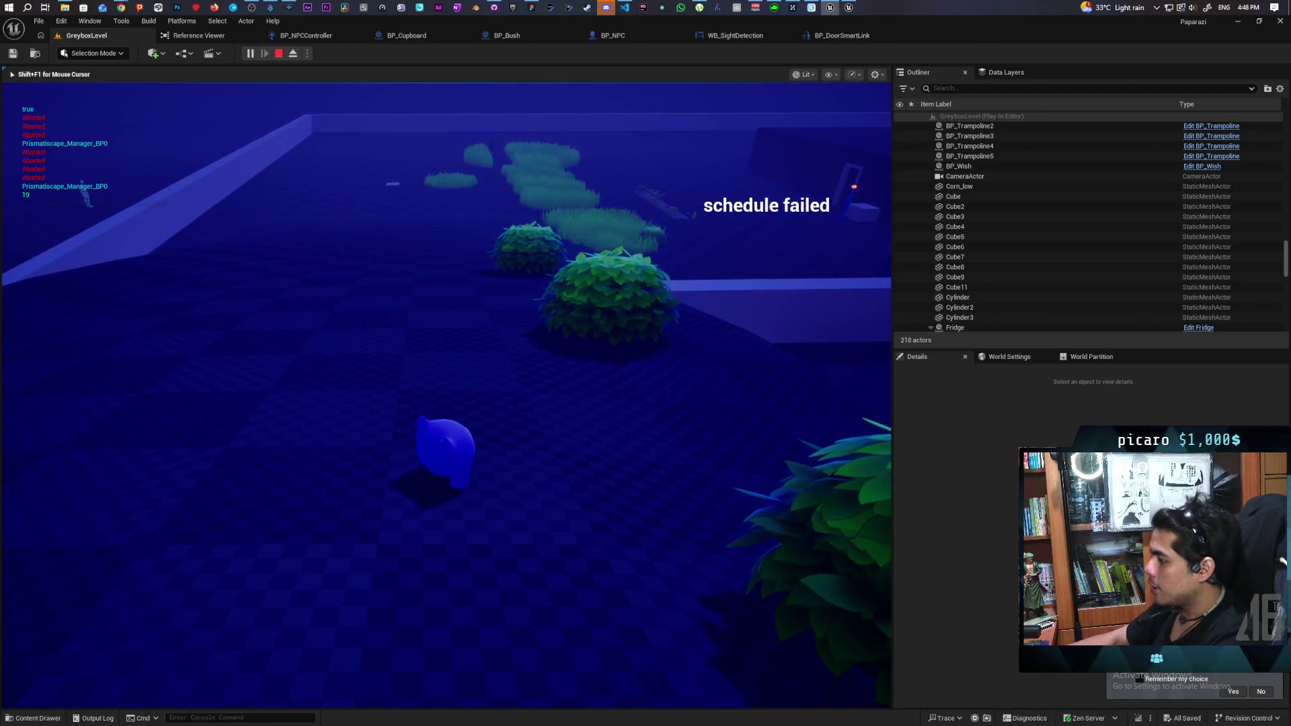
key("p")
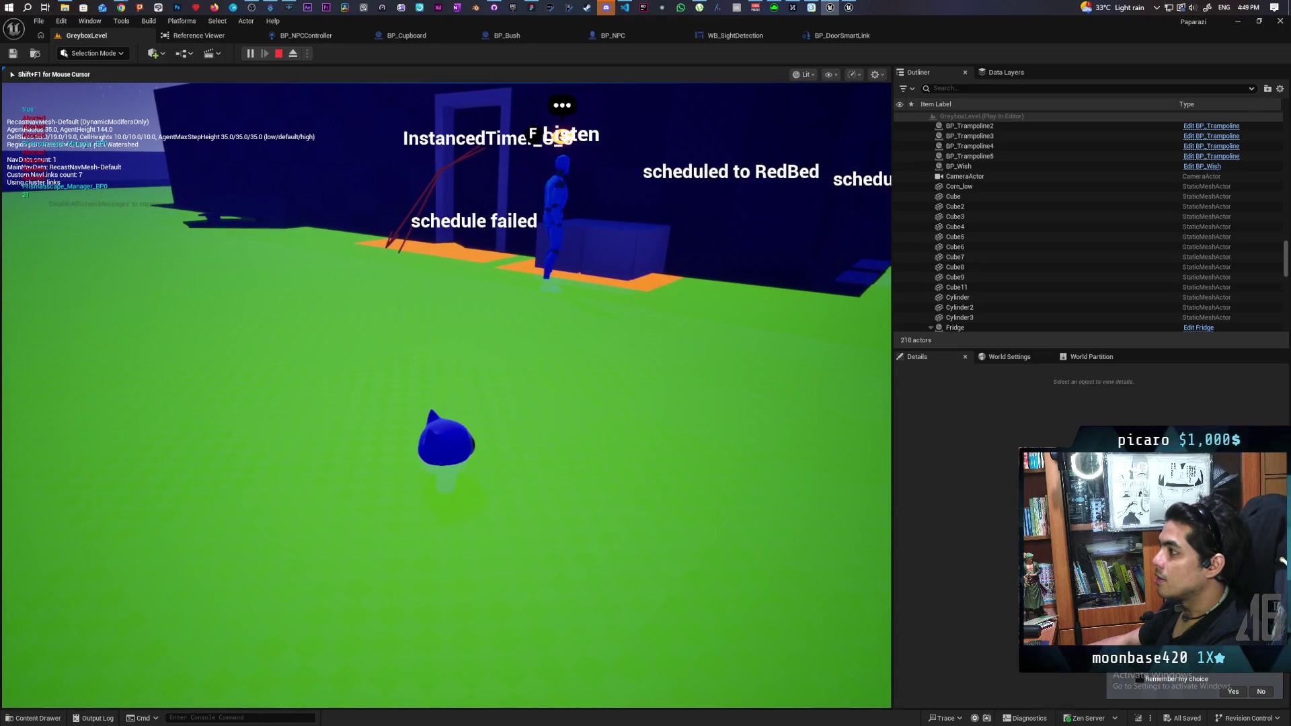
key("Escape")
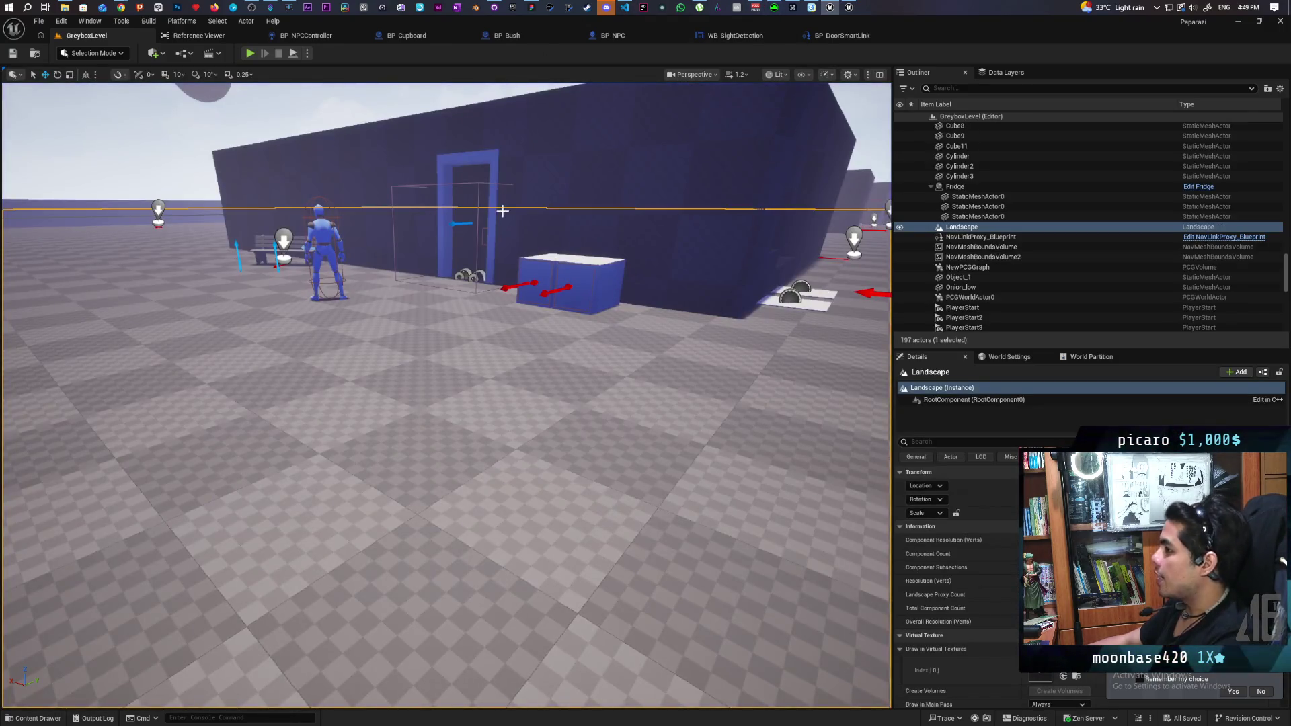
- Look over BP_DoorSmartLink's EventGraph, then go back to BP_NPCController's Perception graph
left_click(837, 37)
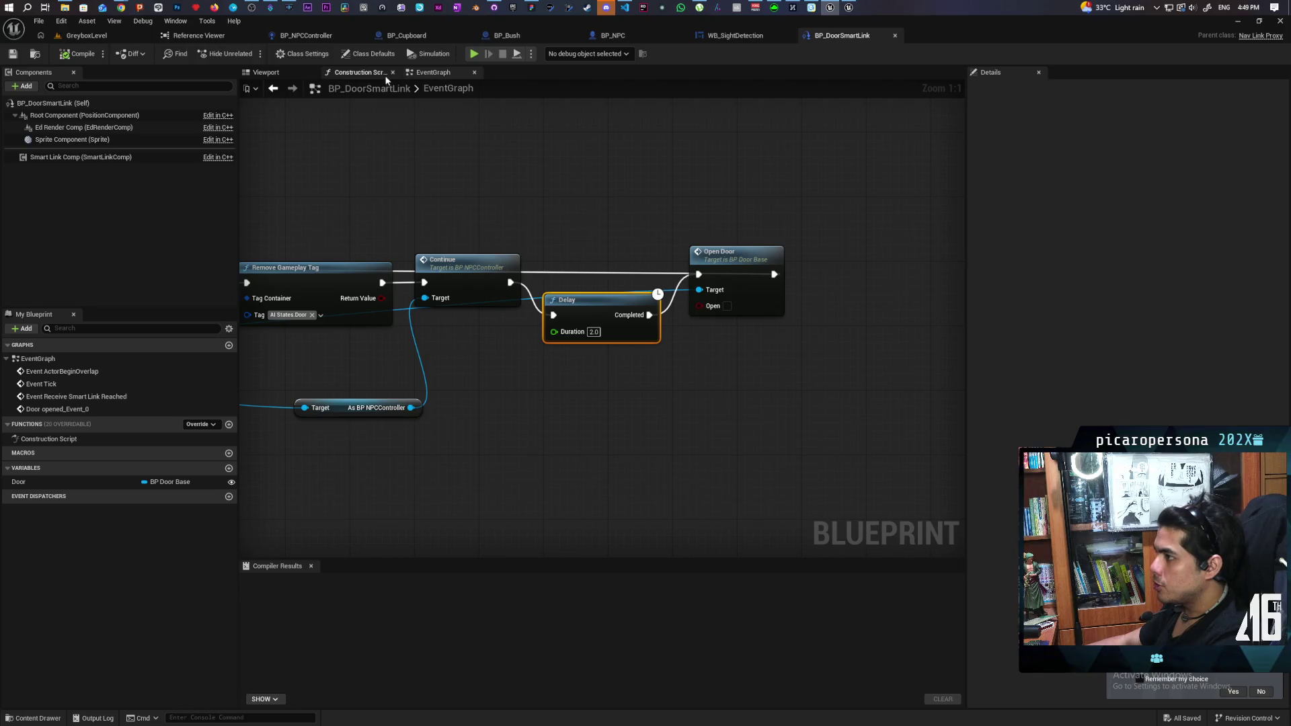
left_click(306, 35)
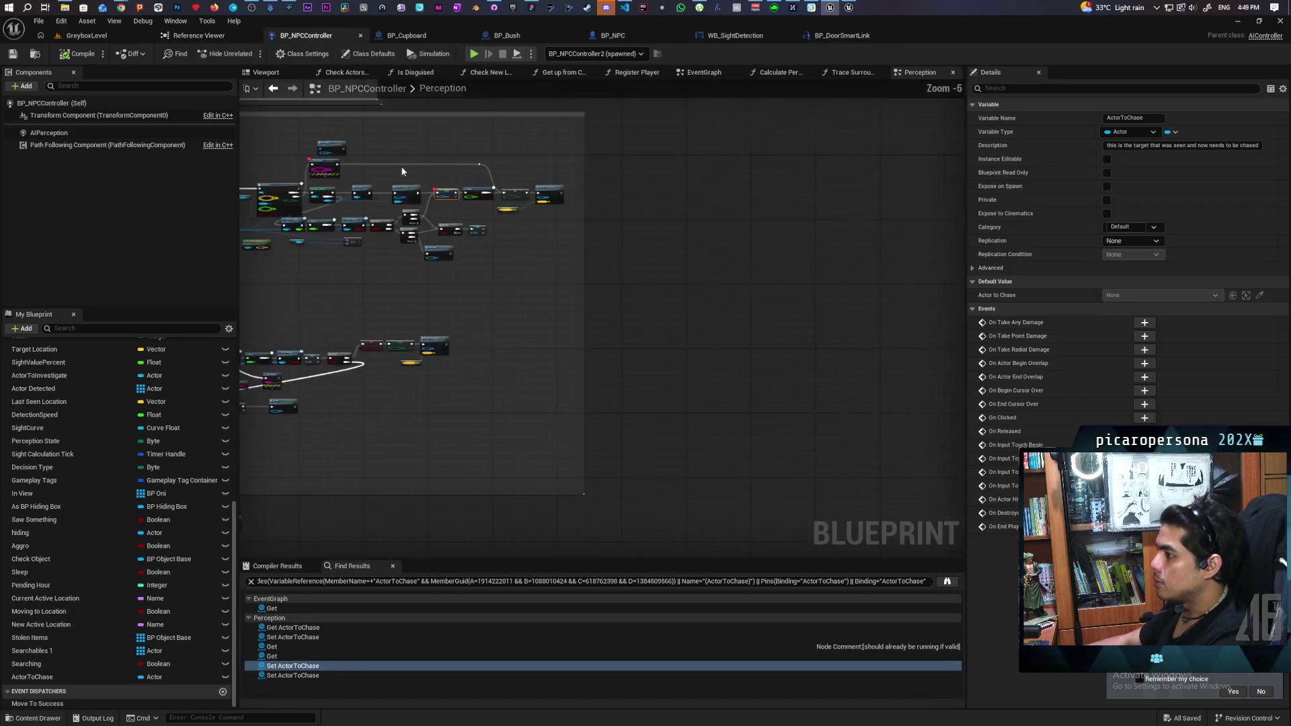
scroll(572, 308, "up", 4)
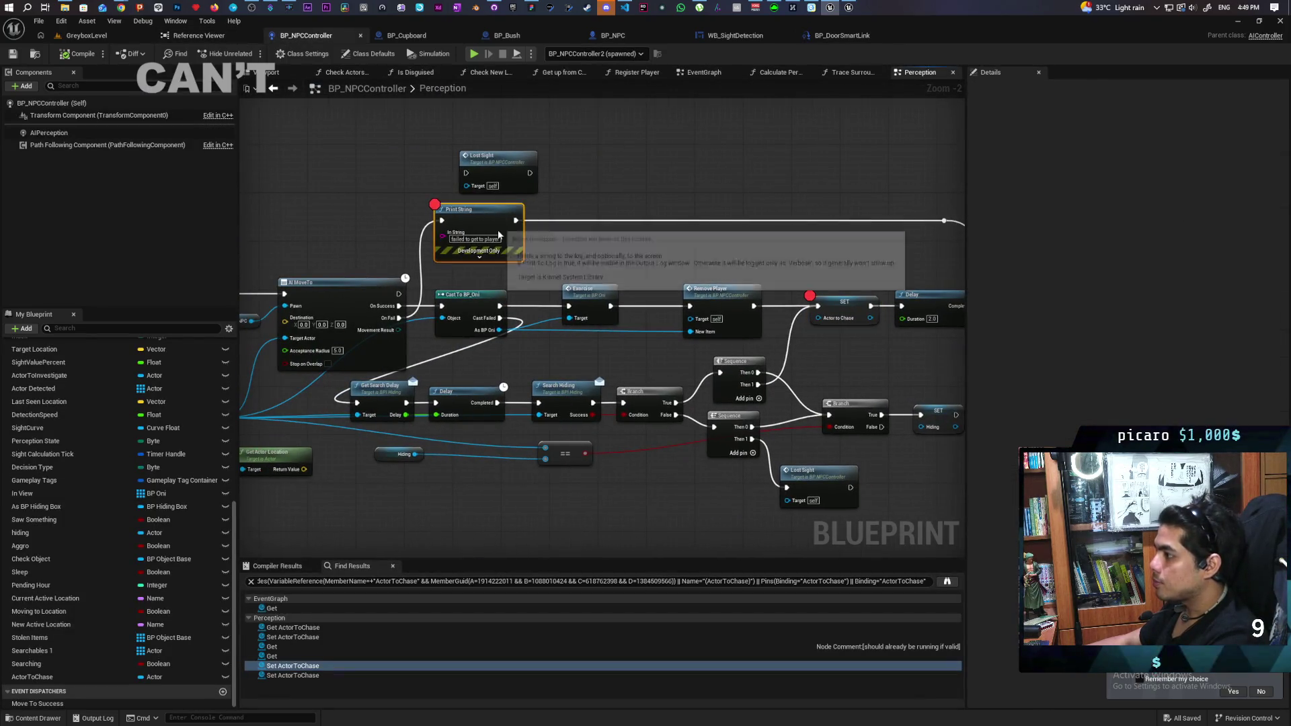
left_click(844, 311)
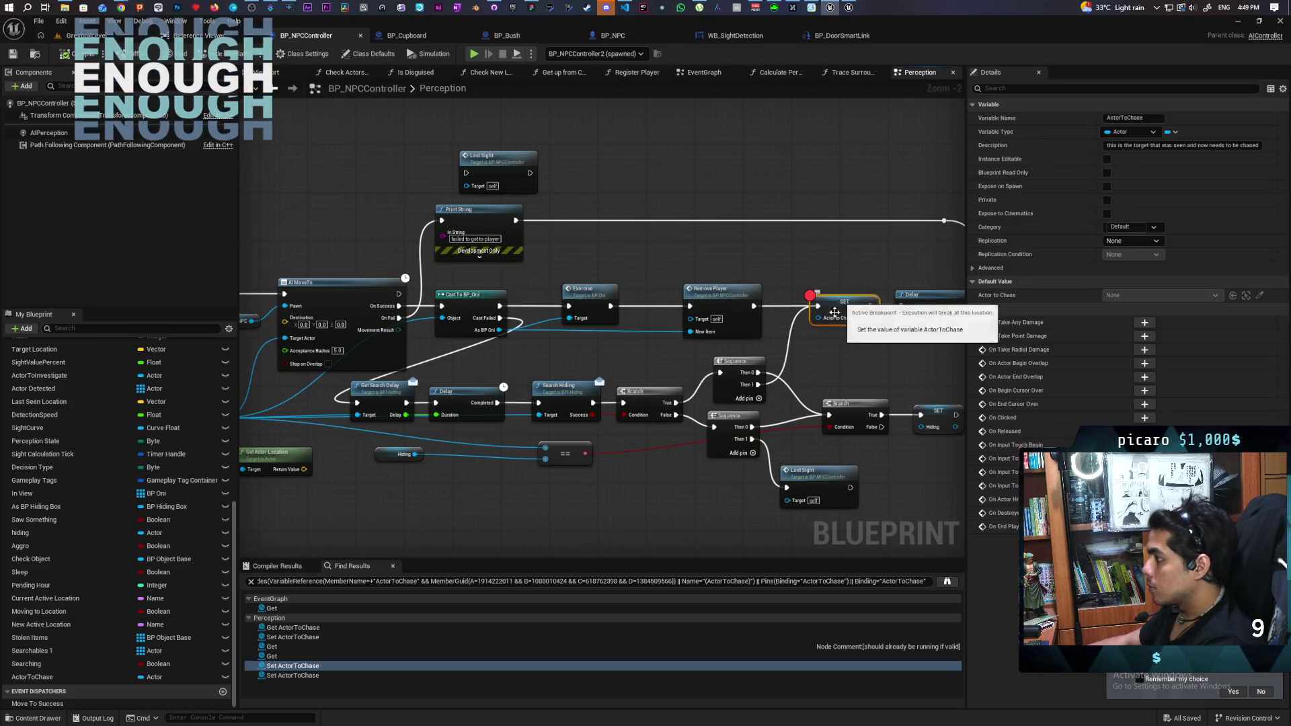
mouse_move(839, 369)
left_mouse_down()
mouse_move(790, 359)
mouse_move(836, 334)
left_mouse_up()
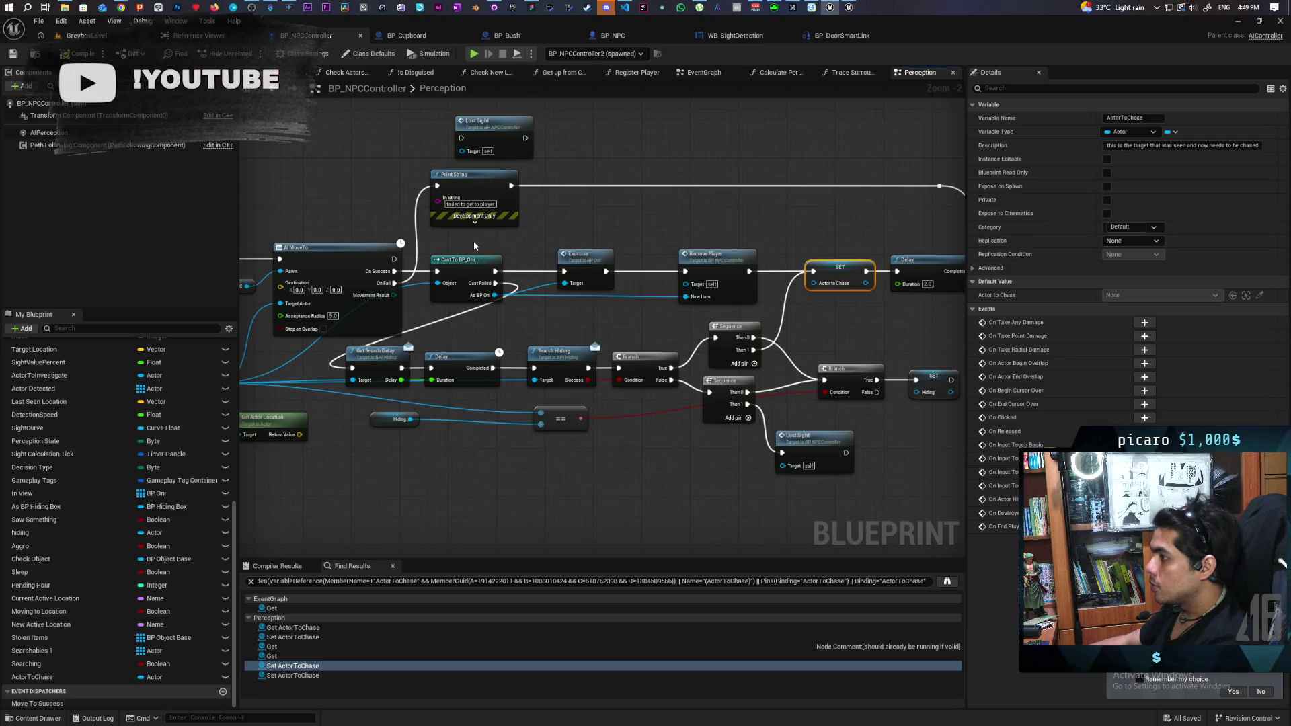
mouse_move(474, 246)
left_mouse_down()
mouse_move(875, 296)
mouse_move(779, 334)
mouse_move(503, 338)
left_mouse_up()
left_click_drag(616, 256, 752, 369)
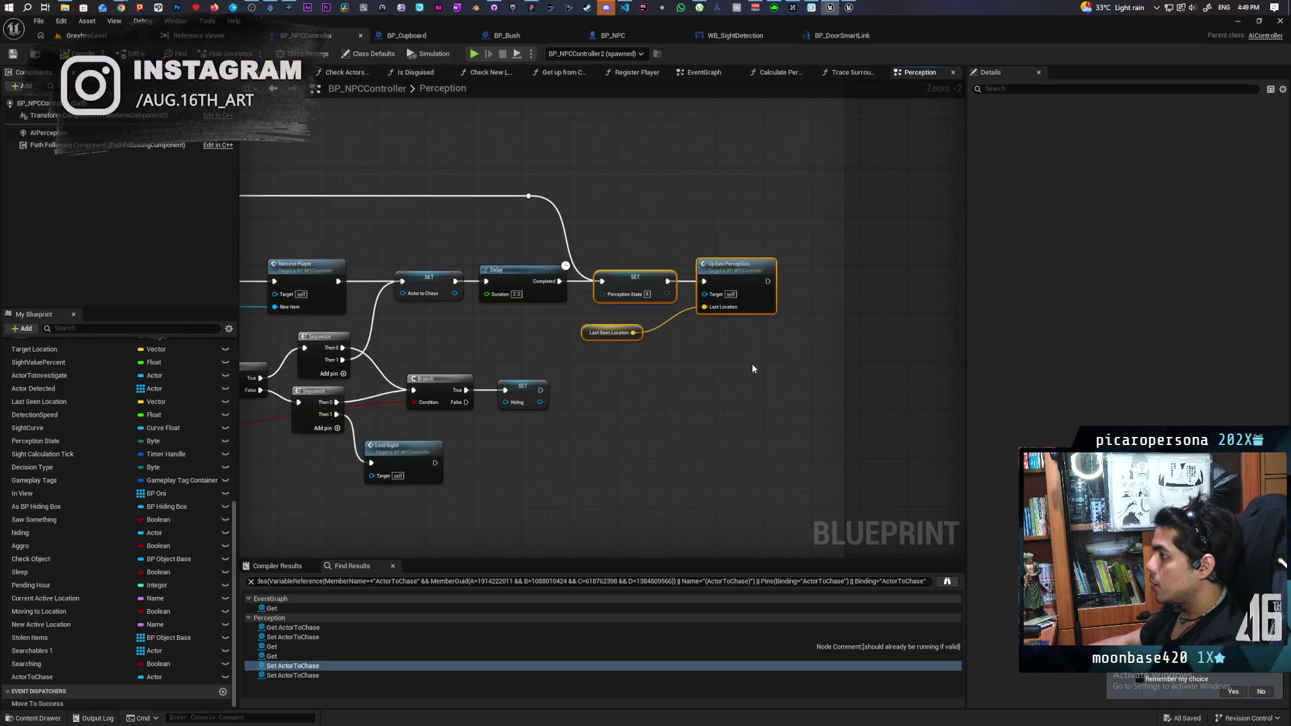
double_click(737, 277)
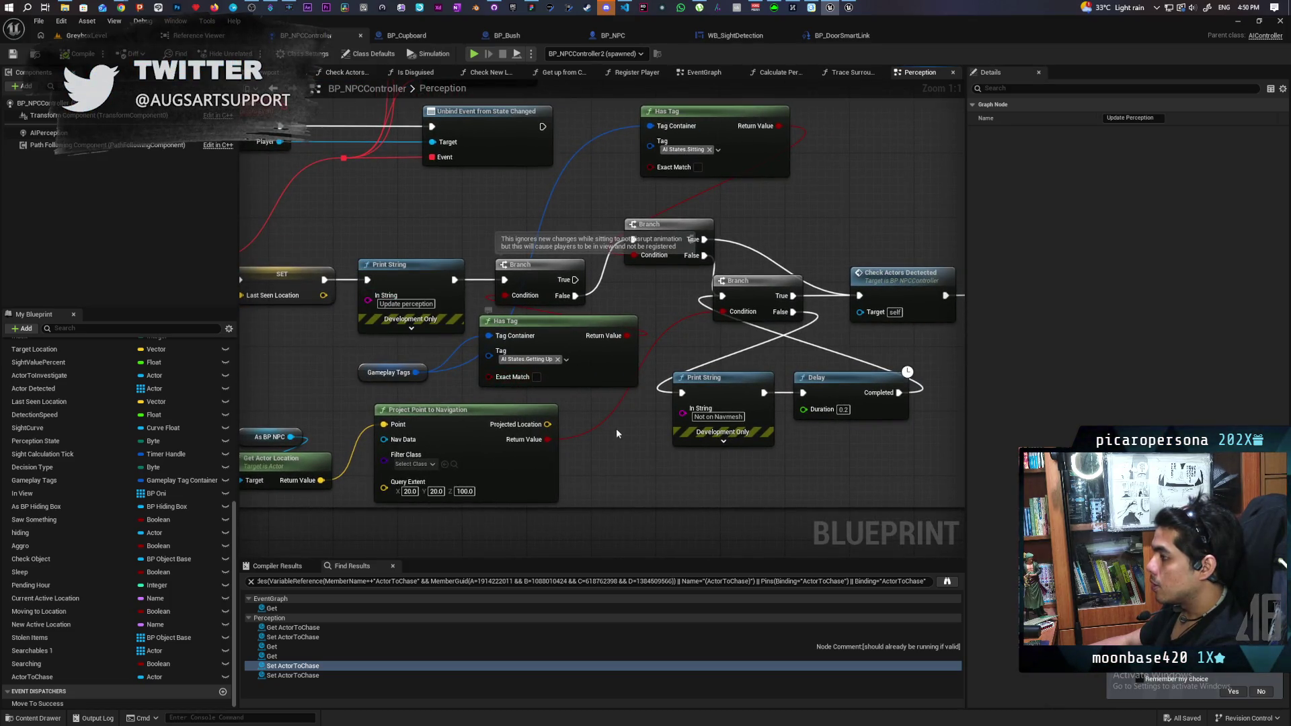
left_click_drag(605, 336, 426, 321)
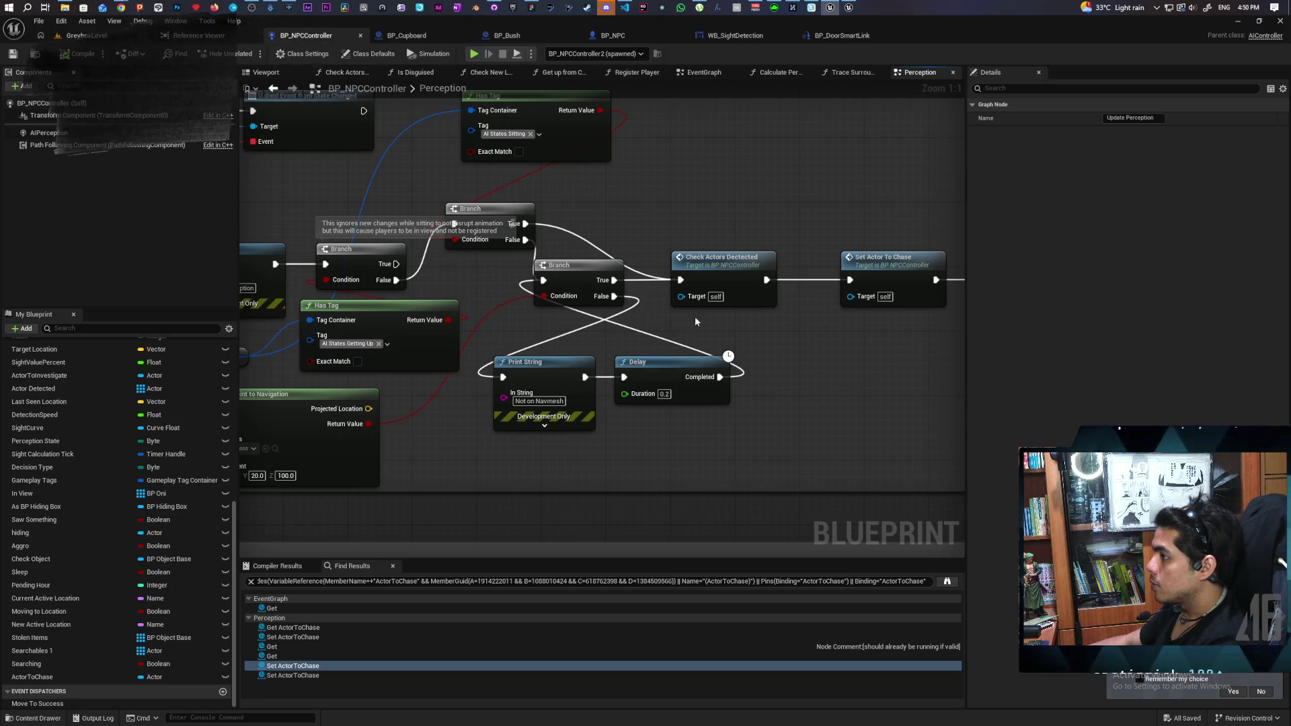
left_click_drag(695, 316, 416, 307)
double_click(712, 242)
left_click_drag(706, 268, 443, 246)
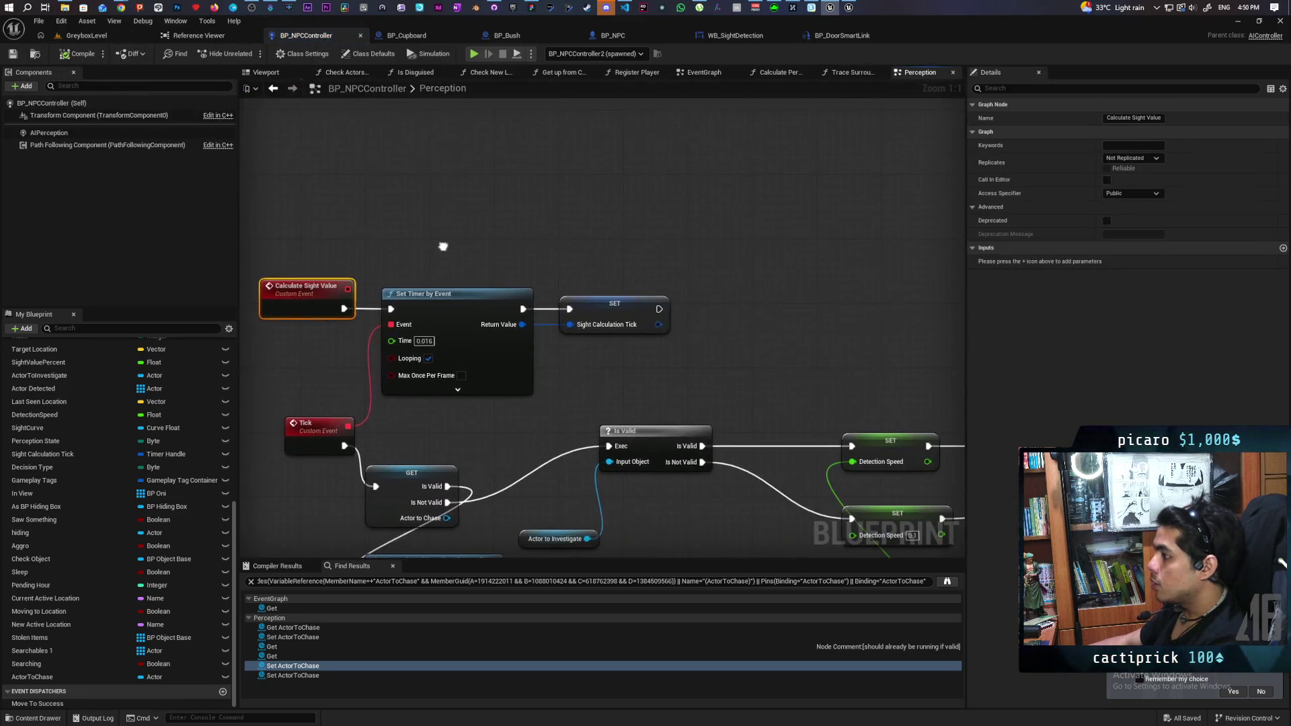
left_click(705, 335)
mouse_move(705, 335)
left_mouse_down()
mouse_move(587, 210)
mouse_move(421, 469)
left_mouse_up()
scroll(768, 387, "down", 2)
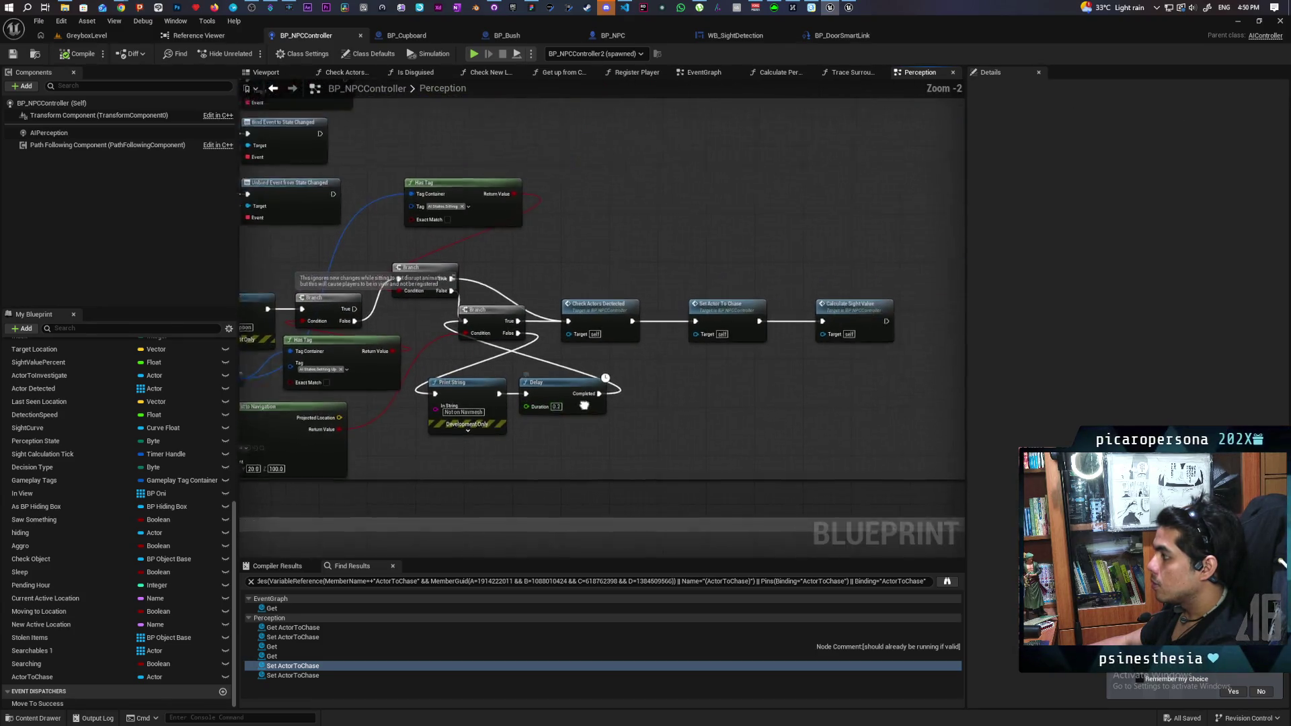
mouse_move(664, 391)
left_mouse_down()
mouse_move(976, 347)
mouse_move(720, 360)
mouse_move(920, 348)
mouse_move(883, 345)
left_mouse_up()
- Pan the Perception graph and inspect the ActorToChase variable's properties
scroll(674, 321, "down", 4)
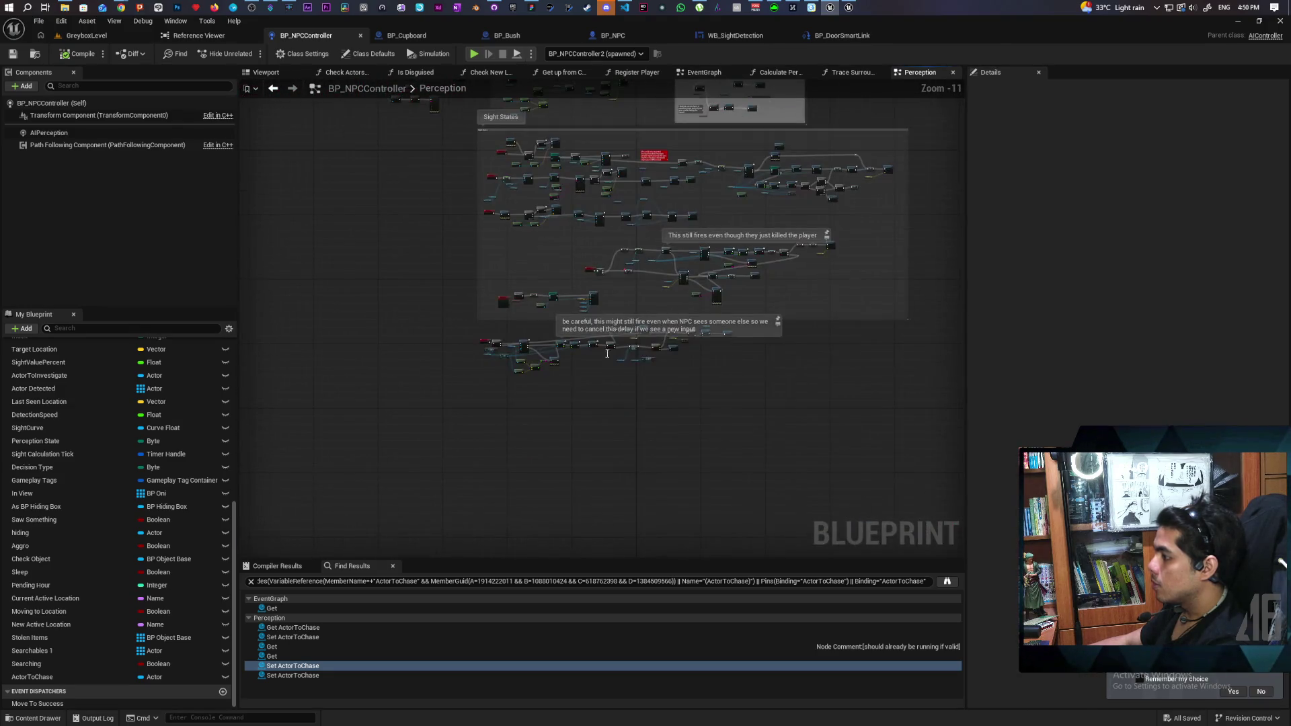
scroll(674, 321, "up", 3)
scroll(511, 490, "up", 2)
scroll(447, 484, "down", 5)
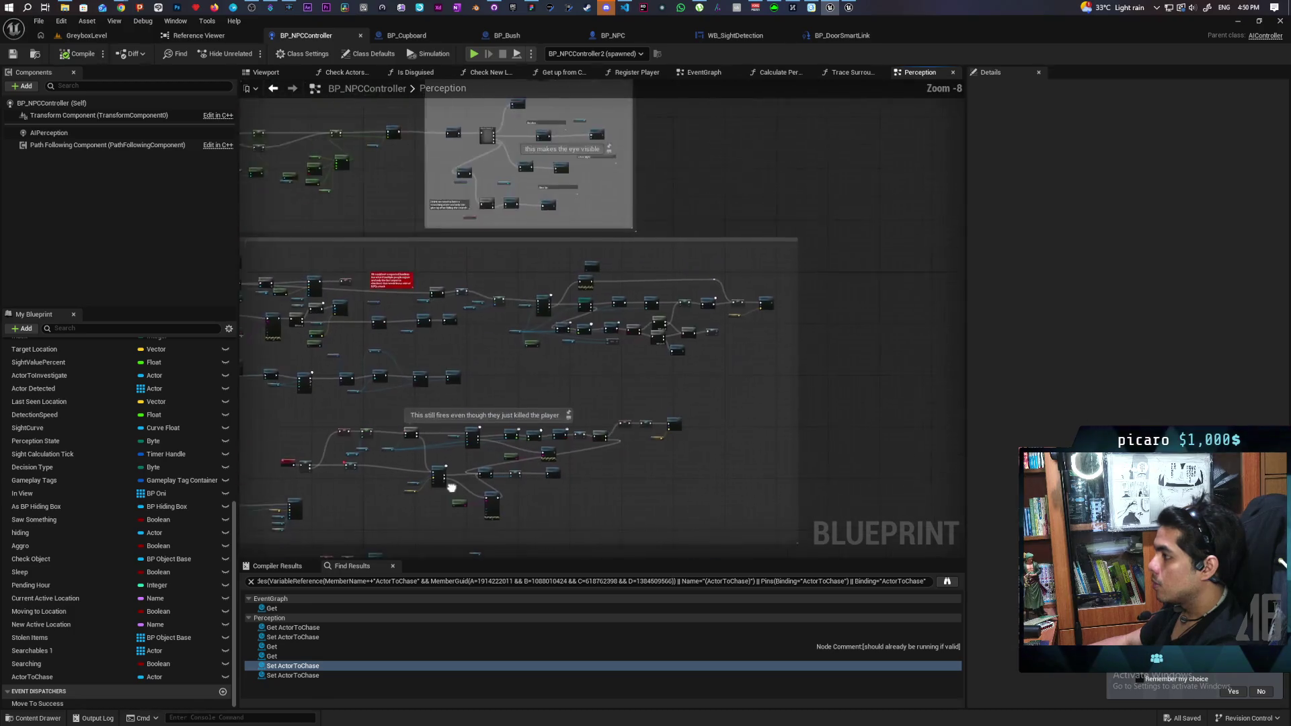
scroll(530, 422, "up", 2)
scroll(530, 422, "down", 2)
scroll(745, 334, "up", 2)
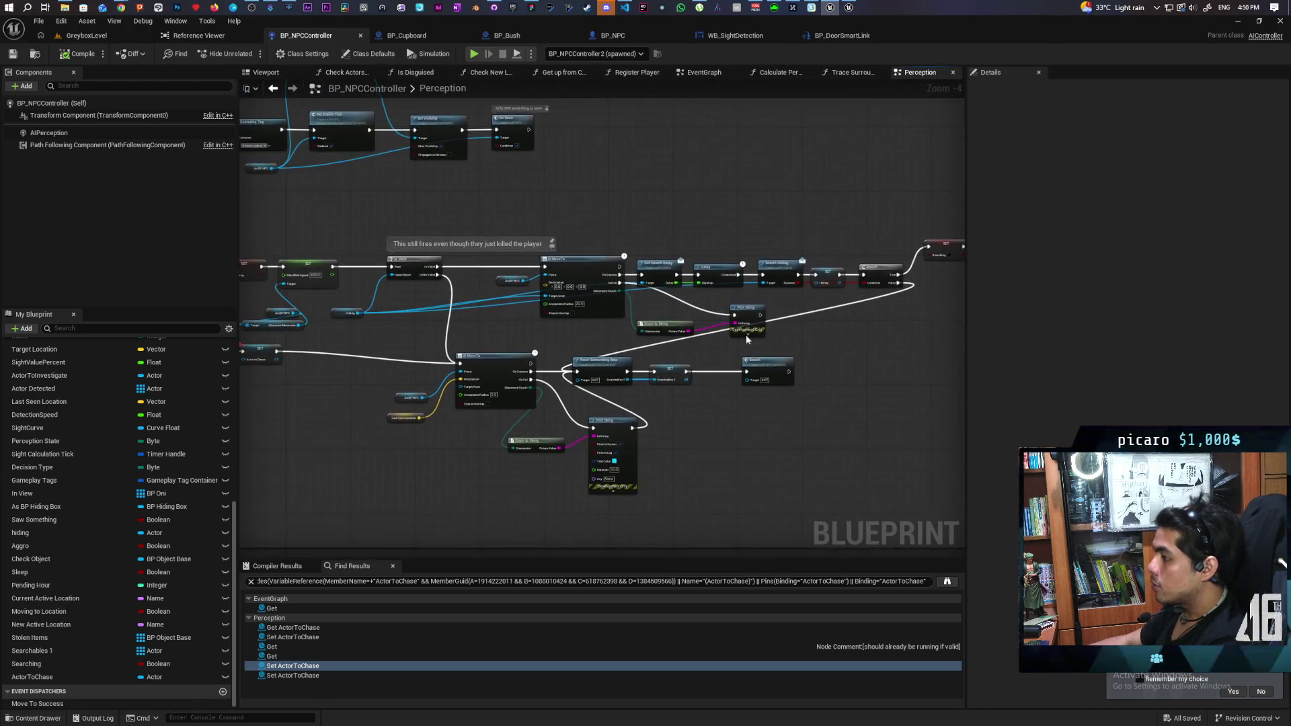
mouse_move(768, 241)
left_mouse_down()
mouse_move(683, 280)
mouse_move(614, 256)
mouse_move(479, 291)
mouse_move(474, 479)
left_mouse_up()
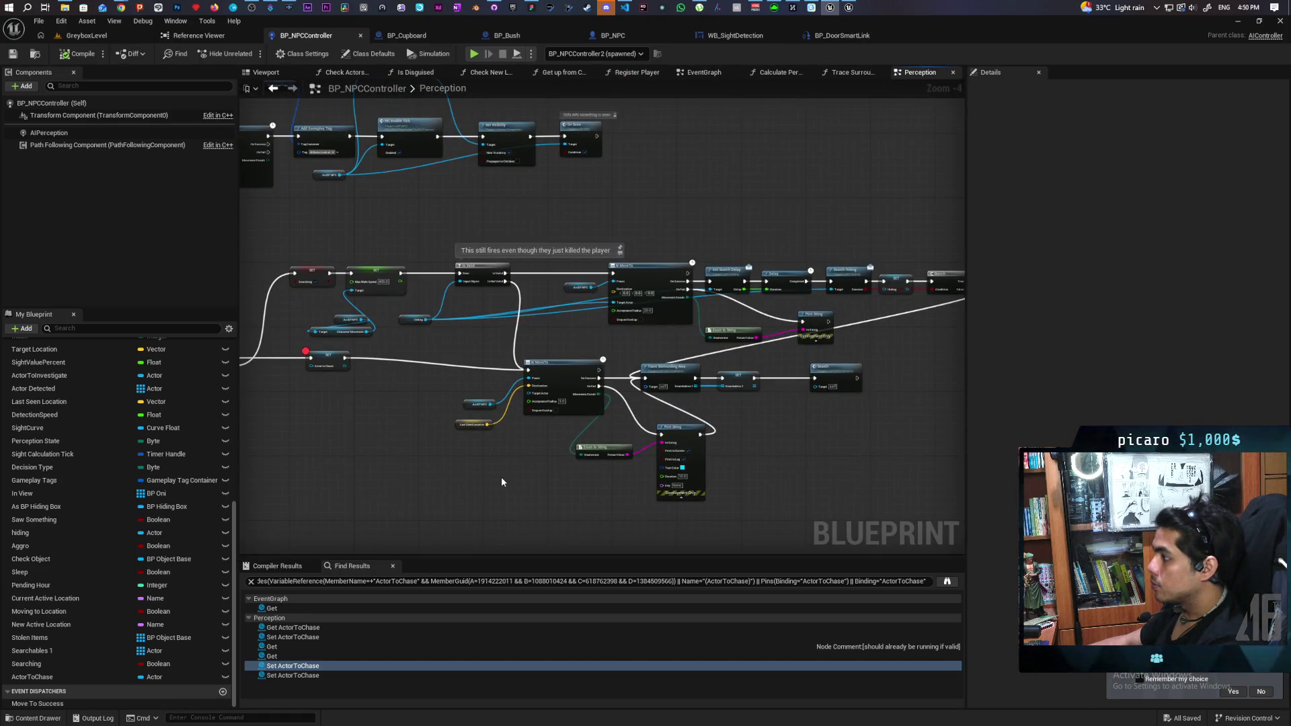
left_click(335, 356)
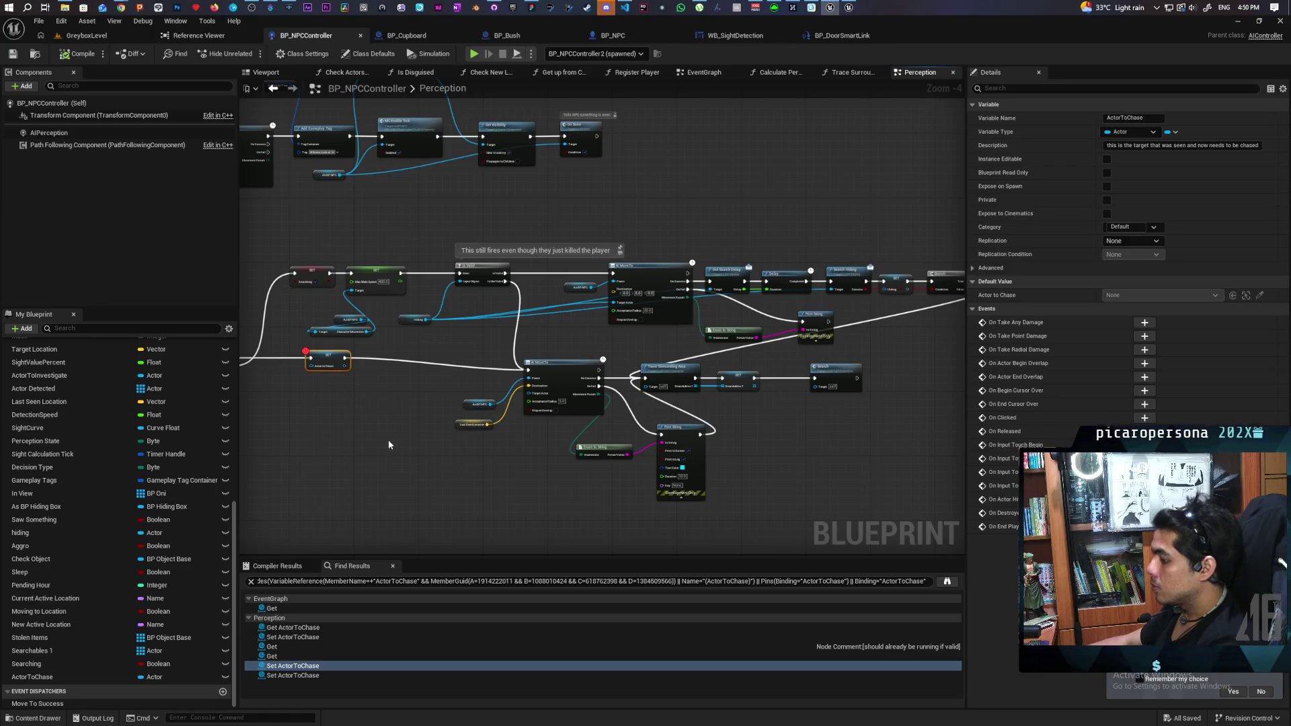
- Find all references to ActorToChase from the SET Actor to Chase node
mouse_move(390, 454)
left_mouse_down()
mouse_move(276, 446)
mouse_move(511, 437)
left_mouse_up()
scroll(276, 446, "up", 1)
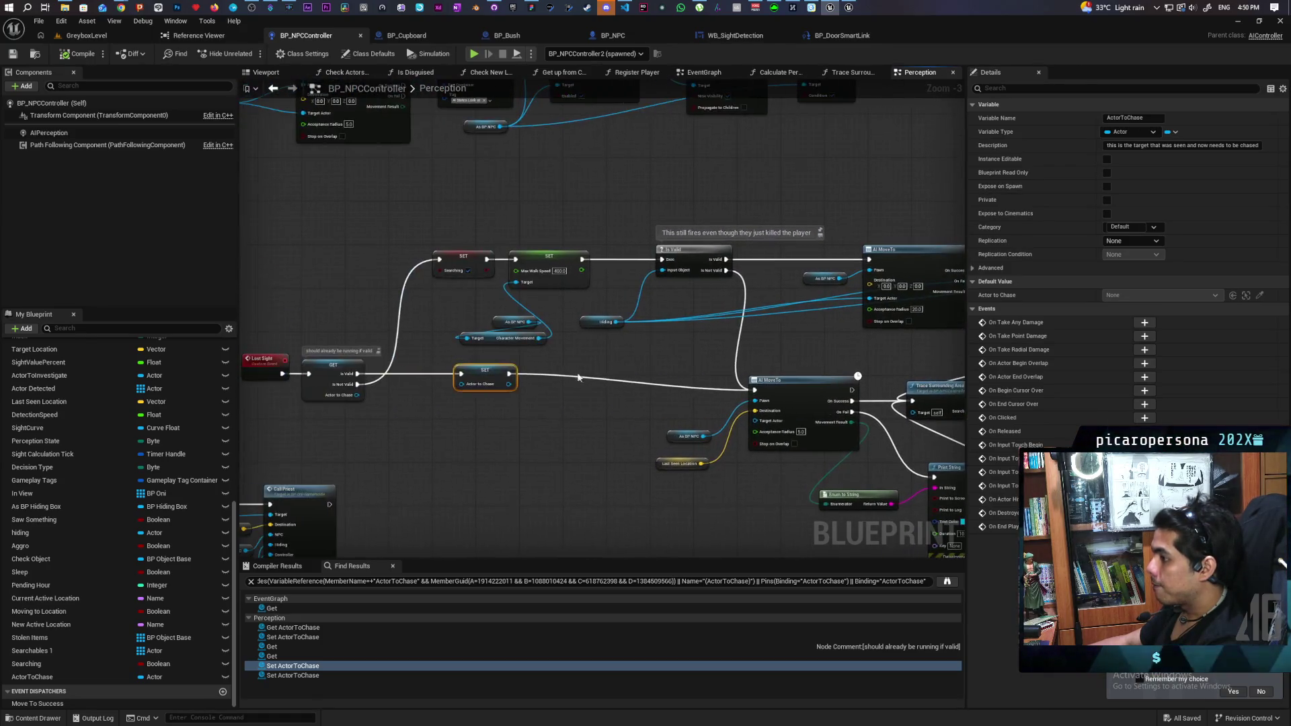
right_click(484, 379)
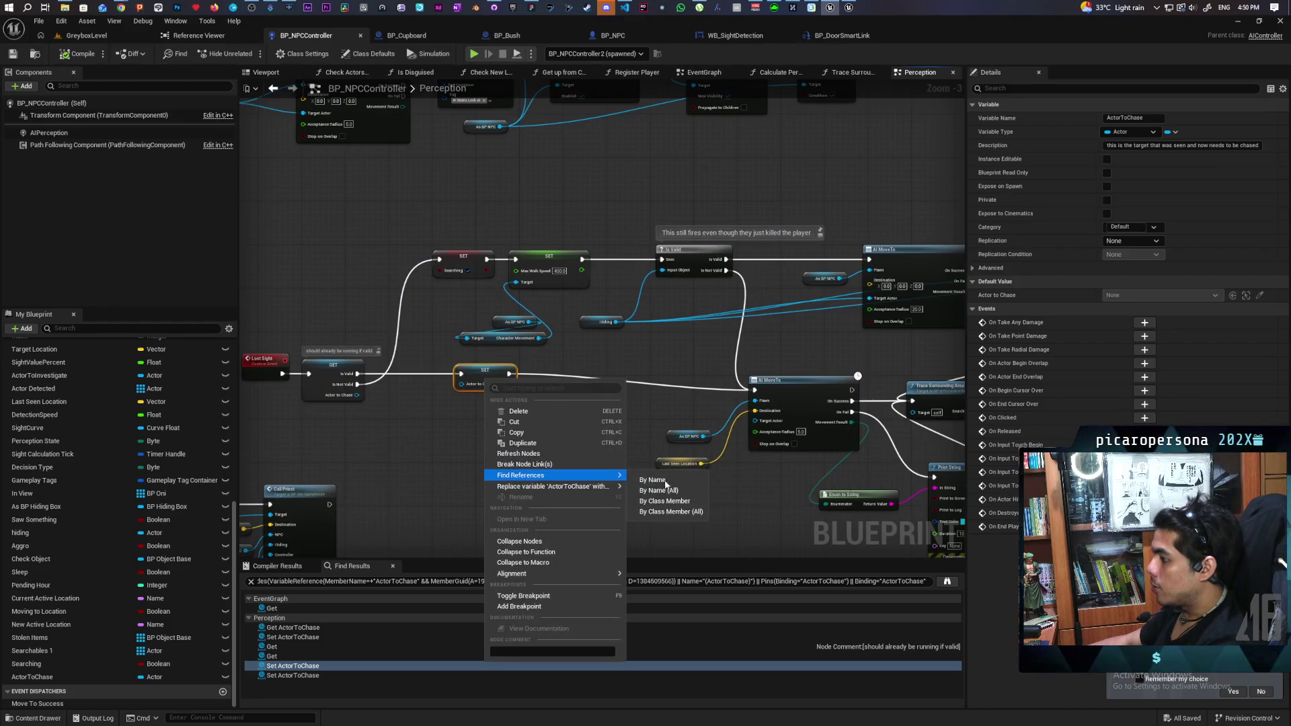
left_click(682, 501)
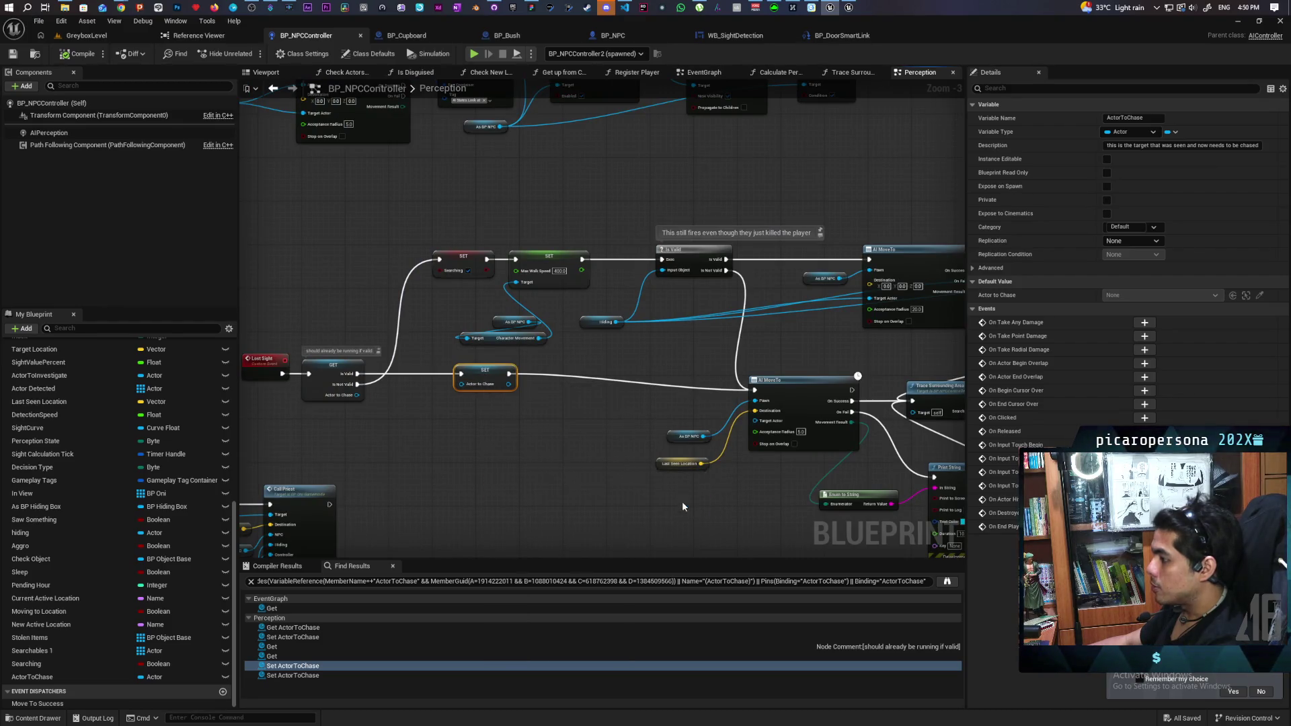
- Jump to a Set ActorToChase result and put an F9 breakpoint on Update Perception
left_click(300, 666)
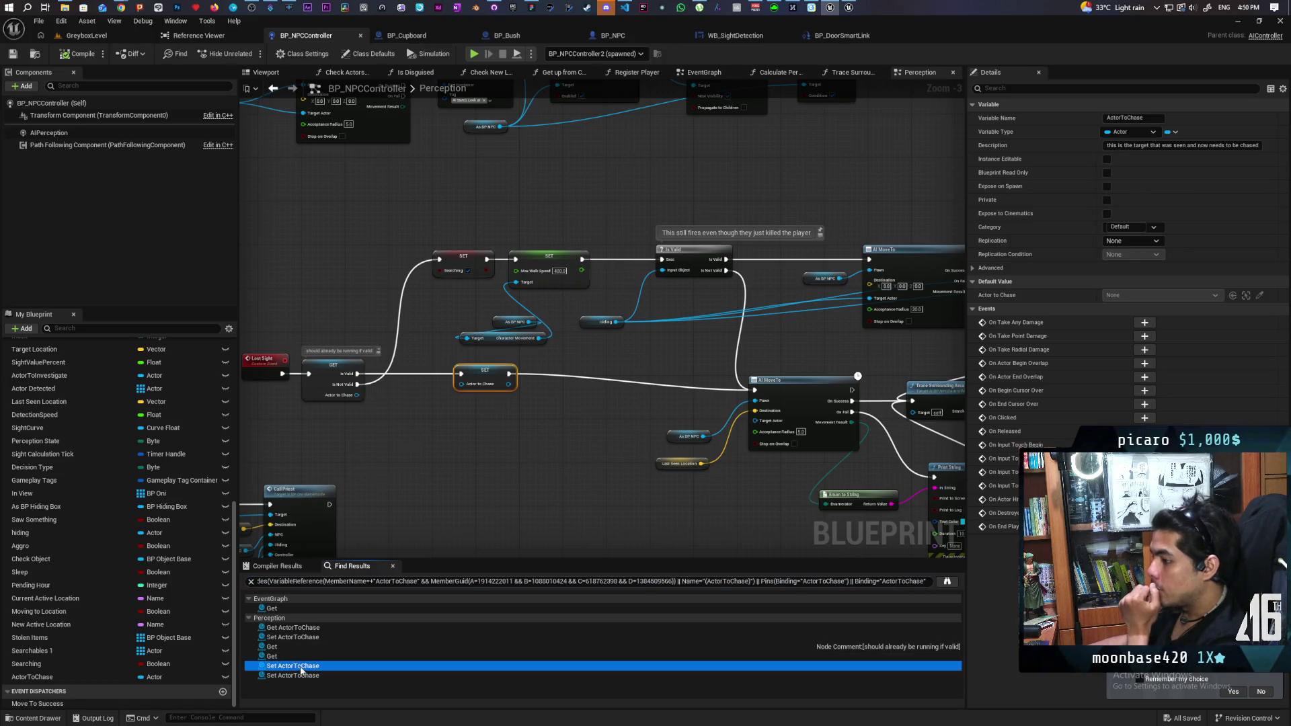
double_click(300, 666)
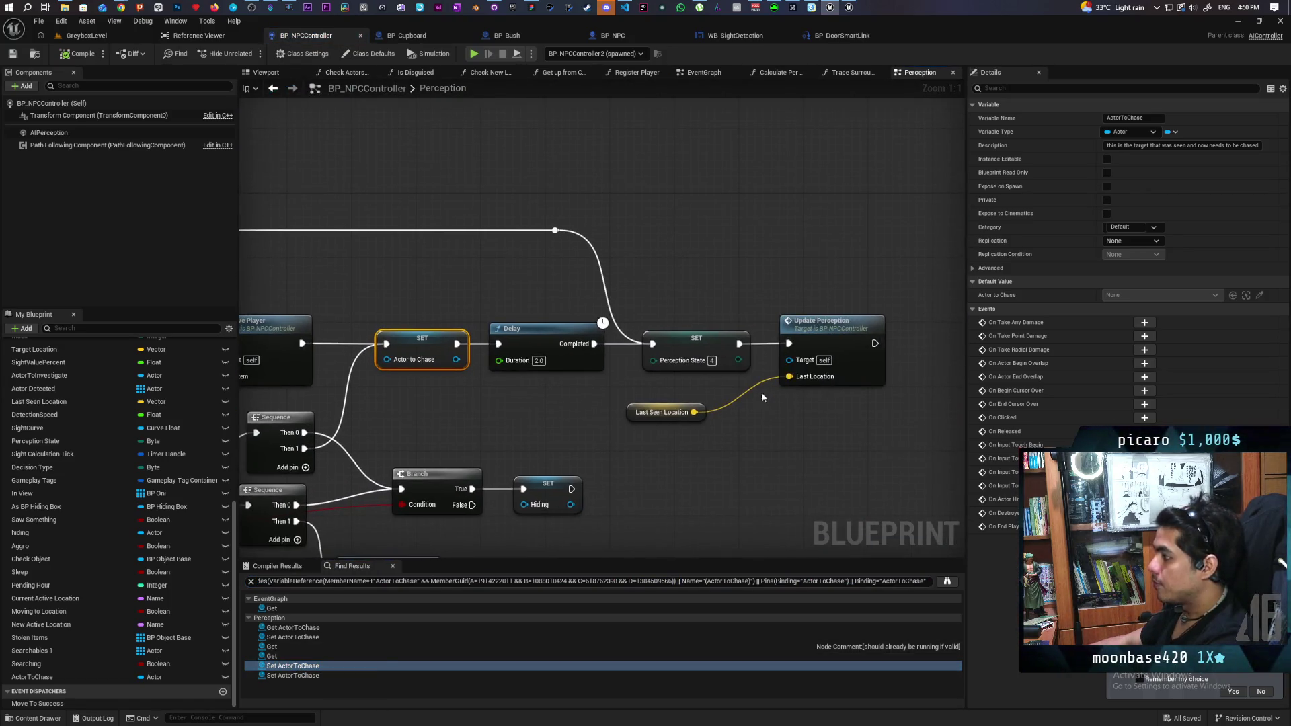
left_click(813, 338)
key("F9")
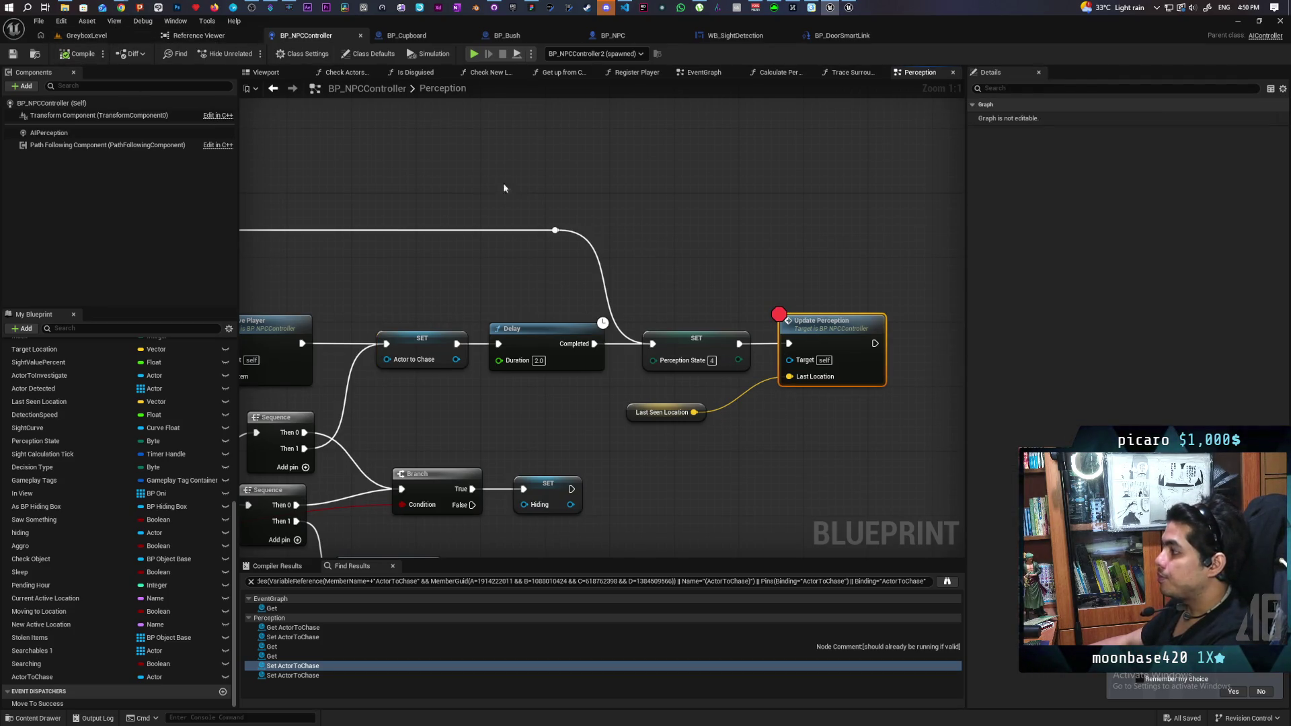
- Play GreyboxLevel and walk the character up to the NPC until the breakpoint triggers
left_click(107, 36)
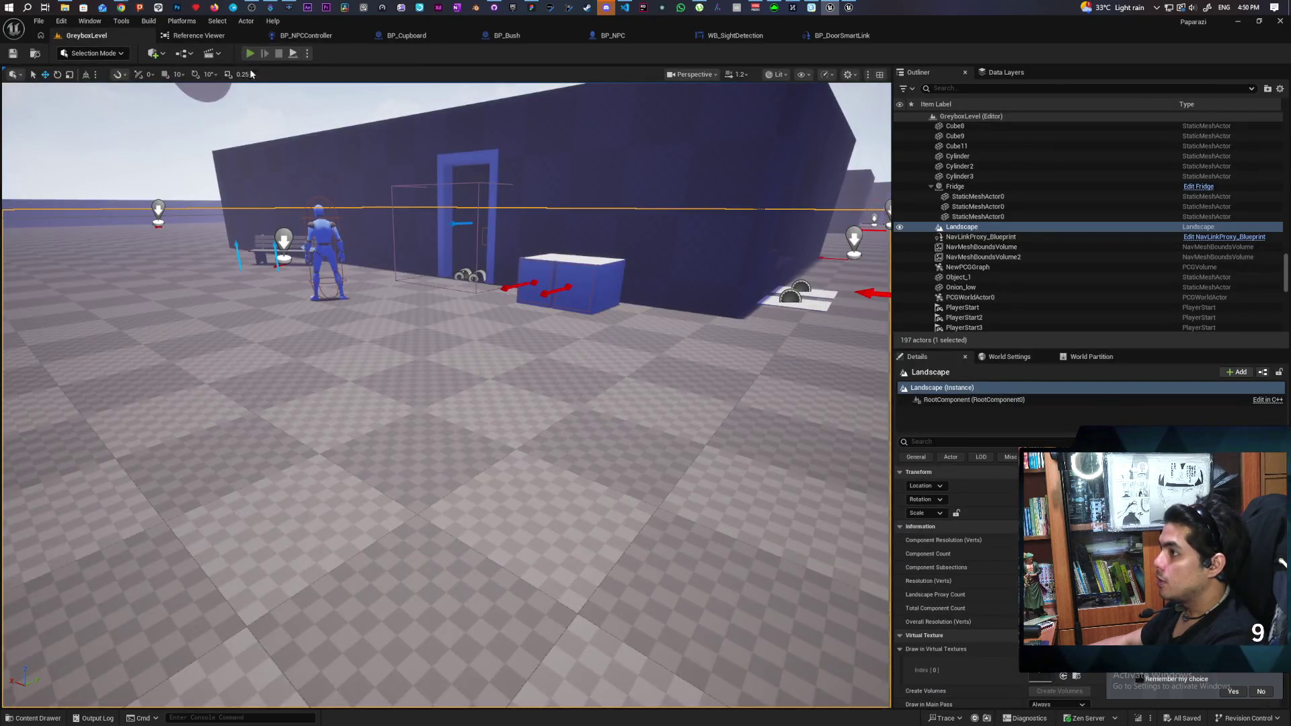
left_click(250, 53)
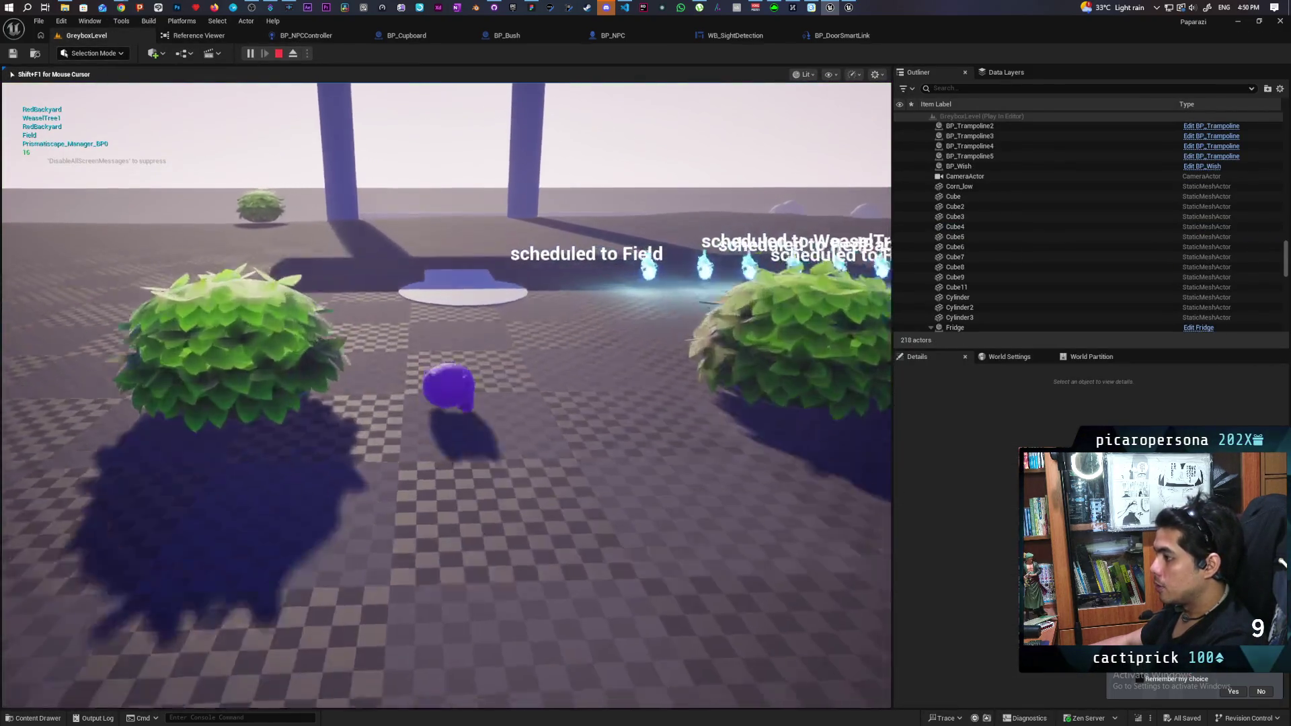
key("w")
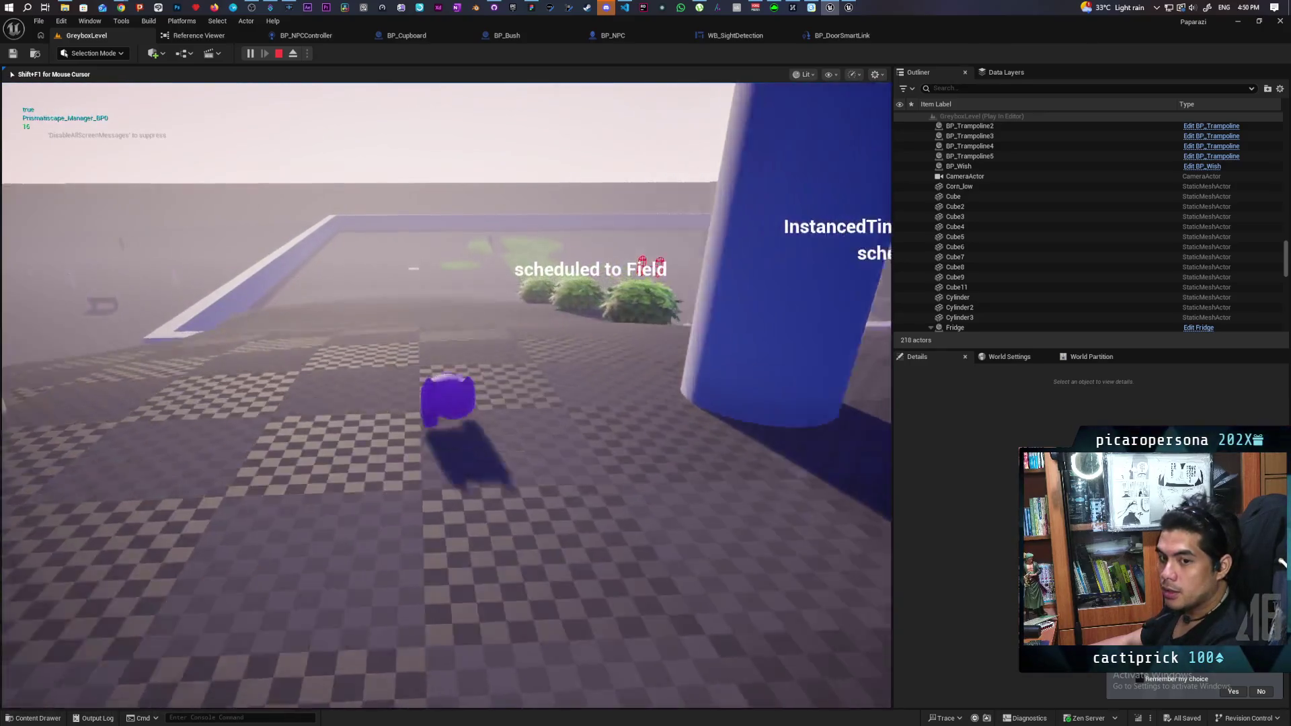
key("w")
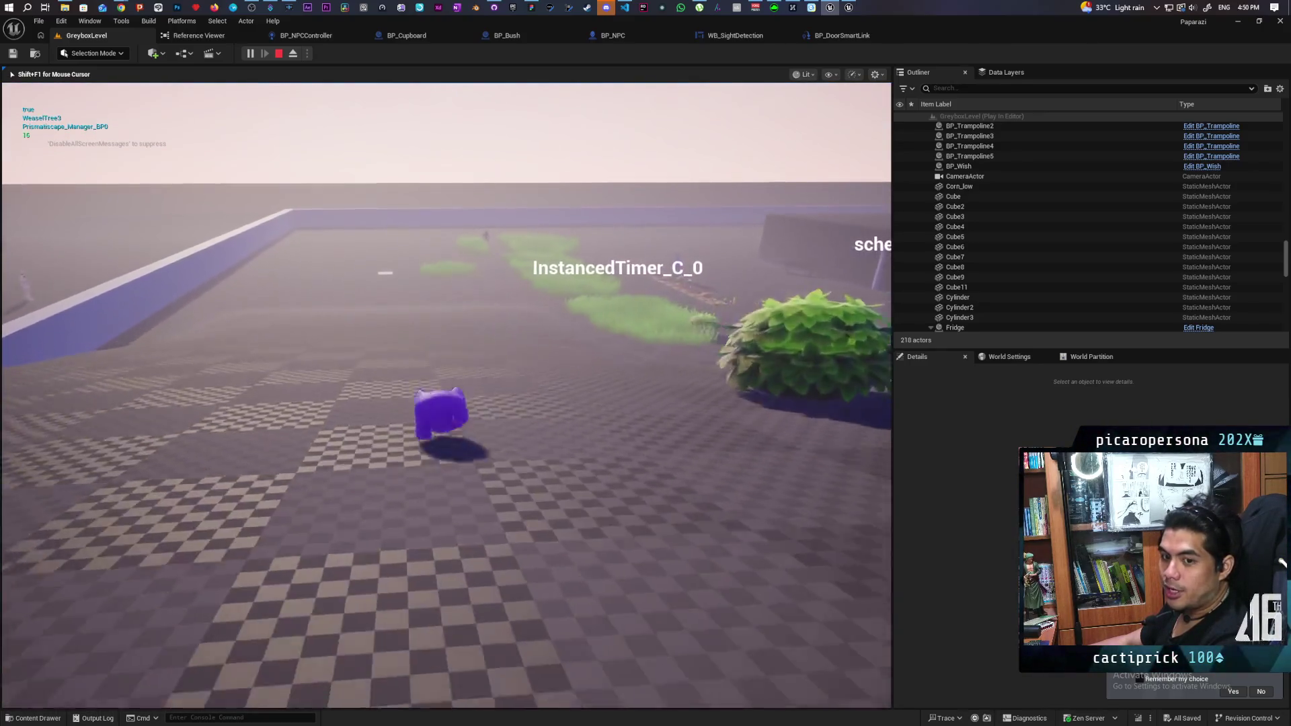
key("w")
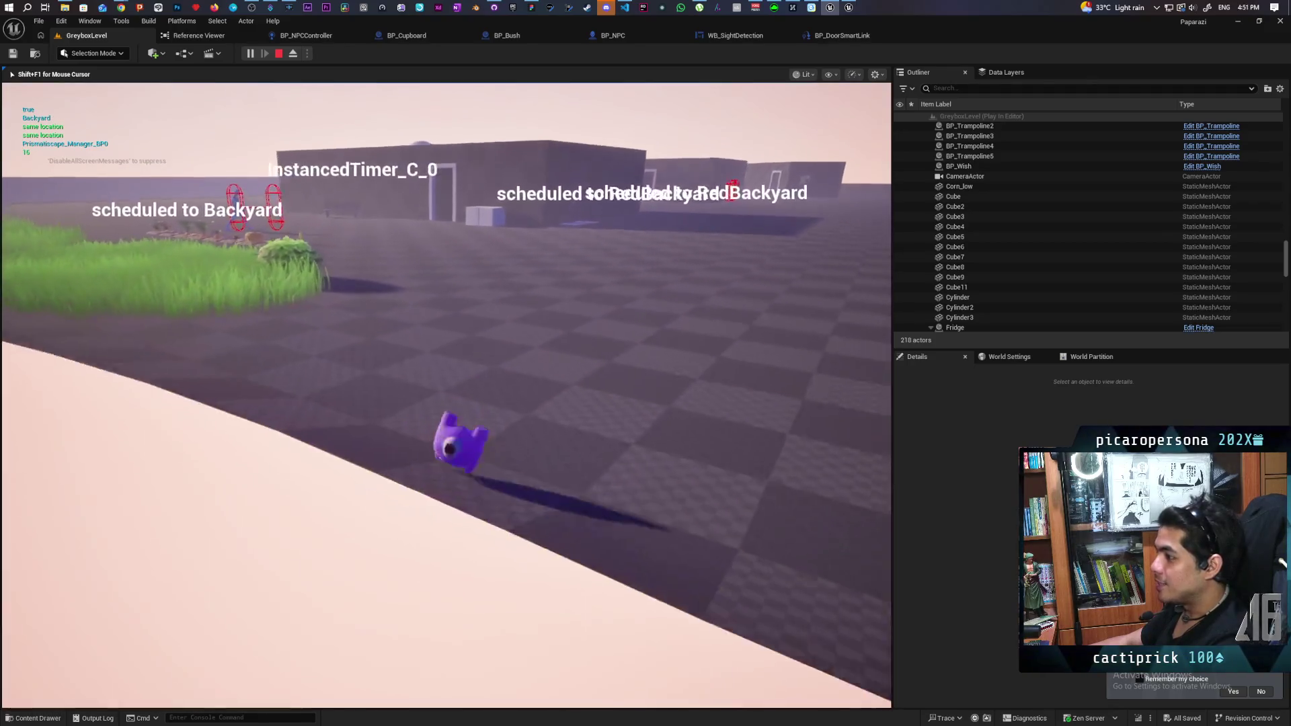
key("w")
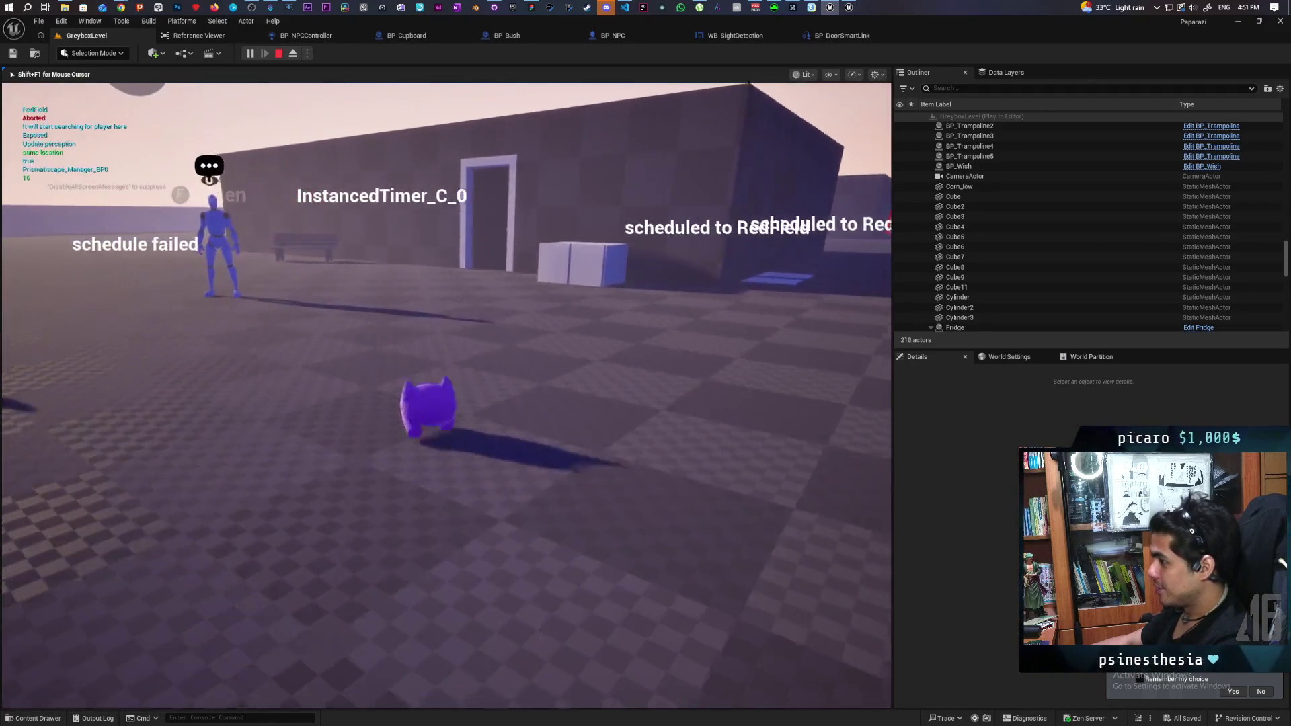
key("w")
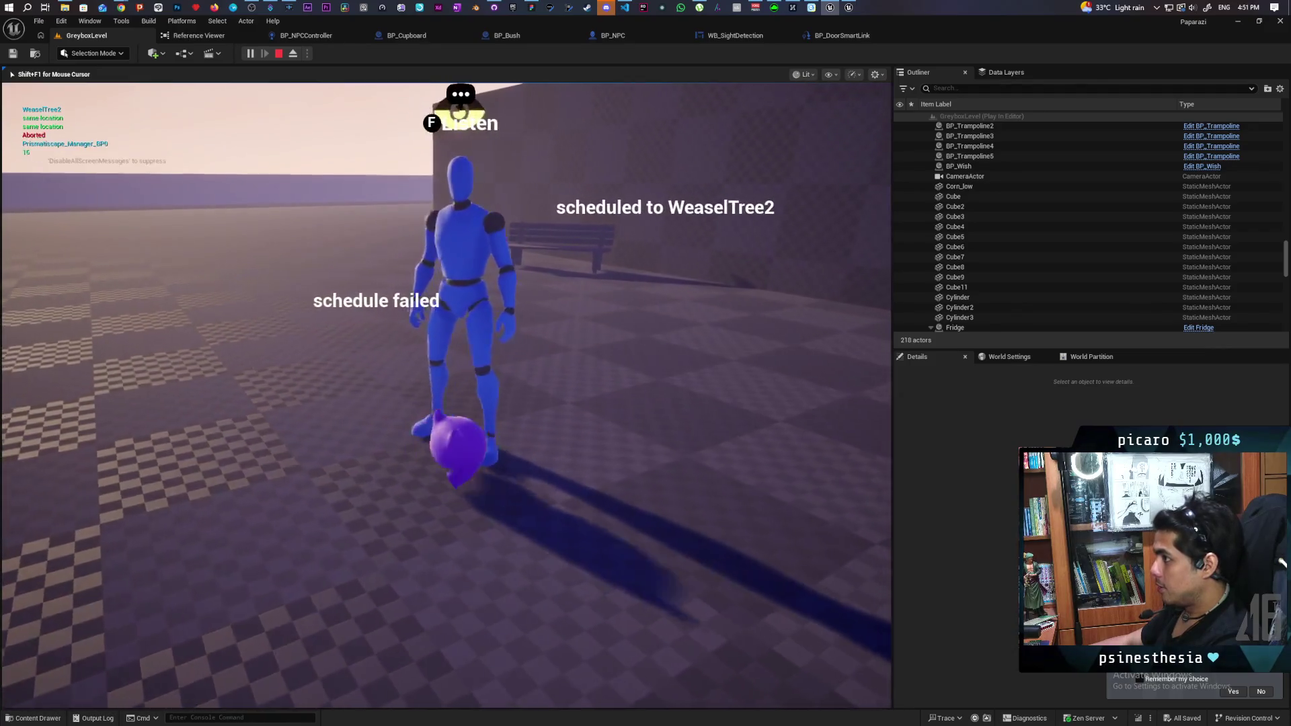
key("w")
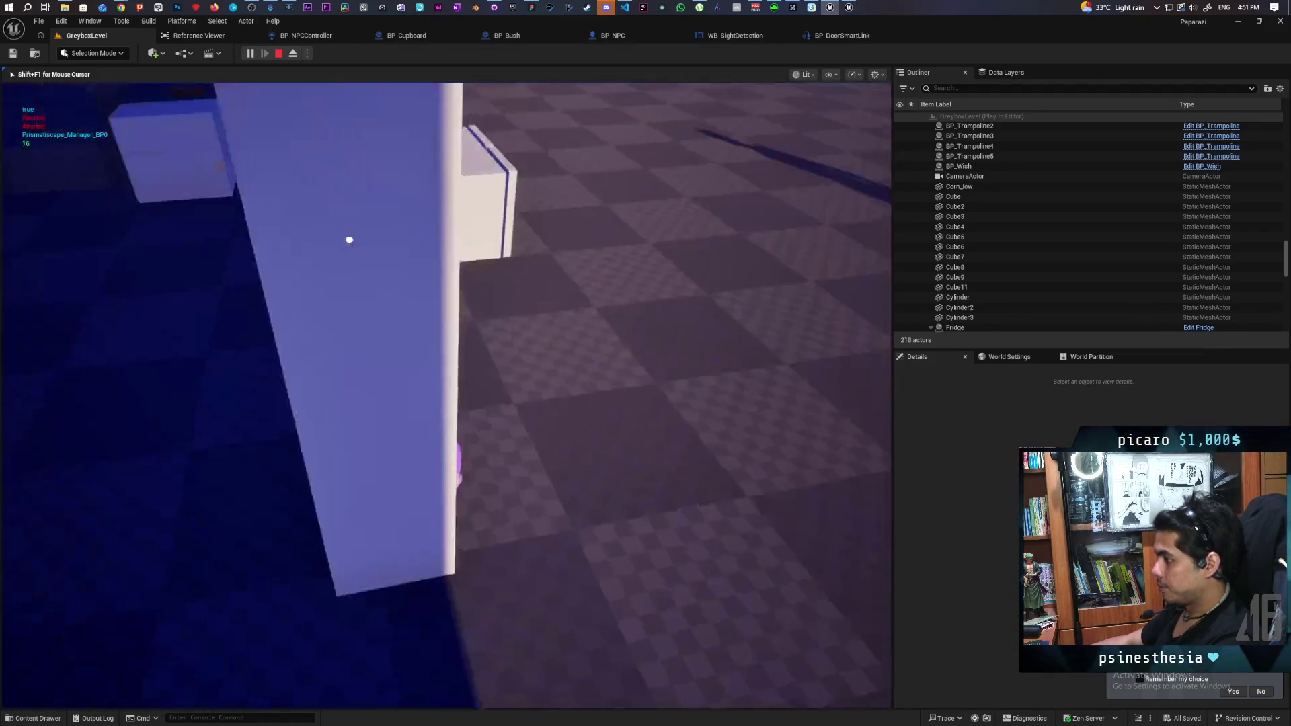
key("w")
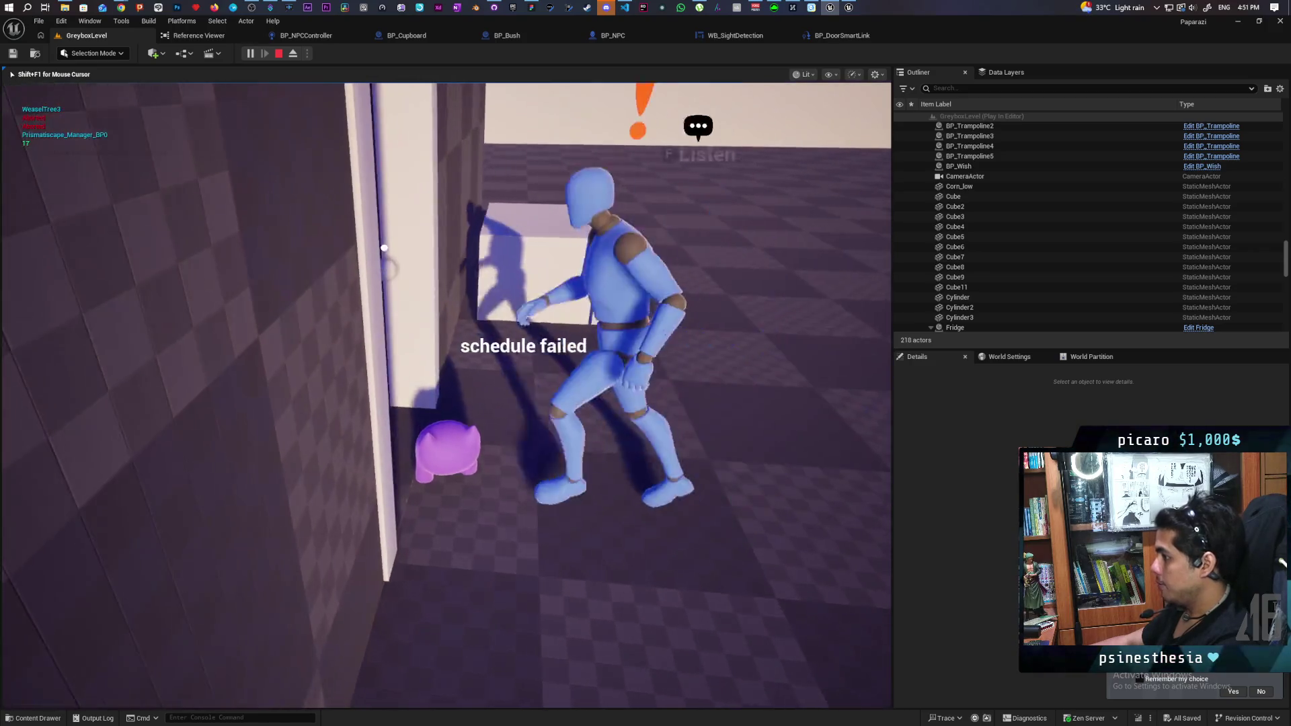
key("w")
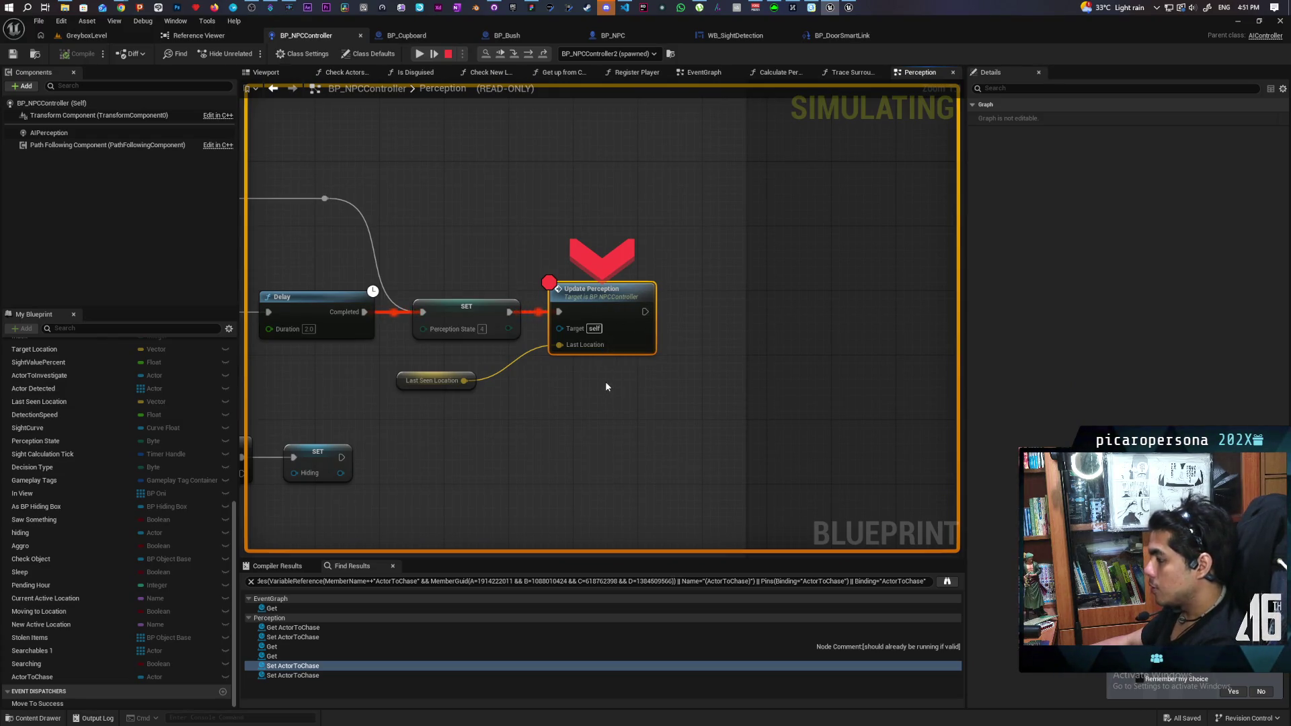
- Step into Update Perception three times (F11), then pan to the Calculate Perception State nodes and inspect pin values
key("F11")
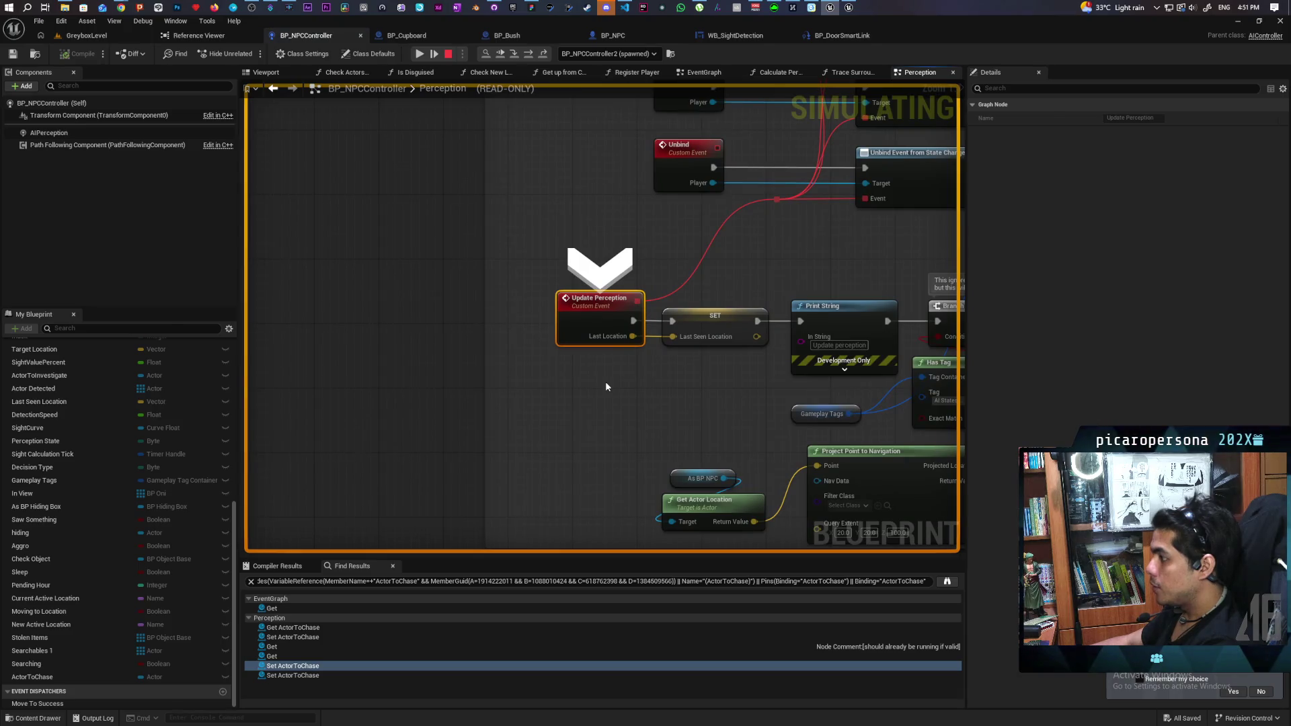
key("F11")
key("F11")
key("F11")
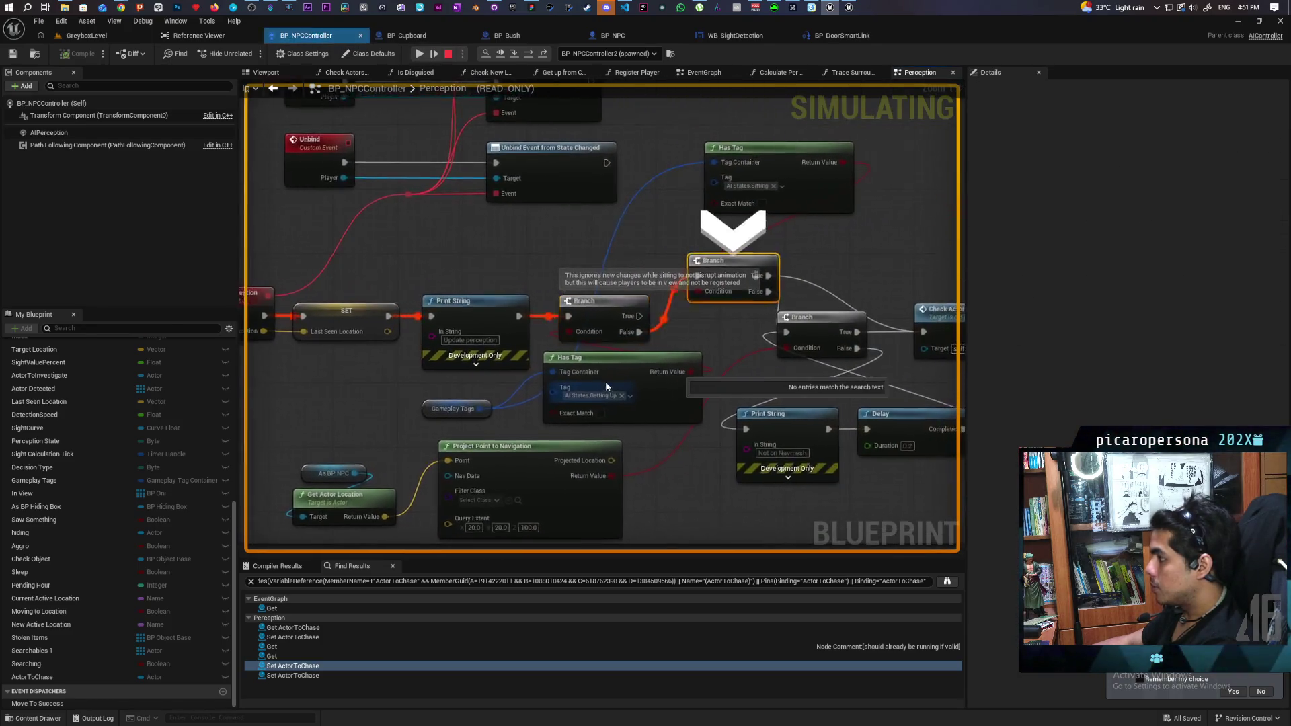
key("F11")
key("F11")
key("F11")
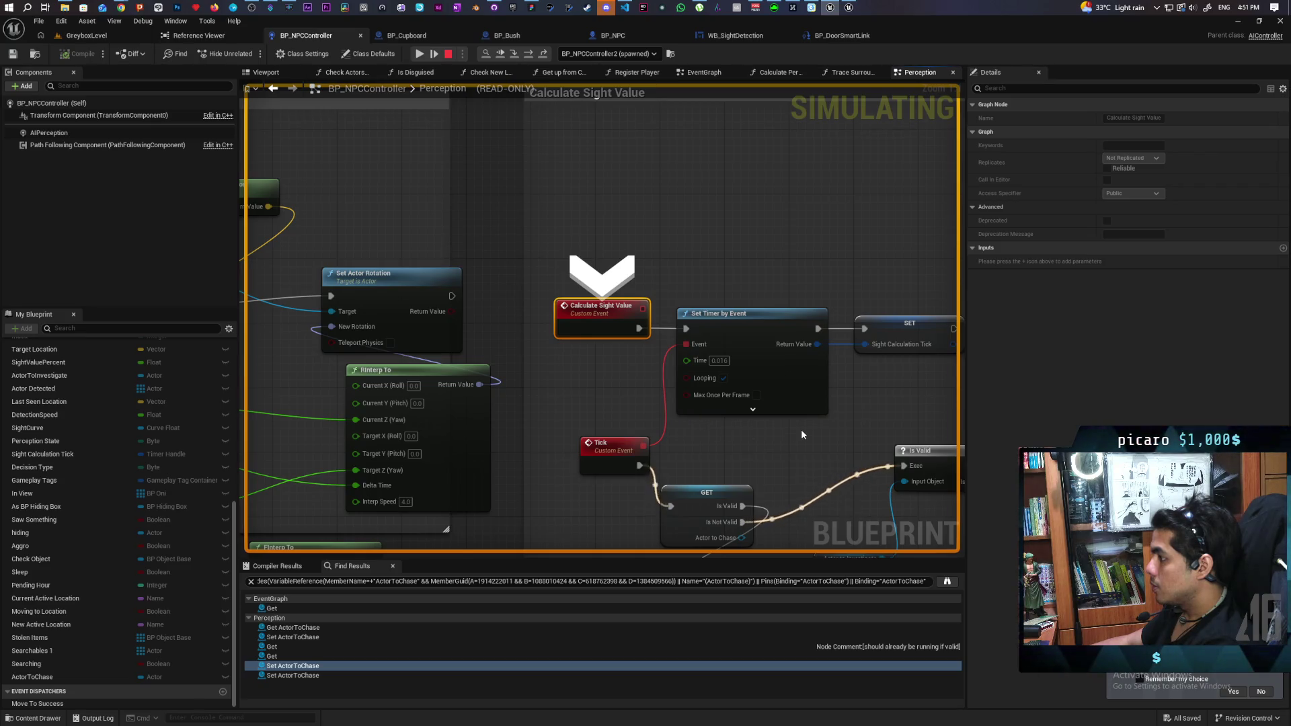
scroll(801, 429, "down", 2)
left_click_drag(660, 409, 392, 343)
mouse_move(613, 313)
left_mouse_down()
mouse_move(396, 265)
mouse_move(810, 251)
left_mouse_up()
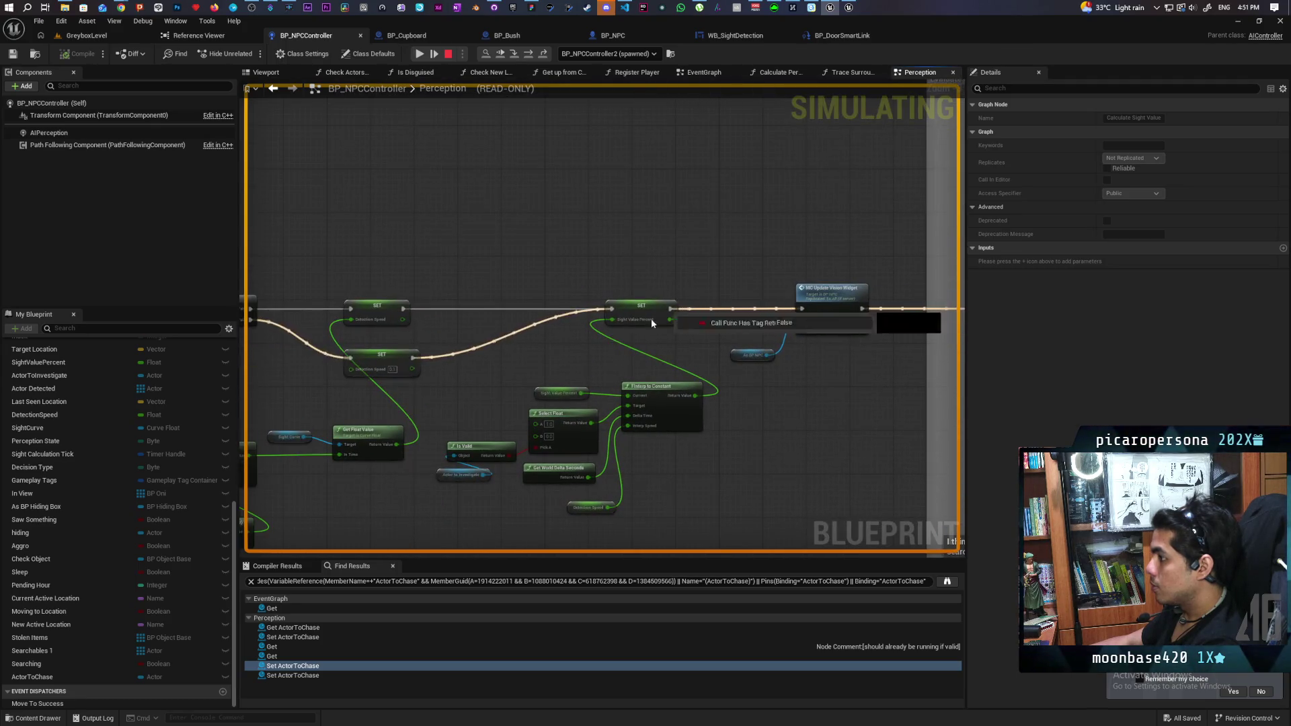
mouse_move(614, 323)
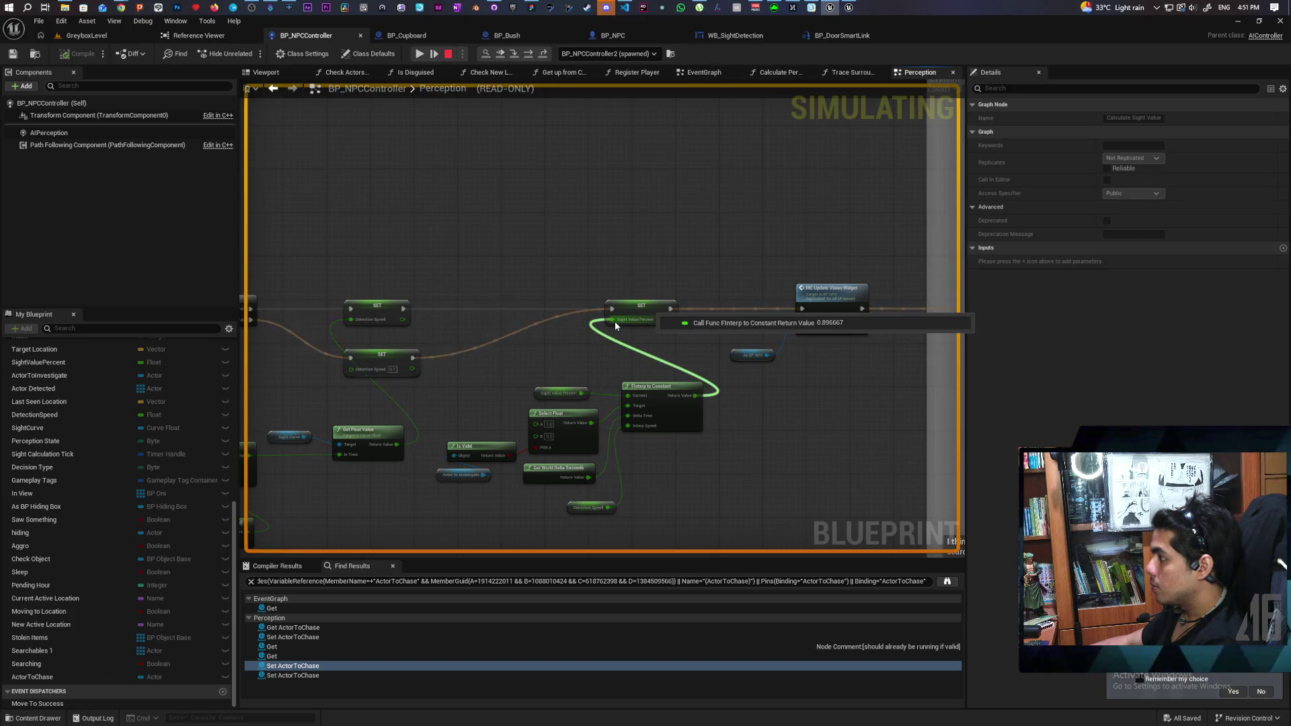
- Walk the character through the bushes into the tall grass, stop playing, and view WB_SightDetection's event graph
left_click(419, 54)
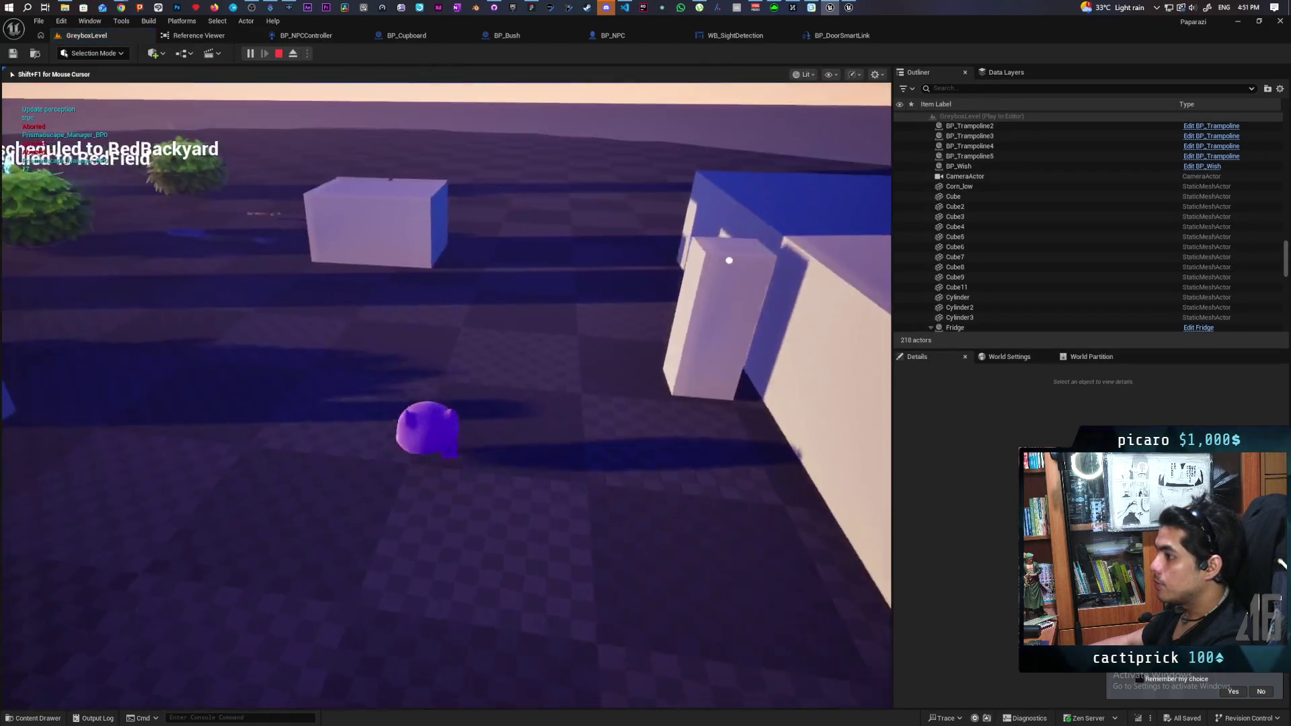
key("w")
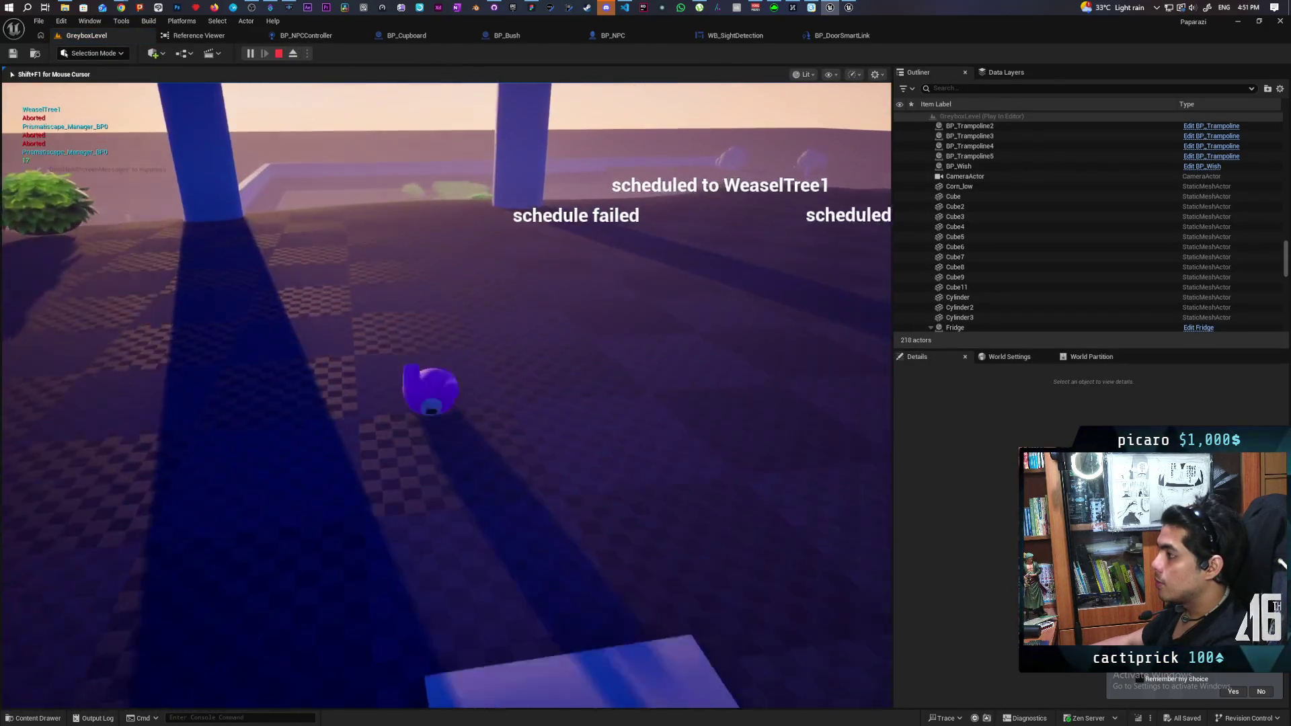
key("w")
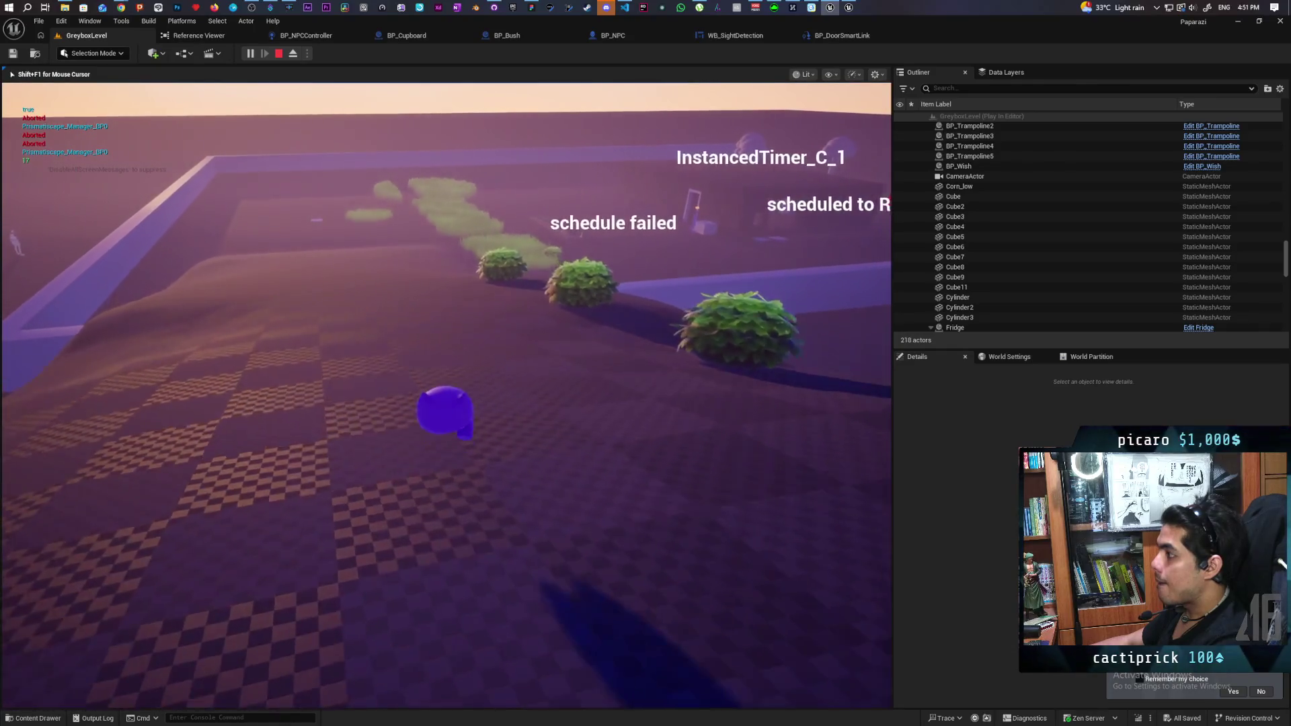
key("w")
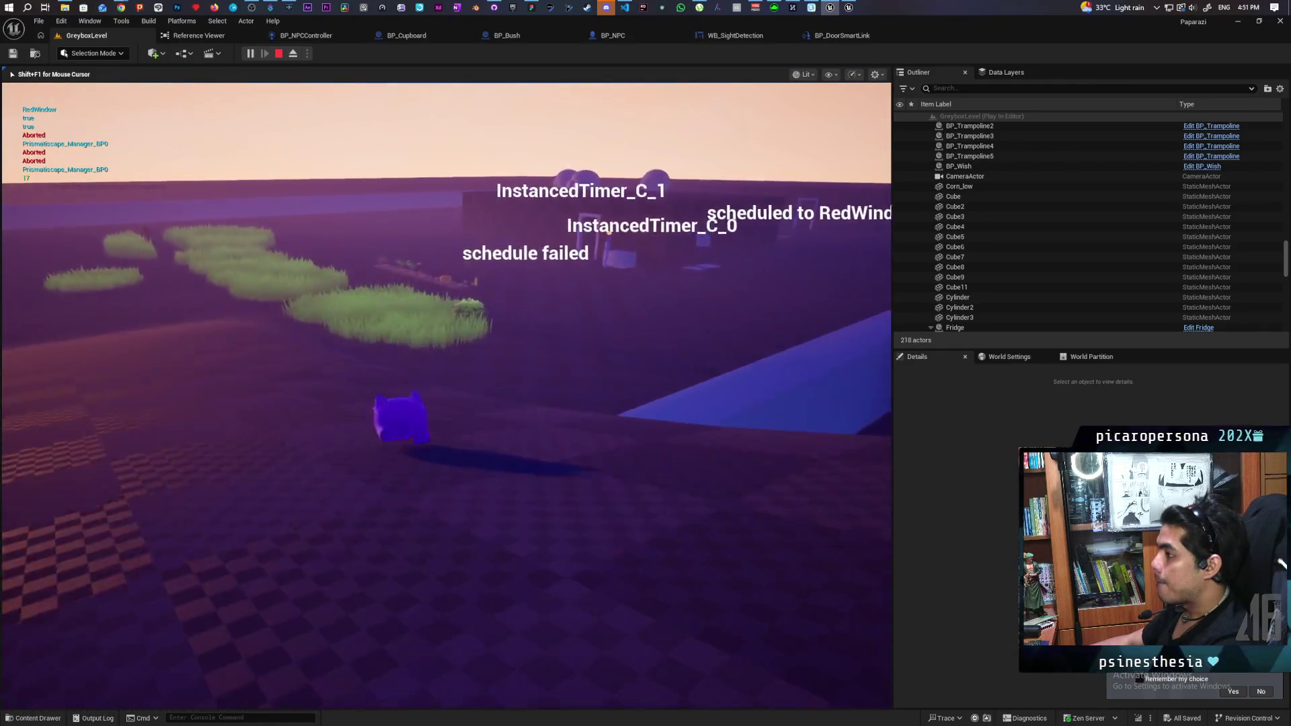
key("w")
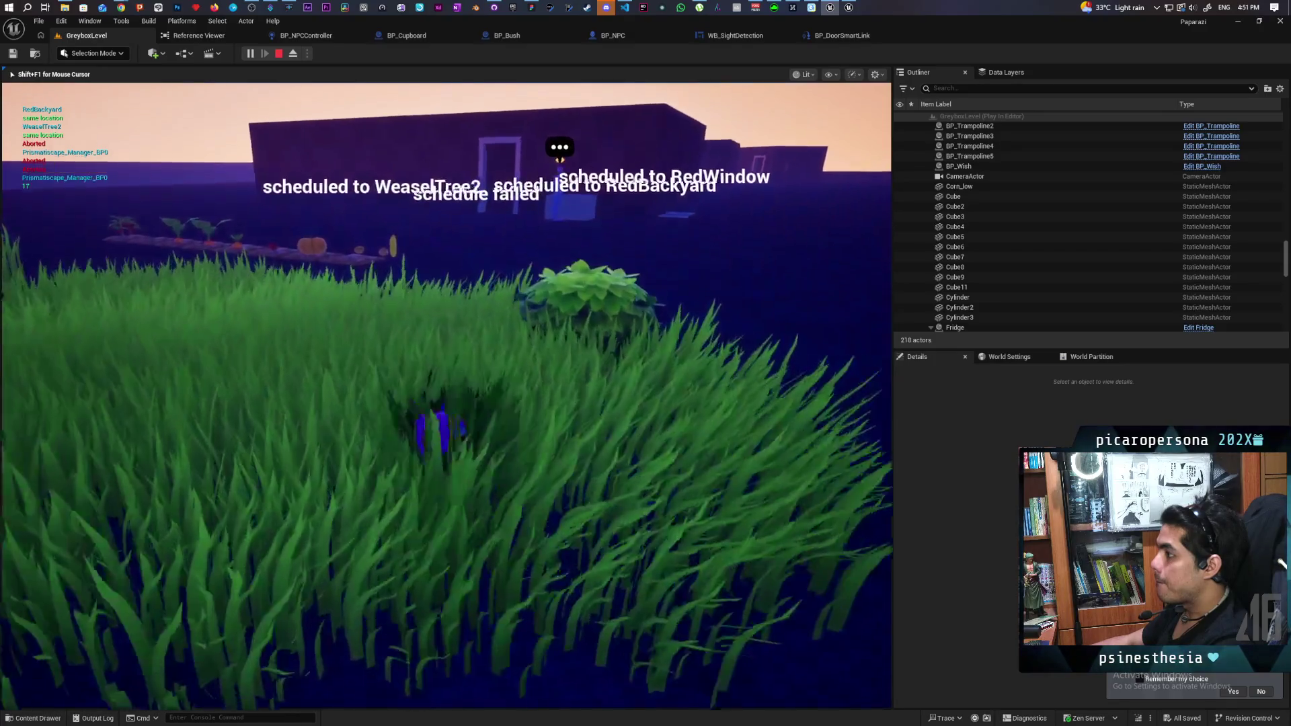
key("w")
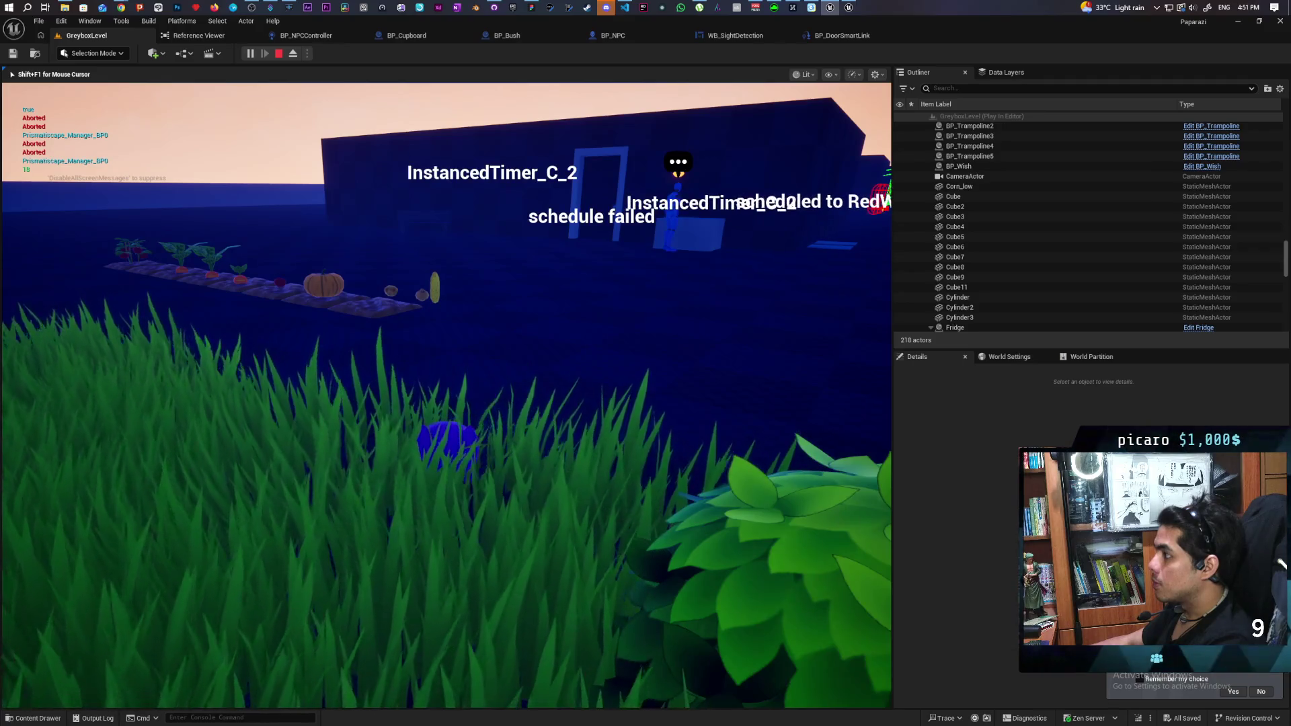
key("Escape")
left_click(753, 36)
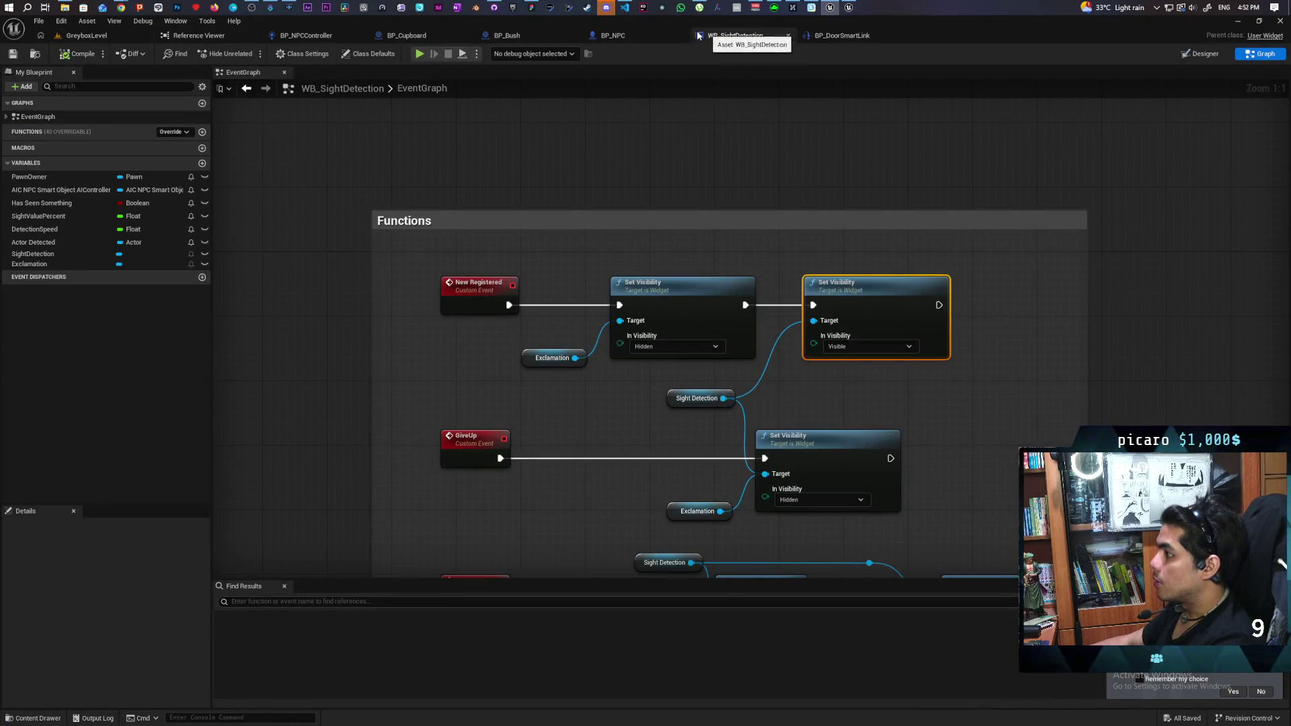
- Back in BP_NPCController's Perception graph, frame MC Update Vision Widget and the Calculate Perception State call
left_click(323, 37)
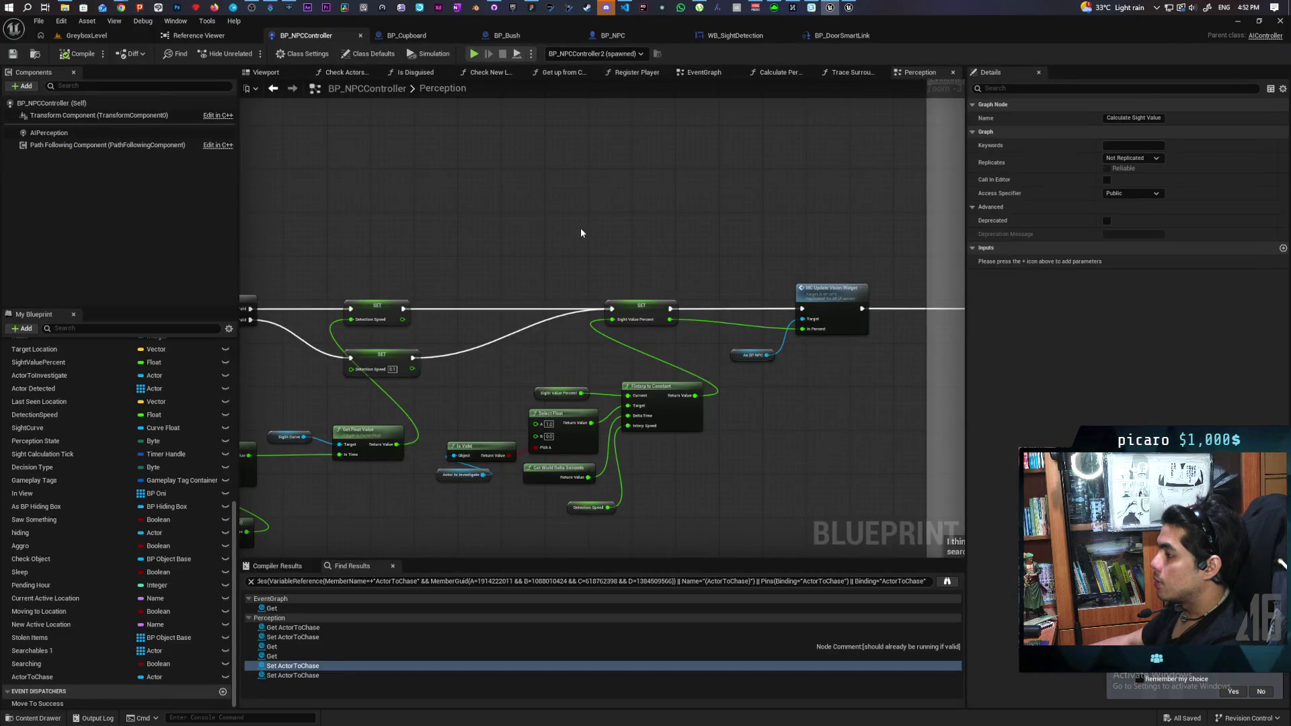
scroll(581, 233, "down", 3)
scroll(595, 215, "up", 3)
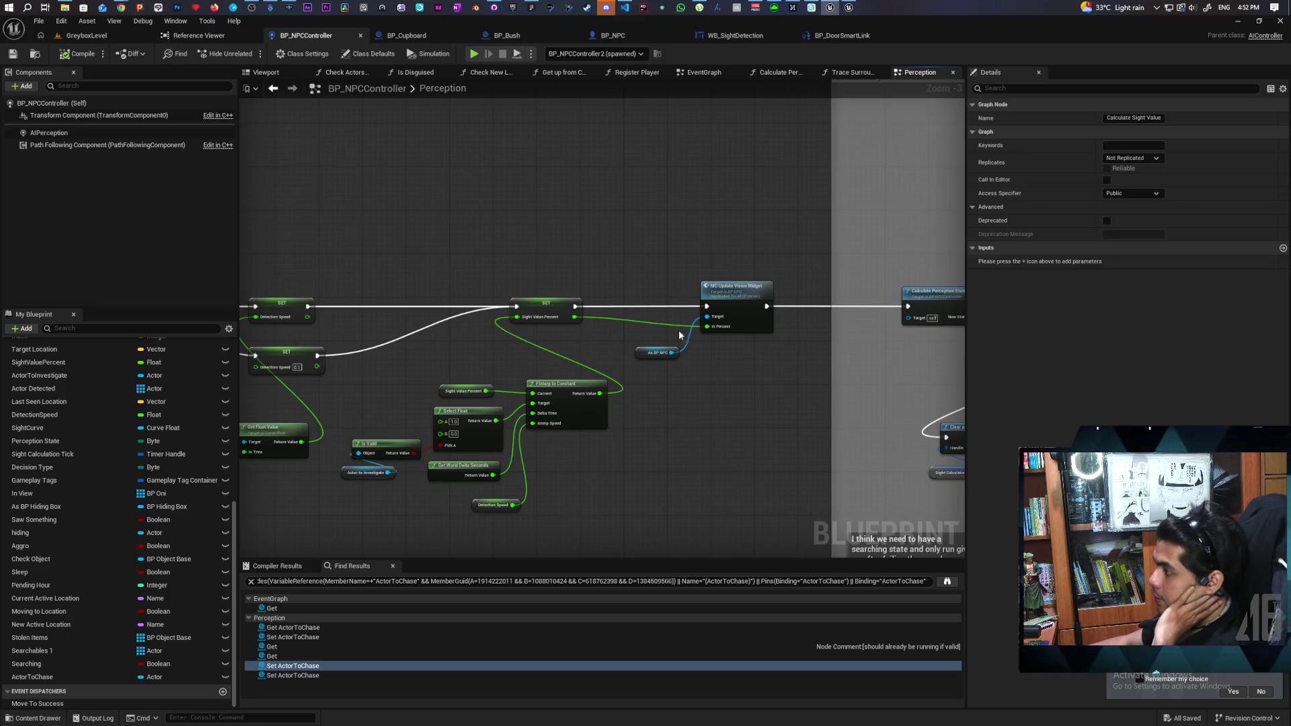
left_click_drag(642, 268, 736, 355)
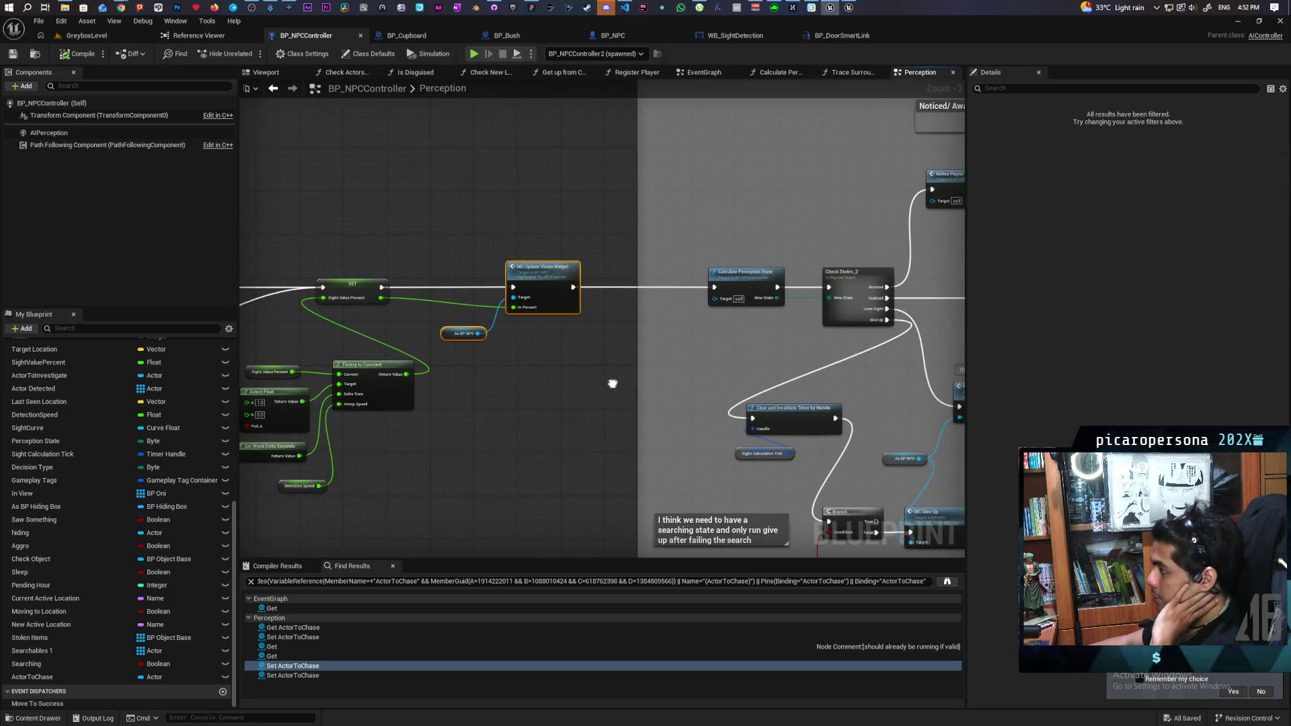
mouse_move(613, 384)
left_mouse_down()
mouse_move(953, 389)
mouse_move(739, 393)
left_mouse_up()
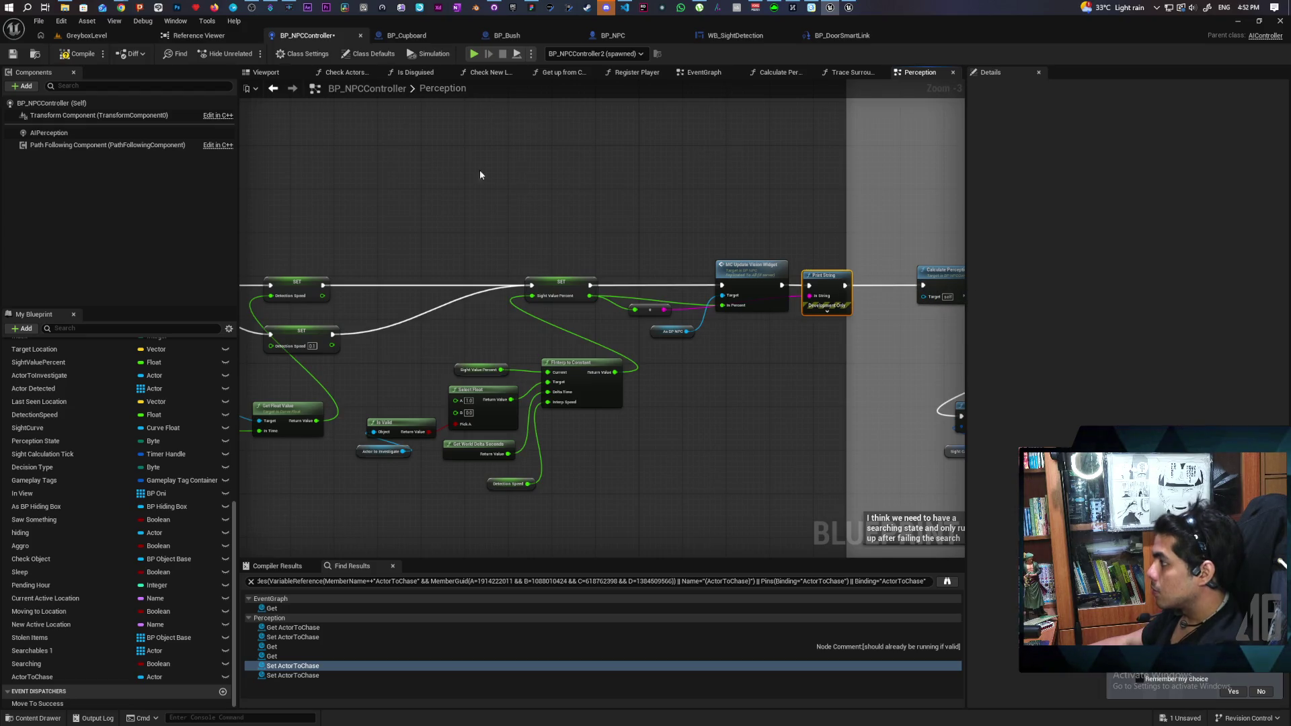
- Play GreyboxLevel with Alt+P and walk the character toward the NPC beside the box until the breakpoint hits
left_click(104, 37)
key("alt+p")
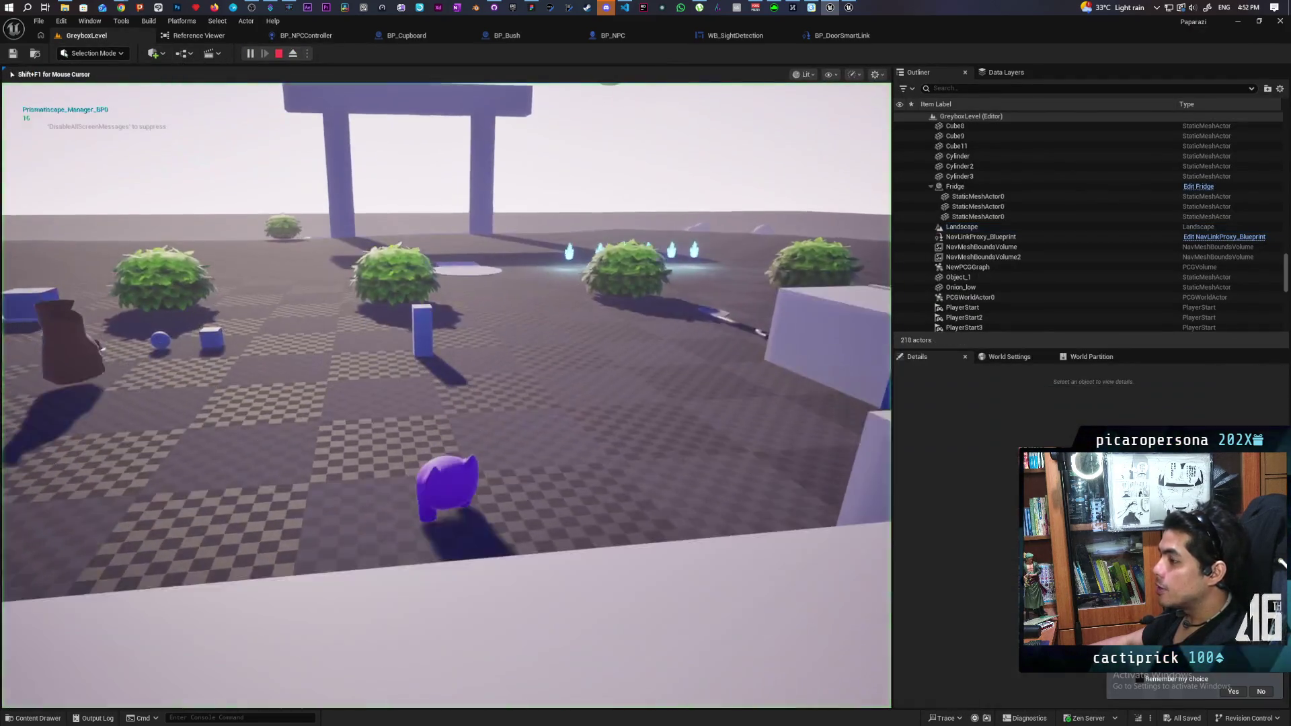
key("w")
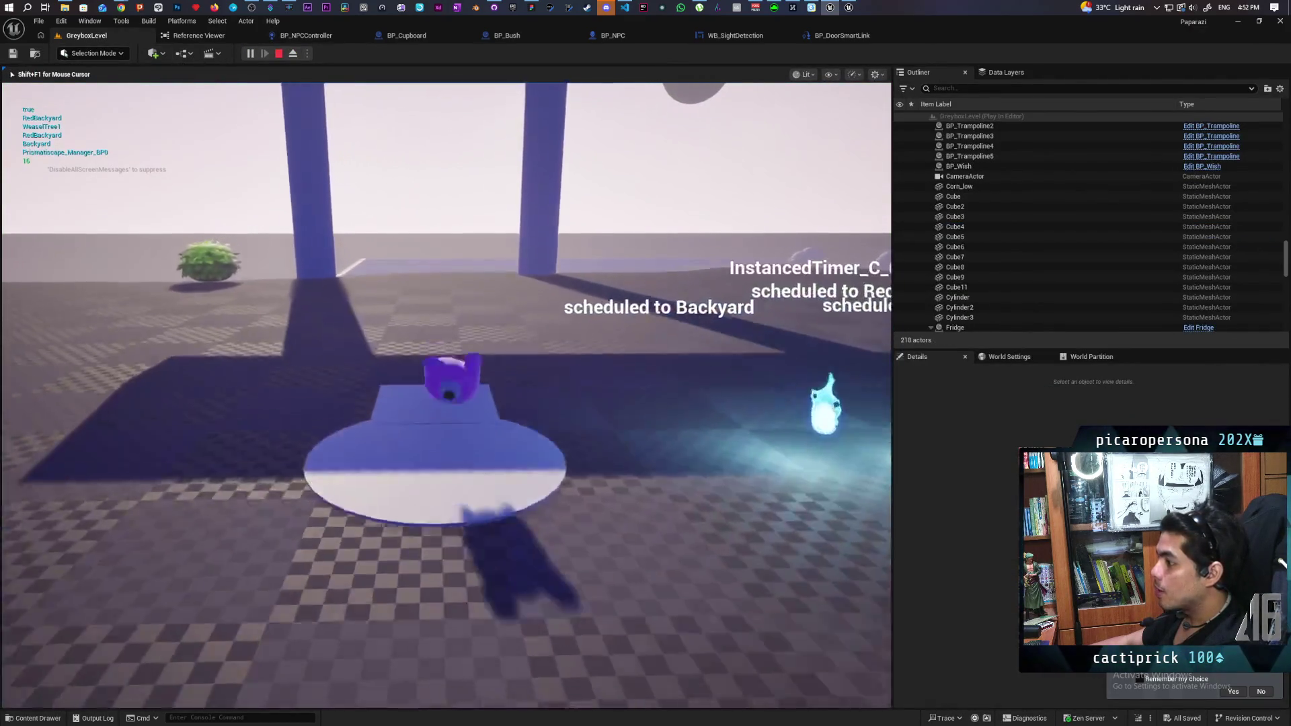
key("a")
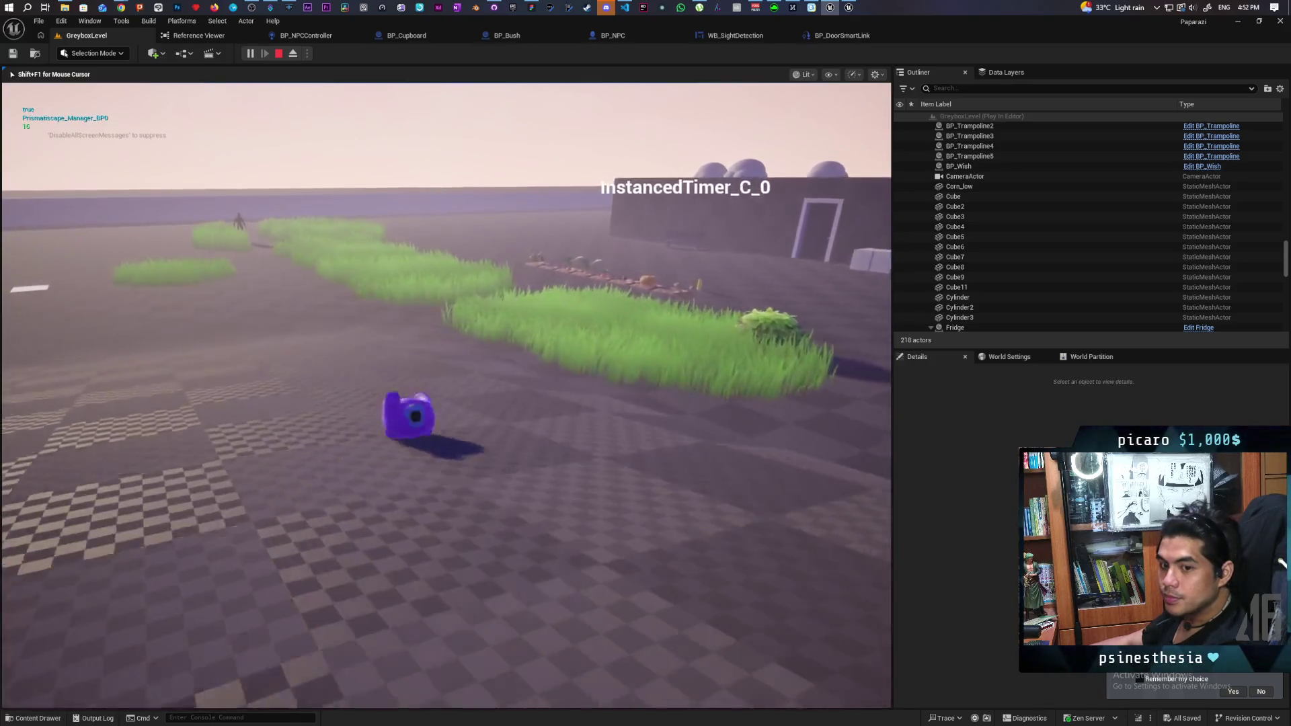
key("w")
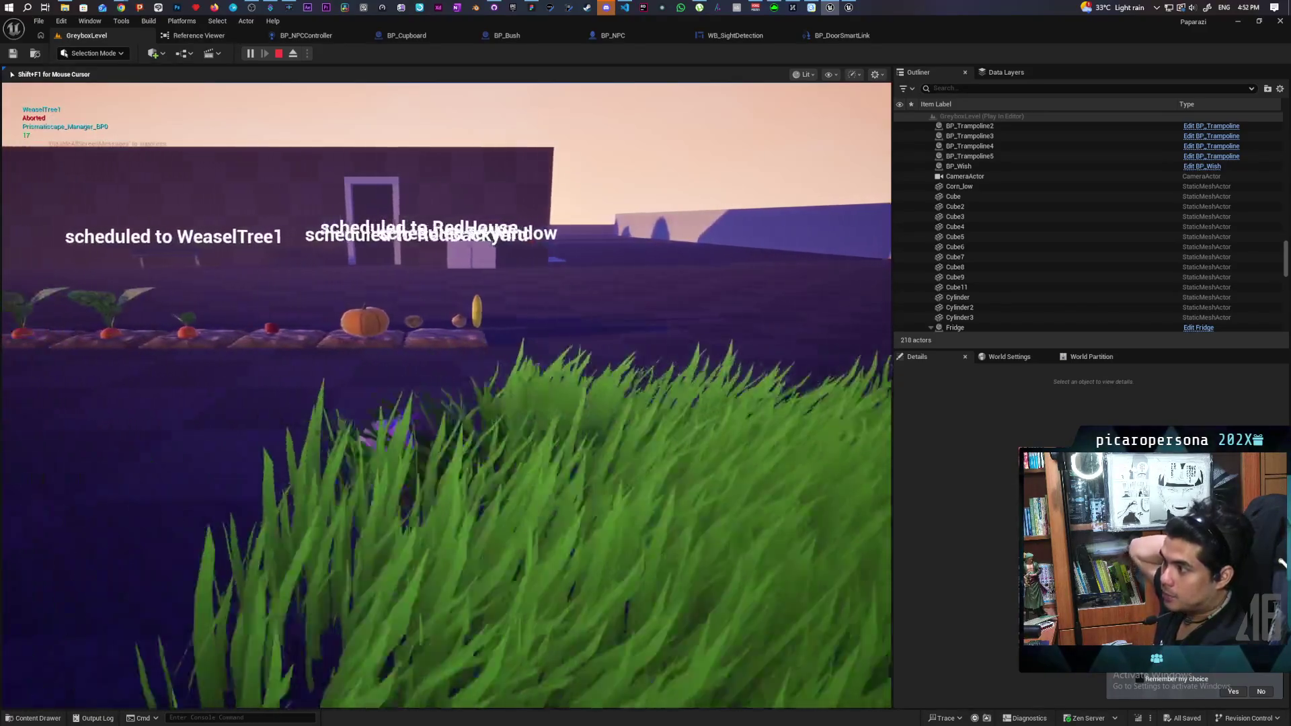
key("a")
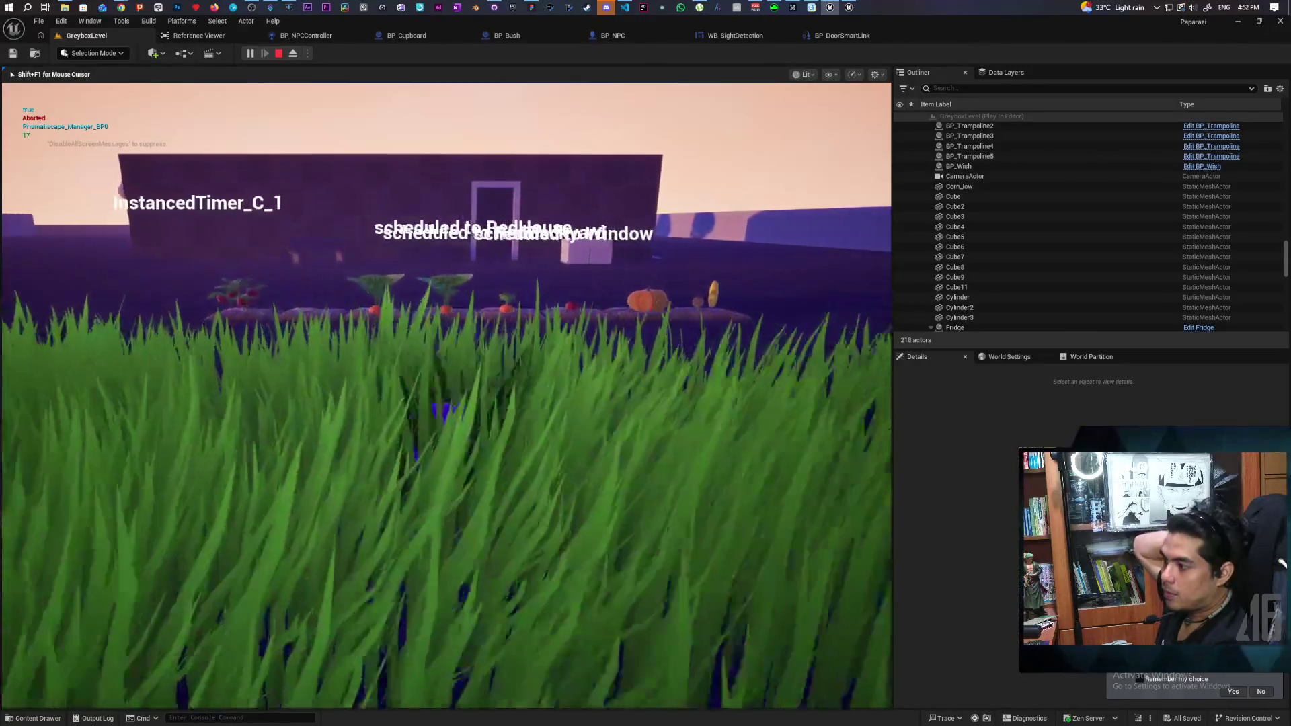
key("a")
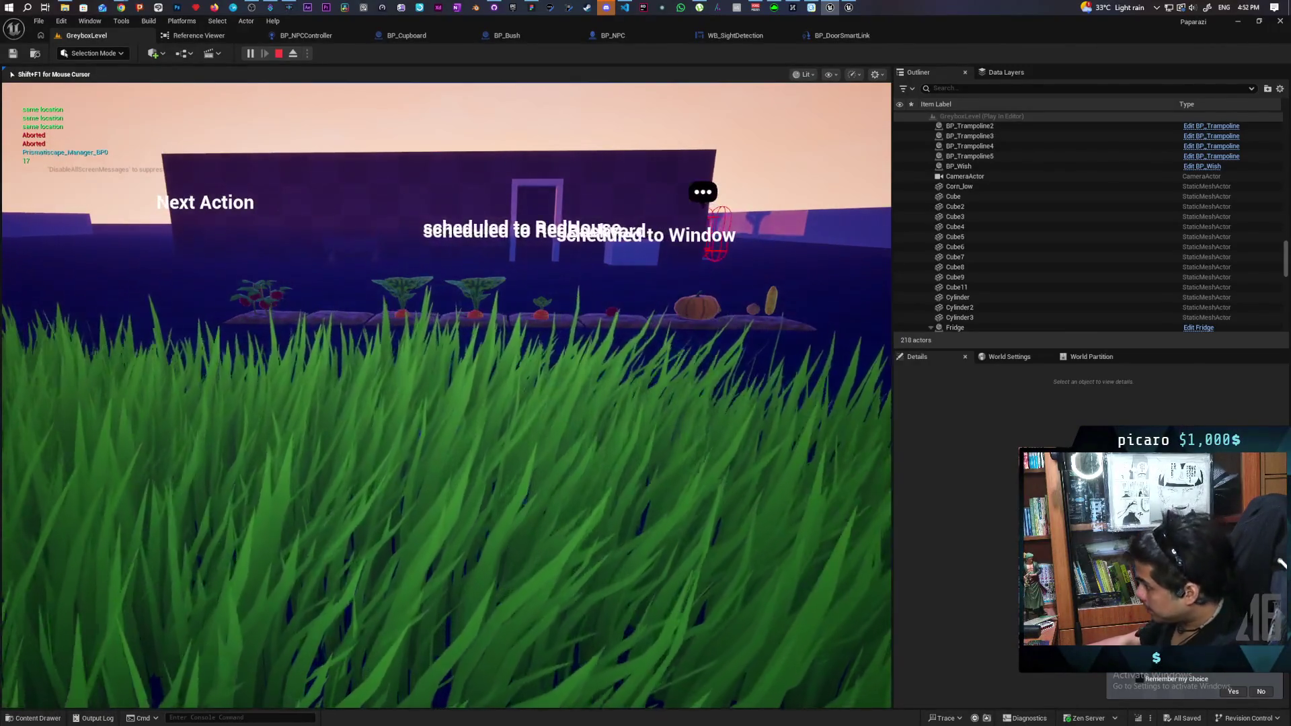
key("w")
key("w")
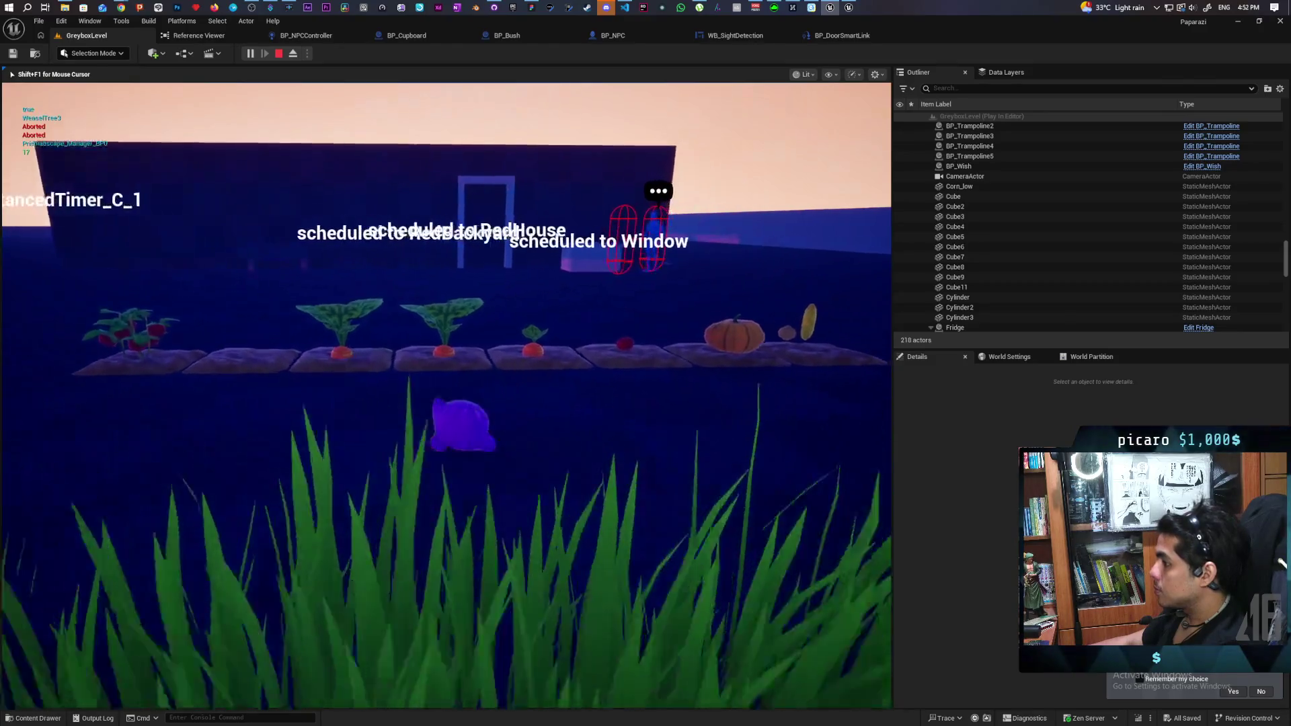
key("w")
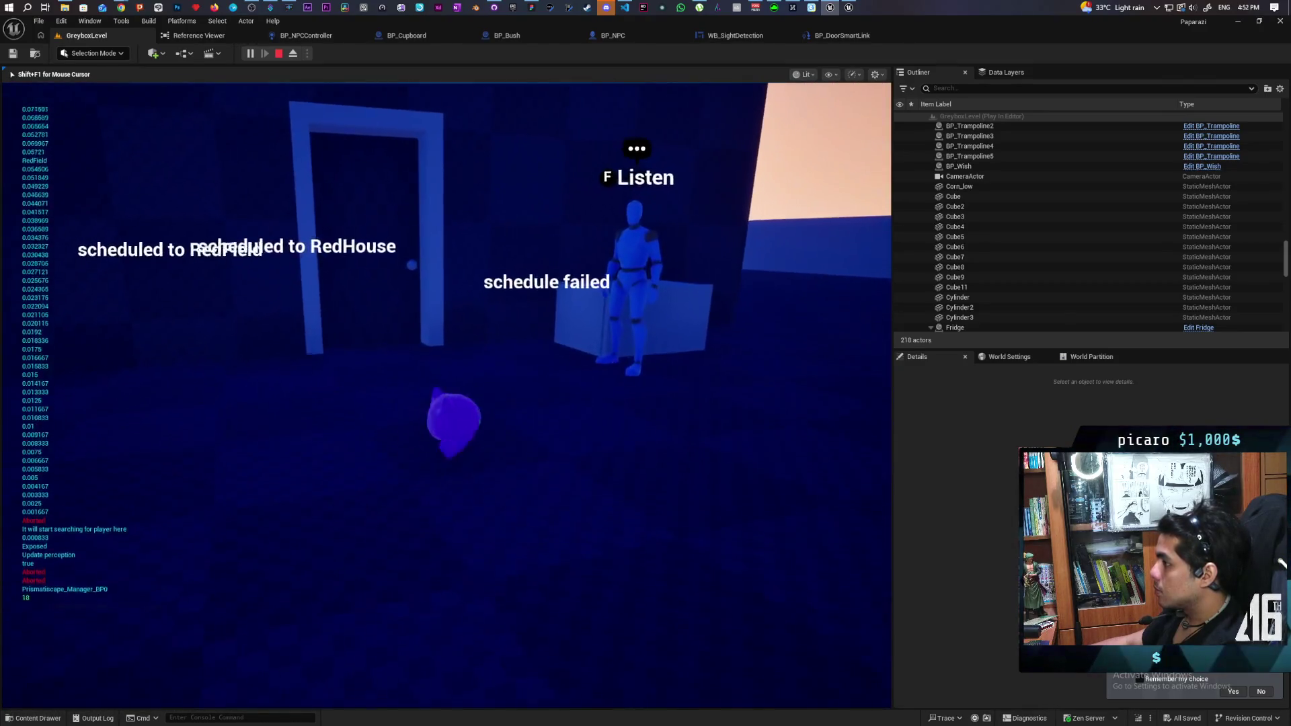
key("w")
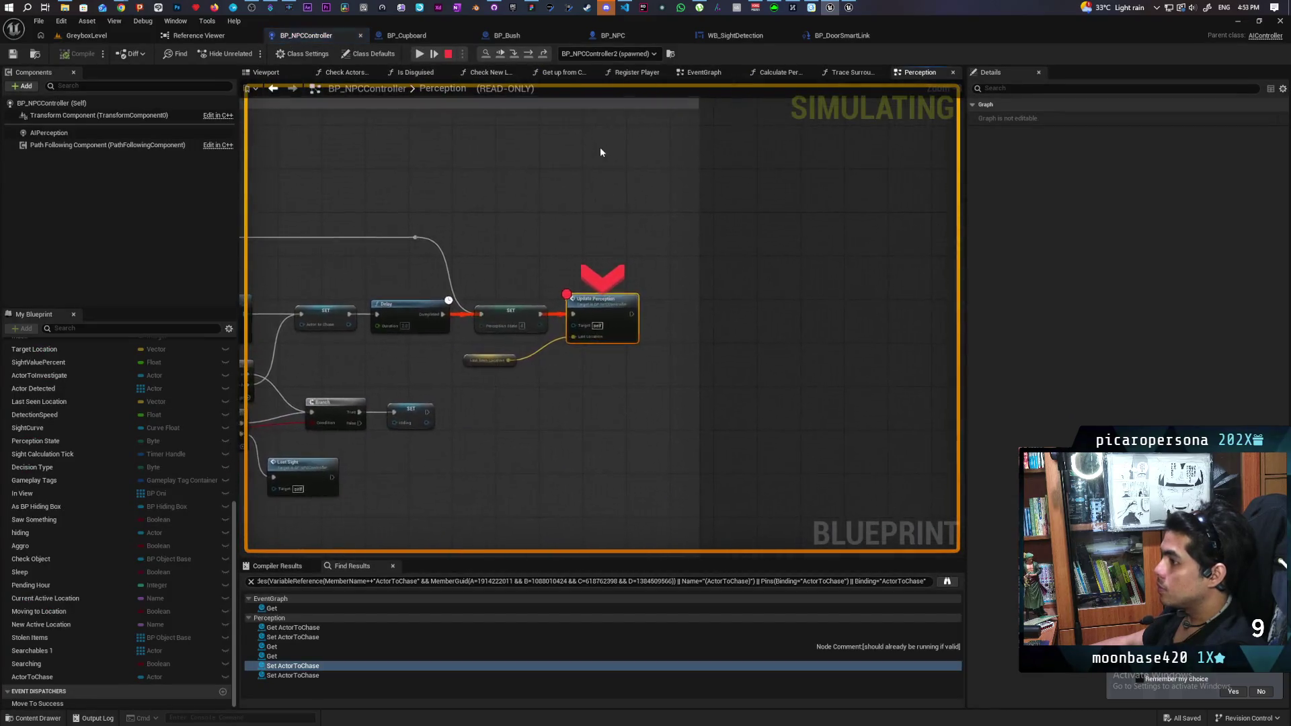
- Resume from the breakpoint, walk past the pillars toward the wall, then stop the session
left_click(501, 55)
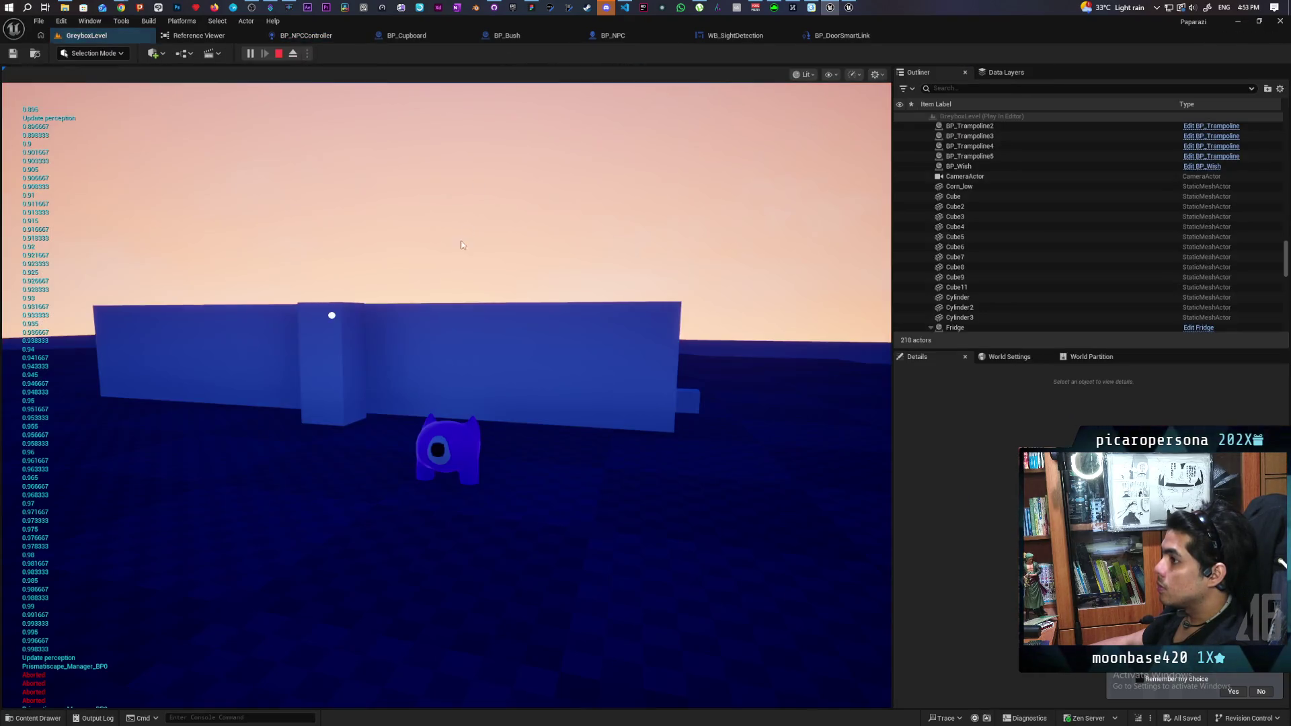
key("w")
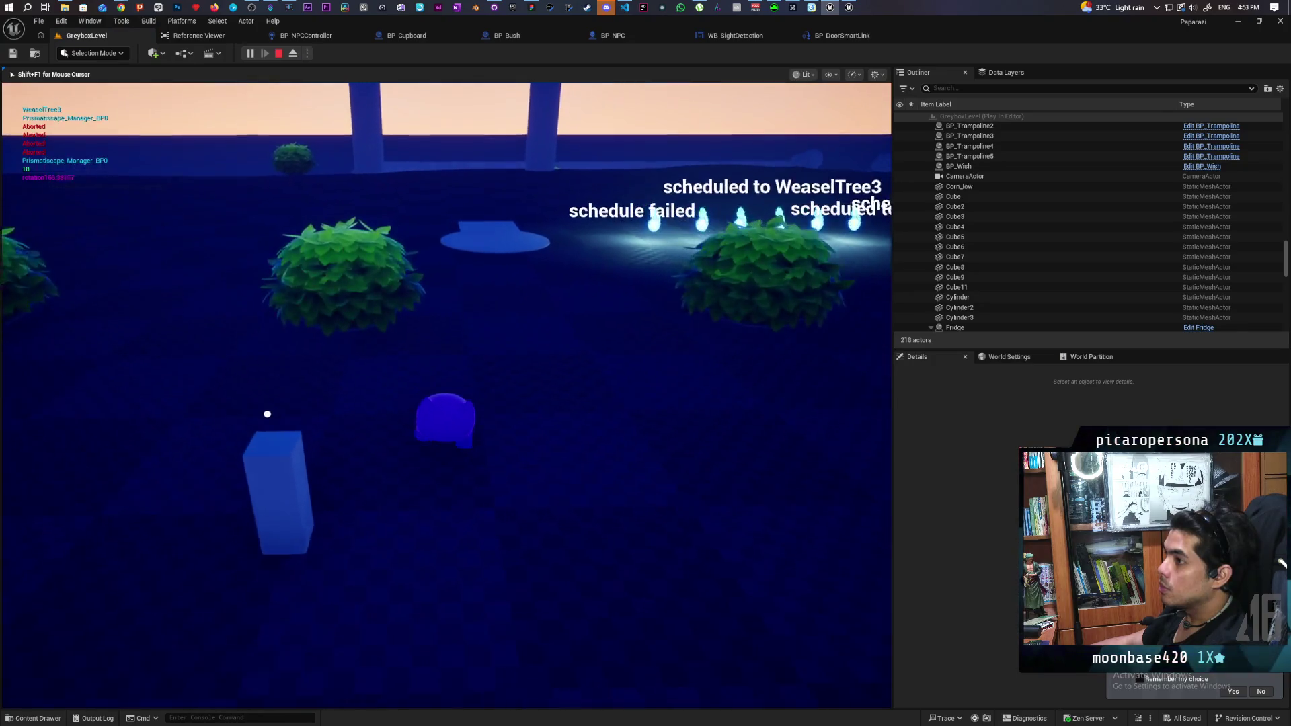
key("w")
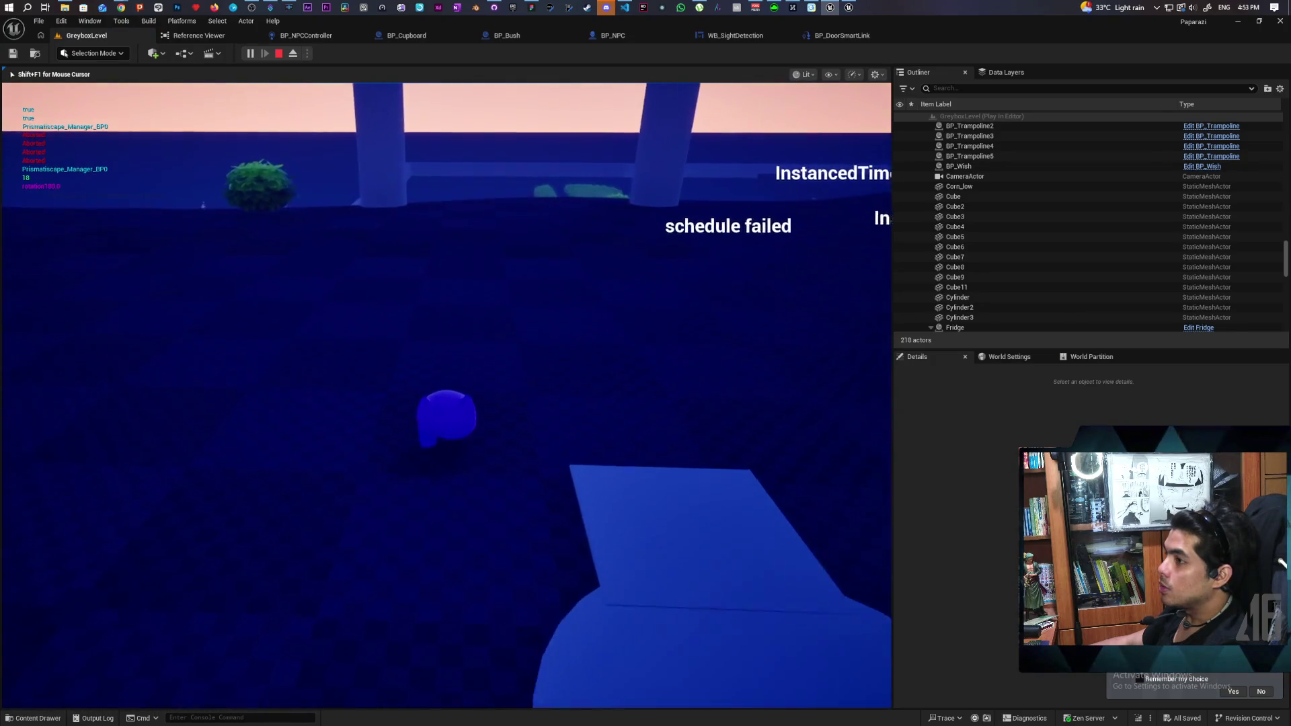
key("w")
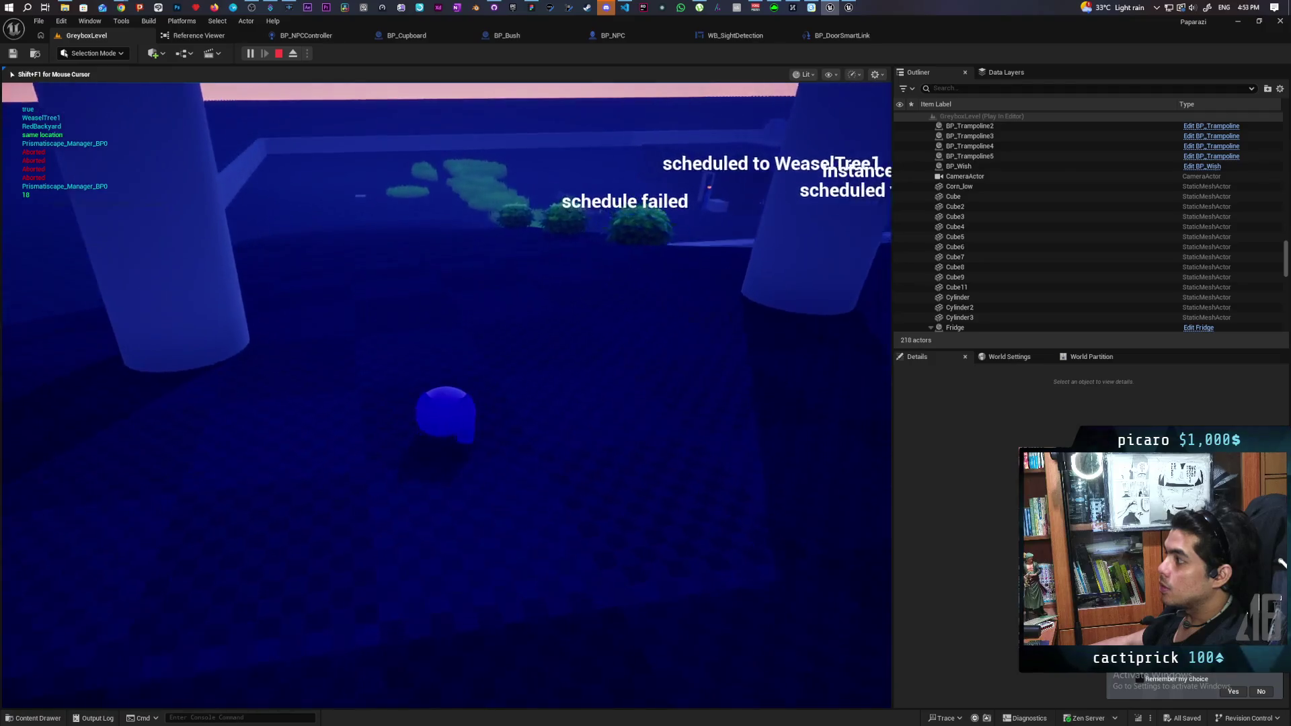
key("w")
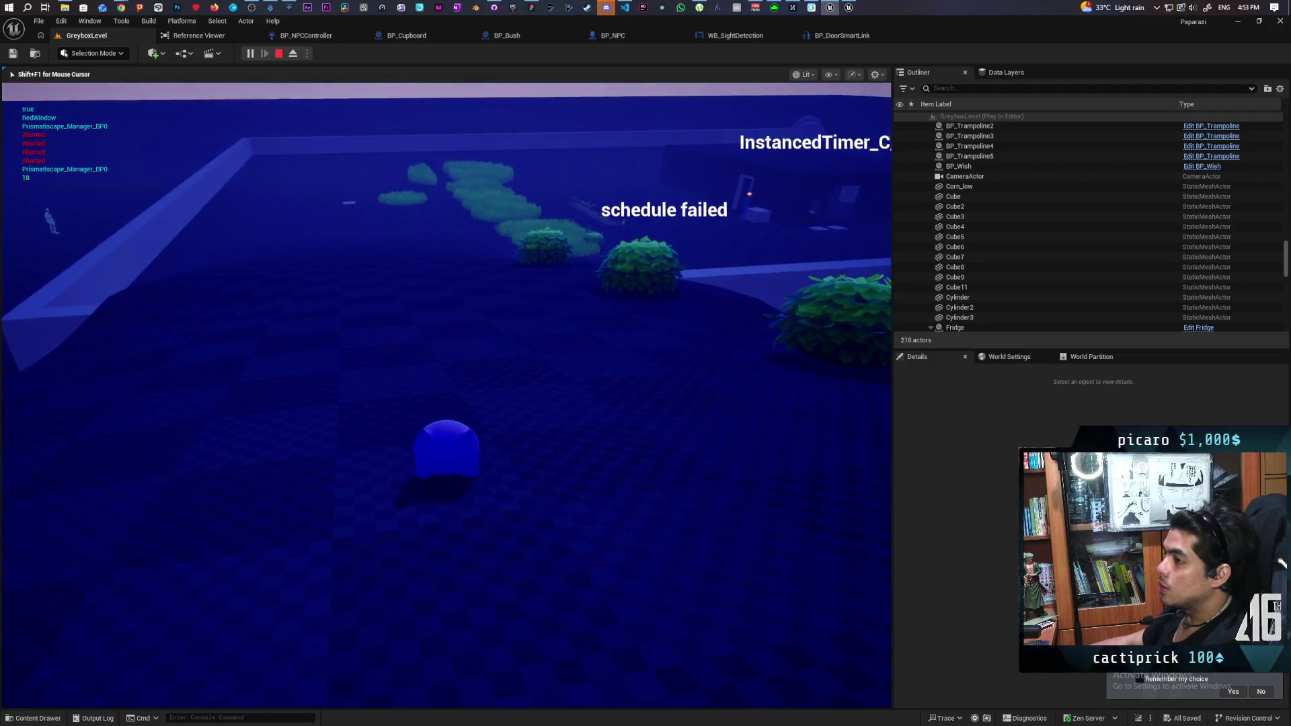
key("Escape")
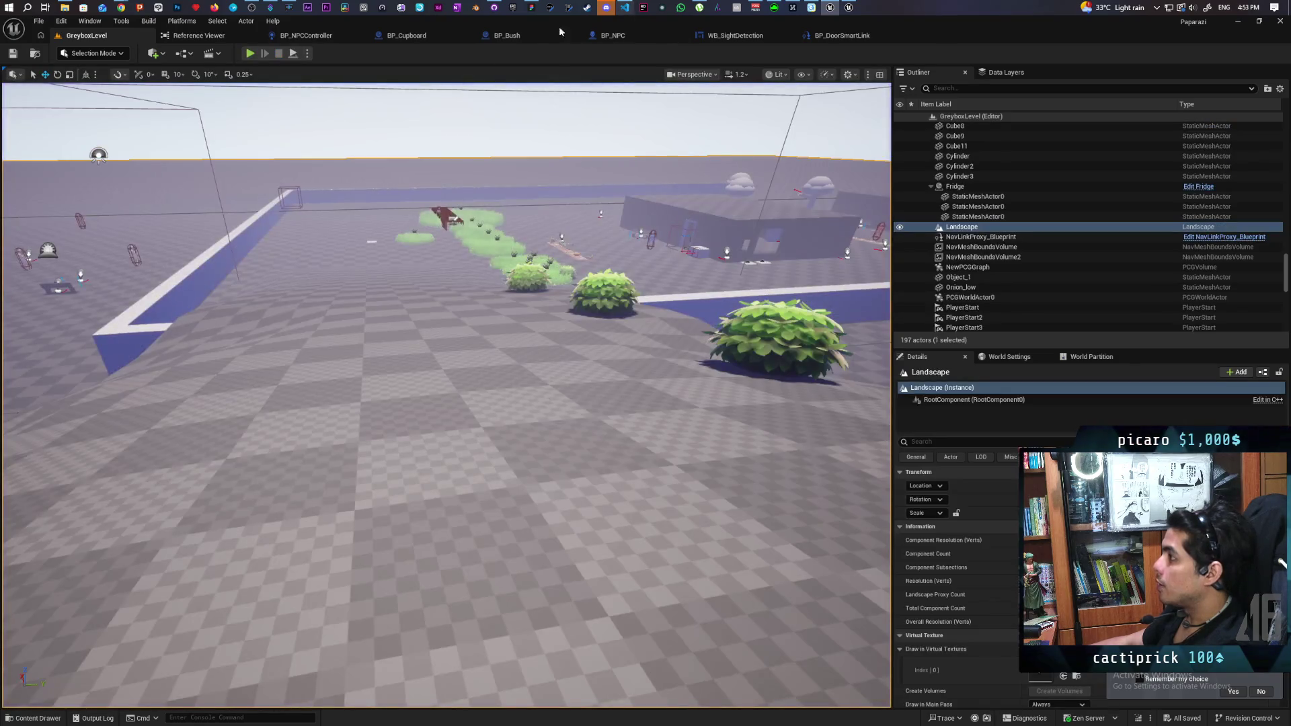
- Return to BP_NPCController's Perception graph and survey a wider area of it
left_click(302, 37)
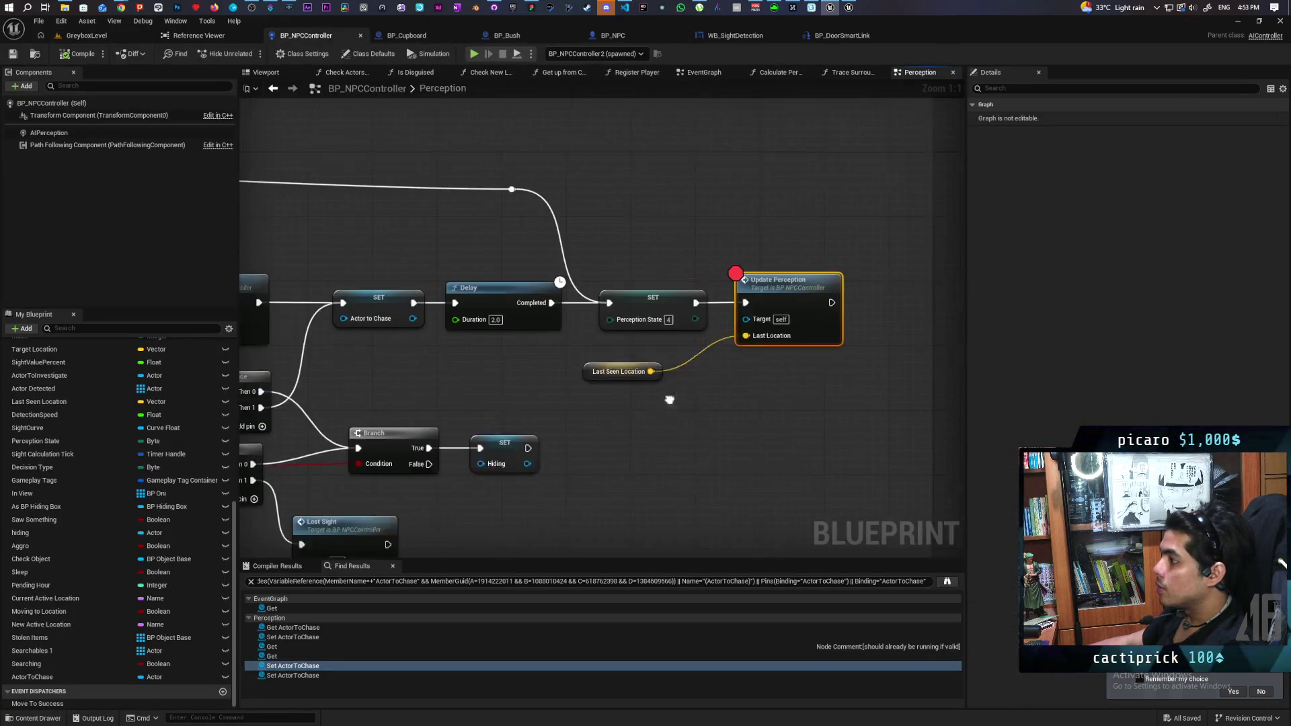
scroll(663, 340, "down", 3)
scroll(663, 340, "down", 4)
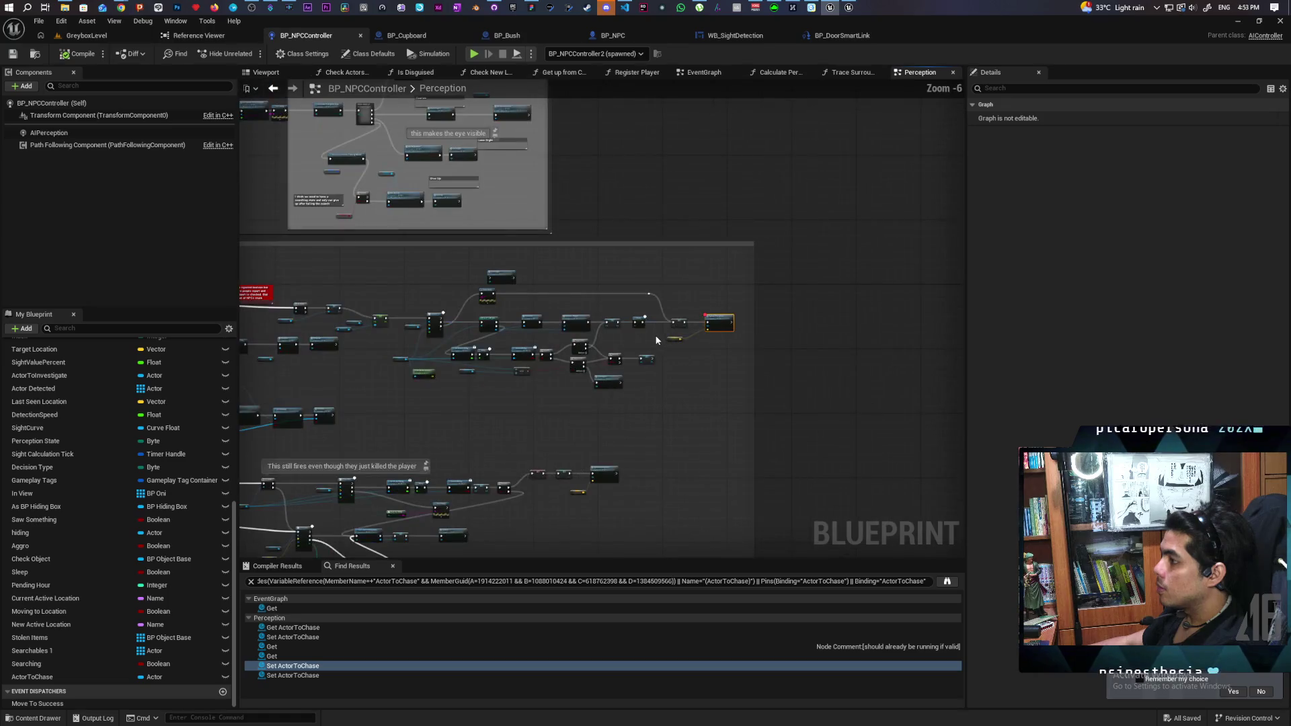
scroll(657, 341, "up", 4)
scroll(657, 341, "up", 2)
scroll(656, 340, "down", 4)
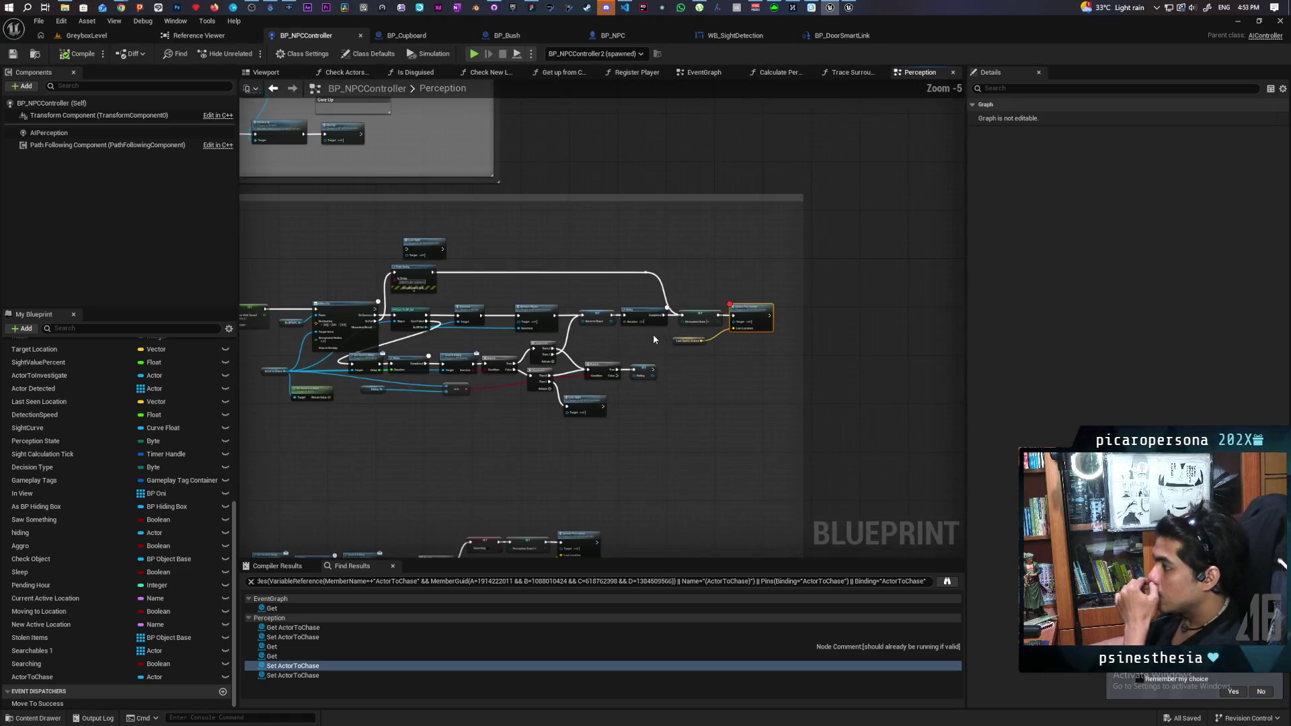
mouse_move(824, 337)
left_mouse_down()
mouse_move(706, 336)
mouse_move(640, 370)
mouse_move(827, 316)
left_mouse_up()
mouse_move(686, 302)
left_mouse_down()
mouse_move(577, 309)
mouse_move(644, 306)
mouse_move(880, 345)
mouse_move(678, 406)
left_mouse_up()
scroll(644, 306, "down", 4)
scroll(644, 306, "up", 4)
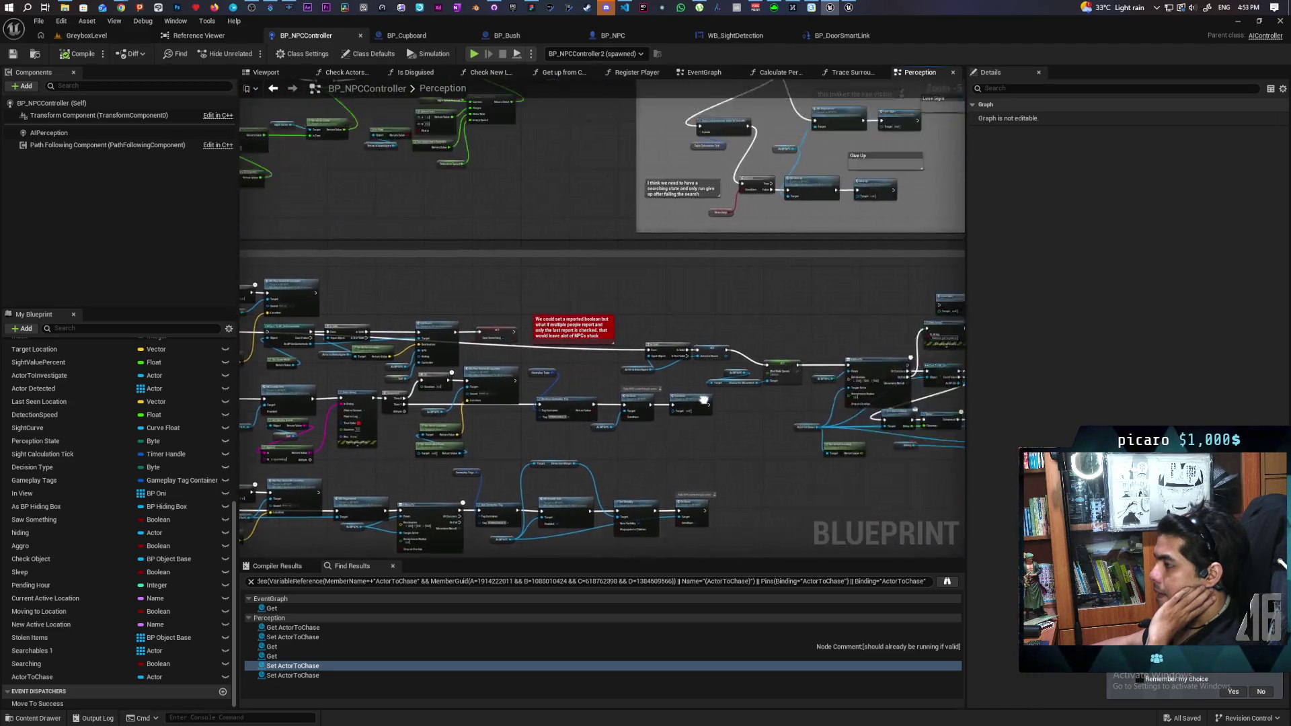
scroll(894, 433, "down", 4)
- Frame the Check States Lose Sight and Give Up paths and select Clear and Invalidate Timer by Handle
left_click_drag(894, 434, 558, 296)
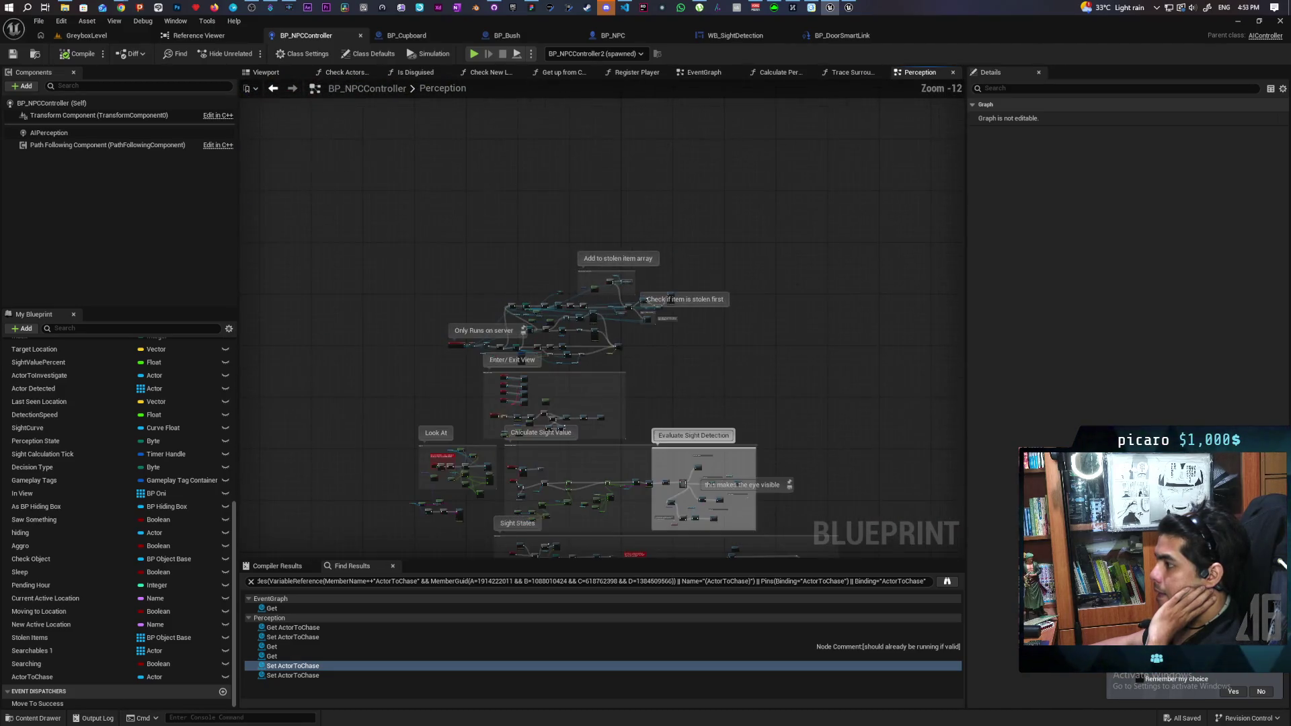
scroll(558, 296, "up", 5)
mouse_move(667, 338)
left_mouse_down()
mouse_move(535, 342)
mouse_move(799, 340)
left_mouse_up()
scroll(461, 309, "up", 1)
scroll(456, 304, "up", 1)
scroll(456, 304, "up", 1)
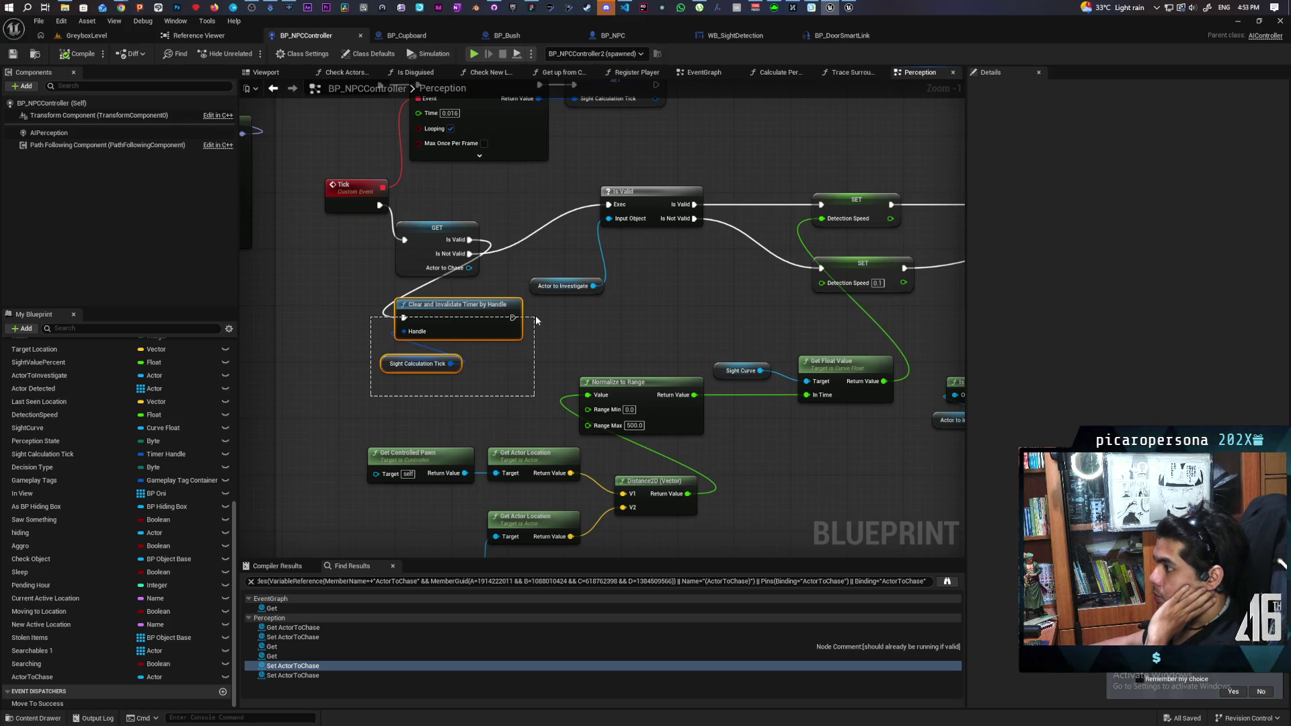
left_click_drag(535, 316, 292, 312)
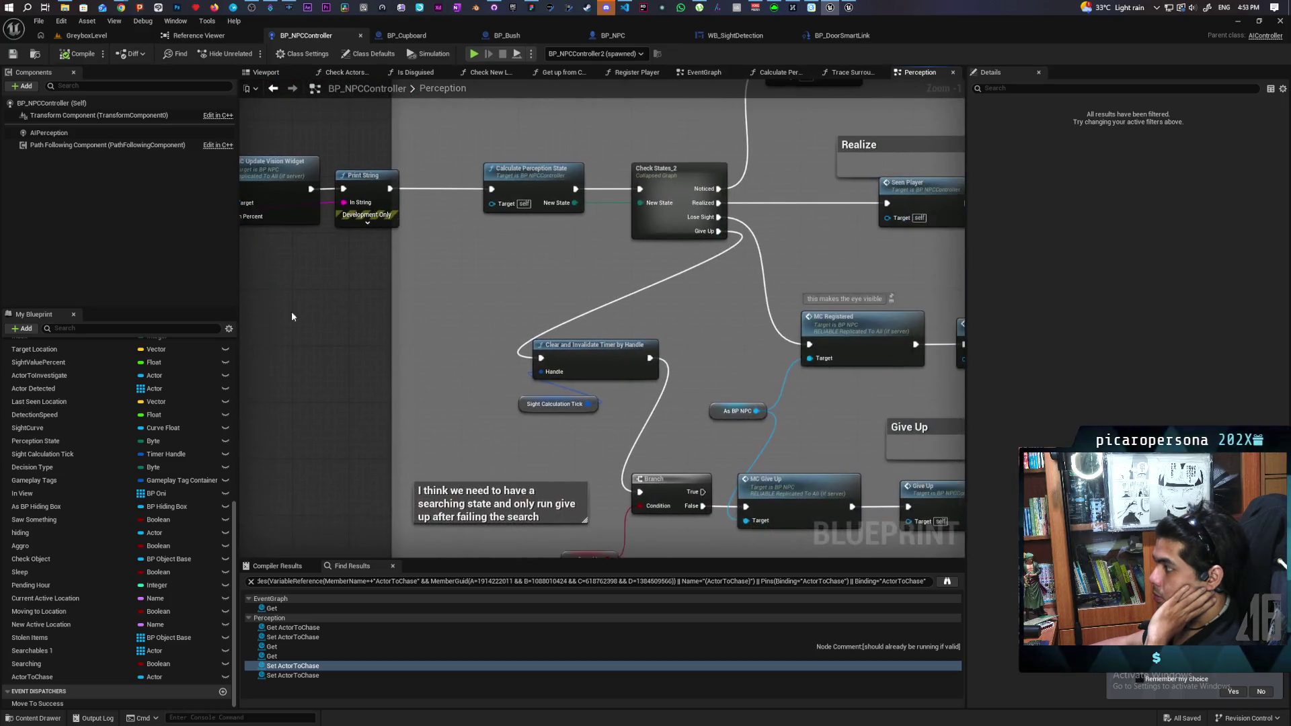
mouse_move(719, 316)
left_mouse_down()
mouse_move(620, 279)
mouse_move(369, 357)
mouse_move(427, 265)
mouse_move(405, 339)
left_mouse_up()
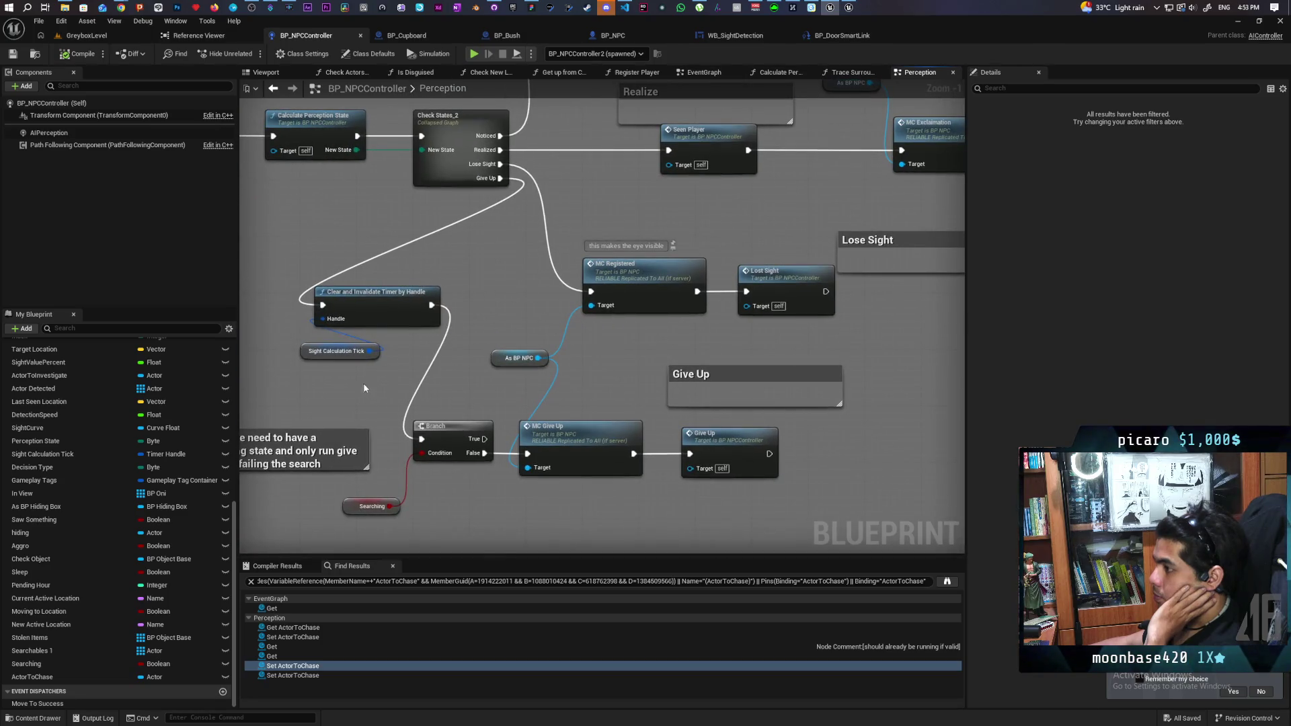
left_click(374, 310)
- Find references by name to the Clear and Invalidate Timer by Handle node
right_click(373, 310)
mouse_move(437, 420)
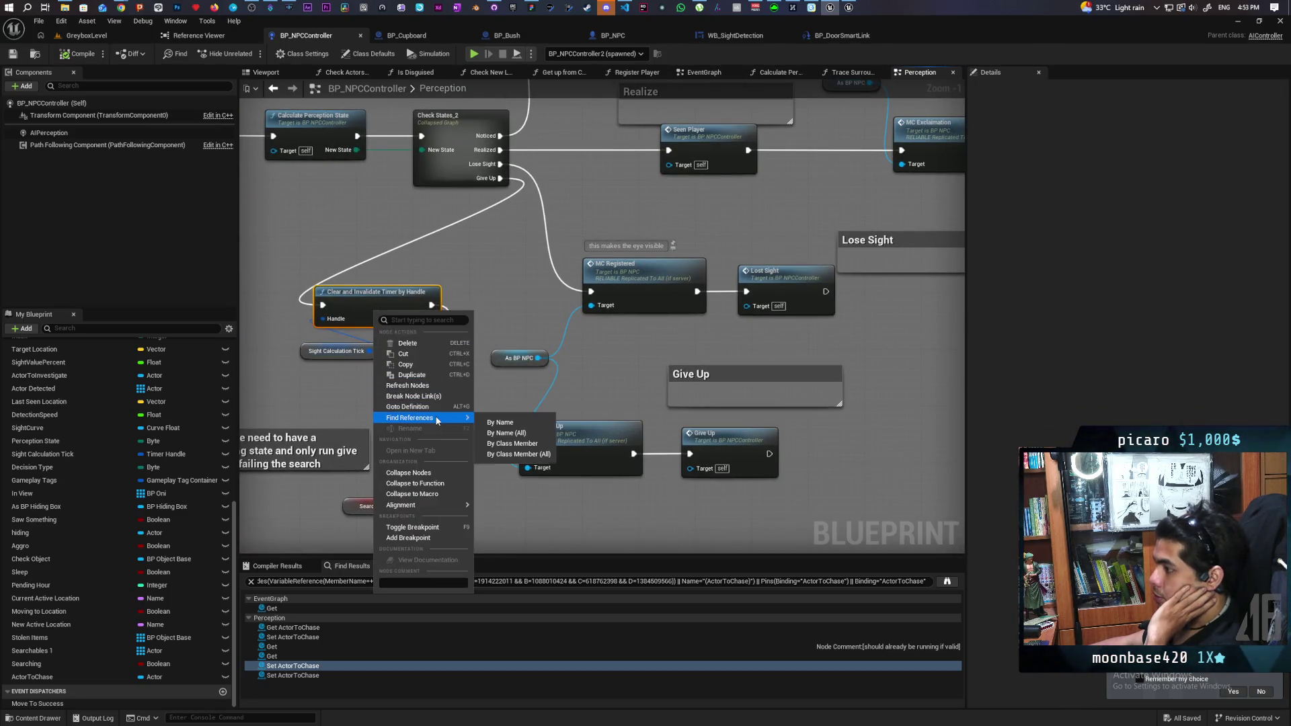
left_click(531, 443)
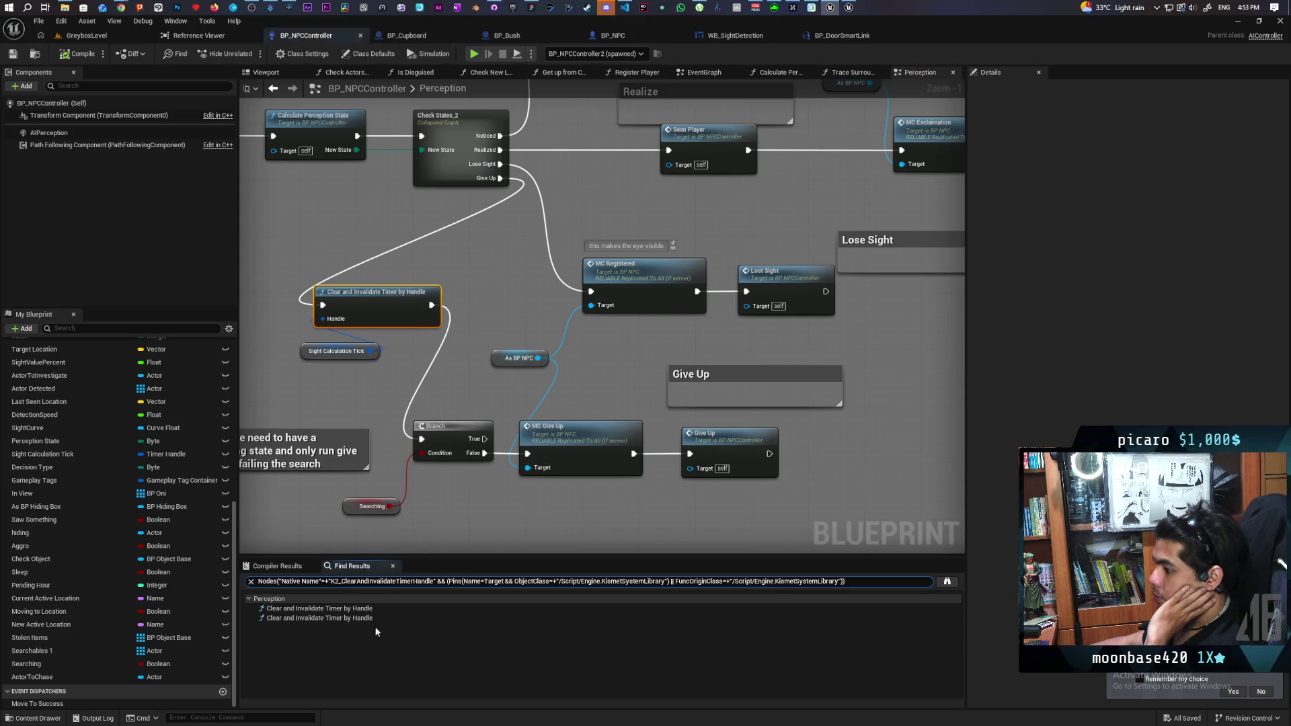
- Visit both Clear and Invalidate Timer by Handle usages listed in Find Results
left_click(316, 609)
left_click(315, 618)
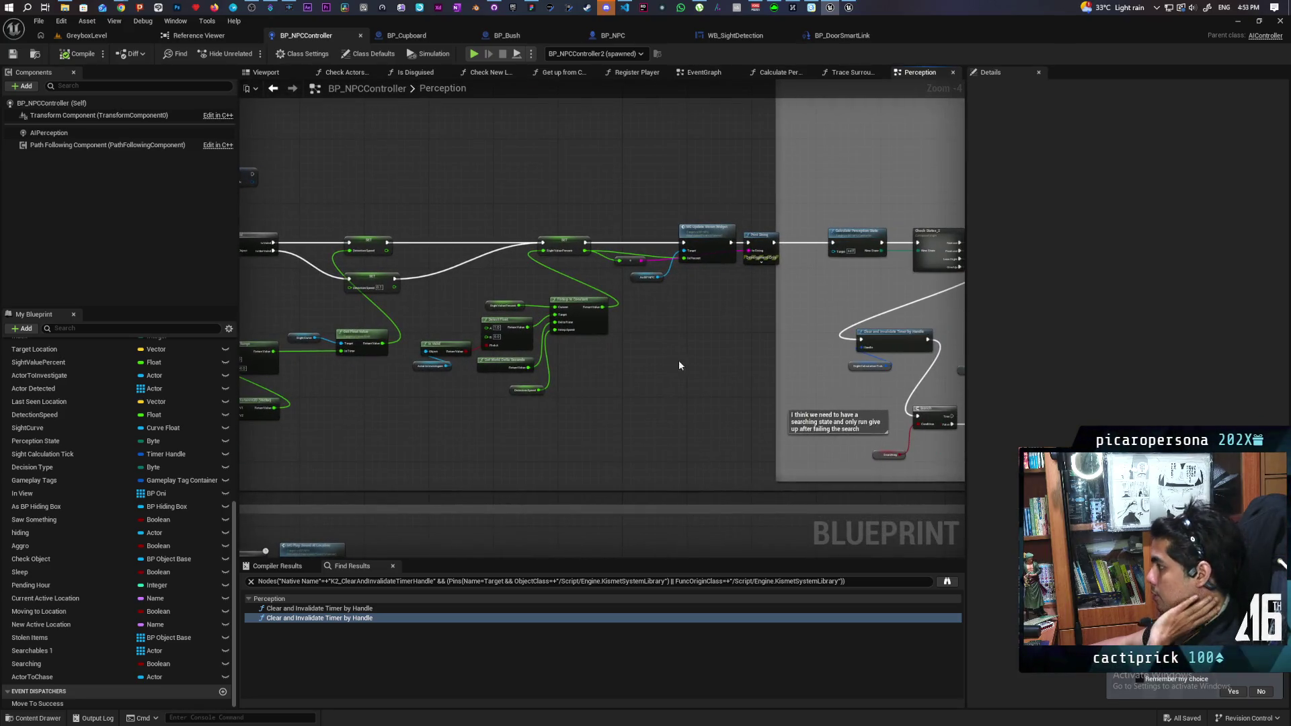
scroll(679, 361, "up", 2)
scroll(518, 408, "down", 2)
mouse_move(519, 410)
left_mouse_down()
mouse_move(736, 407)
mouse_move(399, 439)
mouse_move(225, 437)
mouse_move(749, 426)
mouse_move(679, 434)
mouse_move(337, 446)
mouse_move(772, 412)
mouse_move(663, 434)
left_mouse_up()
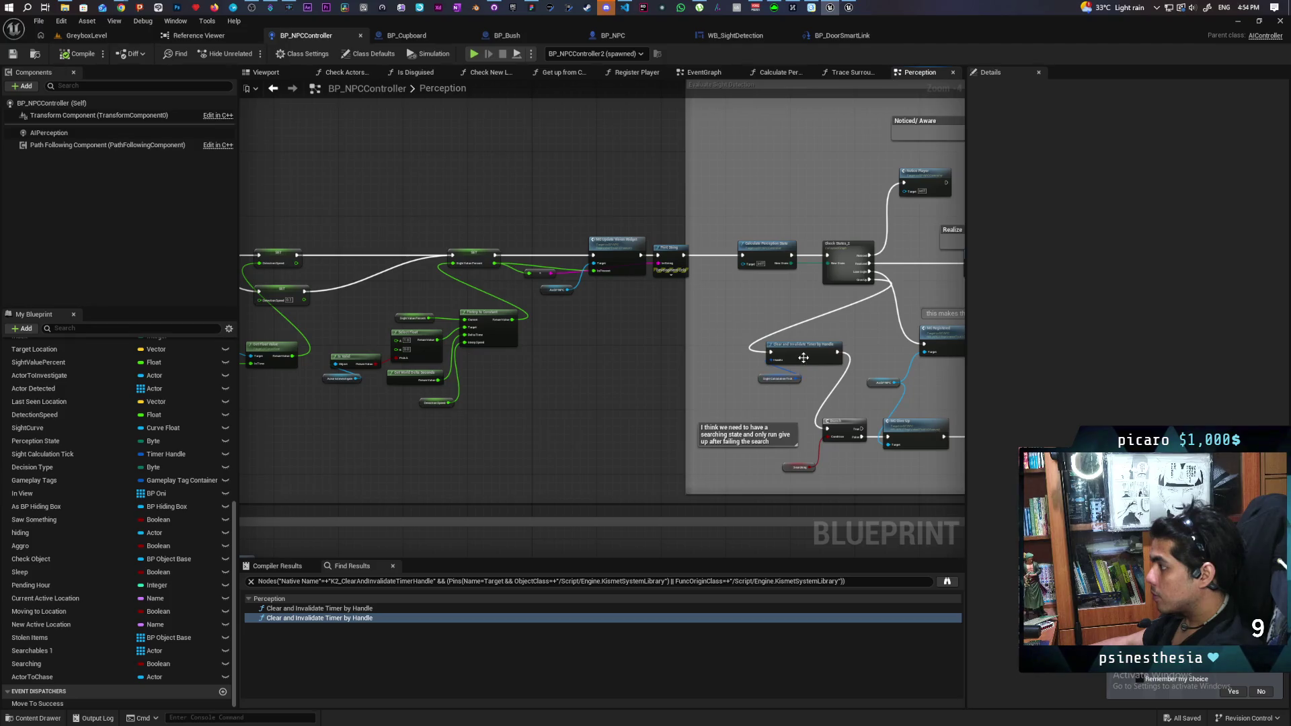
- Play GreyboxLevel with Alt+P and resume once the first breakpoint pauses the game
left_click(69, 36)
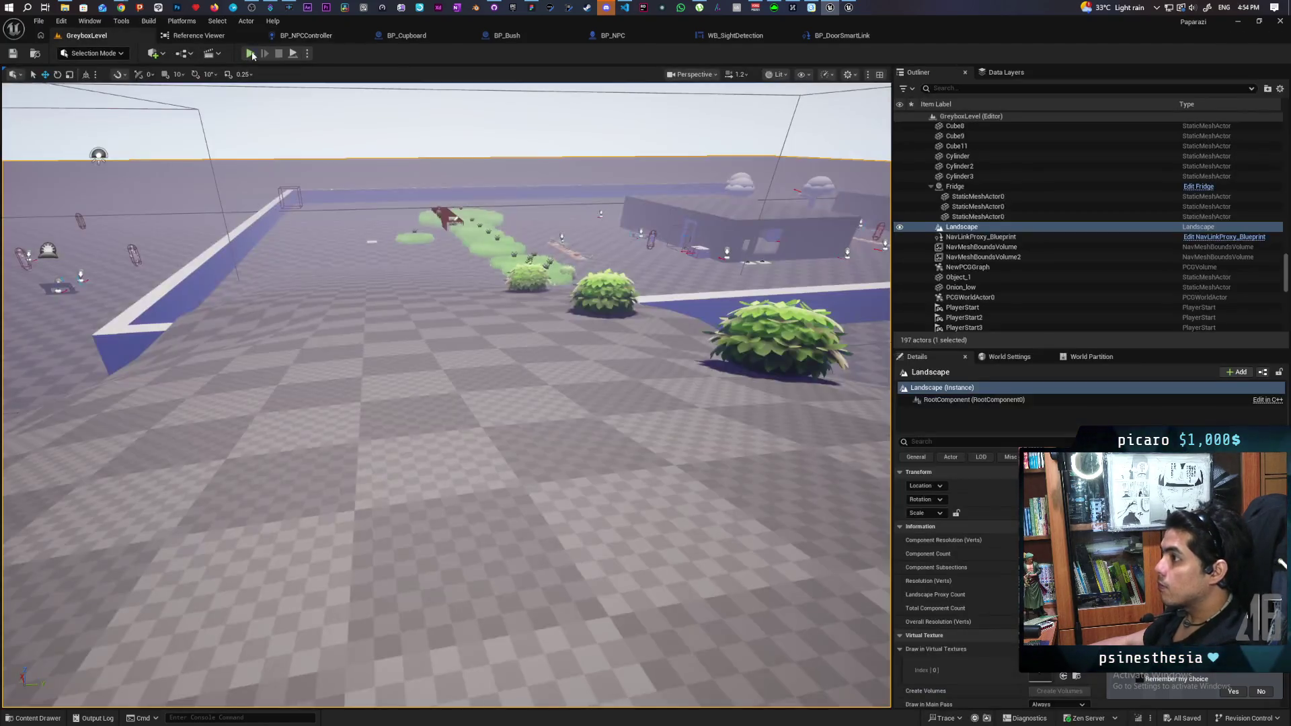
key("alt+p")
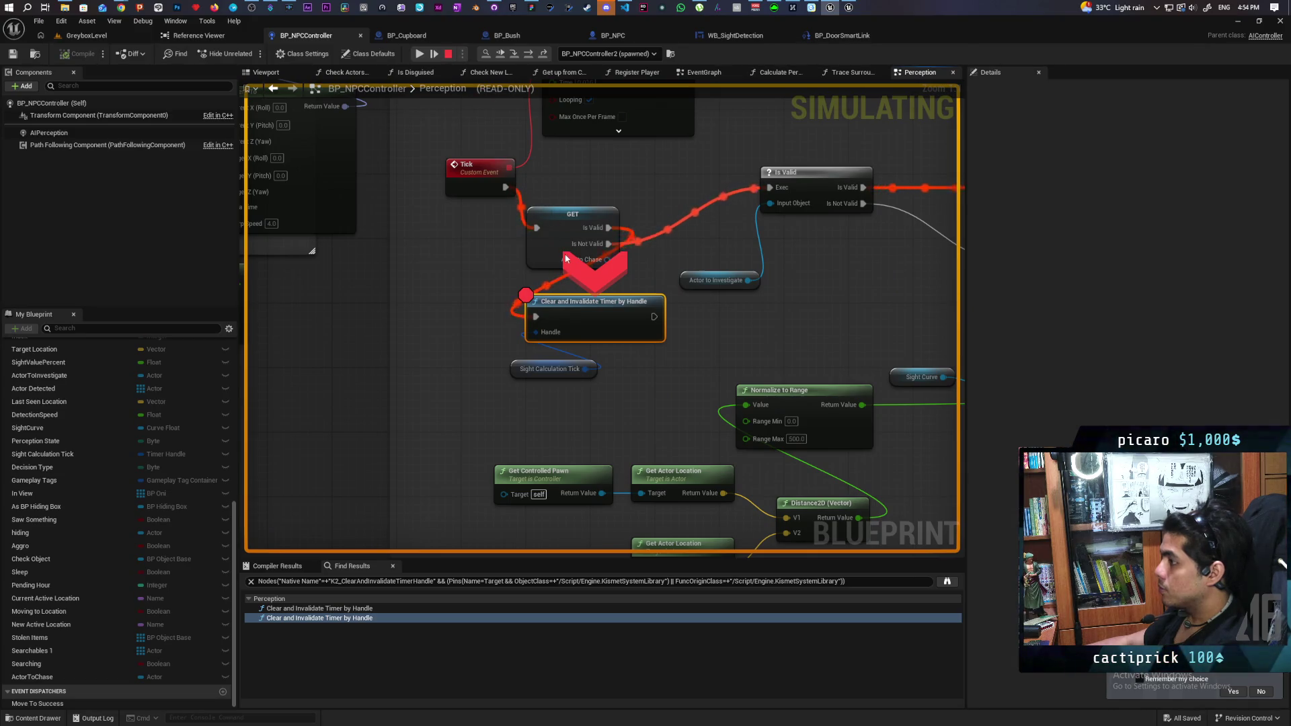
left_click(501, 54)
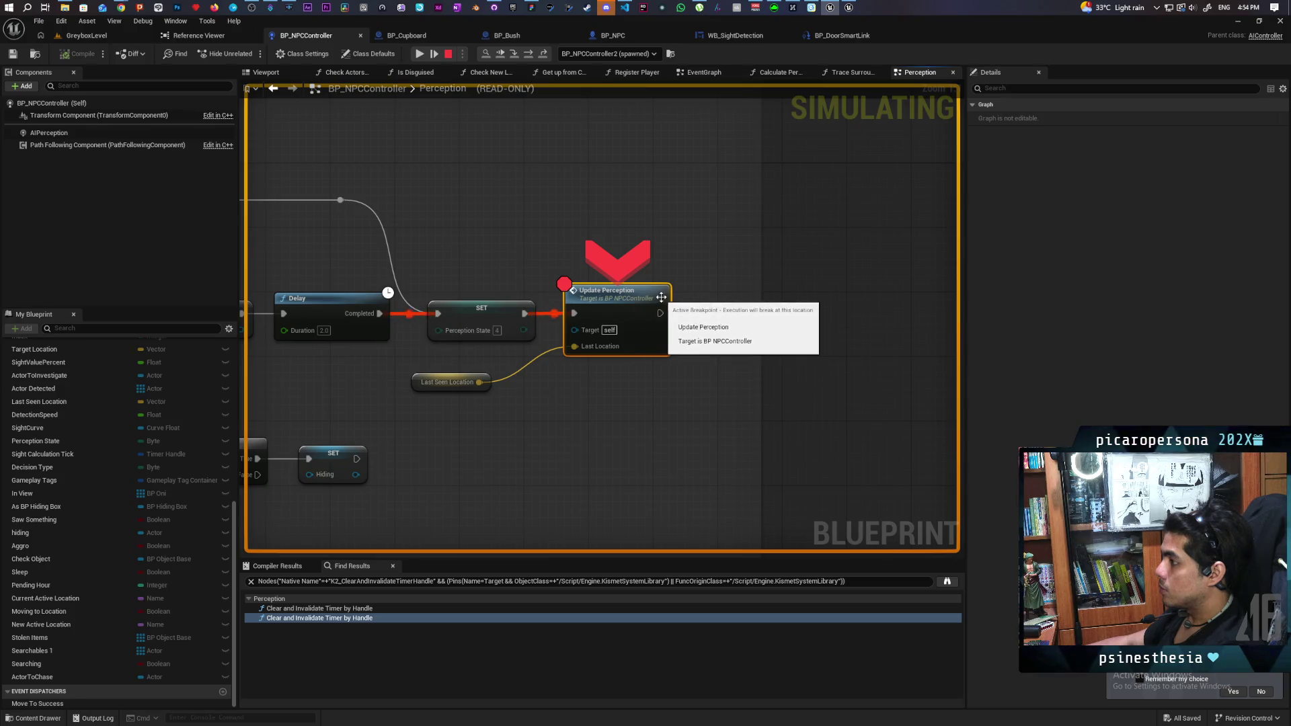
- Advance to the next breakpoint with F8, inspect pin values, resume, and stop the session
key("F8")
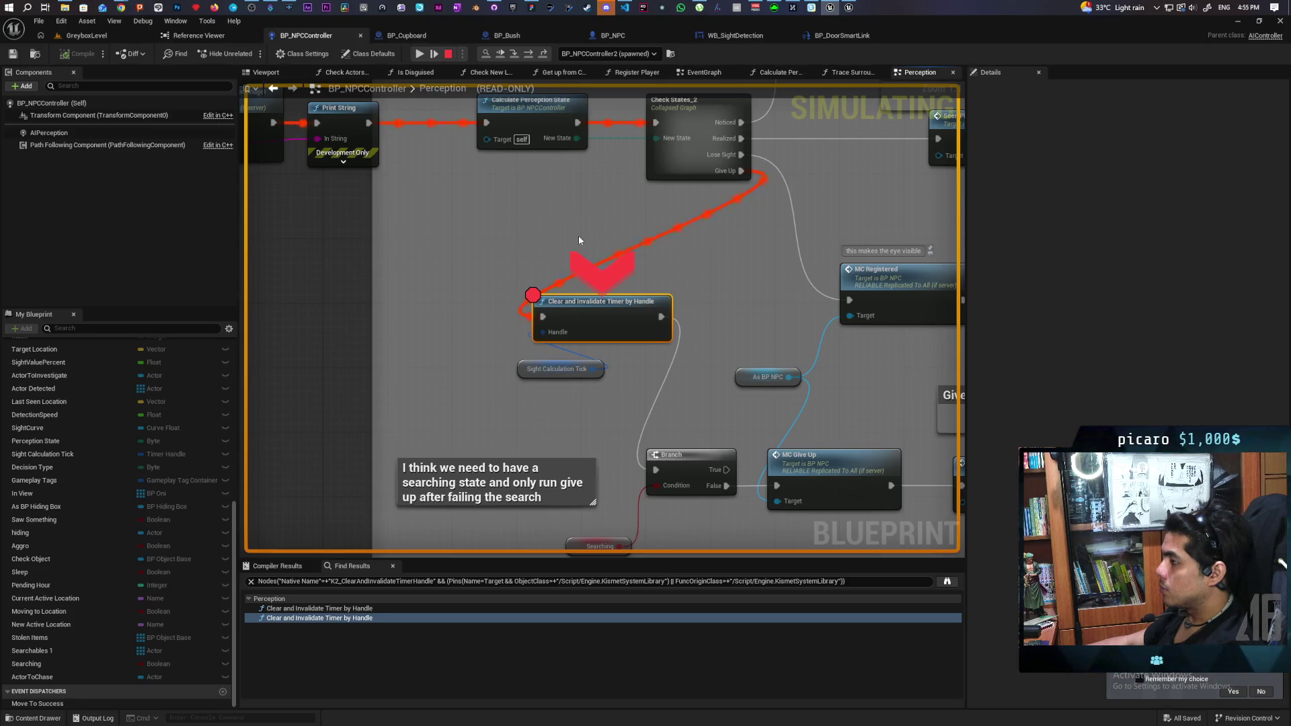
mouse_move(527, 174)
left_mouse_down()
mouse_move(588, 278)
mouse_move(734, 273)
mouse_move(660, 296)
mouse_move(771, 300)
mouse_move(543, 276)
mouse_move(675, 296)
left_mouse_up()
mouse_move(432, 236)
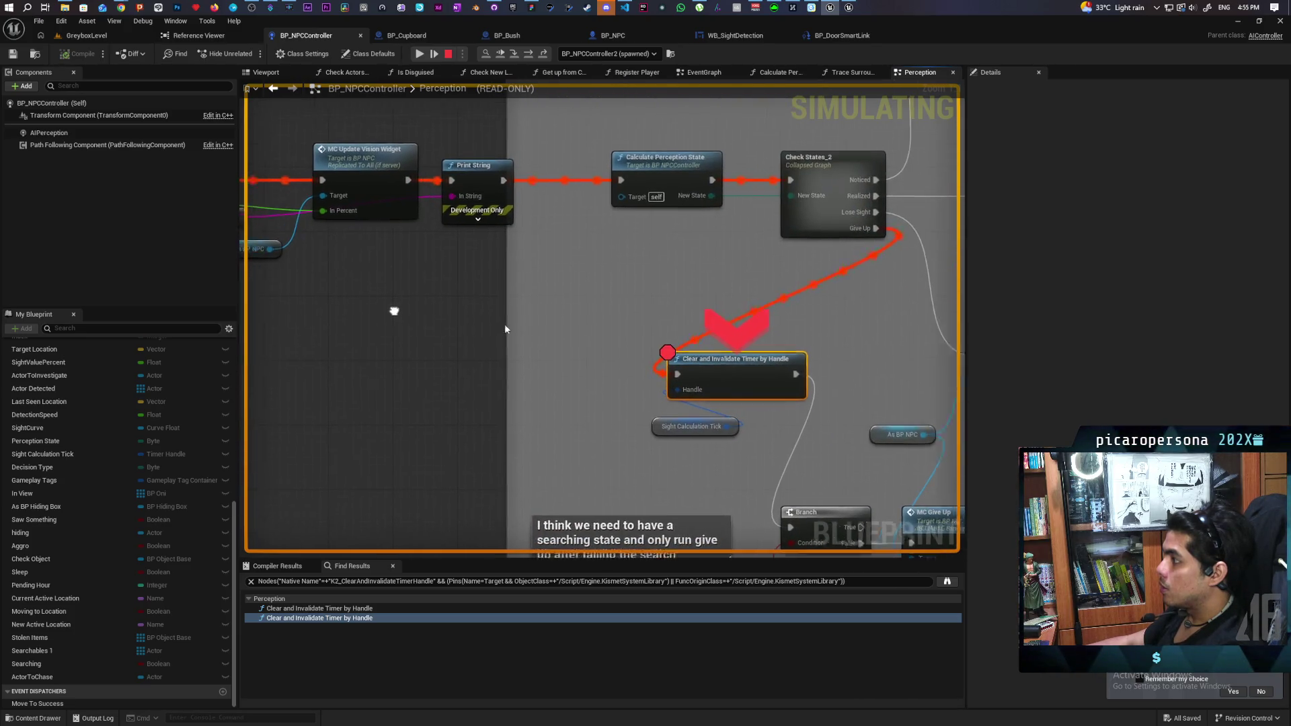
mouse_move(304, 208)
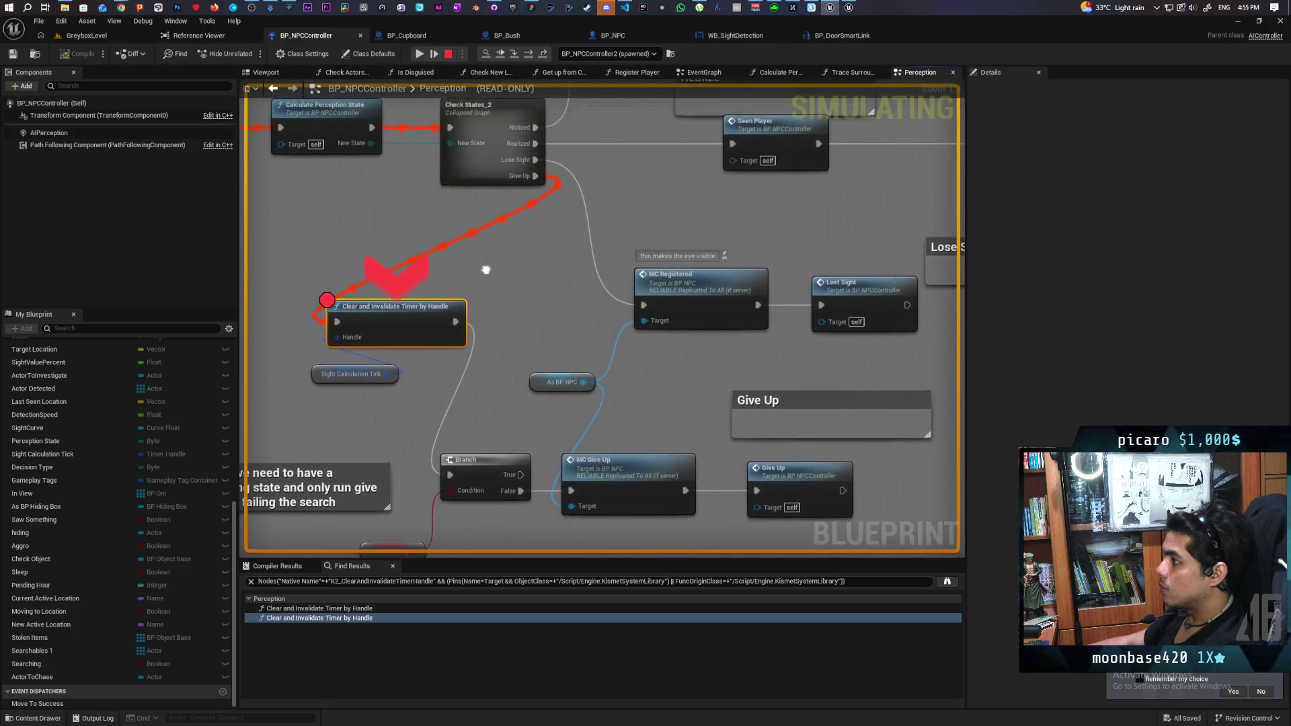
left_click(419, 54)
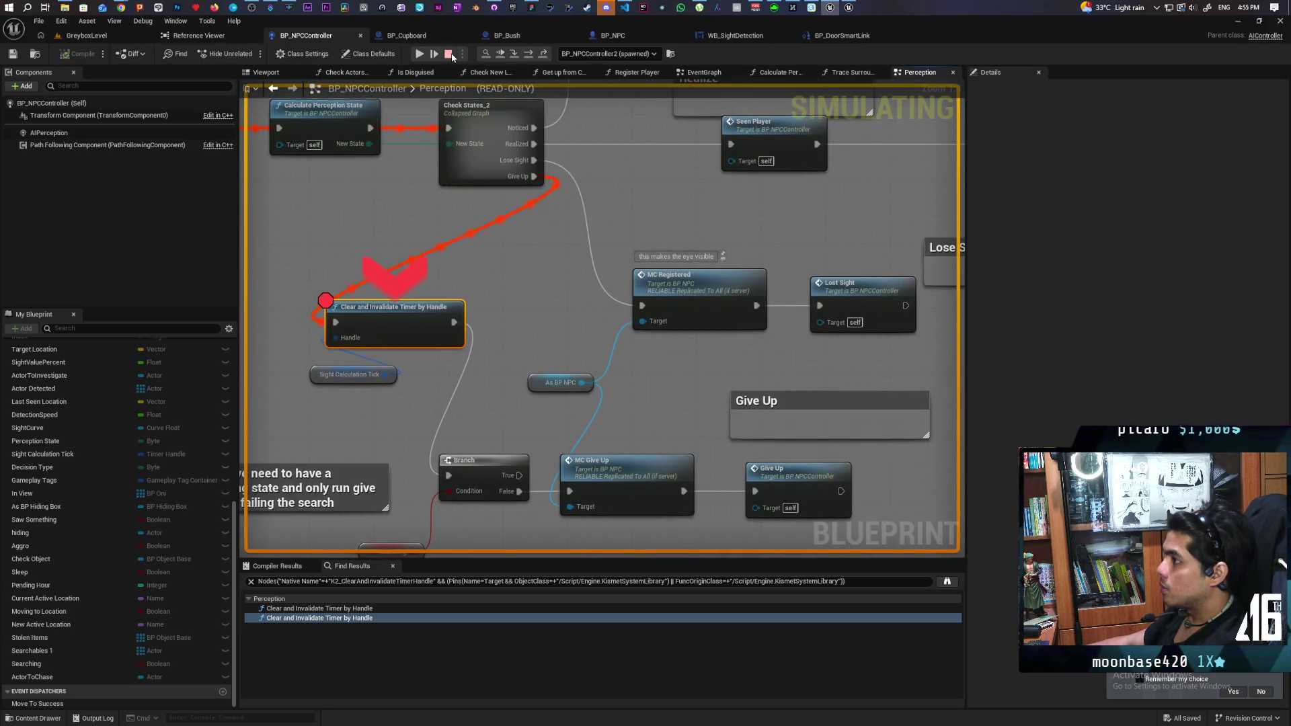
key("Escape")
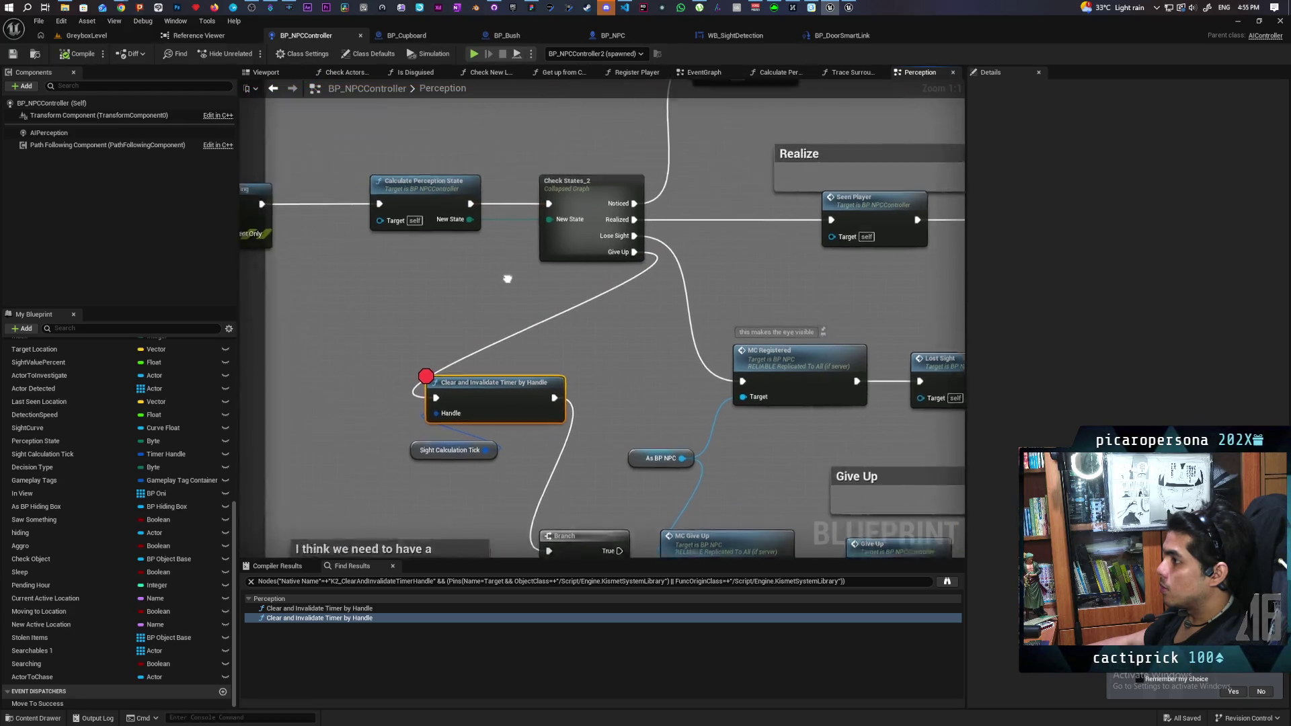
- Open the Calculate Perception State graph, move the Perception State getter lower, and inspect the Return Node
double_click(467, 240)
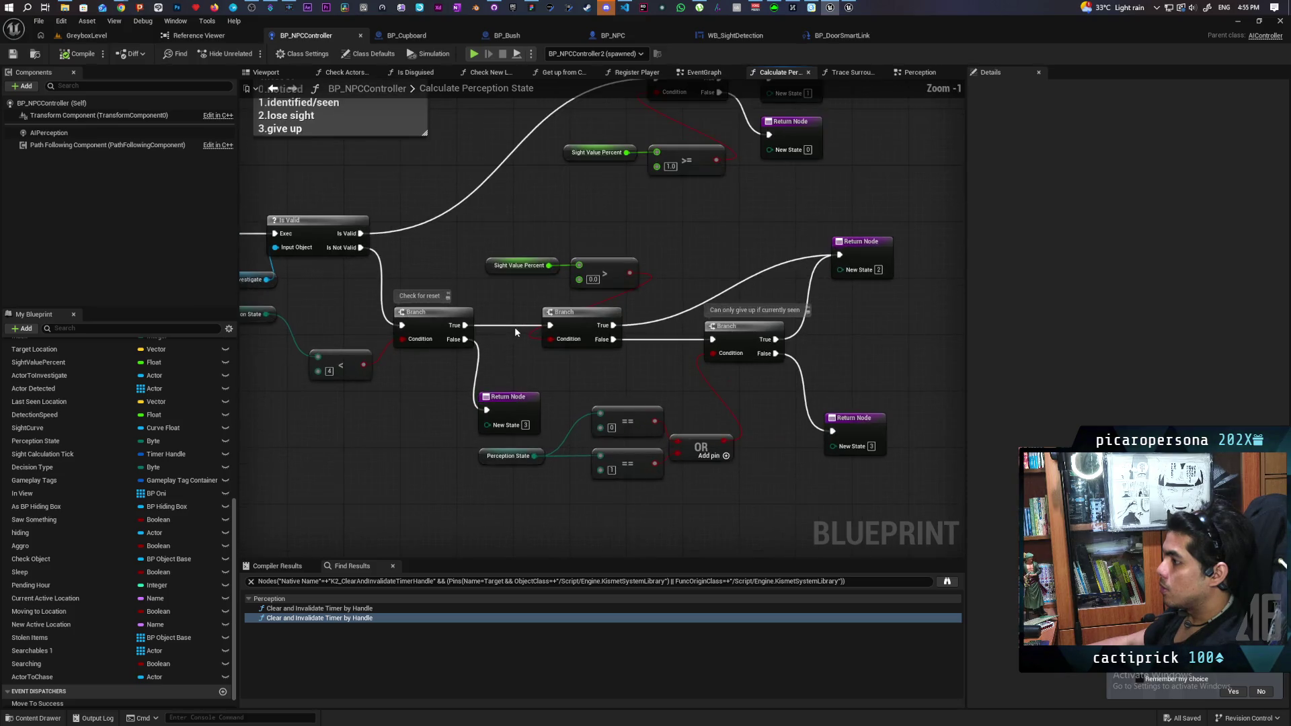
scroll(514, 327, "up", 3)
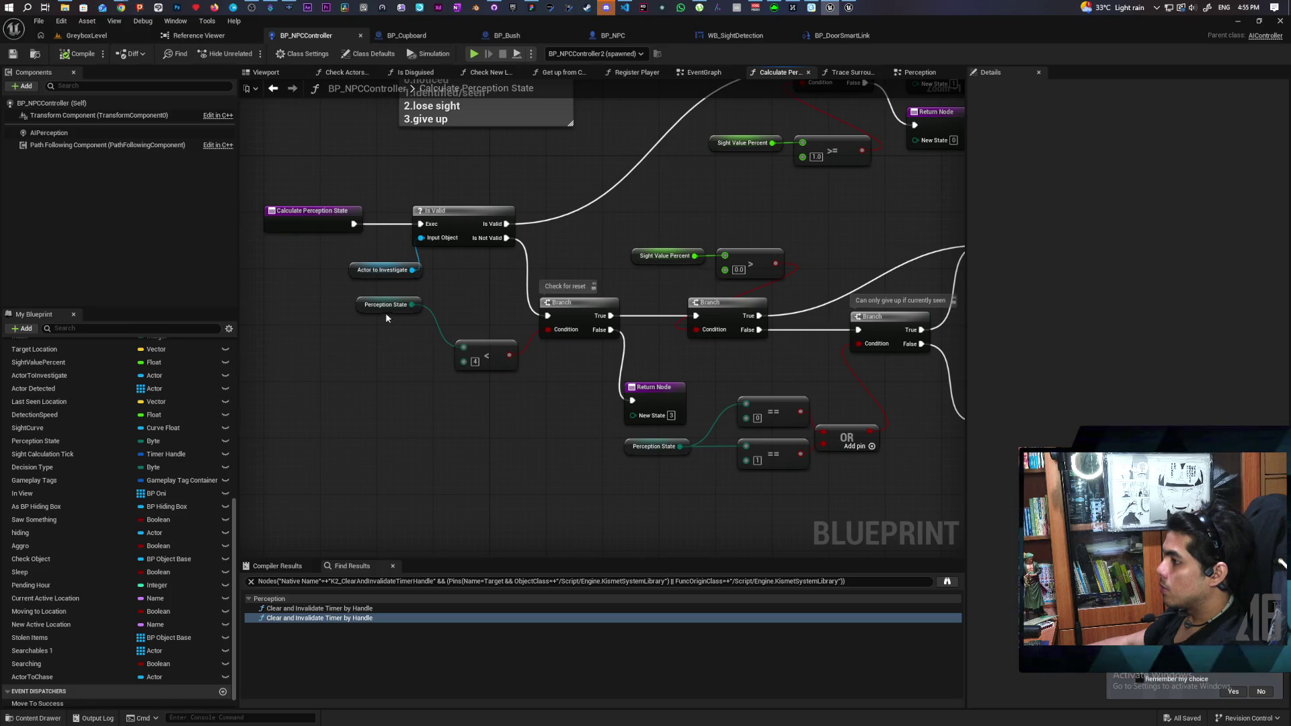
left_click_drag(357, 309, 363, 387)
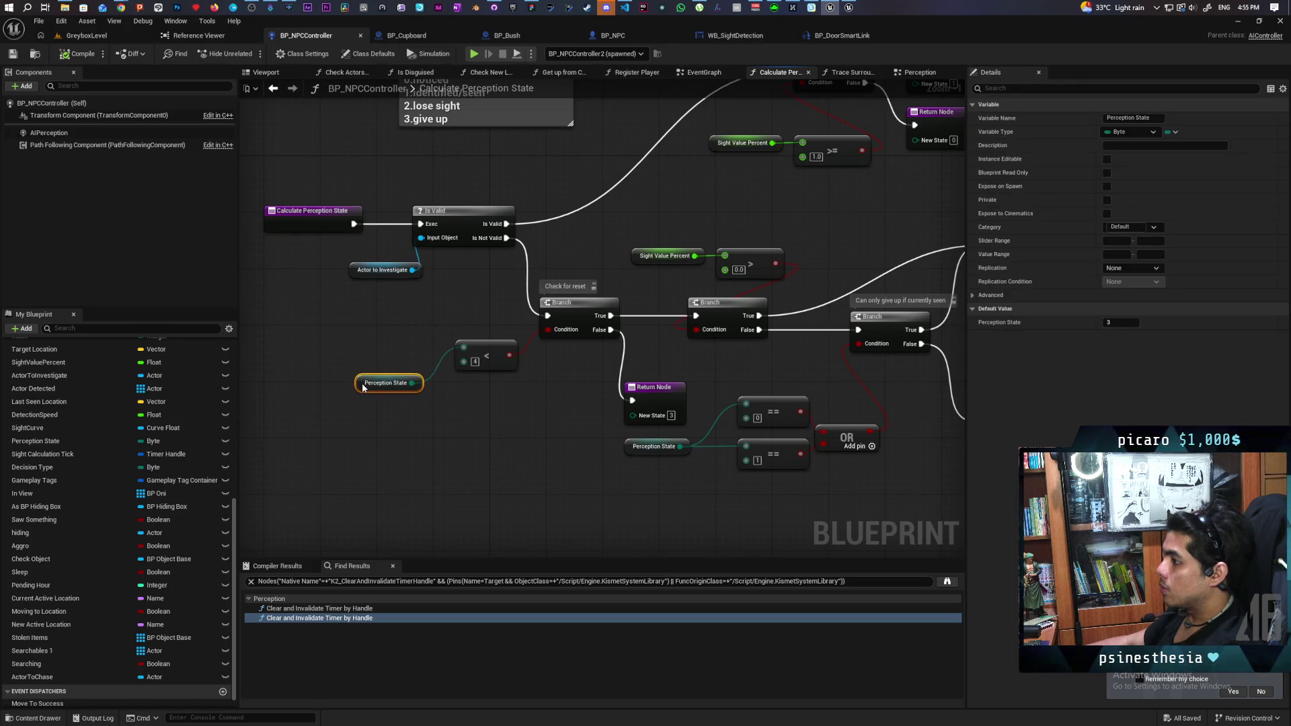
mouse_move(469, 416)
left_mouse_down()
mouse_move(341, 397)
mouse_move(336, 357)
mouse_move(374, 322)
left_mouse_up()
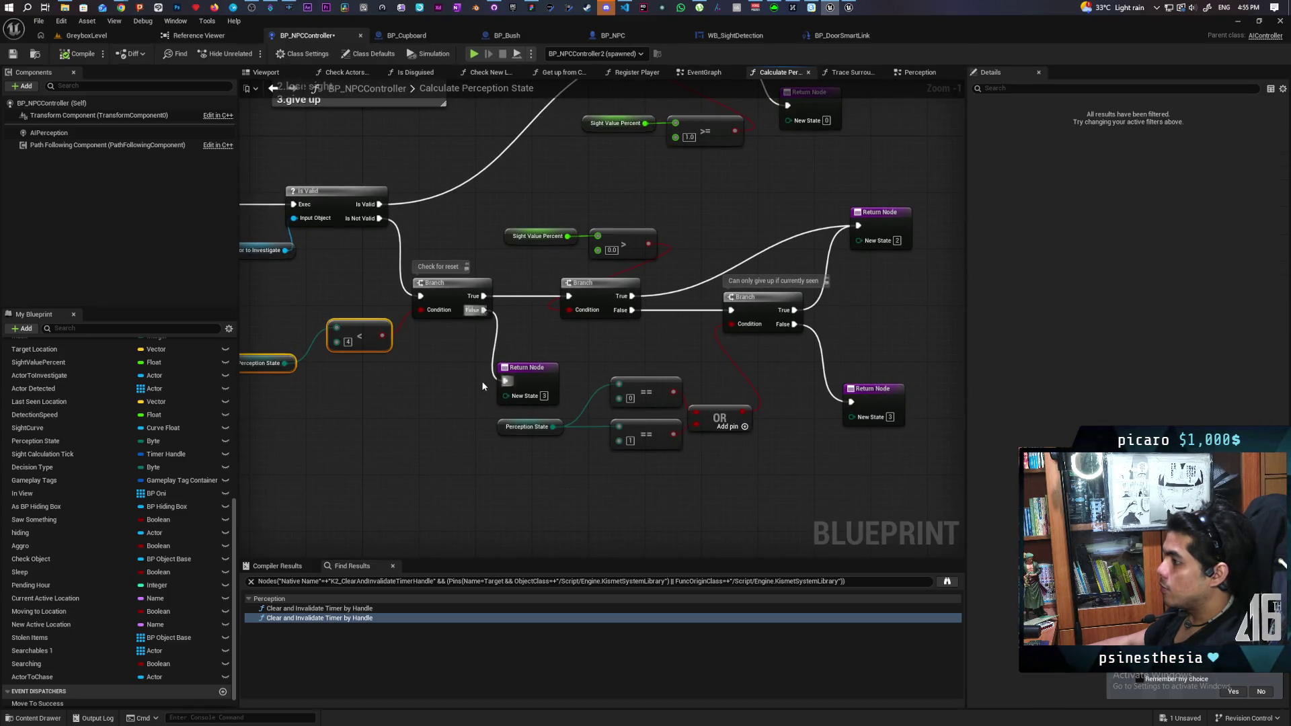
mouse_move(482, 386)
left_mouse_down()
mouse_move(496, 364)
mouse_move(618, 433)
mouse_move(588, 454)
mouse_move(574, 426)
mouse_move(384, 453)
mouse_move(507, 395)
mouse_move(589, 380)
mouse_move(416, 382)
left_mouse_up()
left_click(642, 444)
left_click(551, 438)
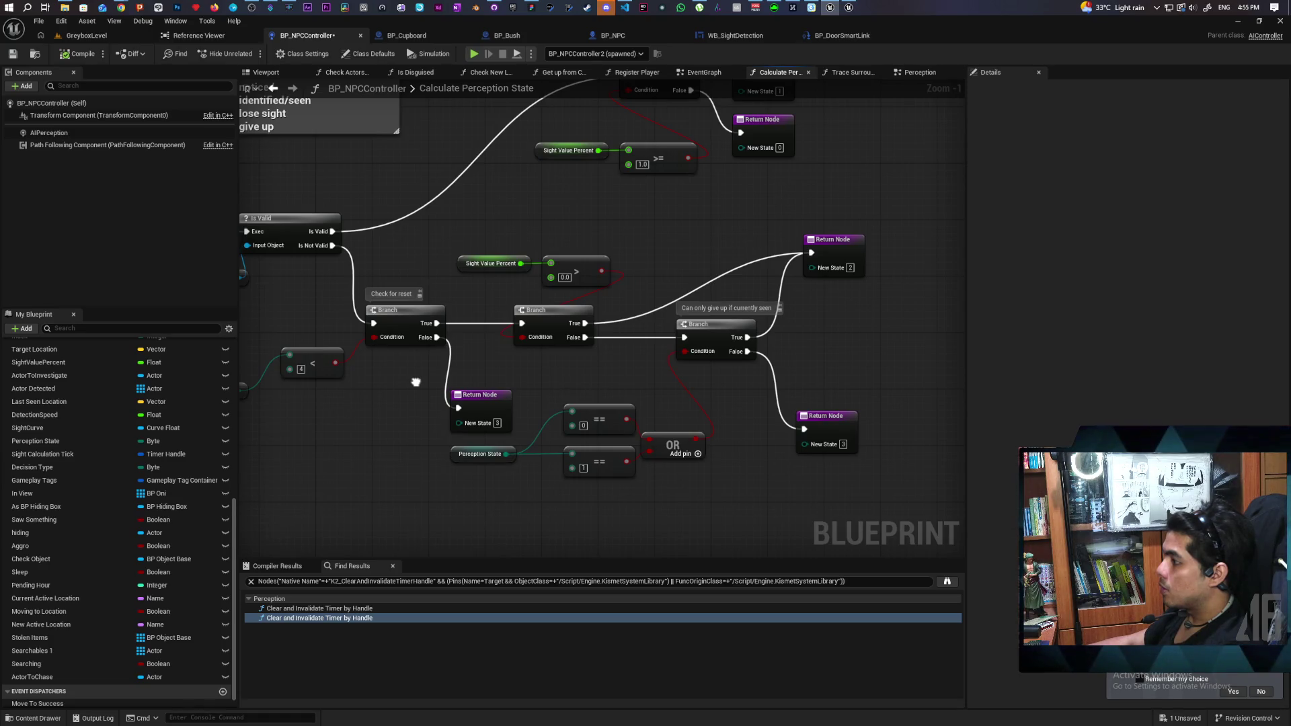
mouse_move(415, 382)
left_mouse_down()
mouse_move(537, 376)
mouse_move(476, 425)
mouse_move(397, 431)
mouse_move(406, 424)
left_mouse_up()
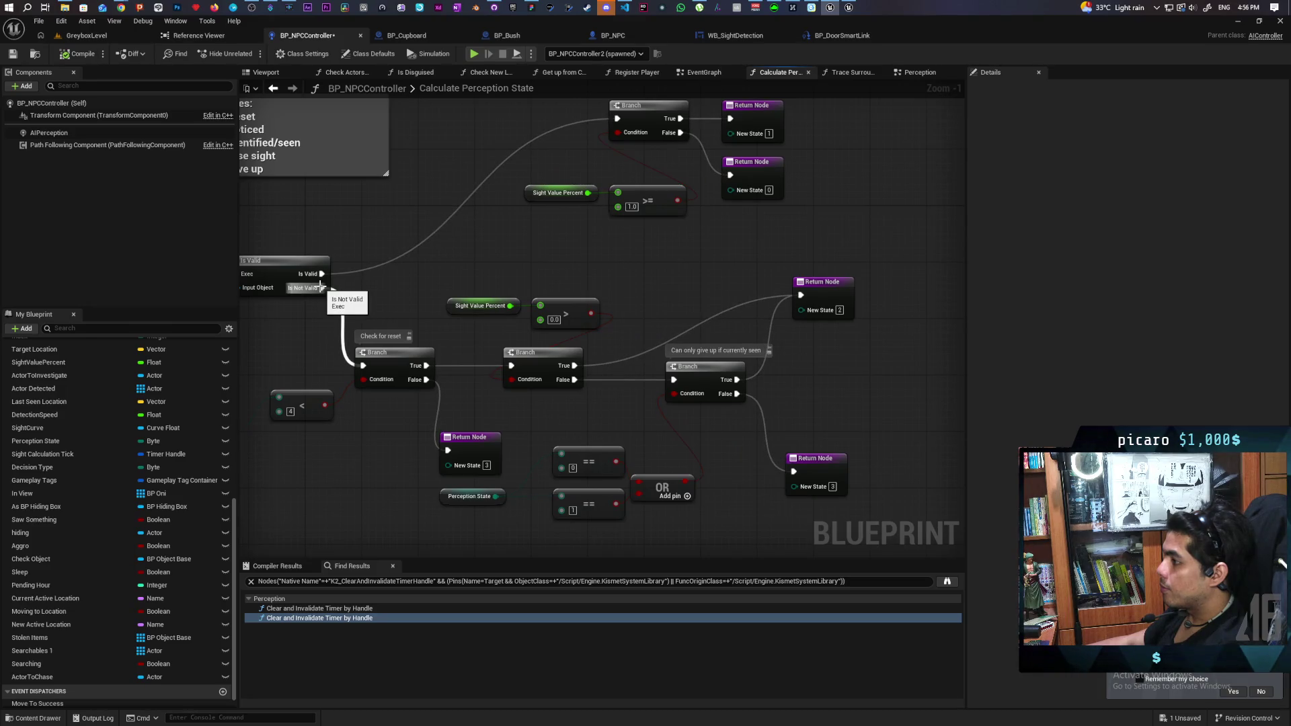
- Wire Is Not Valid directly into the second Branch, then review the Sight Value Percent > 0.0 check
left_click_drag(321, 288, 511, 365)
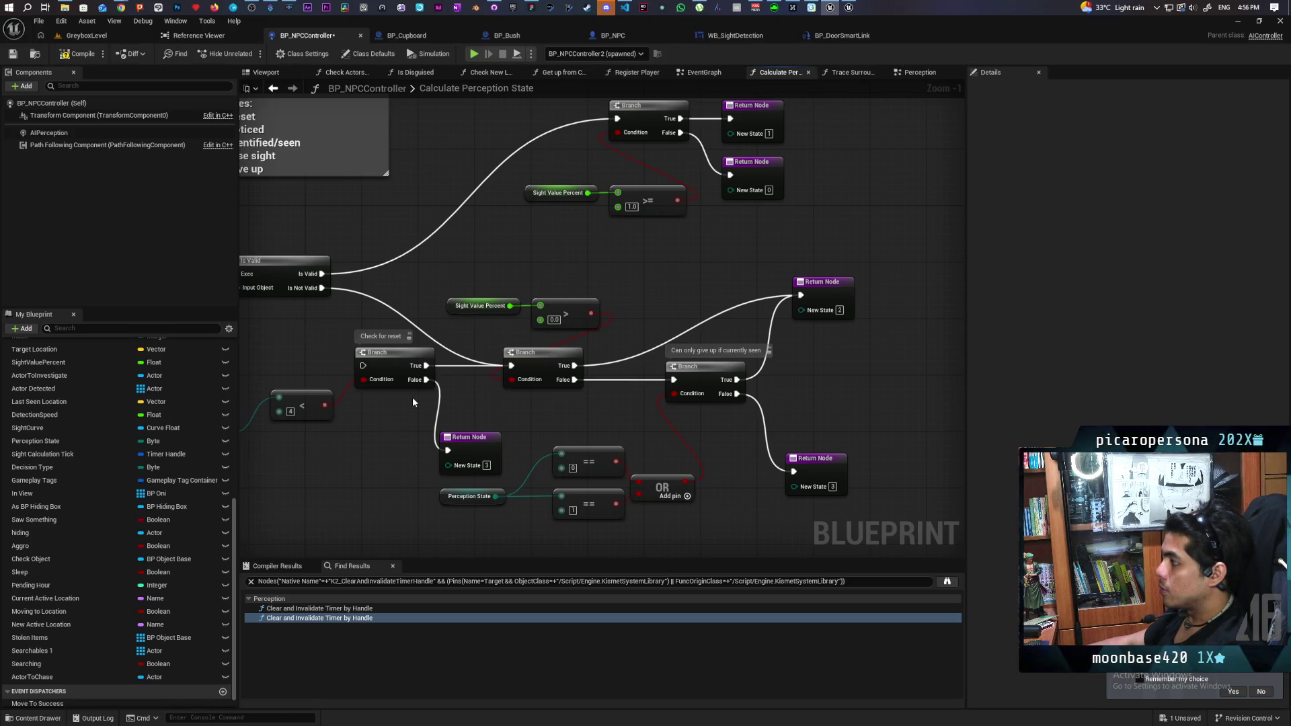
mouse_move(454, 396)
left_mouse_down()
mouse_move(585, 372)
mouse_move(429, 374)
left_mouse_up()
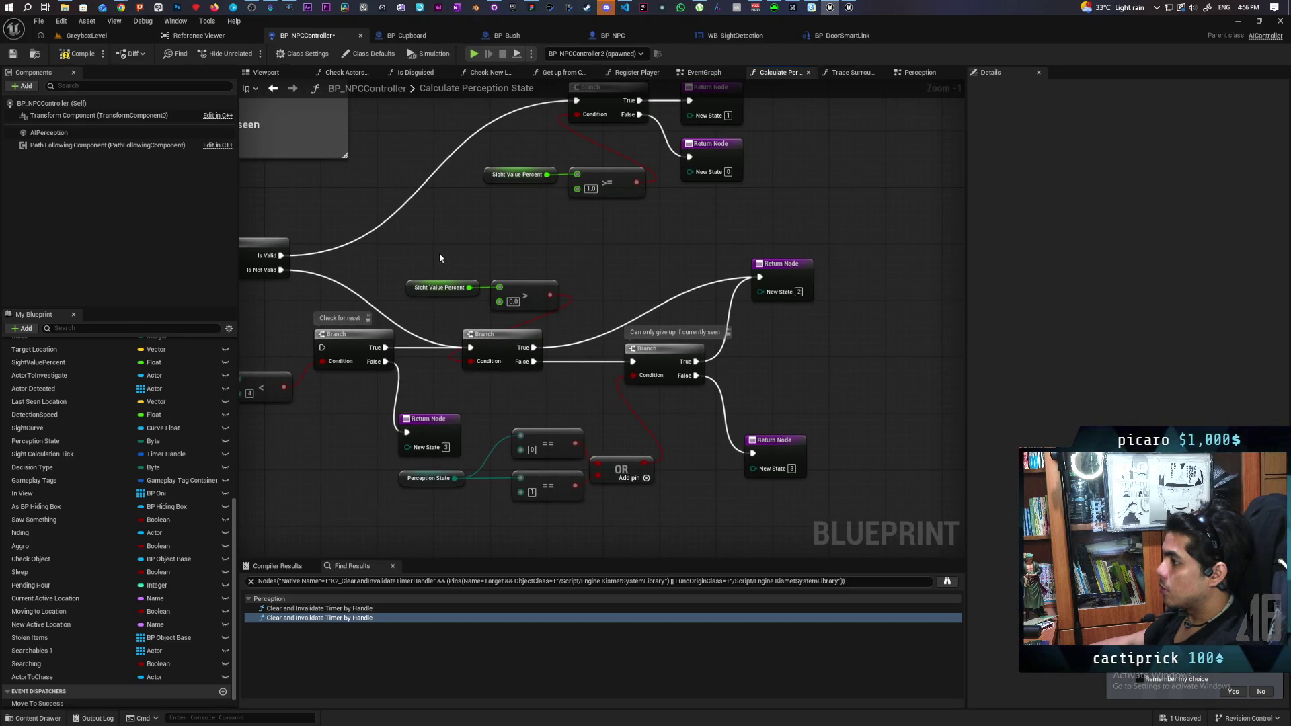
mouse_move(494, 329)
left_mouse_down()
mouse_move(562, 314)
mouse_move(563, 356)
left_mouse_up()
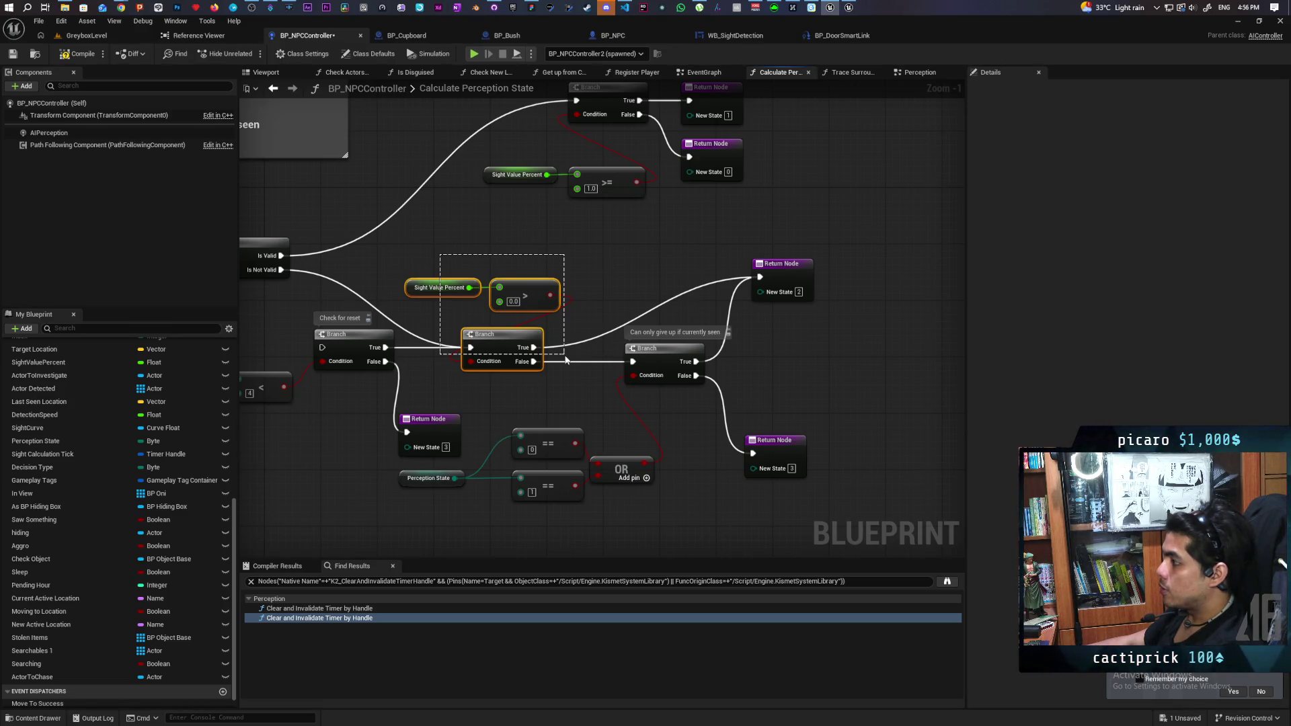
mouse_move(565, 236)
left_mouse_down()
mouse_move(680, 366)
mouse_move(646, 328)
left_mouse_up()
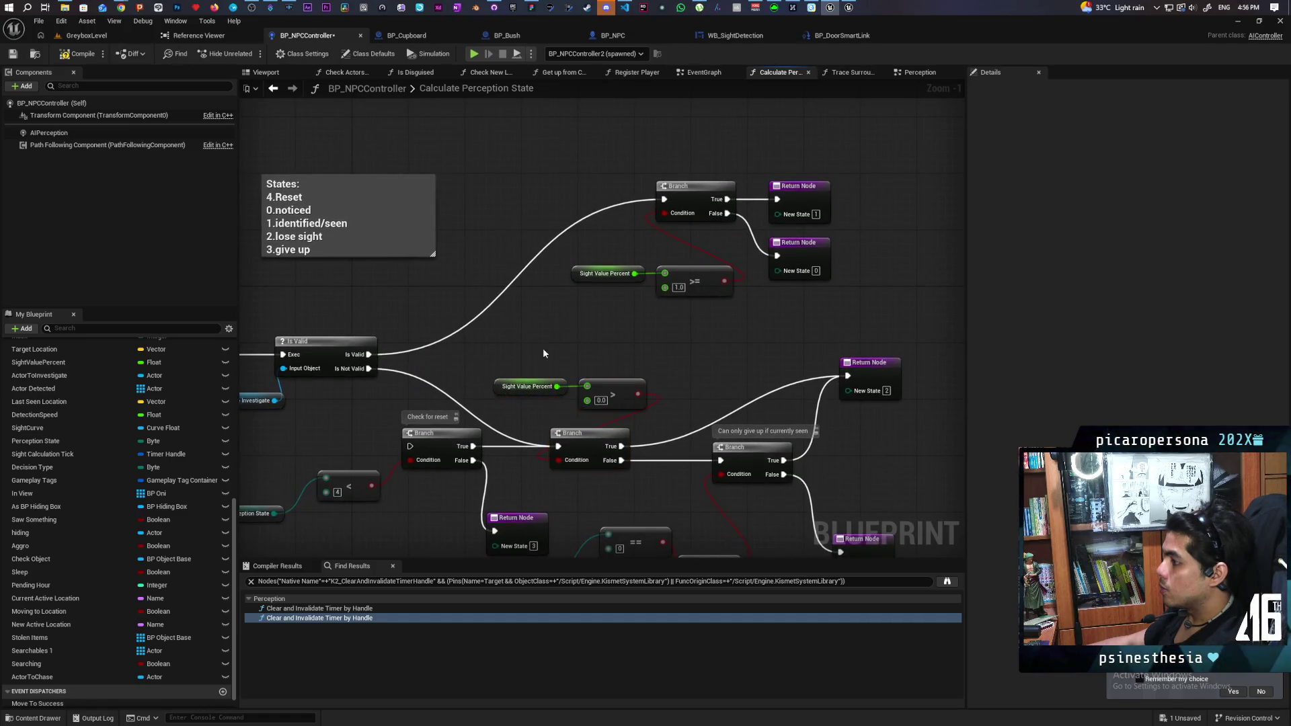
left_click_drag(511, 348, 649, 459)
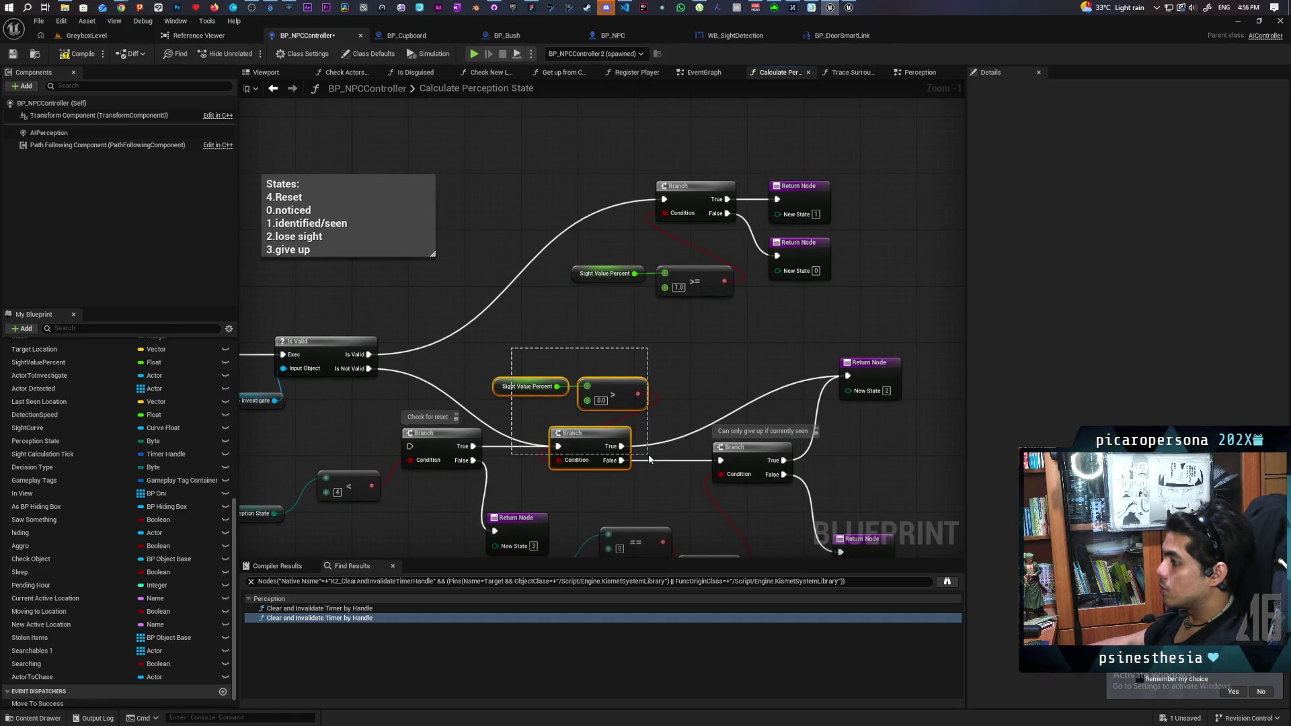
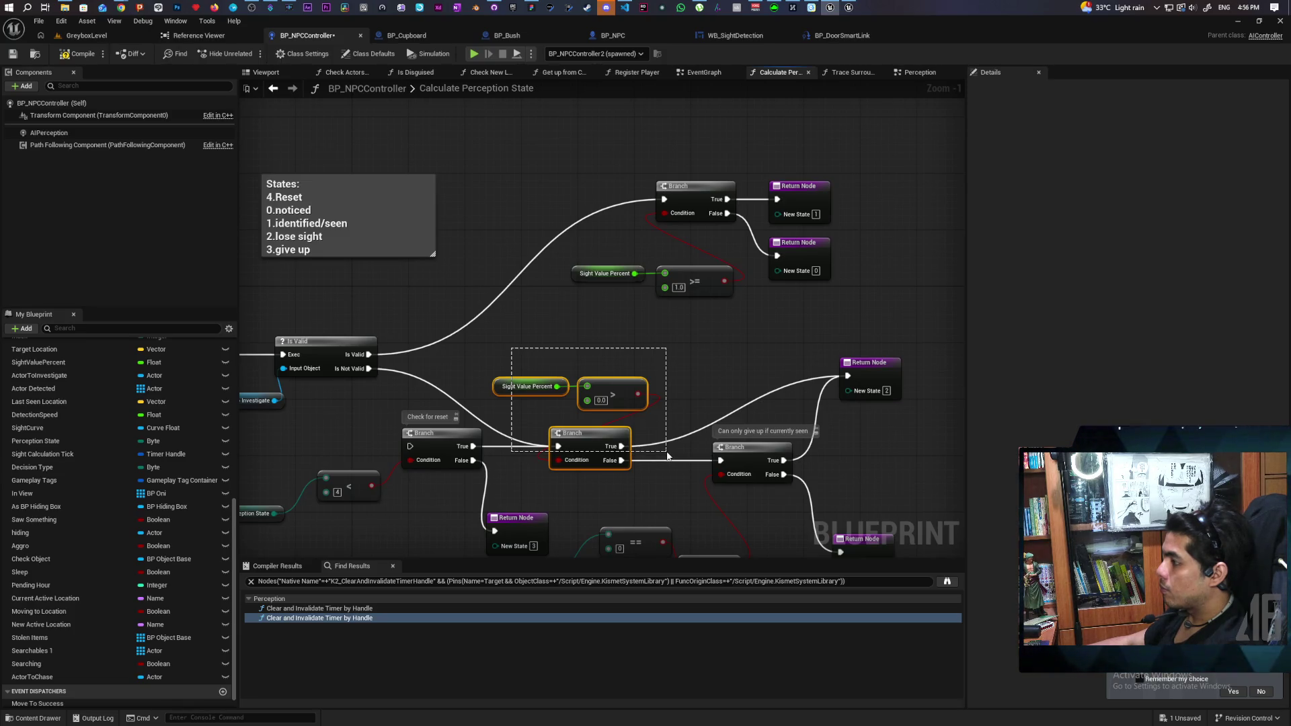
- Locate the SET Perception State node after SET Searching in the Perception graph
left_click_drag(673, 455, 674, 456)
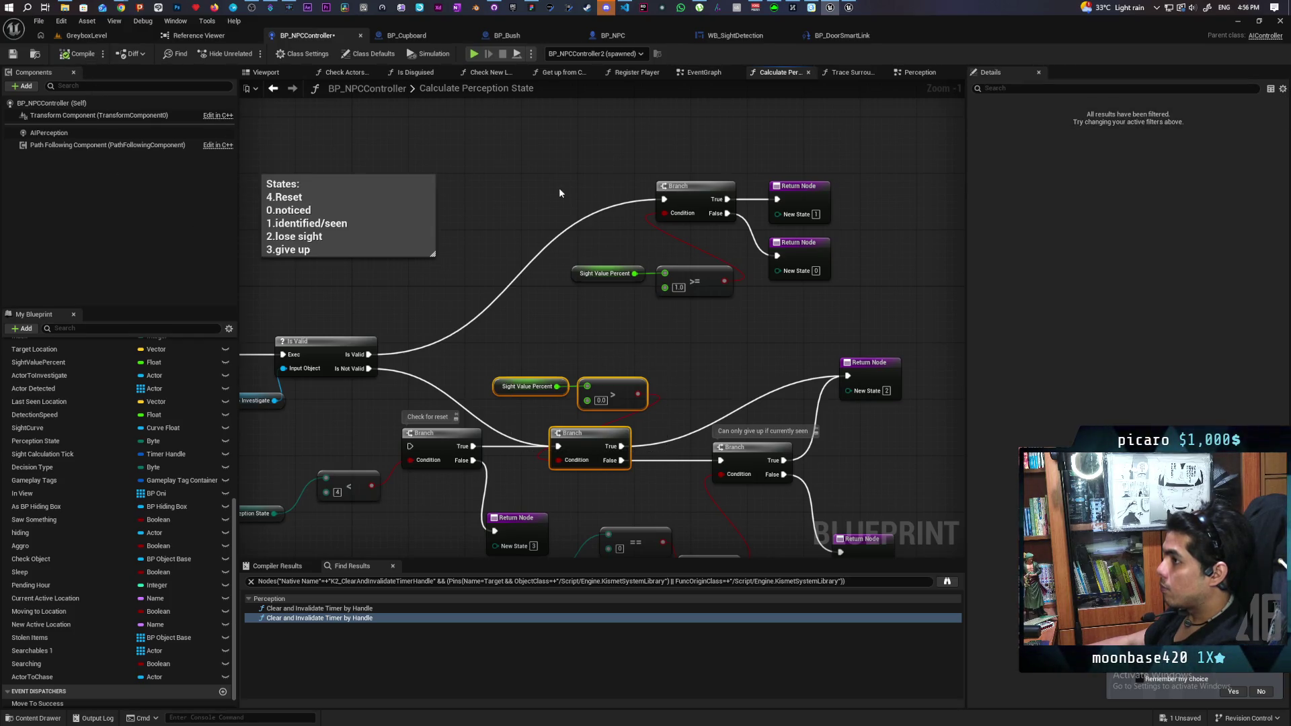
left_click(703, 72)
scroll(691, 234, "down", 3)
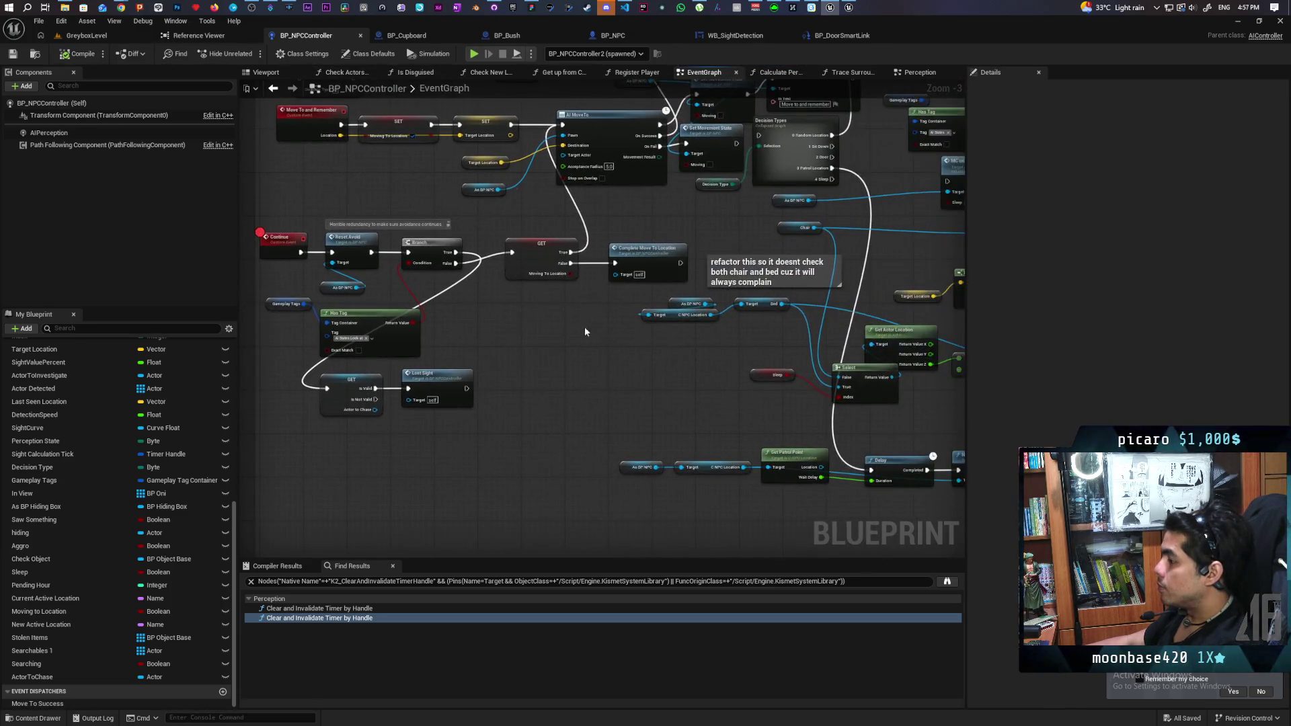
left_click(918, 72)
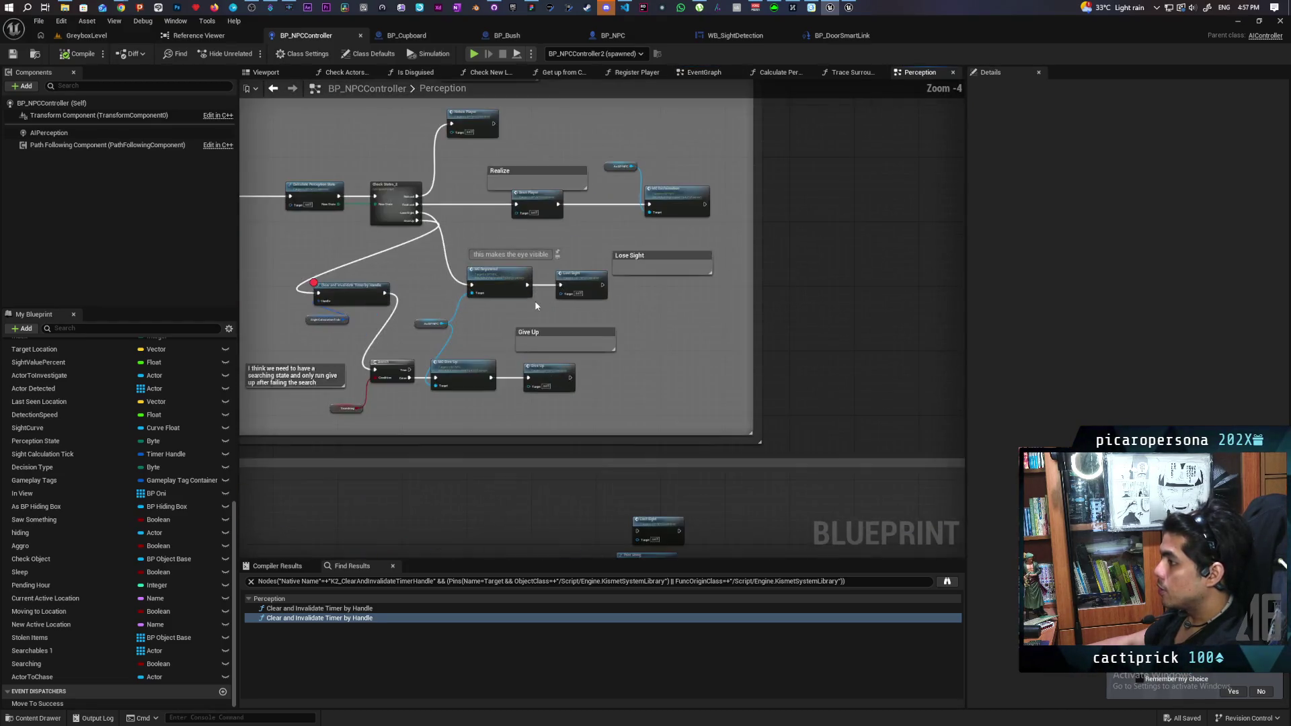
scroll(566, 379, "up", 3)
left_click(612, 261)
scroll(600, 263, "down", 3)
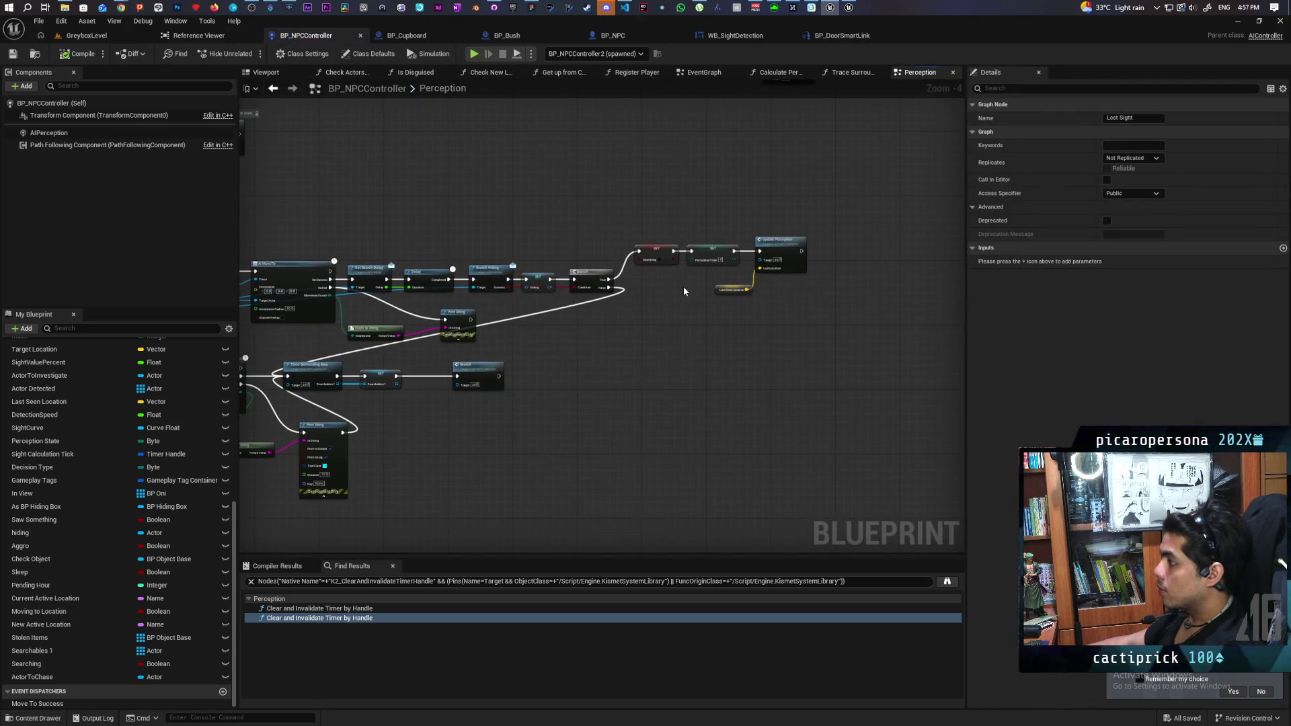
left_click_drag(592, 318, 772, 320)
scroll(758, 311, "up", 3)
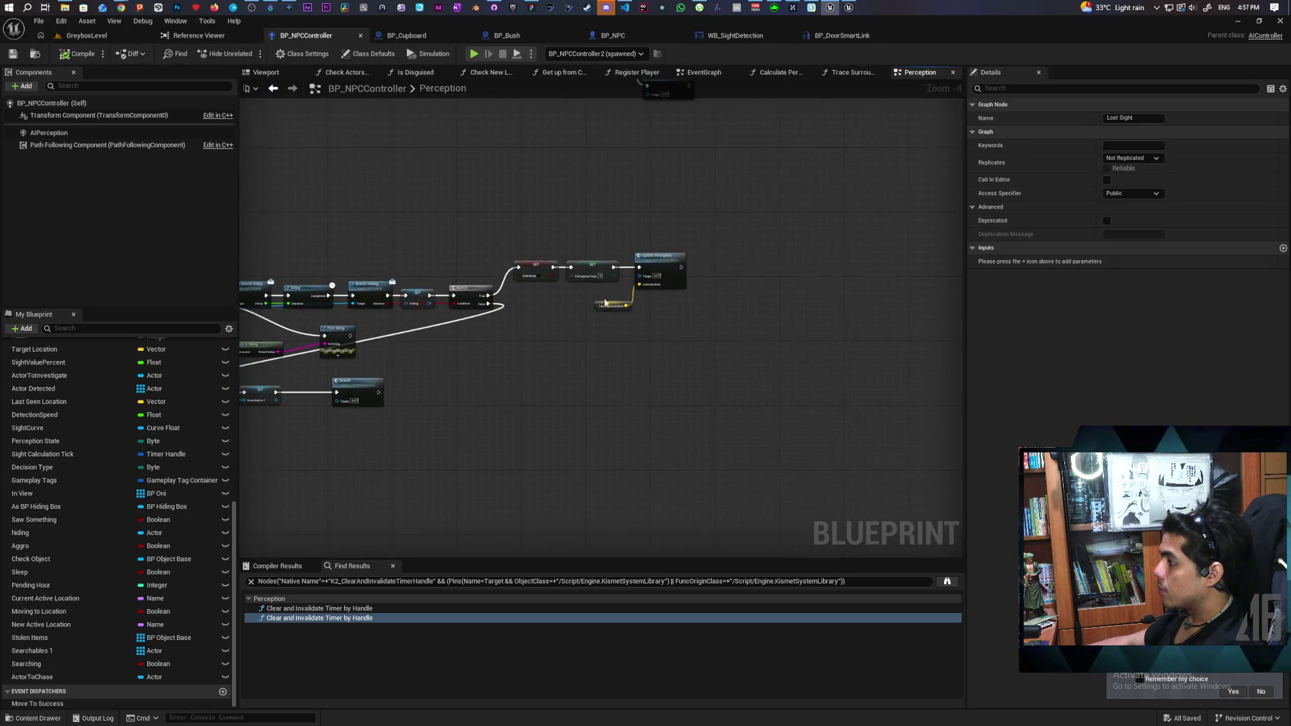
- Change that SET Perception State value from 4 to 2 and save the blueprint with Ctrl+S
type("2")
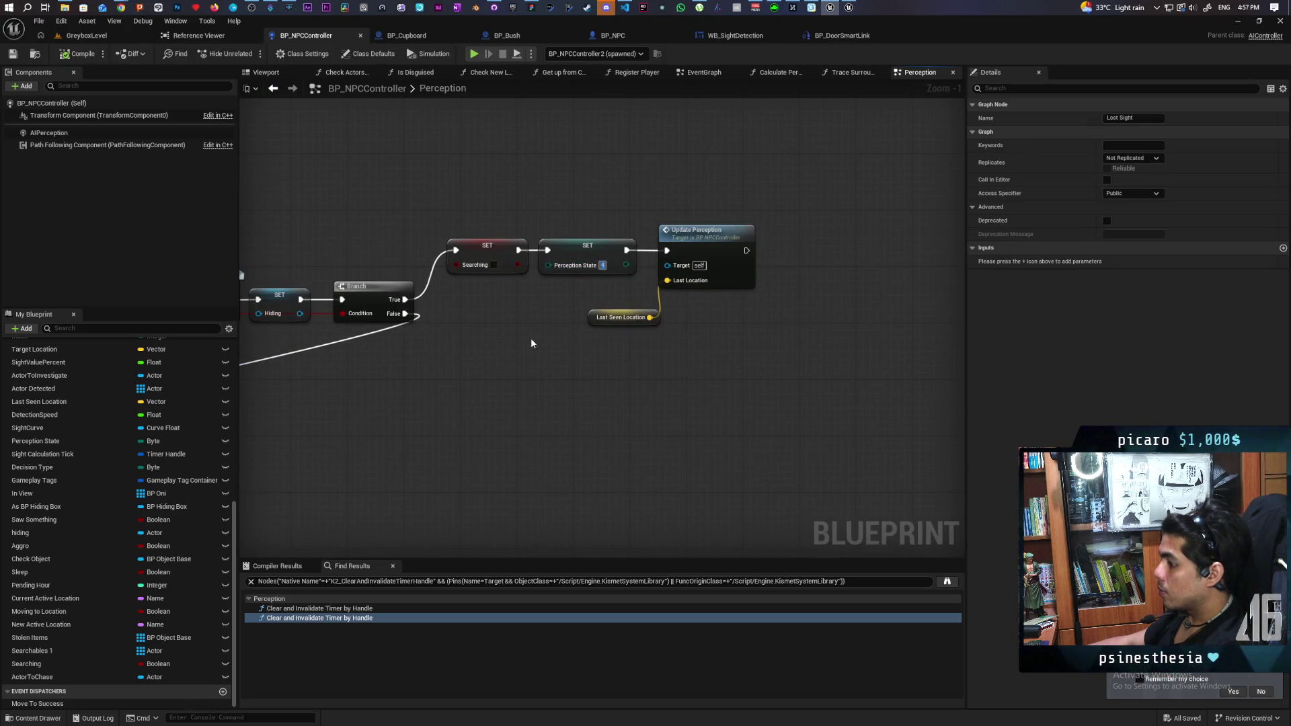
left_click(513, 369)
left_click_drag(513, 370, 743, 364)
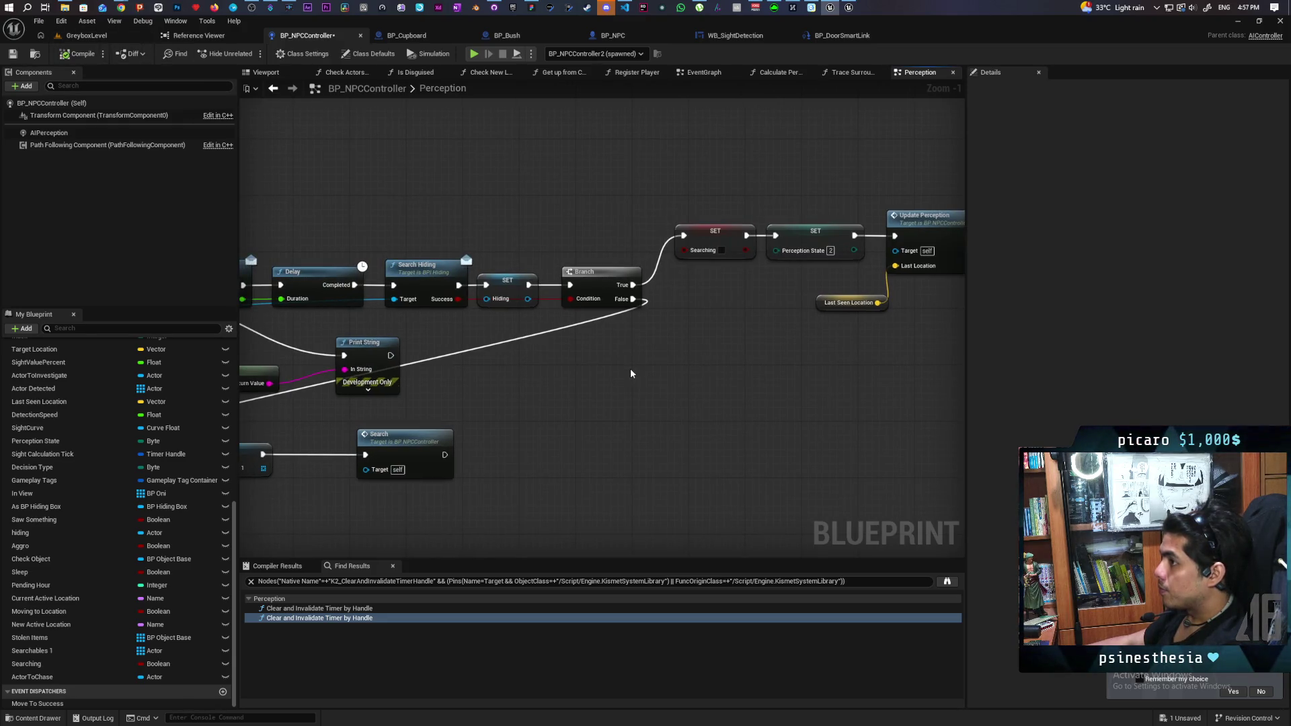
key("ctrl+s")
- Inspect the Calculate Perception State function, then return to the Perception graph
scroll(672, 334, "down", 6)
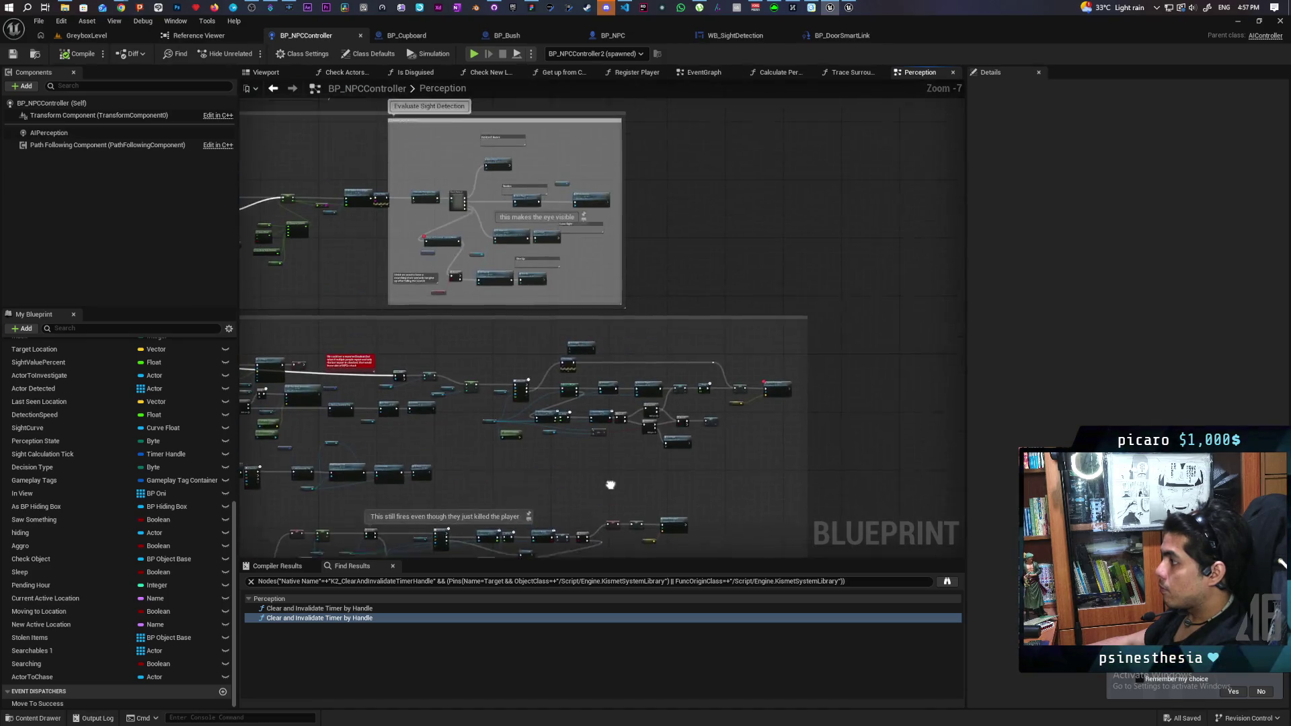
scroll(462, 244, "up", 7)
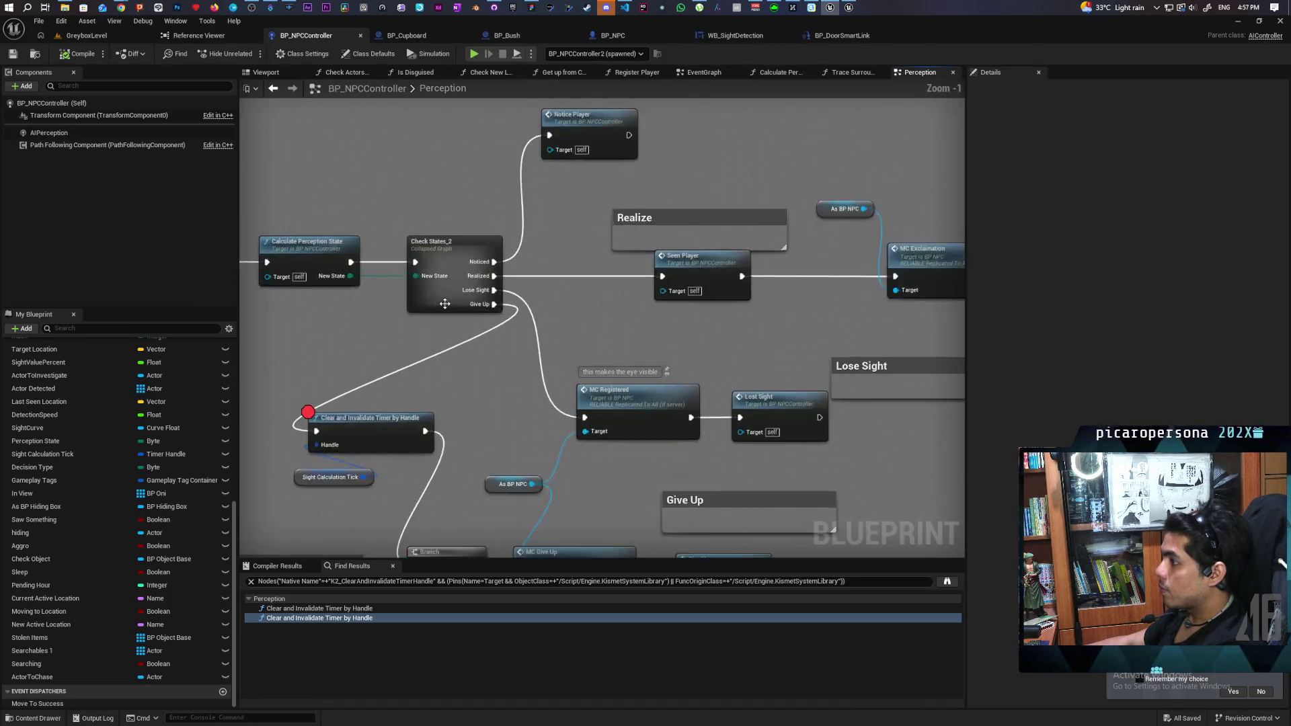
double_click(470, 260)
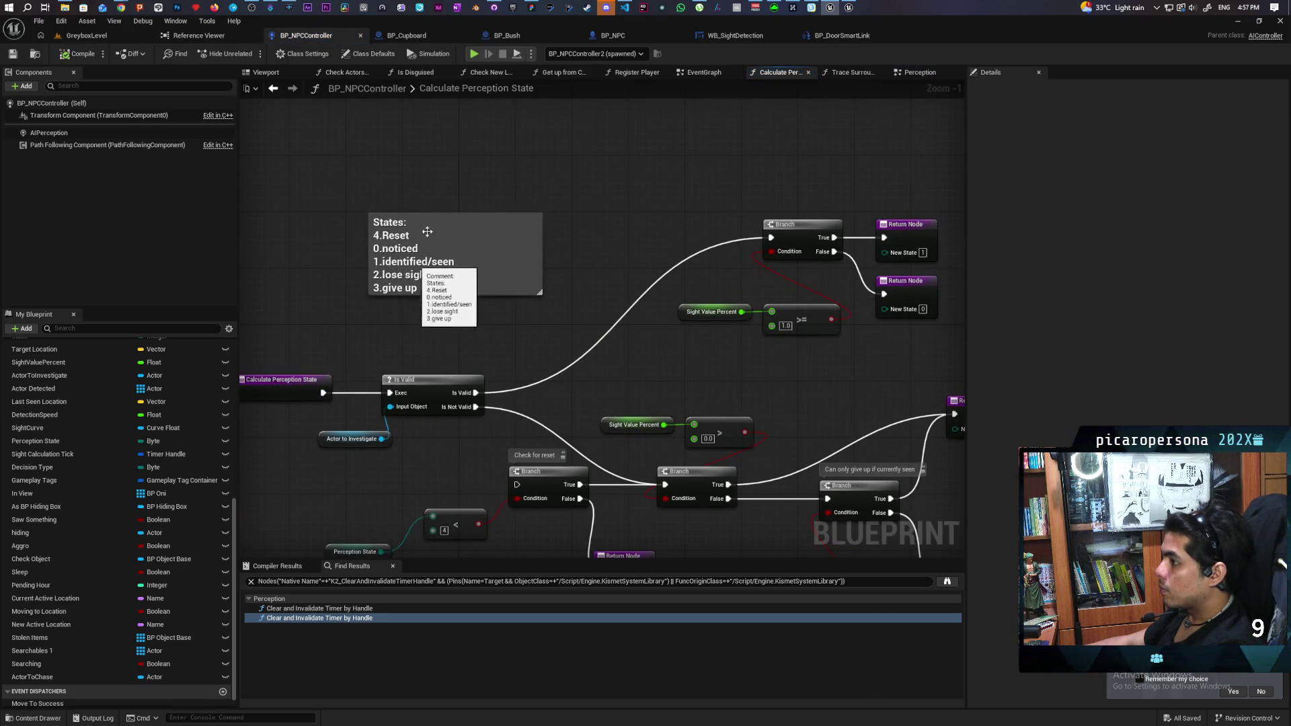
left_click(273, 88)
scroll(404, 204, "down", 8)
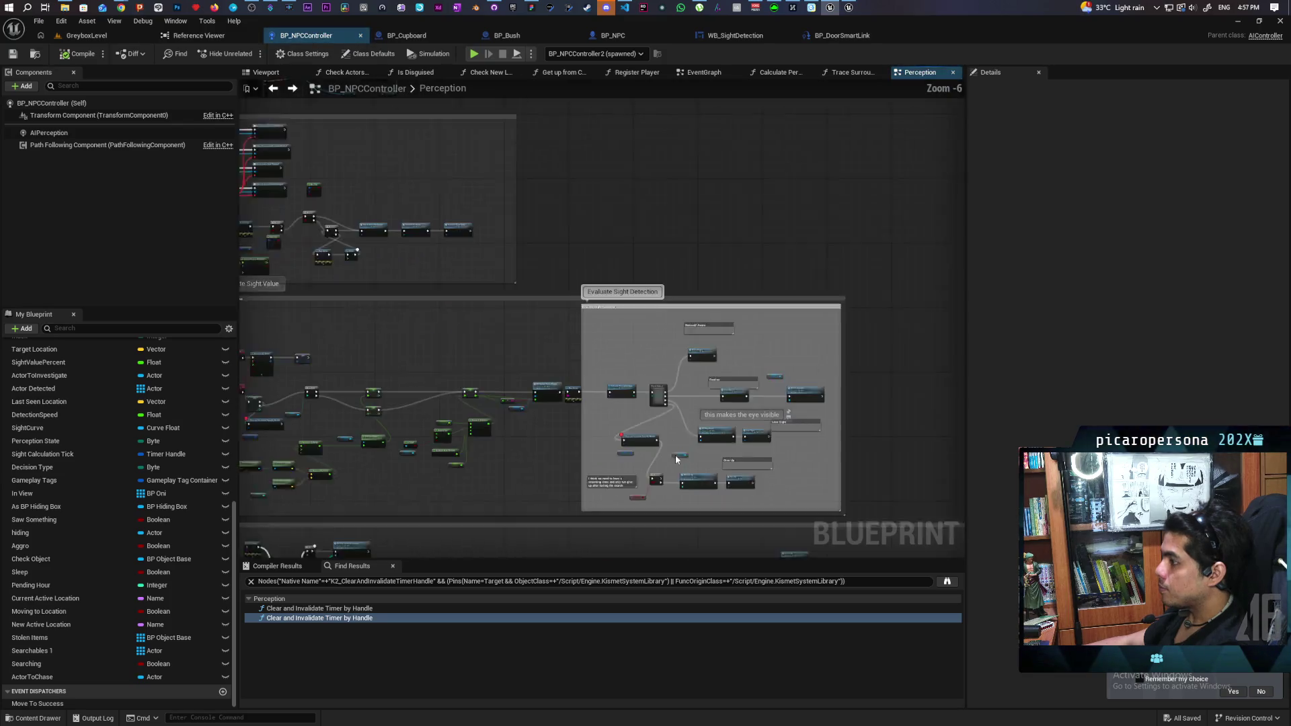
scroll(608, 341, "up", 4)
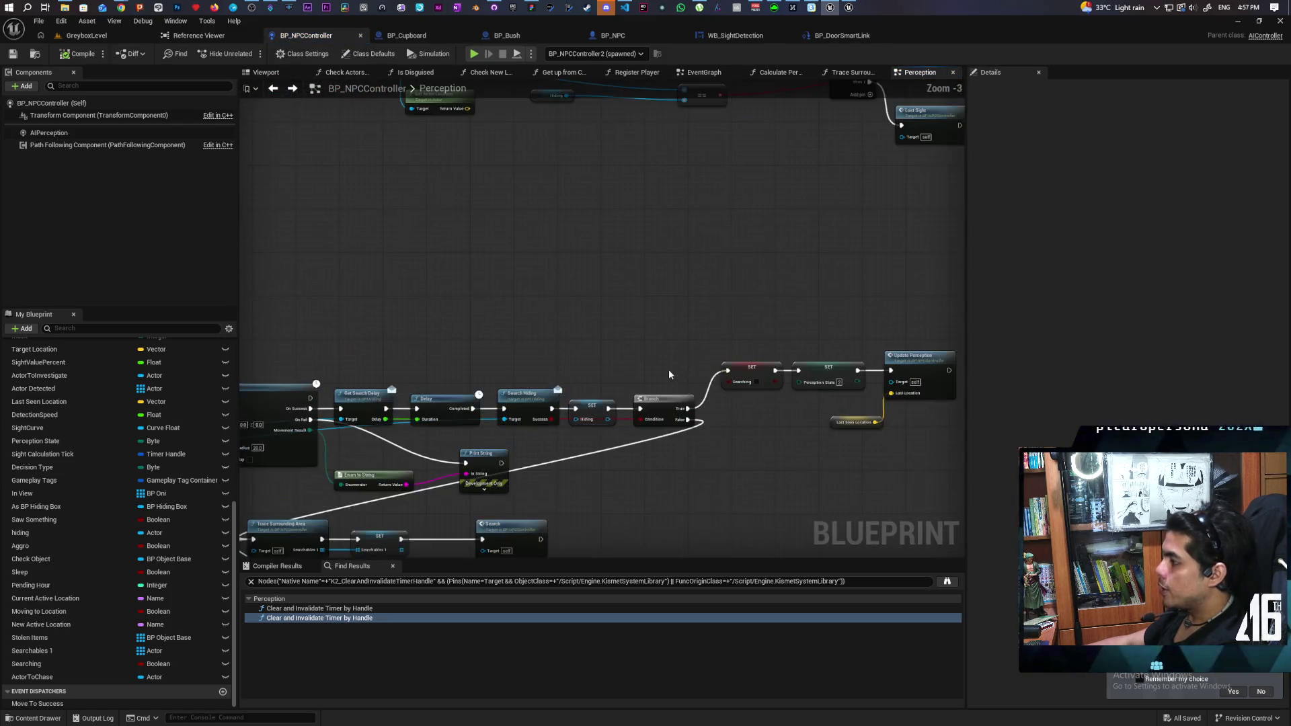
- Find the second SET Perception State after the Search Hiding branch near Remove Index
left_click(642, 334)
mouse_move(618, 390)
left_mouse_down()
mouse_move(586, 409)
mouse_move(556, 396)
mouse_move(775, 517)
mouse_move(796, 511)
mouse_move(546, 447)
mouse_move(683, 533)
mouse_move(863, 387)
mouse_move(631, 282)
left_mouse_up()
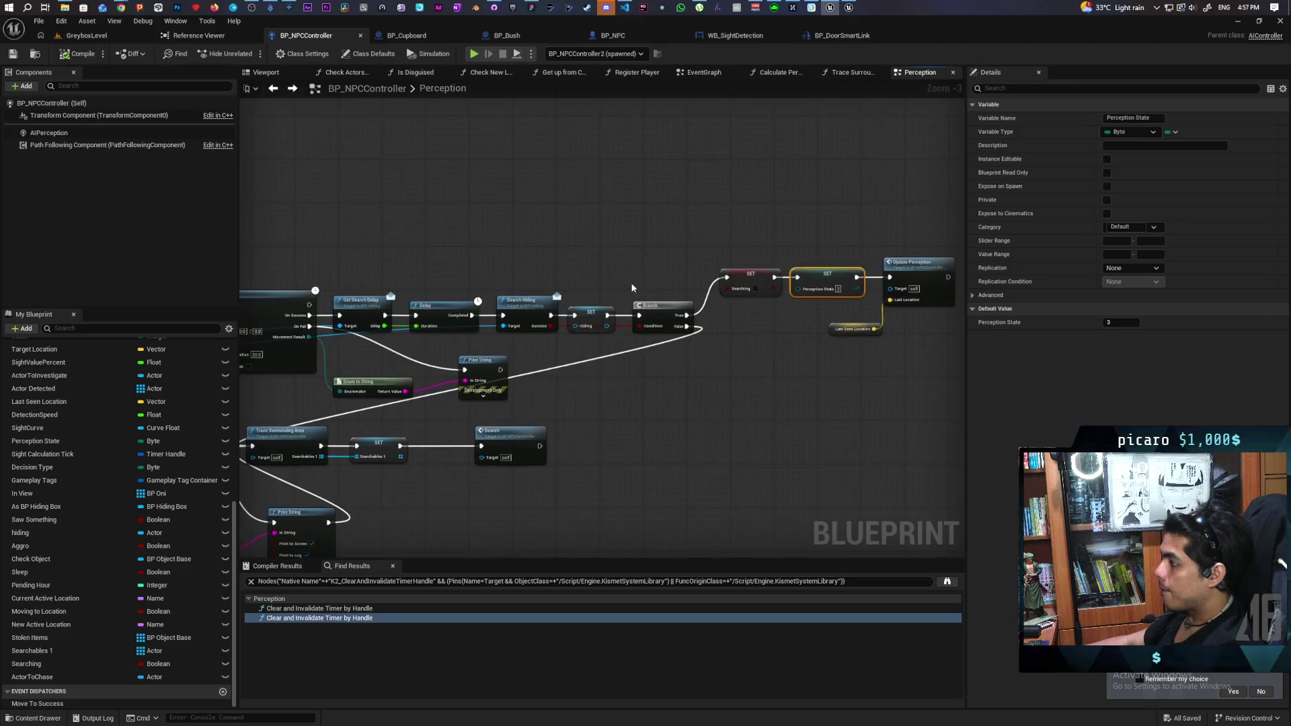
left_click(802, 268)
mouse_move(743, 341)
left_mouse_down()
mouse_move(679, 361)
mouse_move(490, 317)
mouse_move(600, 358)
left_mouse_up()
scroll(678, 306, "up", 2)
mouse_move(678, 306)
left_mouse_down()
mouse_move(611, 312)
mouse_move(533, 360)
mouse_move(692, 348)
mouse_move(585, 349)
mouse_move(770, 360)
mouse_move(509, 357)
mouse_move(781, 318)
mouse_move(493, 369)
mouse_move(369, 375)
mouse_move(565, 302)
left_mouse_up()
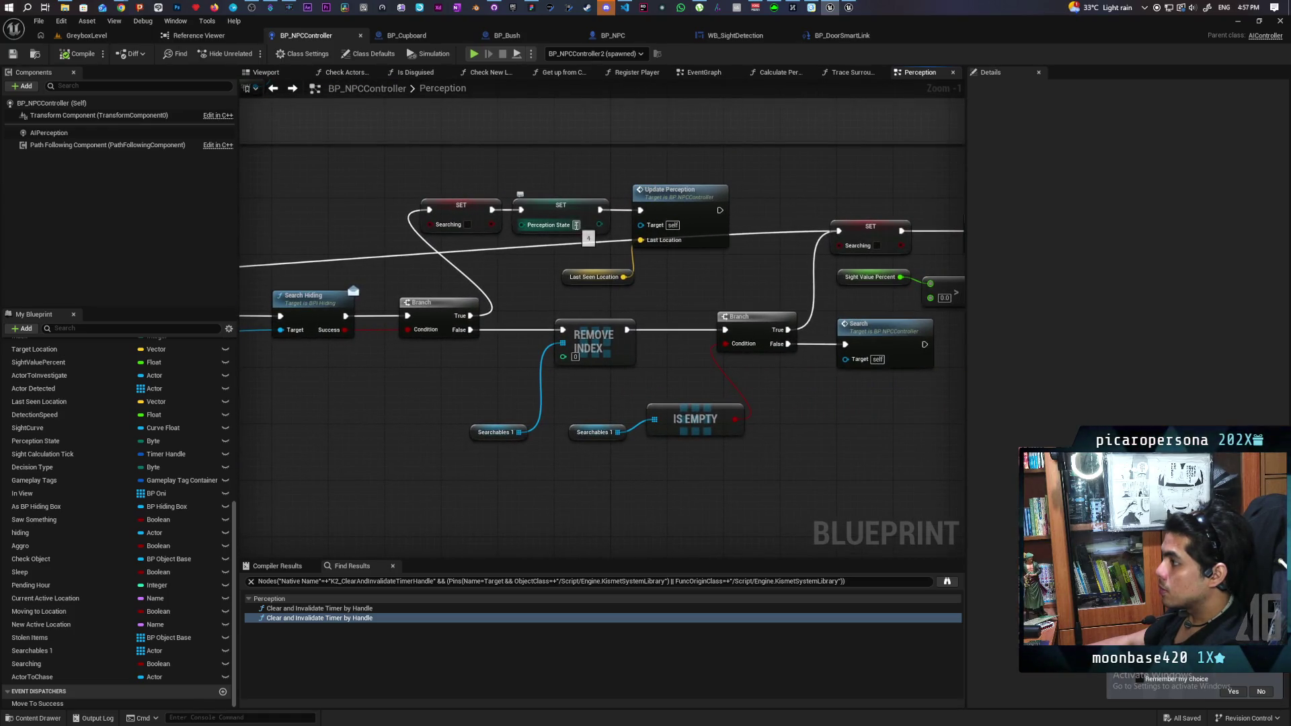
- Change its Perception State value from 4 to 2 and compile with F7
left_click(576, 225)
type("2")
key("Return")
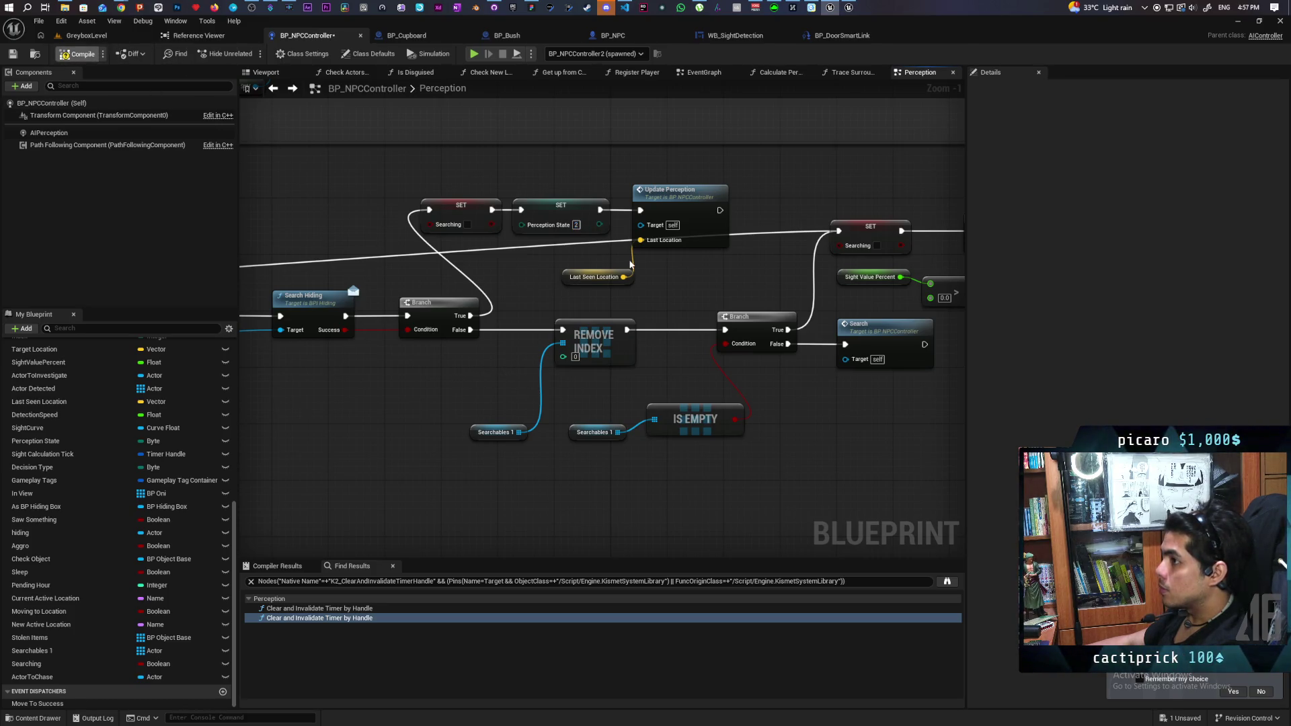
key("F7")
scroll(630, 265, "down", 3)
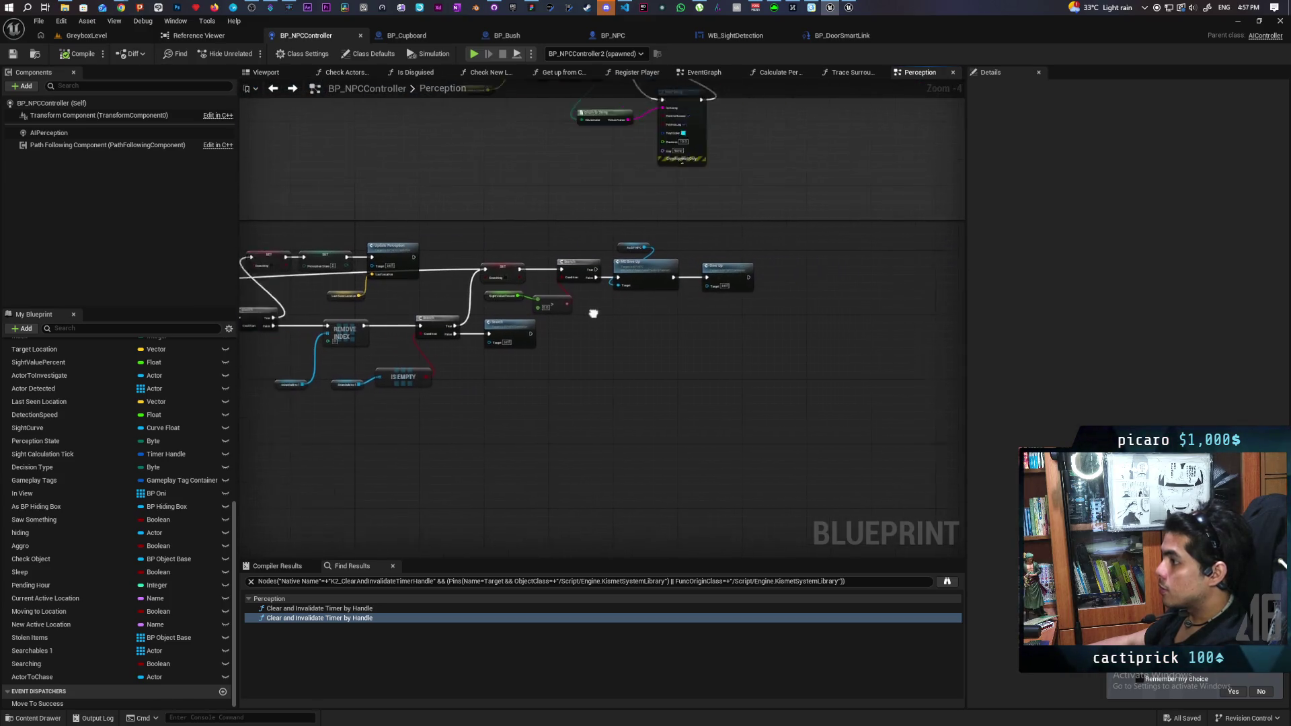
- Open the Calculate Perception State function from the Perception graph
left_click_drag(594, 314, 714, 386)
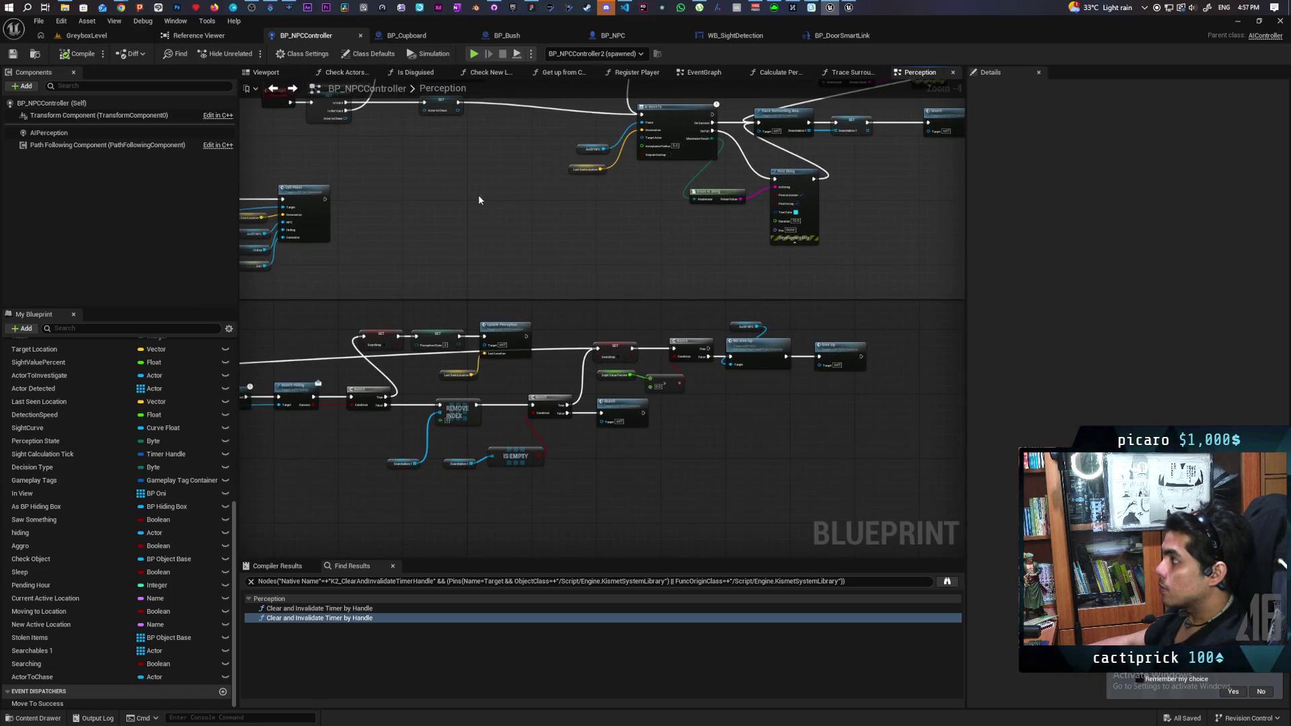
mouse_move(486, 147)
left_mouse_down()
mouse_move(384, 374)
mouse_move(340, 409)
mouse_move(576, 274)
mouse_move(624, 275)
left_mouse_up()
scroll(624, 276, "up", 2)
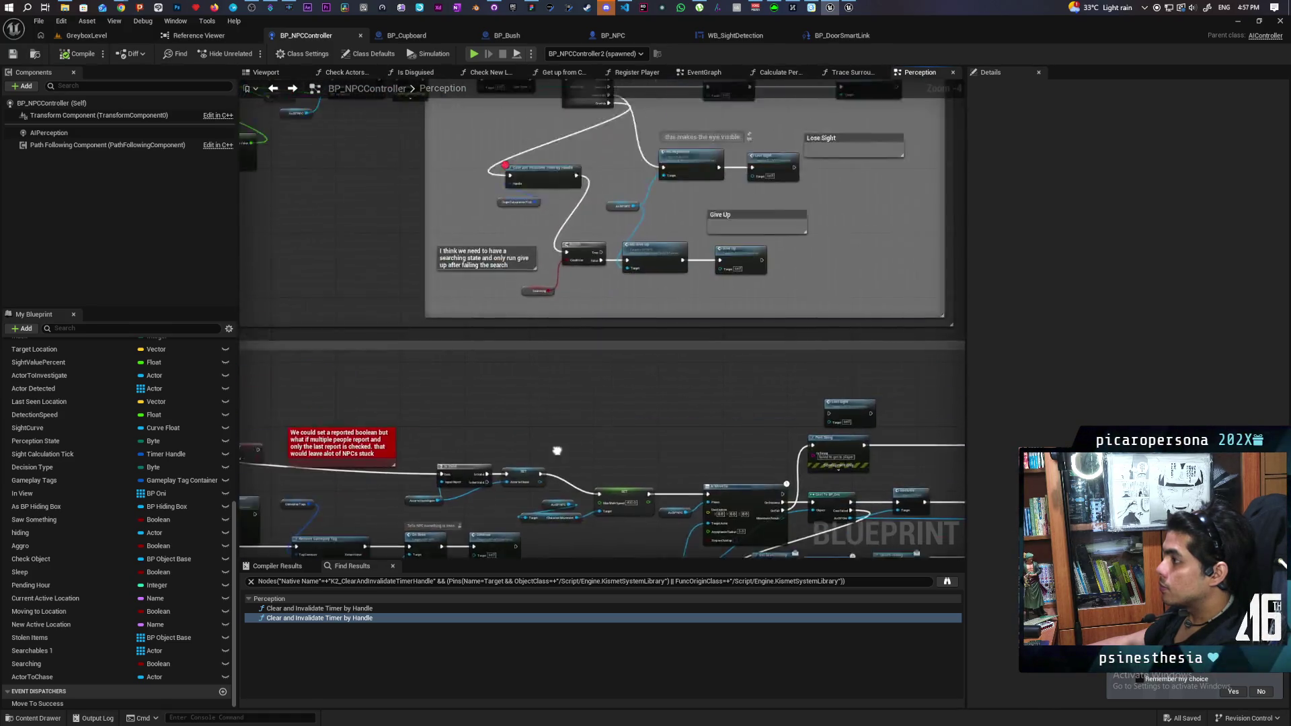
double_click(626, 273)
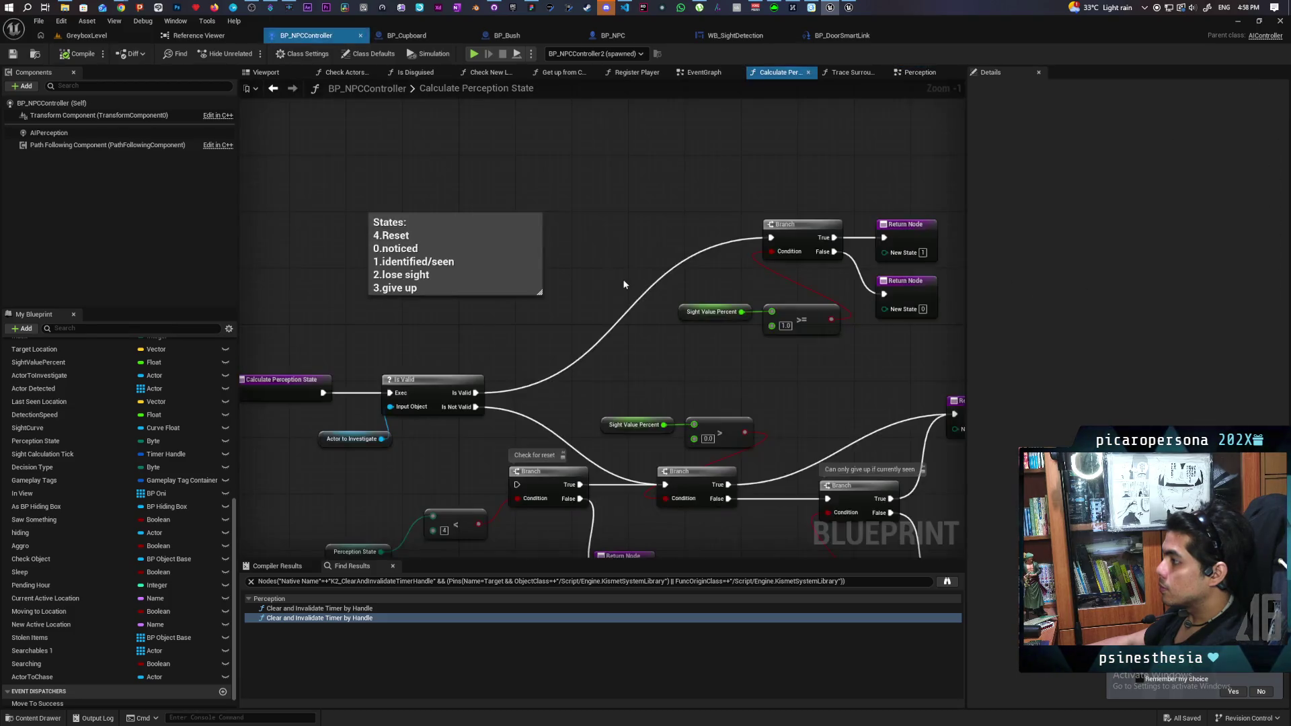
scroll(585, 316, "up", 3)
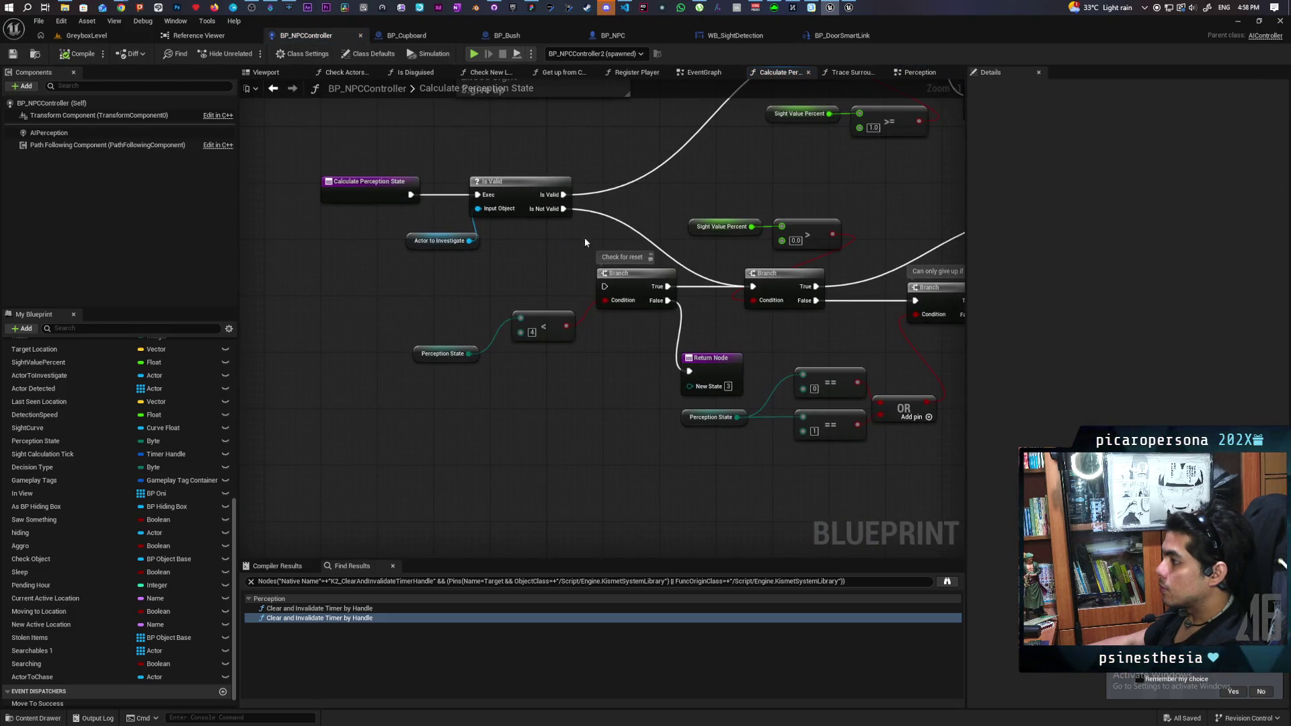
- Wire Is Valid's Is Not Valid pin into the Check for reset branch and save
mouse_move(561, 212)
left_mouse_down()
mouse_move(586, 288)
mouse_move(604, 286)
left_mouse_up()
left_click_drag(570, 371, 473, 373)
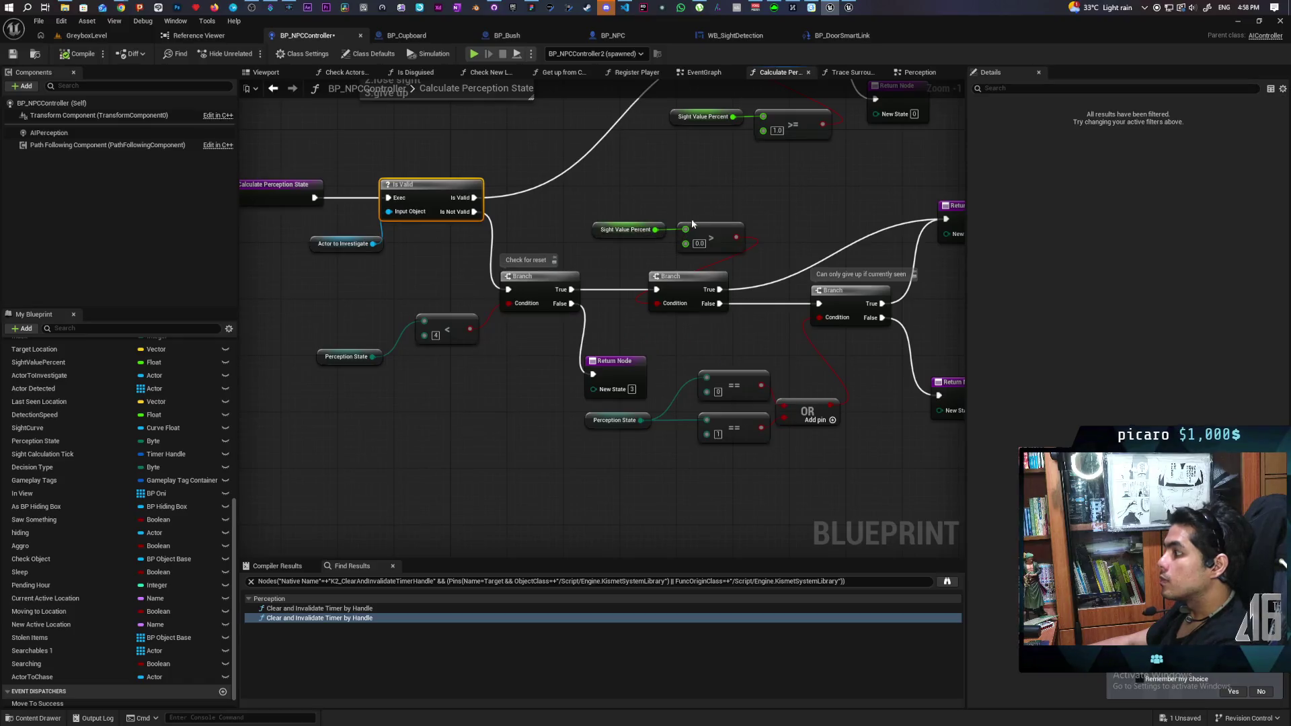
key("ctrl+s")
- Start a play-in-editor session of GreyboxLevel
left_click_drag(691, 222, 656, 225)
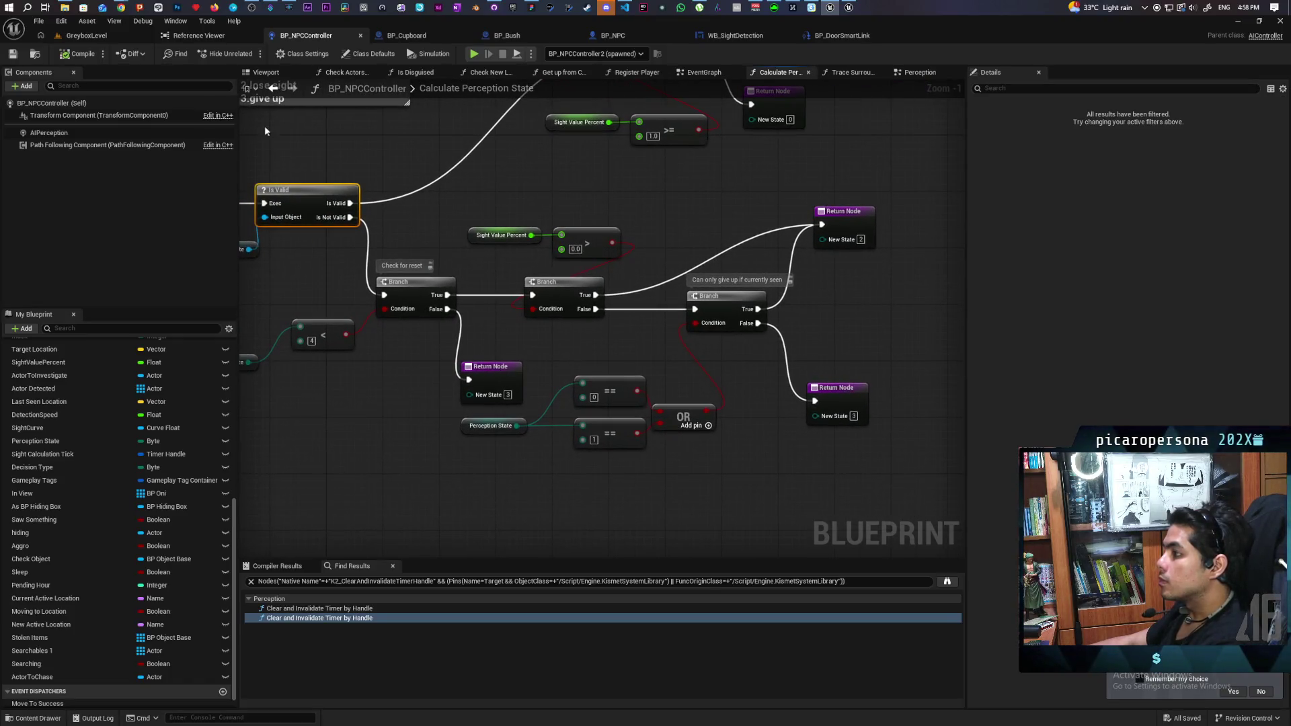
left_click(145, 35)
left_click(250, 54)
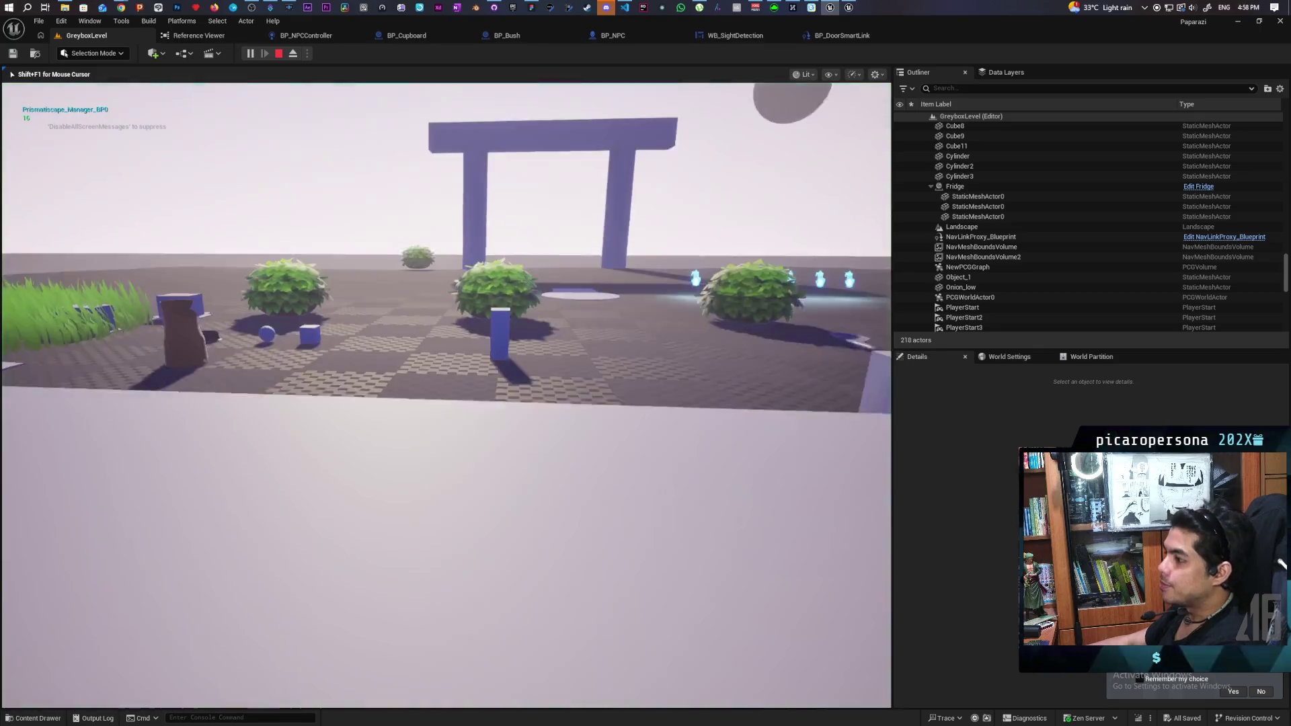
- Walk forward through the grass toward the wall, then move toward and away from the NPC
key("w")
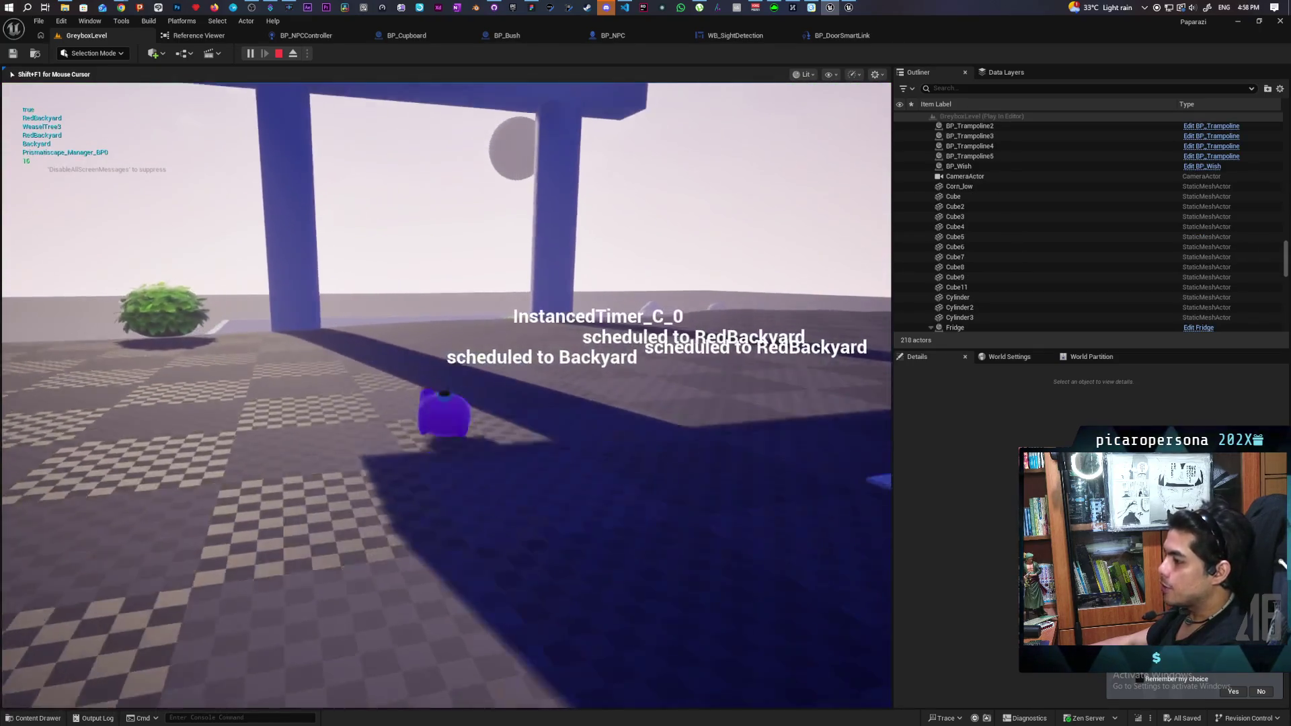
key("w")
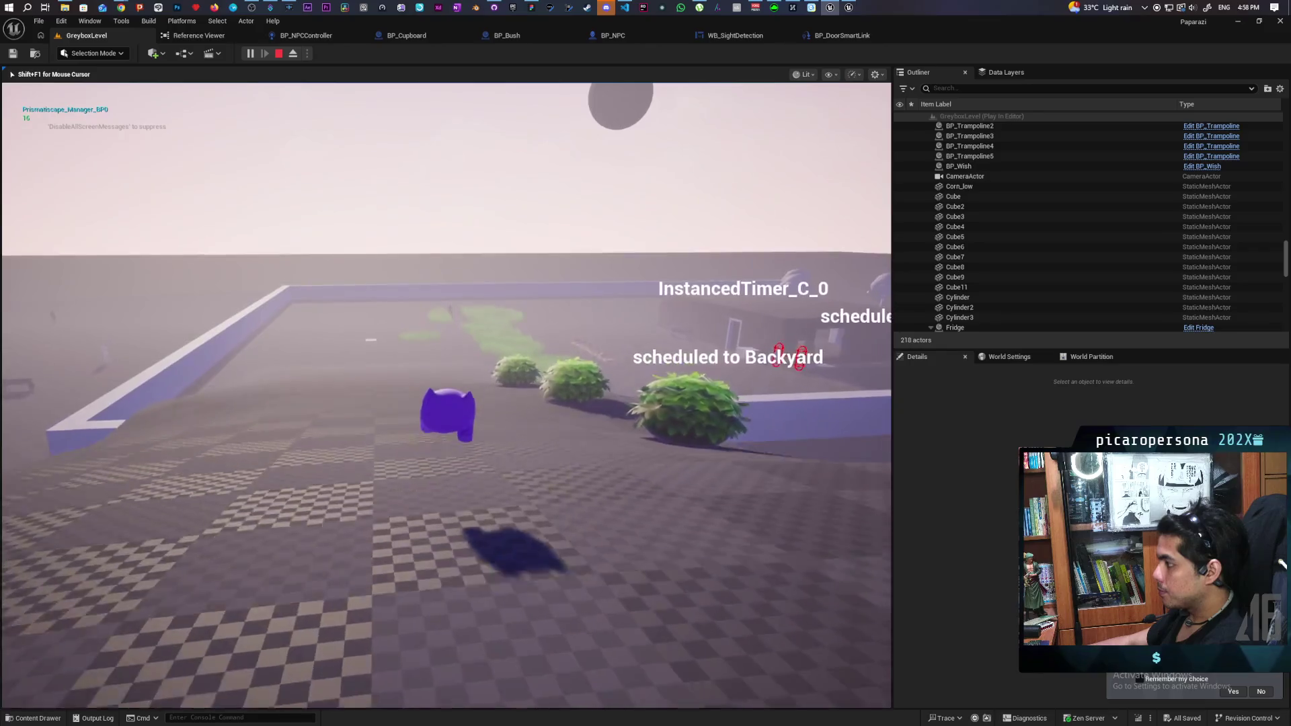
key("w")
key("w")
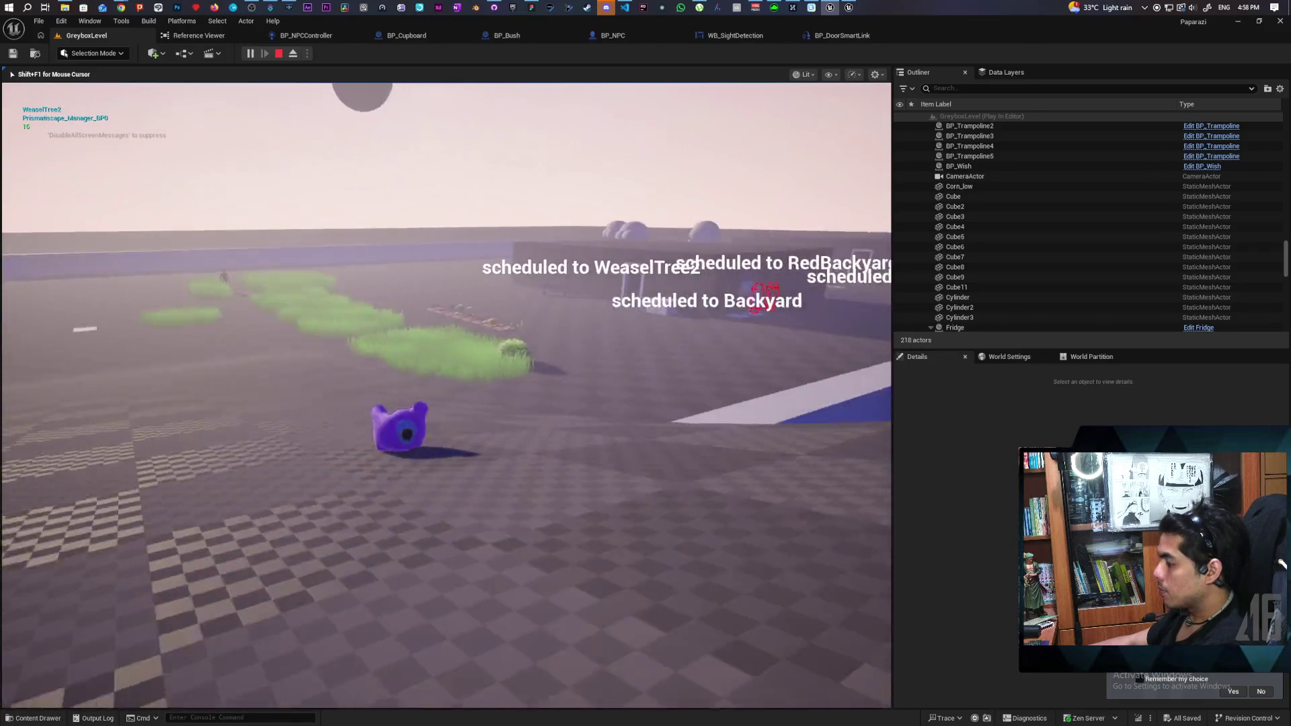
key("w")
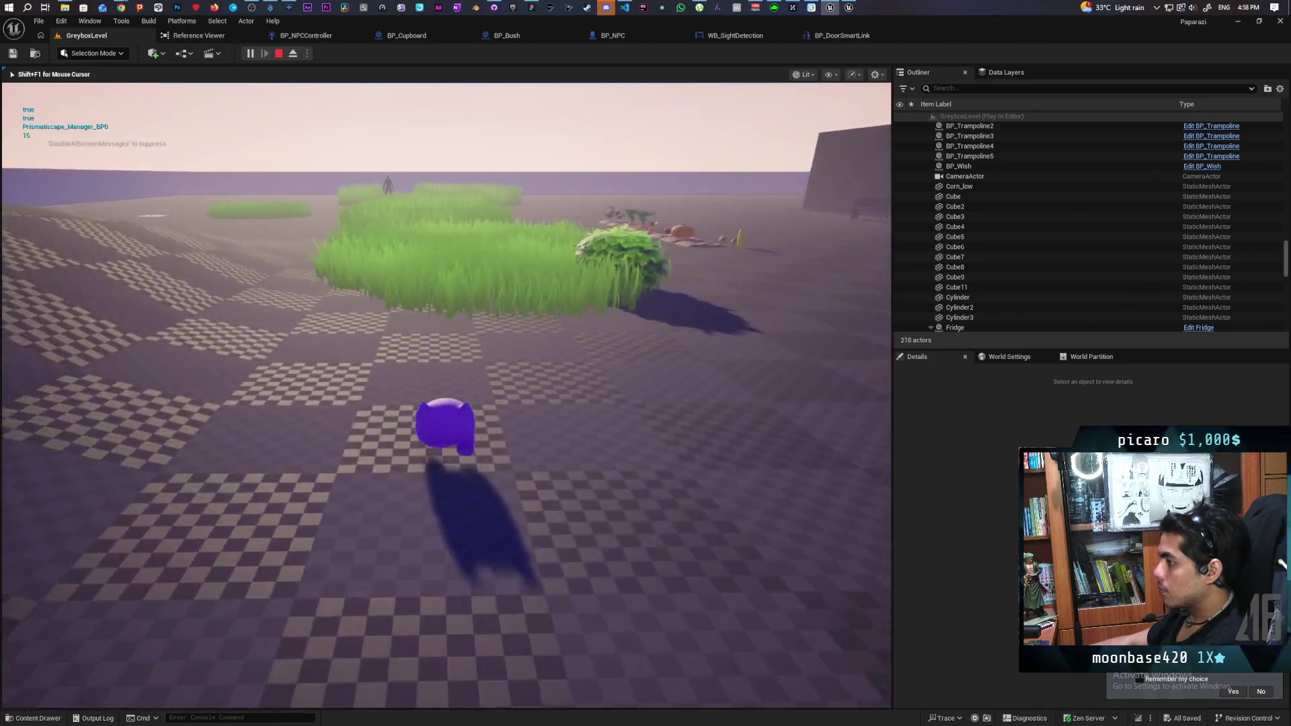
key("w")
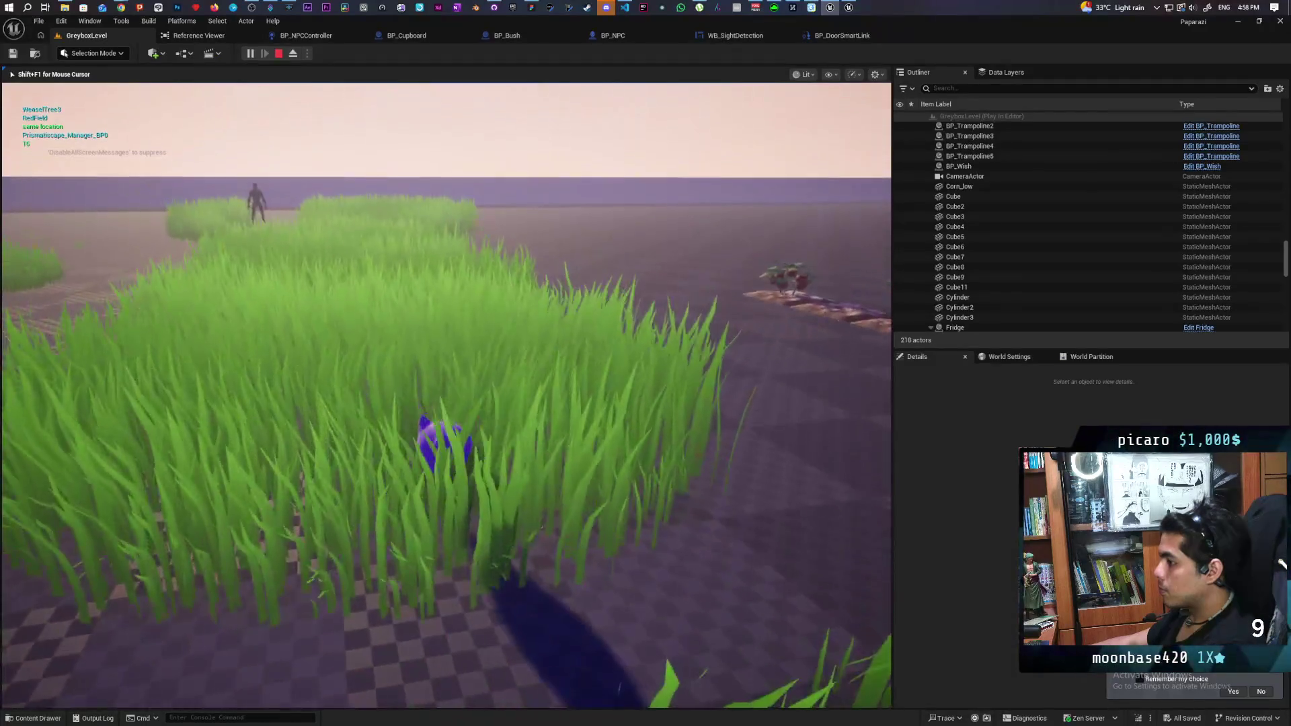
key("w")
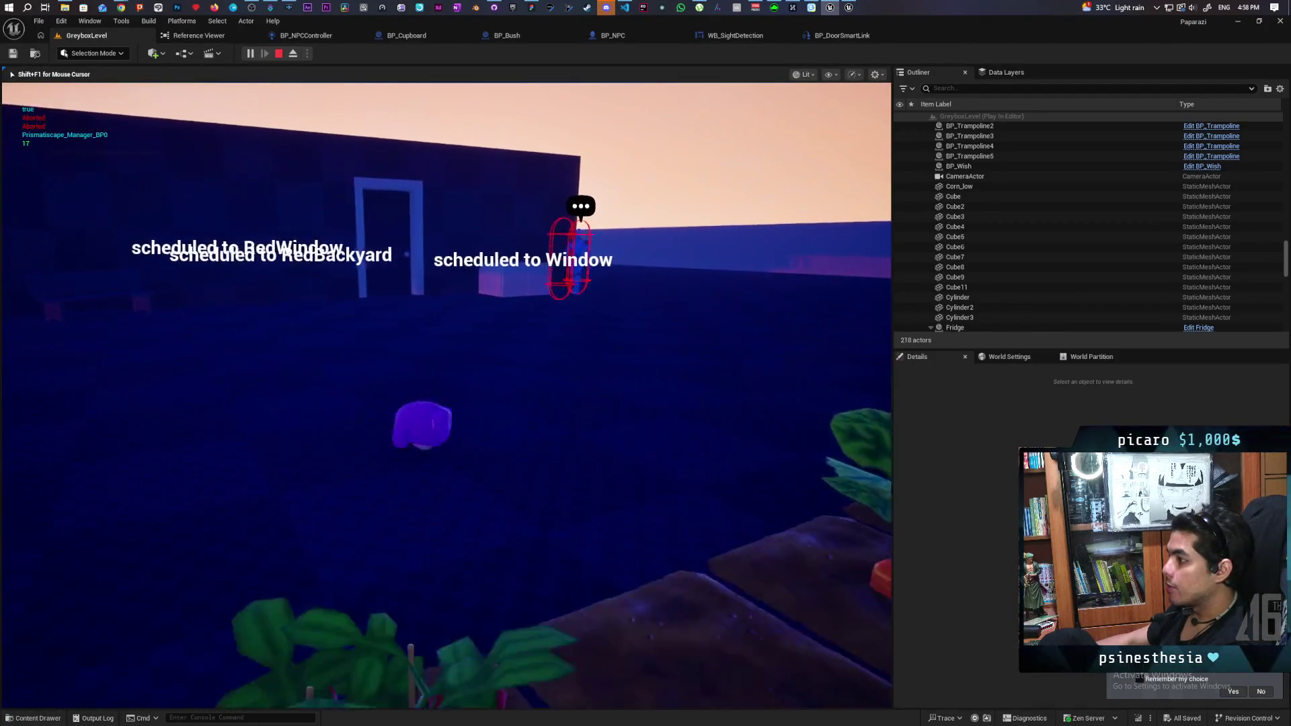
key("w")
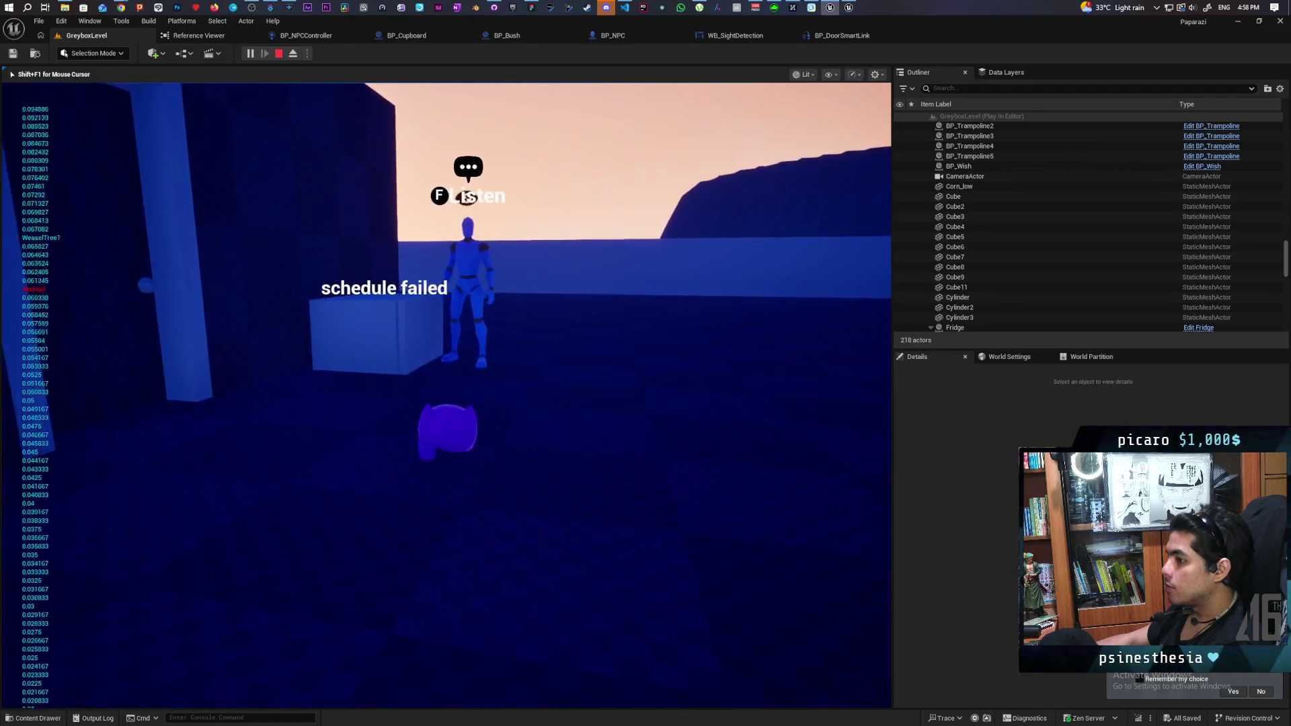
key("s")
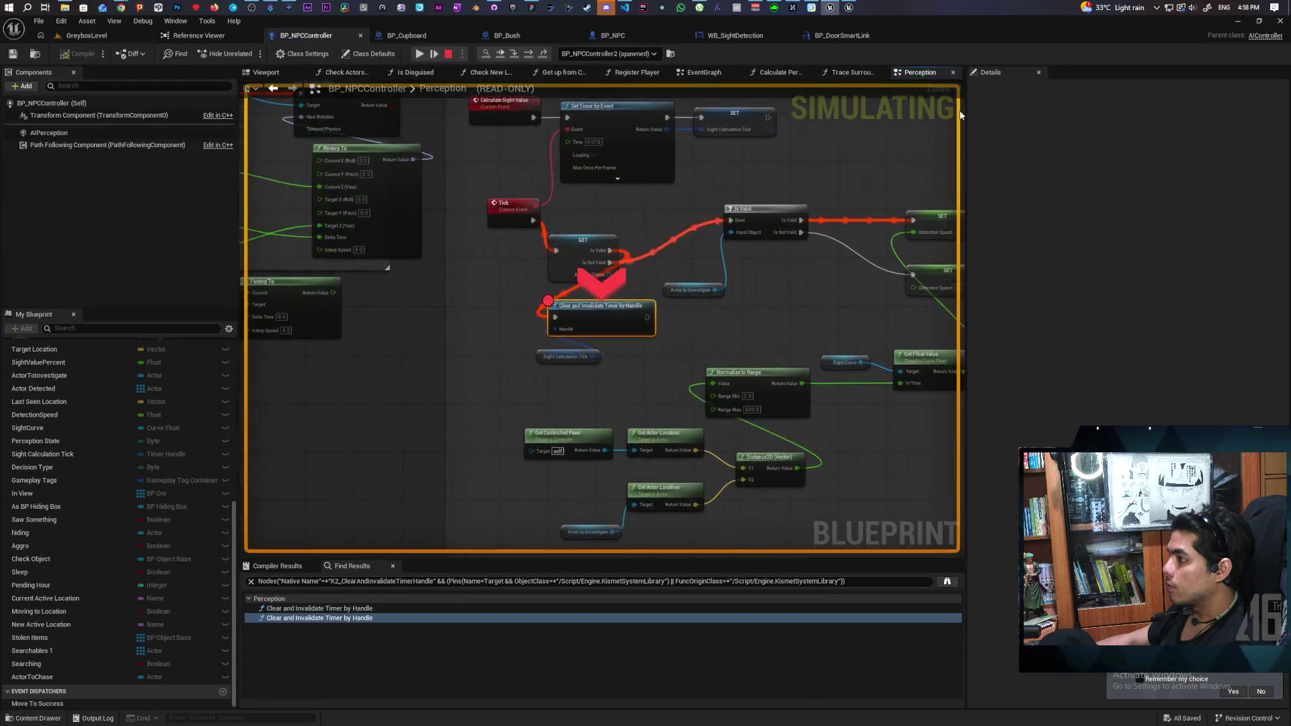
- Resume past the breakpoints and read the New State pin's value
left_click(505, 54)
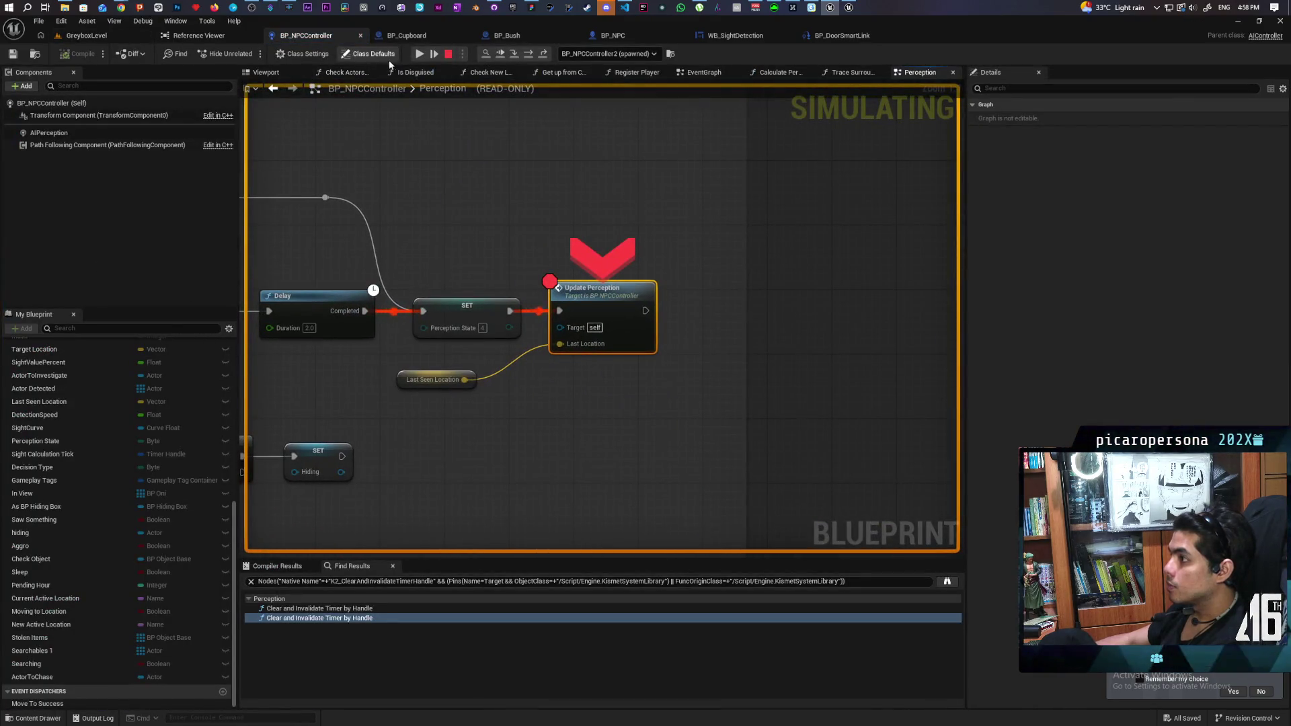
left_click(419, 54)
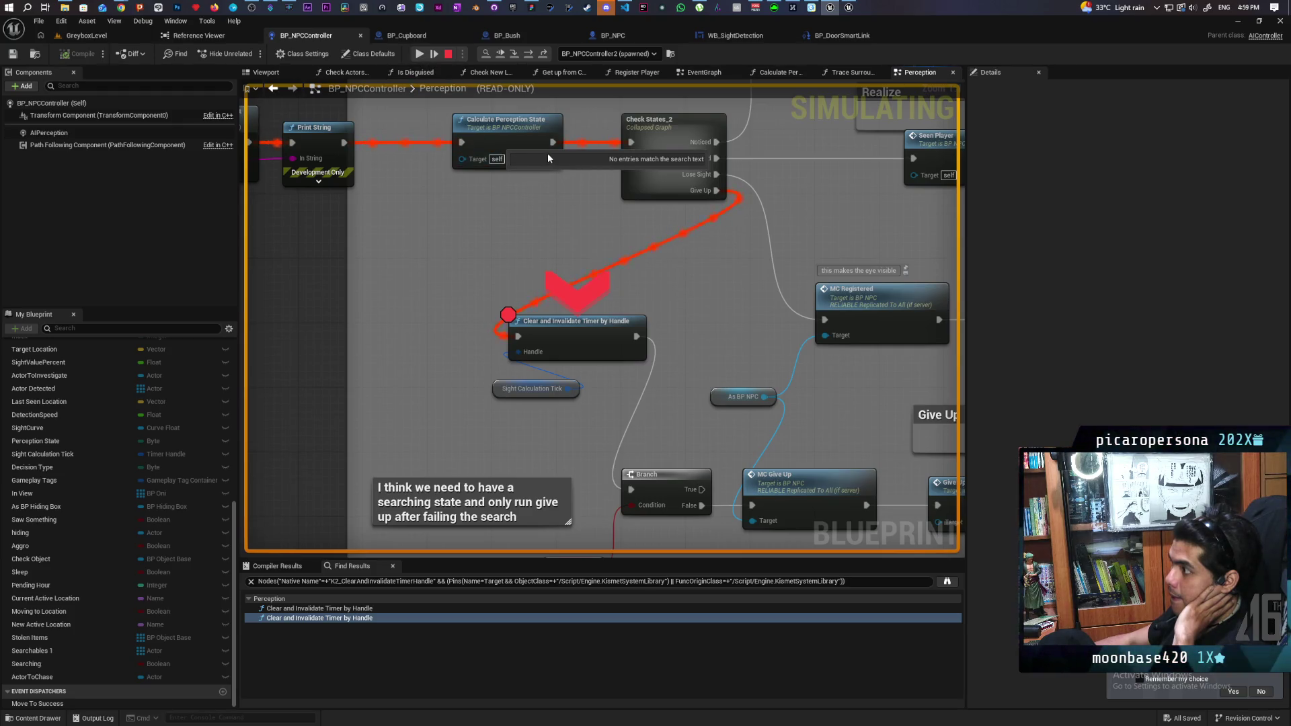
mouse_move(554, 158)
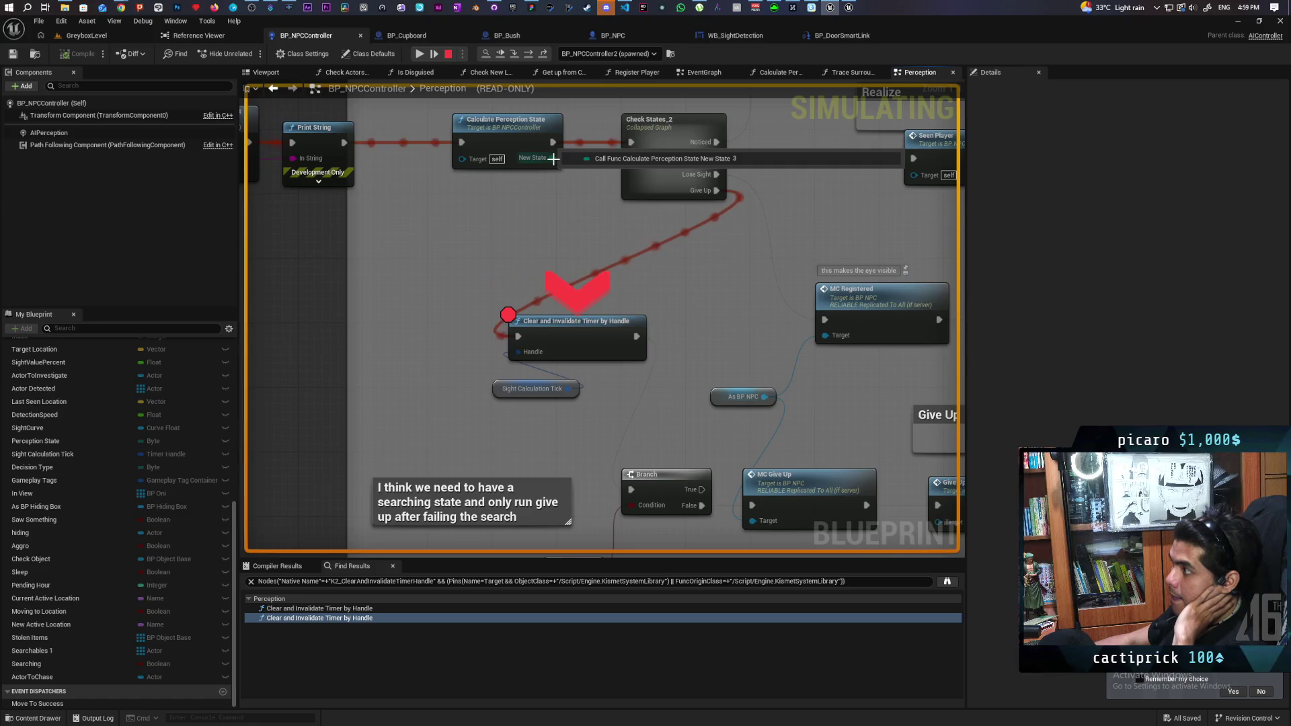
- Stop the play session and look over the Update Perception, Branch and AI MoveTo nodes
left_click(452, 53)
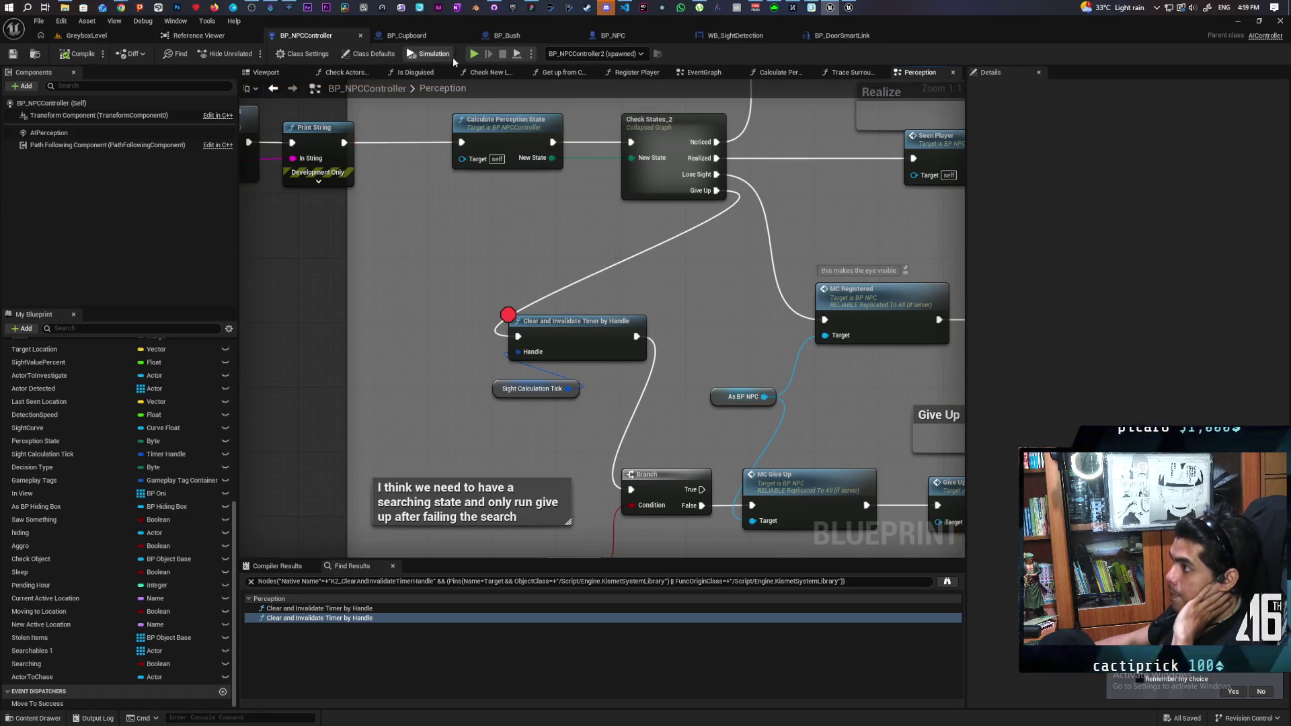
scroll(461, 368, "down", 10)
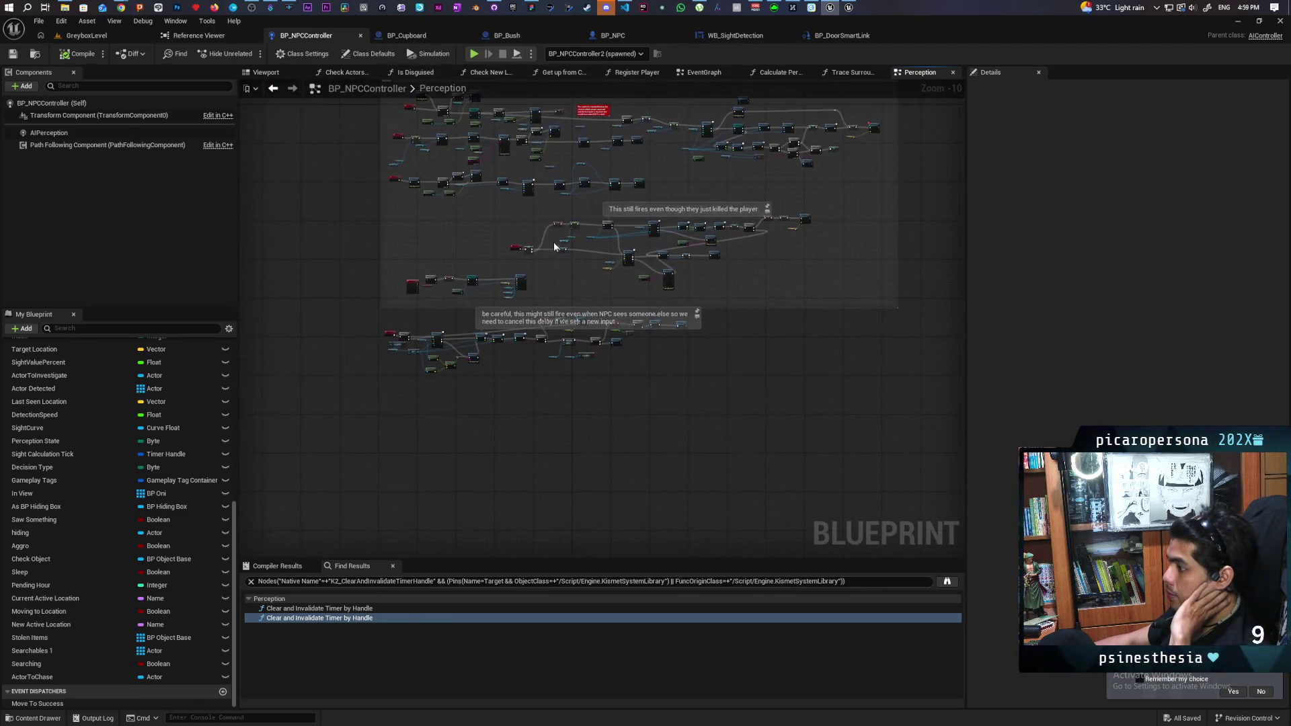
scroll(554, 241, "up", 8)
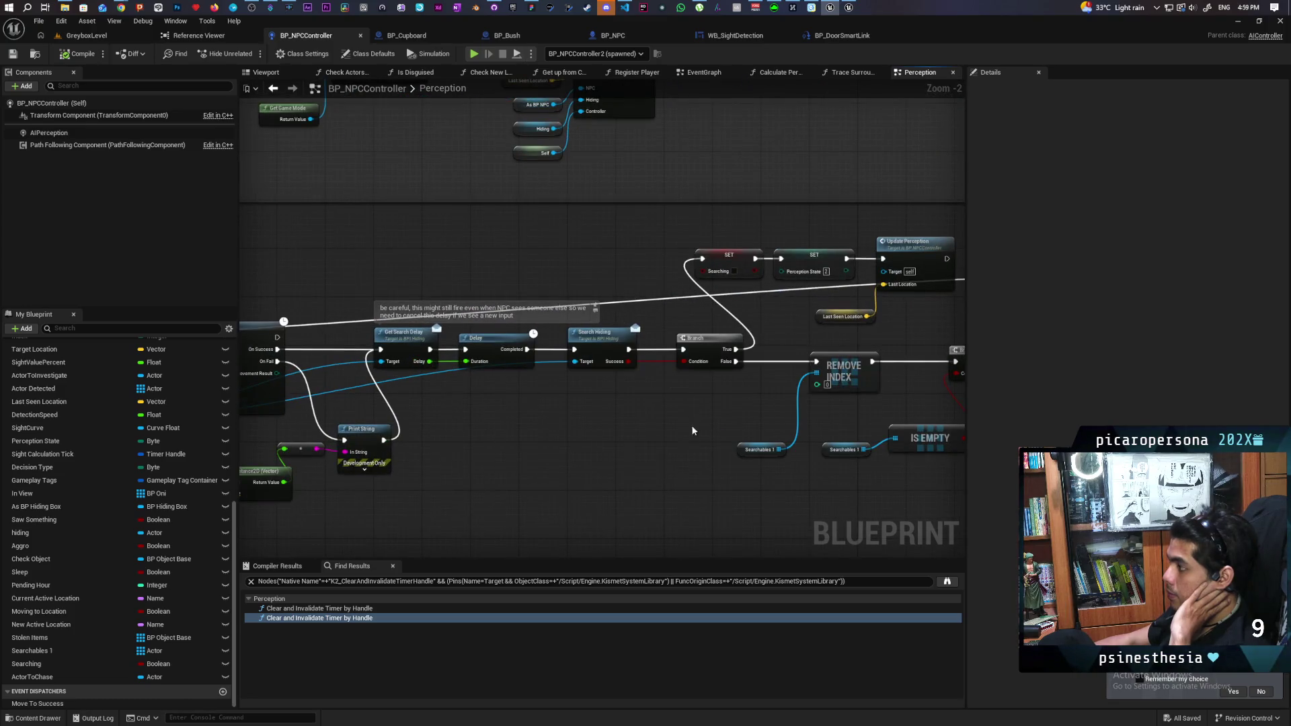
scroll(638, 415, "down", 3)
scroll(639, 414, "up", 4)
mouse_move(638, 414)
left_mouse_down()
mouse_move(542, 453)
mouse_move(577, 382)
left_mouse_up()
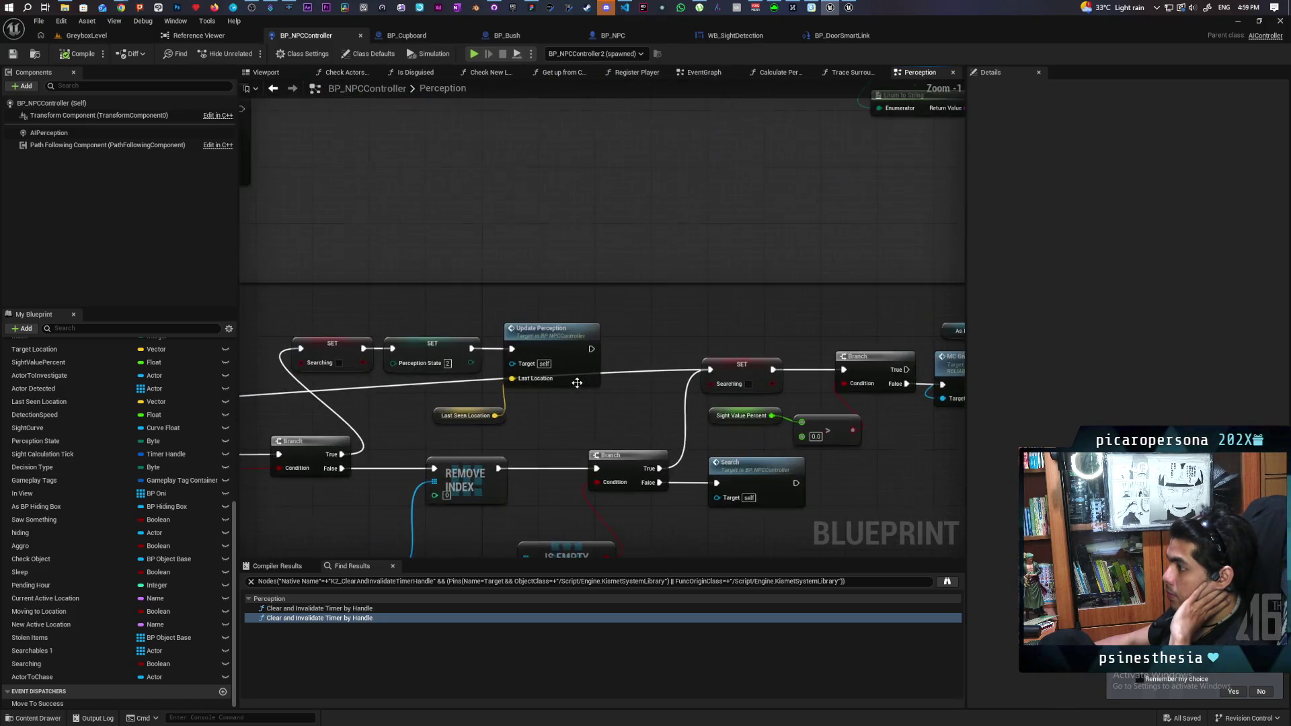
scroll(602, 415, "down", 3)
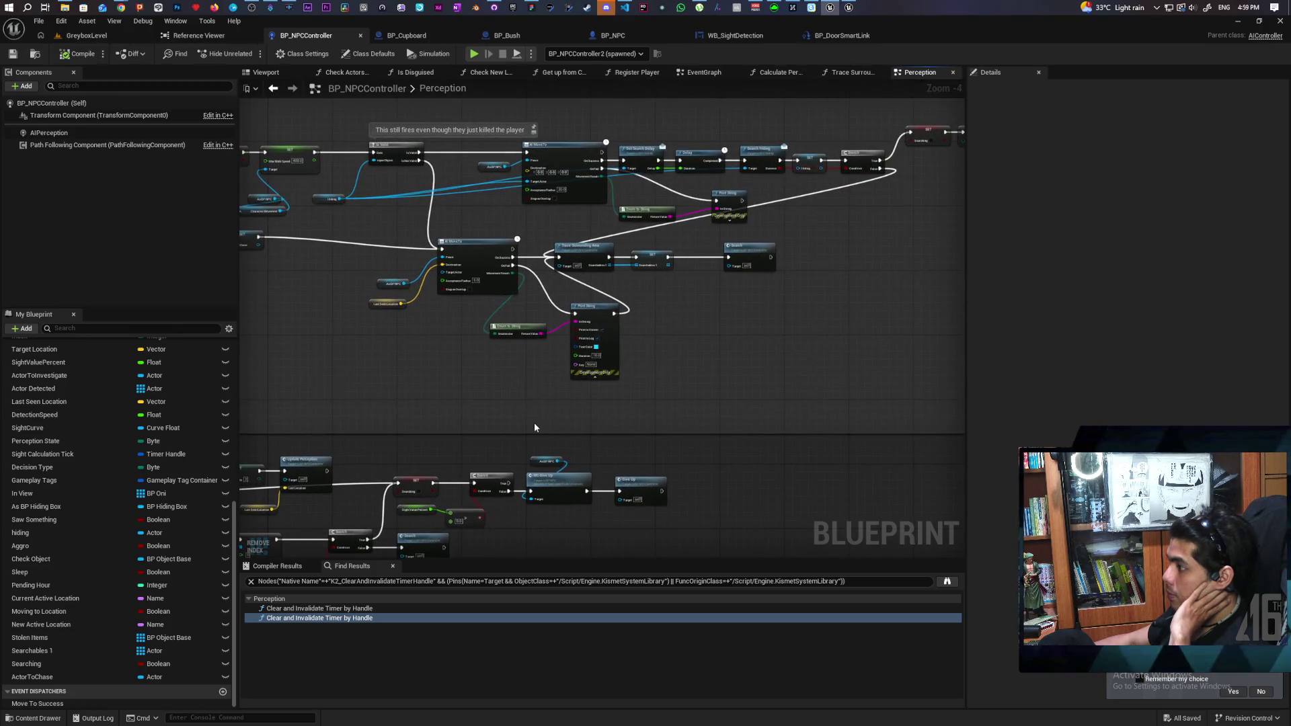
mouse_move(488, 434)
left_mouse_down()
mouse_move(744, 323)
mouse_move(677, 338)
mouse_move(668, 383)
mouse_move(533, 507)
mouse_move(321, 533)
left_mouse_up()
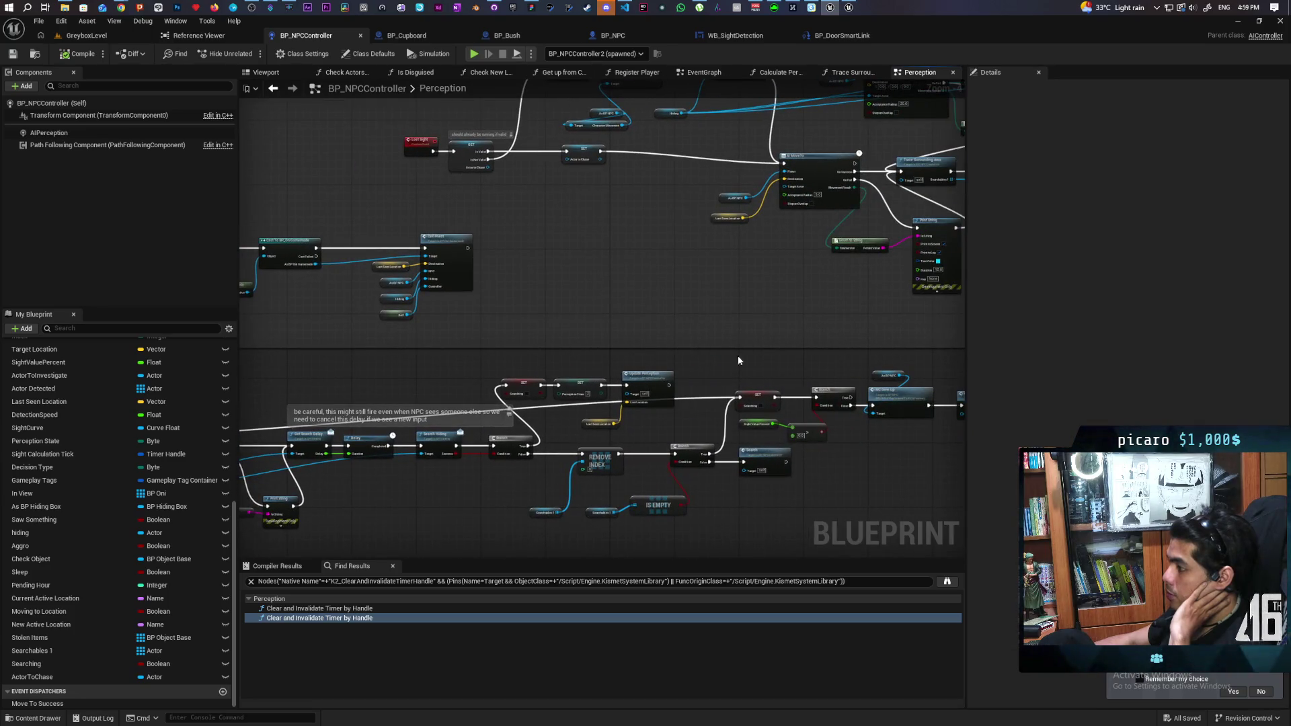
- Find references to Perception State and jump to its SET node
scroll(706, 360, "up", 2)
right_click(505, 400)
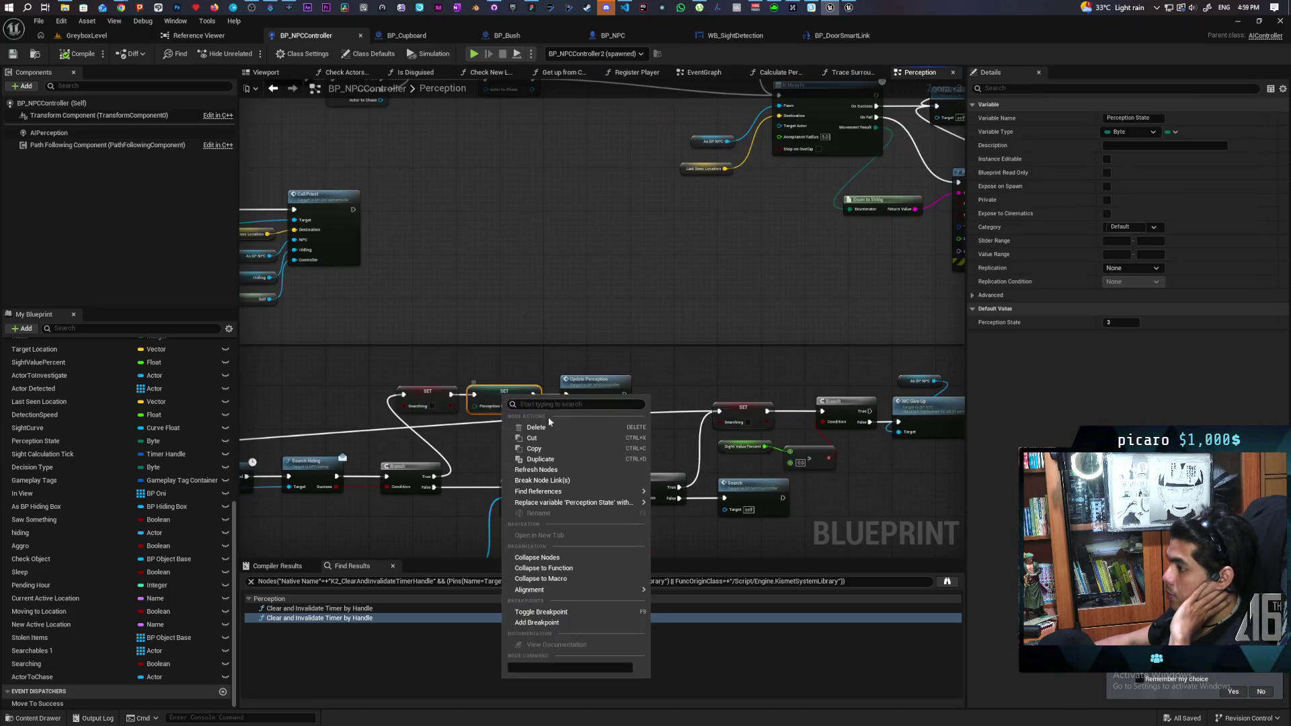
left_click(681, 506)
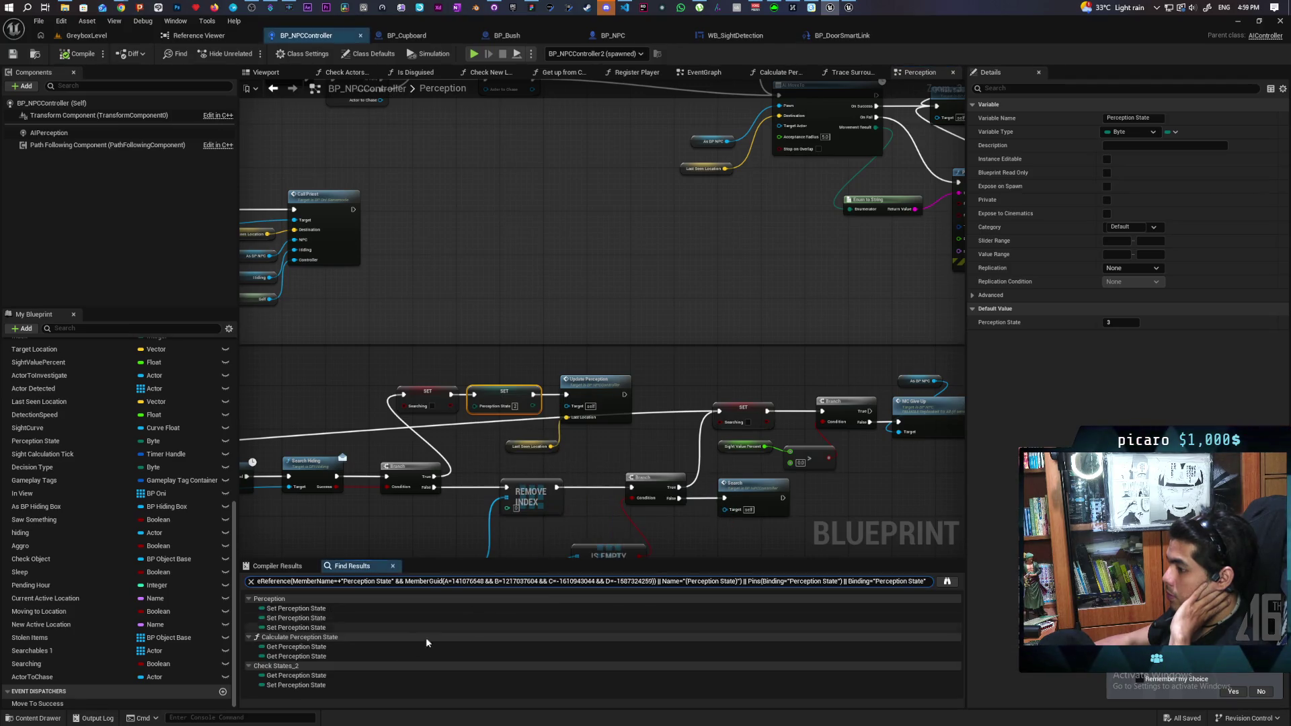
double_click(294, 609)
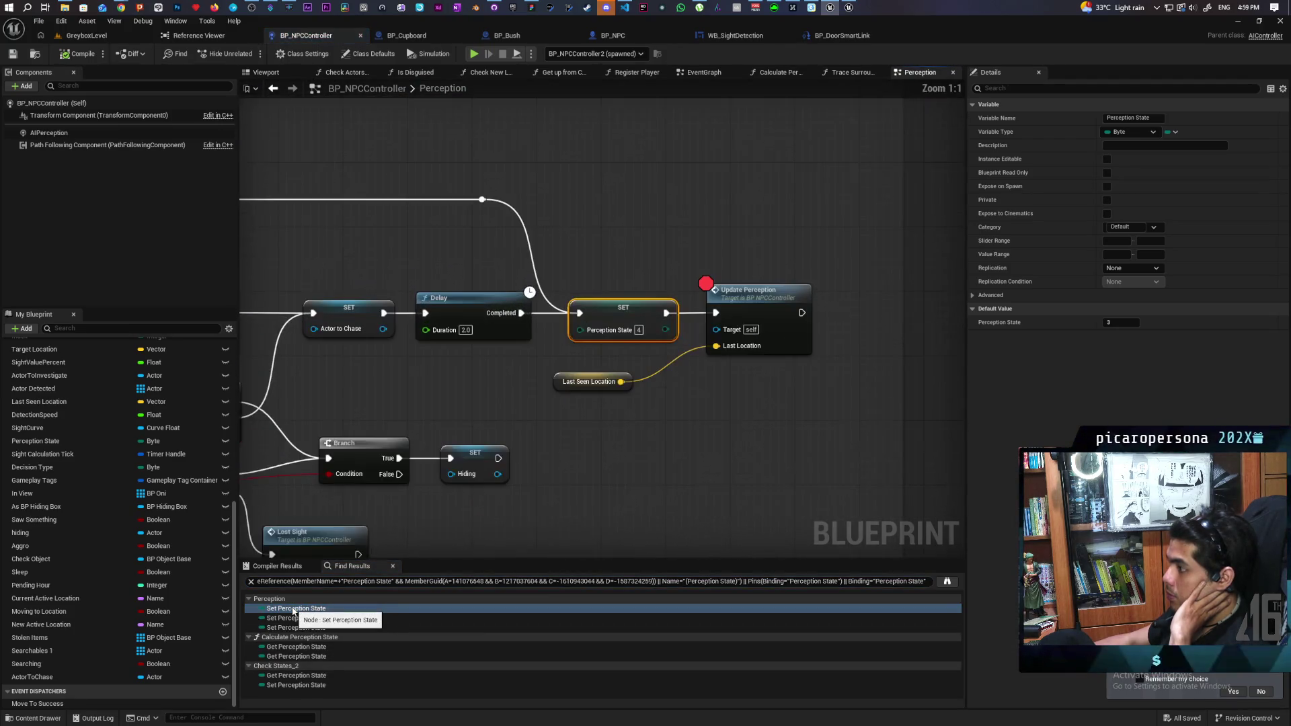
- Survey the Sight States nodes and the AI MoveTo, Delay and Sequence nodes in Perception
scroll(522, 393, "down", 5)
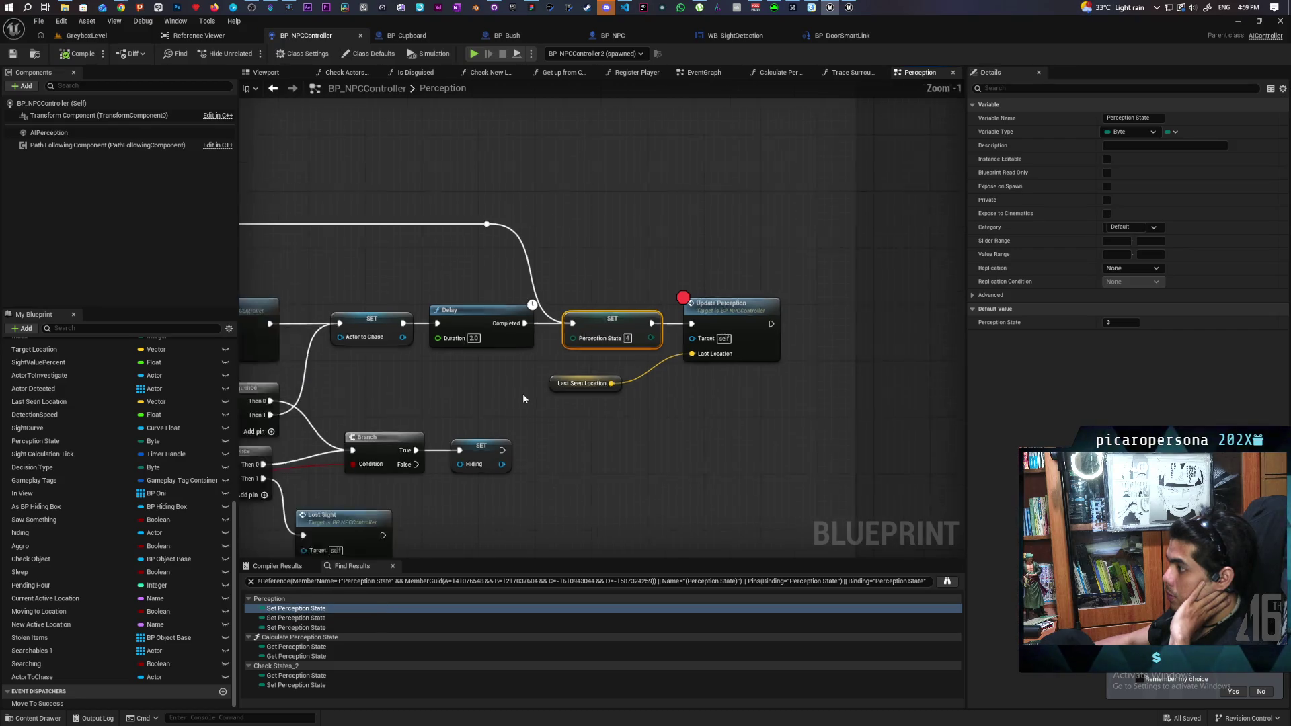
mouse_move(632, 391)
left_mouse_down()
mouse_move(616, 389)
mouse_move(811, 388)
left_mouse_up()
scroll(622, 336, "up", 2)
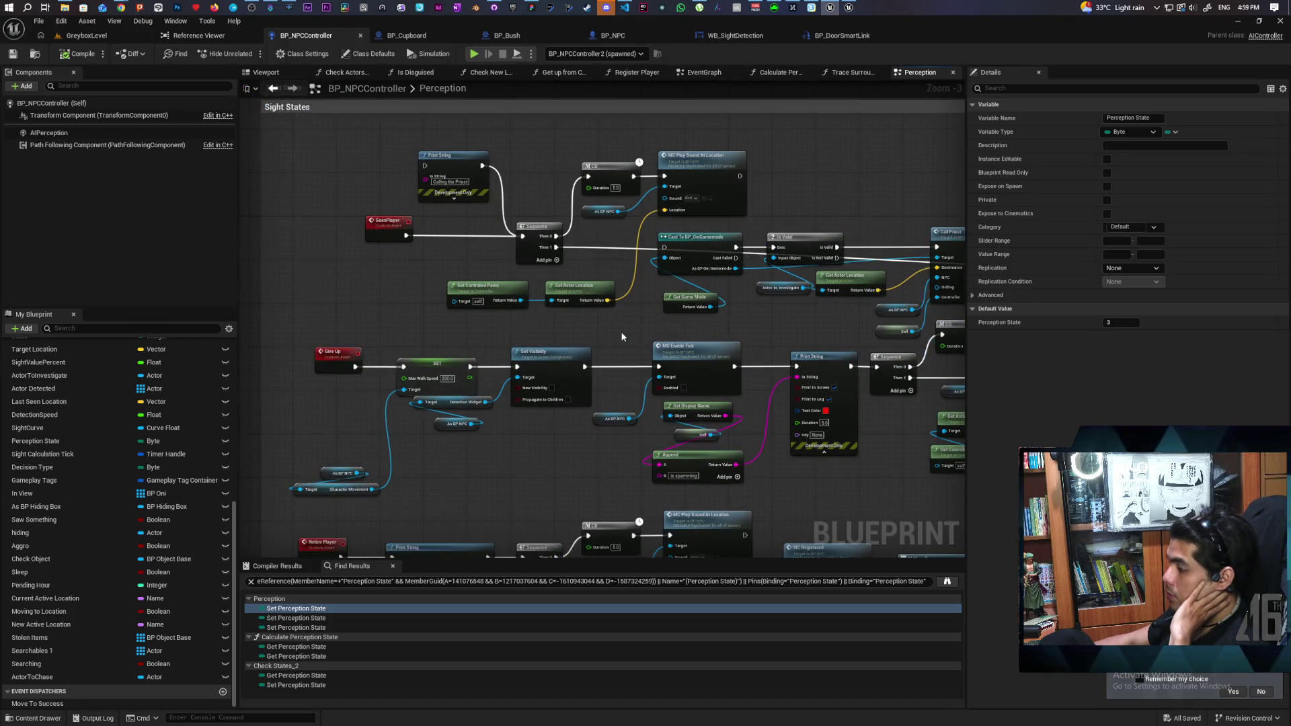
scroll(622, 336, "down", 2)
mouse_move(620, 336)
left_mouse_down()
mouse_move(772, 406)
mouse_move(393, 382)
left_mouse_up()
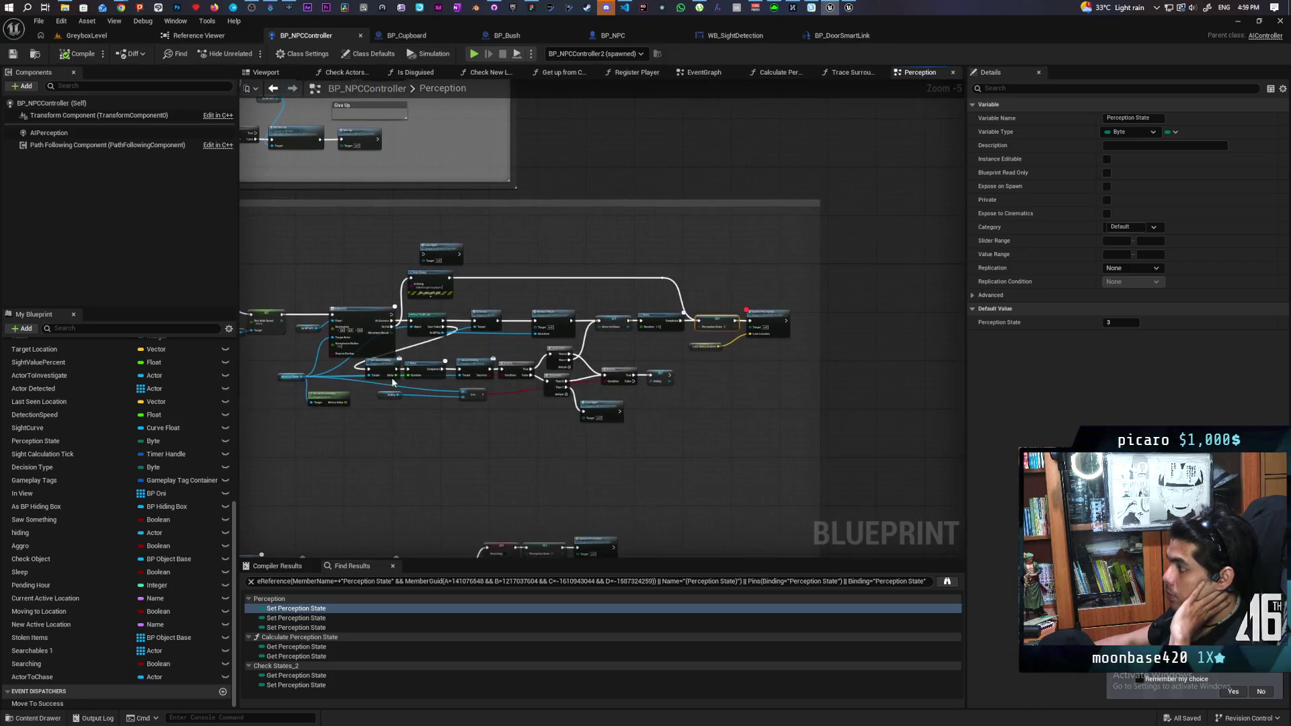
scroll(556, 344, "up", 2)
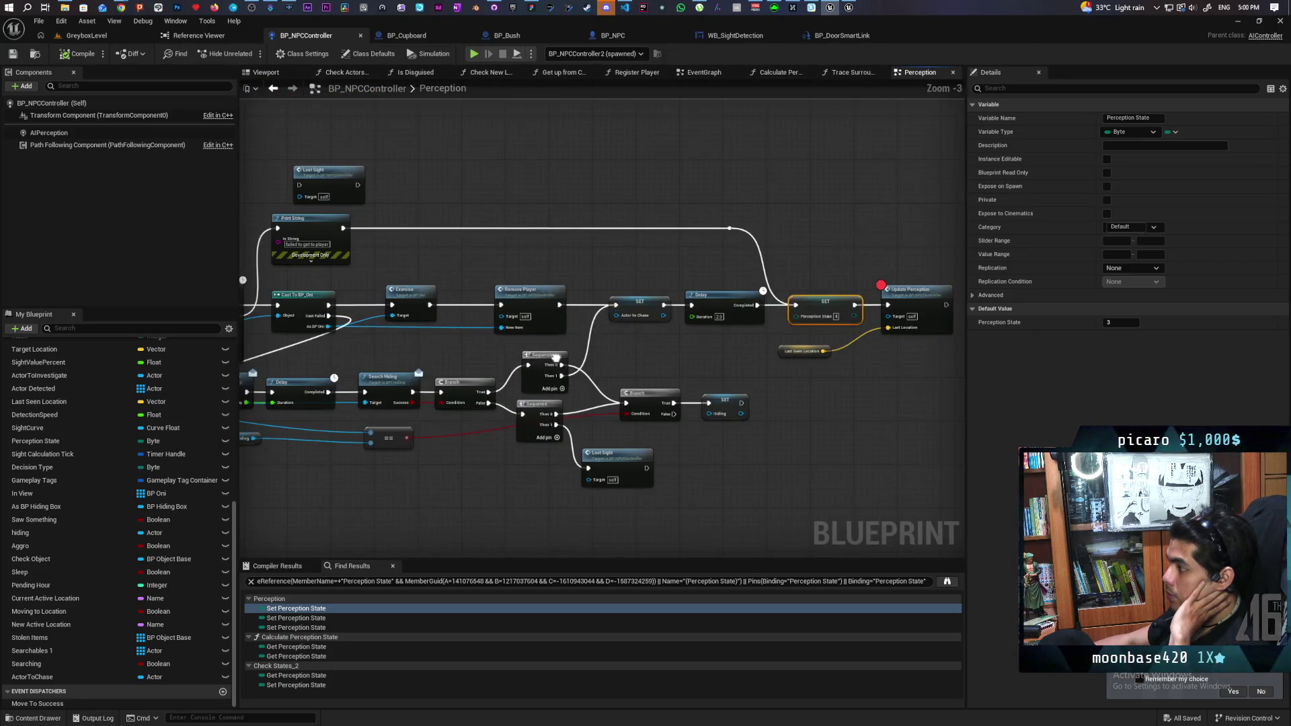
mouse_move(577, 339)
left_mouse_down()
mouse_move(868, 339)
mouse_move(517, 344)
mouse_move(813, 324)
mouse_move(634, 334)
left_mouse_up()
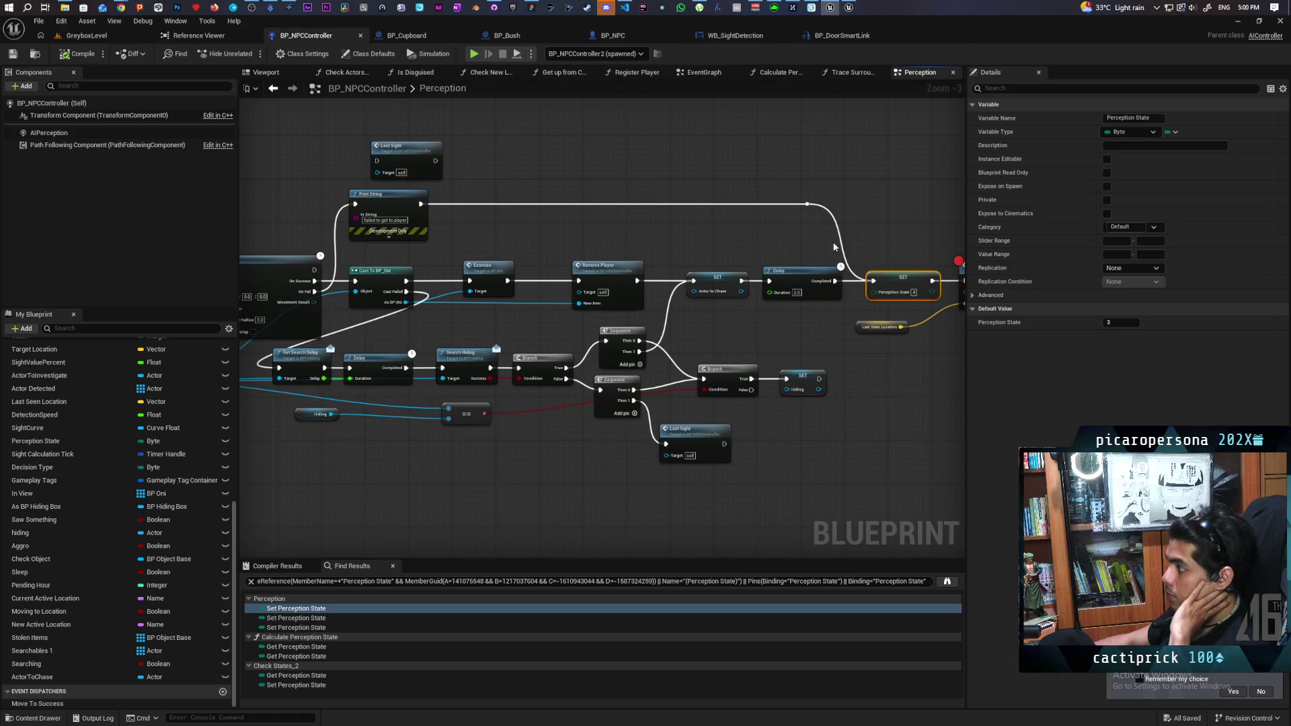
left_click_drag(901, 296, 850, 290)
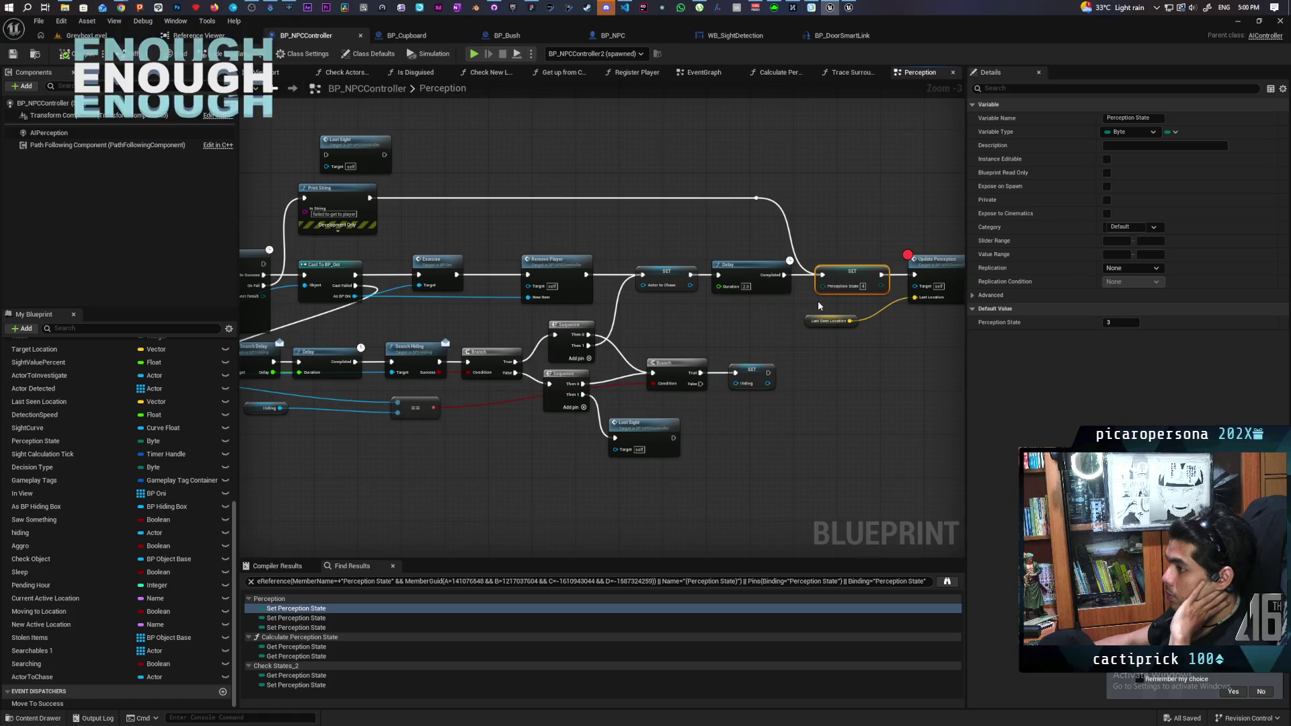
- Commit the new Perception State value, play GreyboxLevel and walk forward to hit the breakpoint
left_click(832, 425)
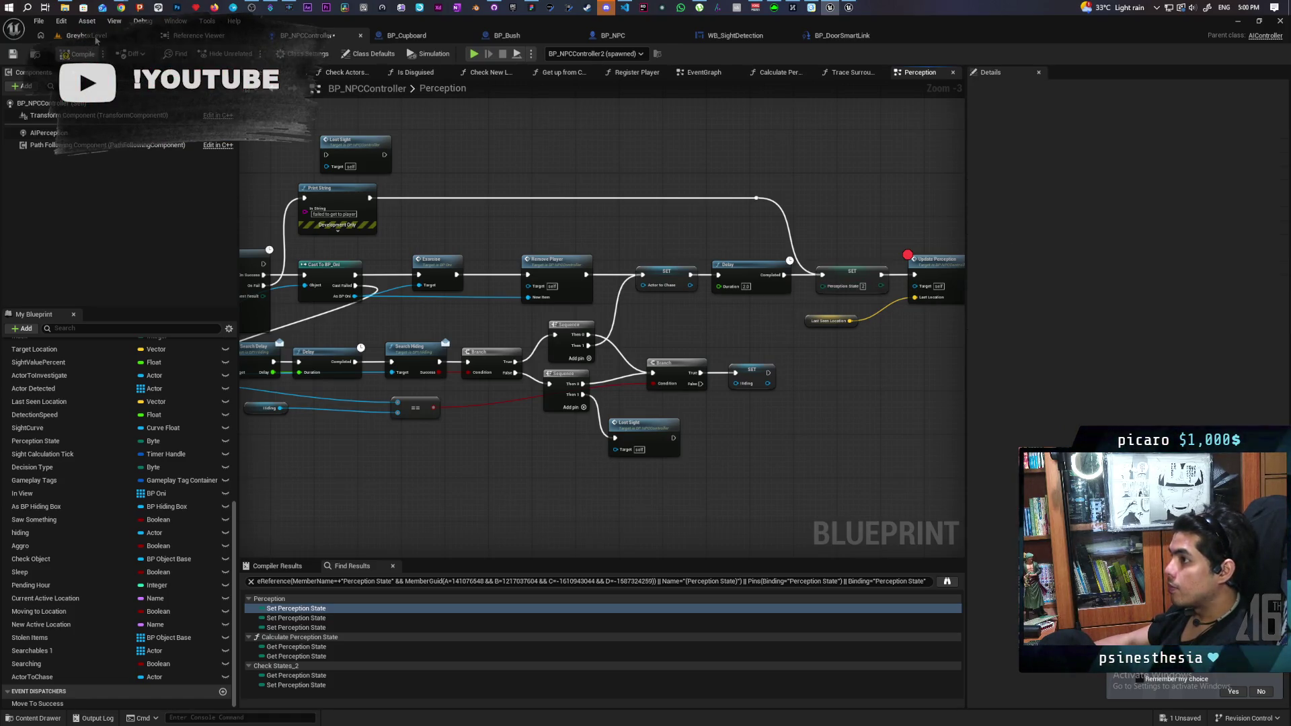
left_click(96, 37)
key("alt+p")
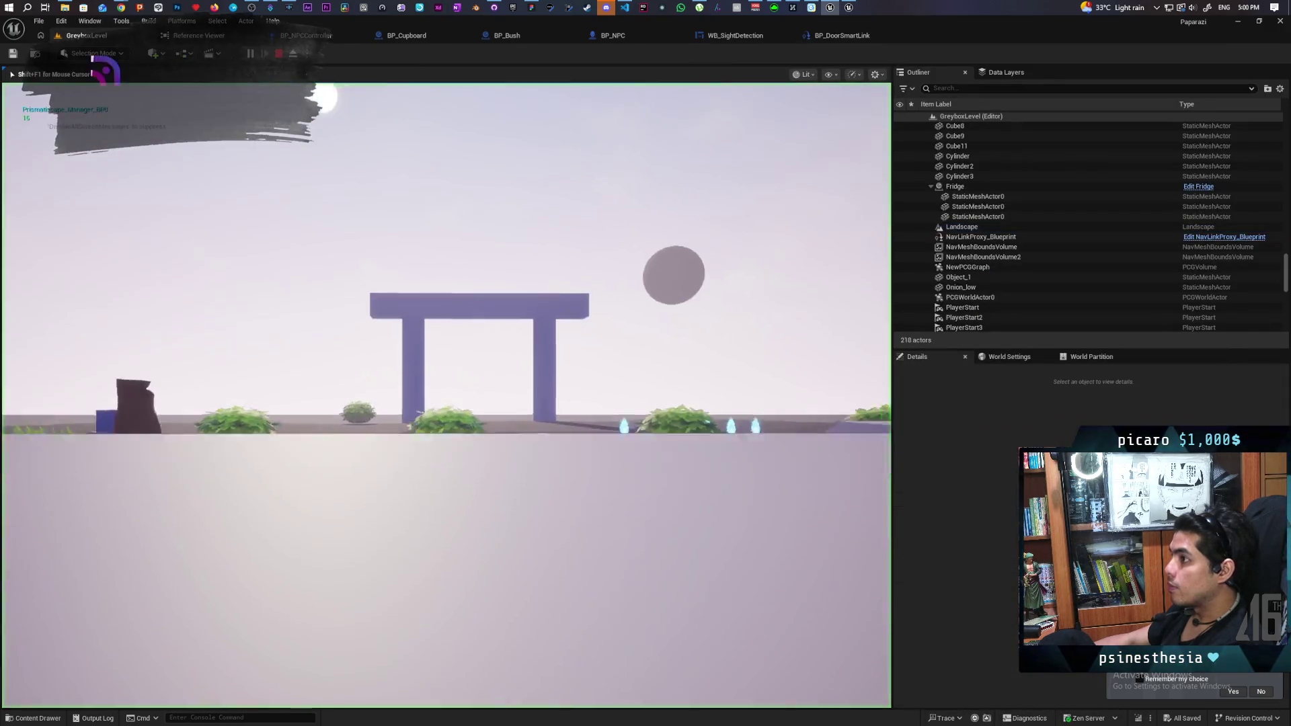
key("w")
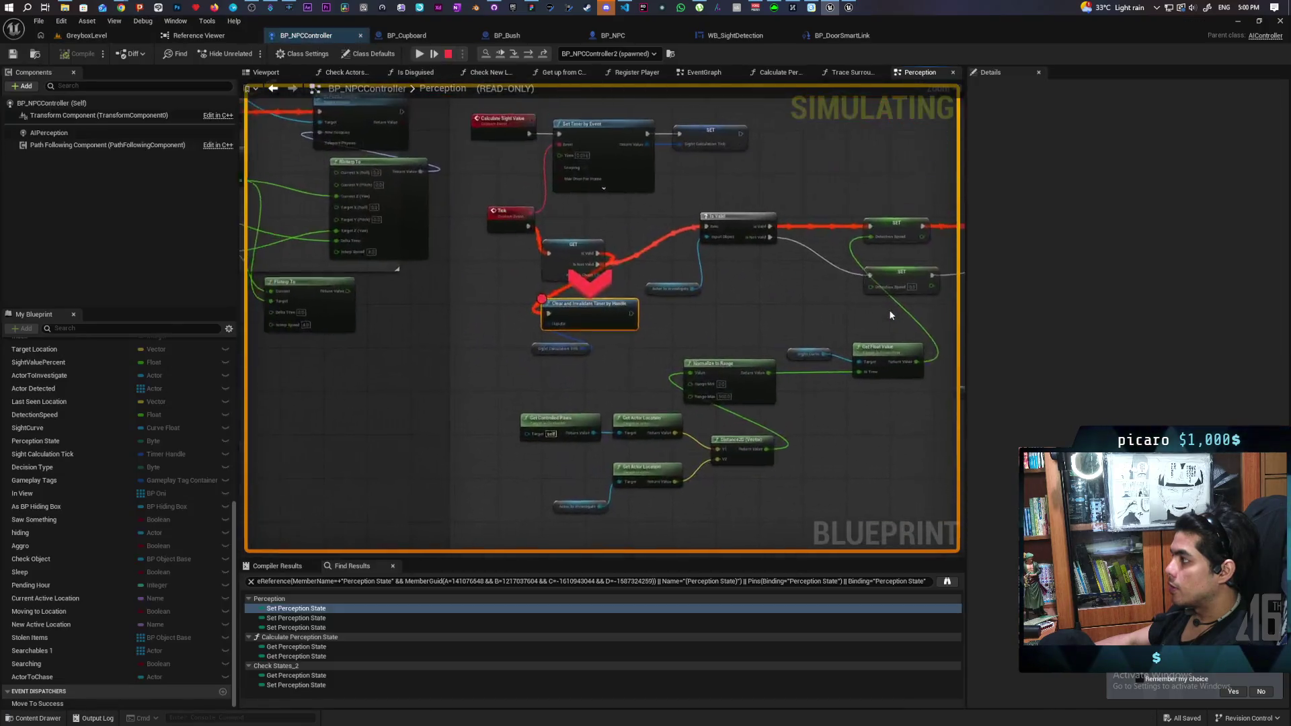
- Resume past the Perception and Continue breakpoints, then end the play session with Esc
left_click(419, 54)
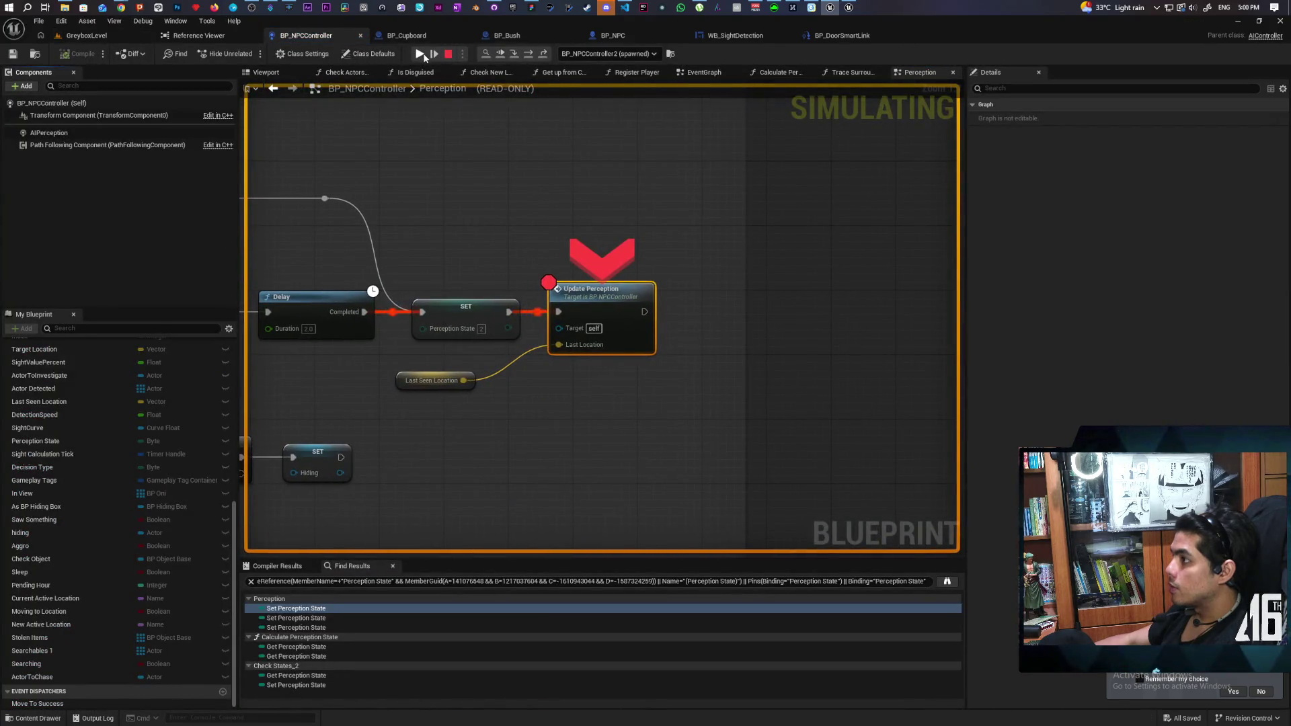
left_click(421, 55)
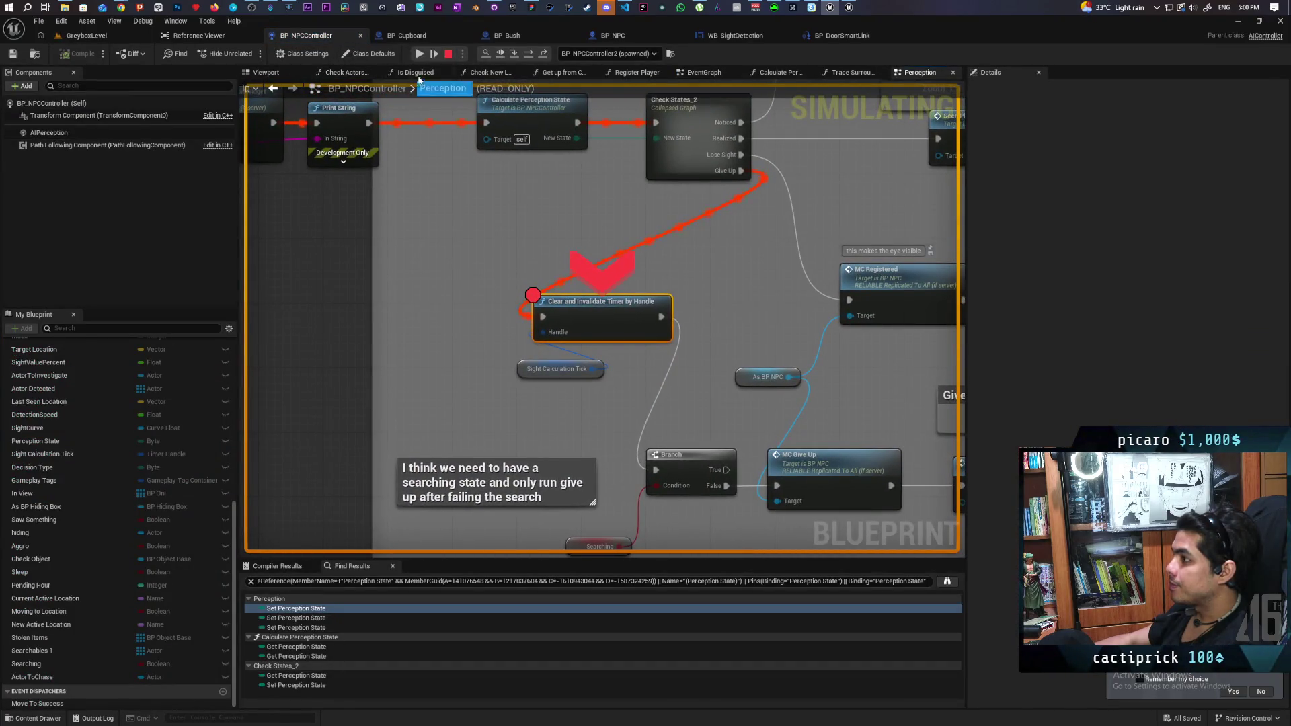
key("F5")
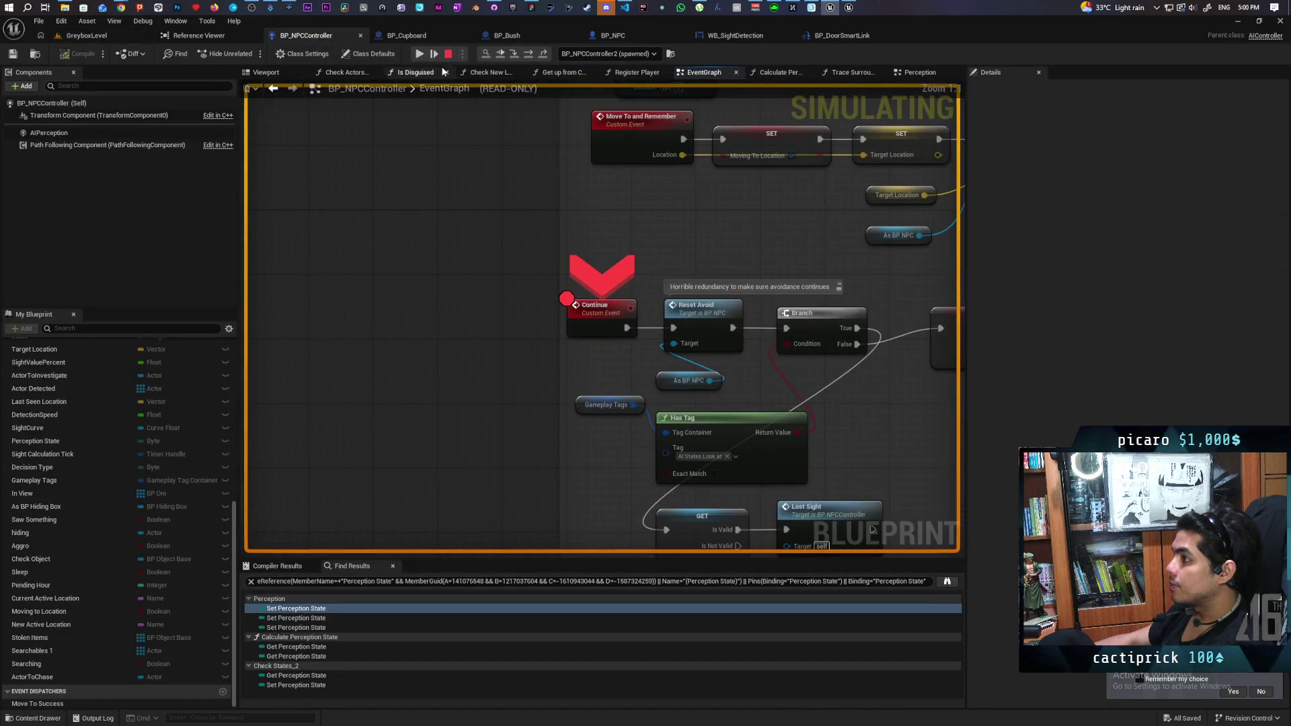
left_click(419, 54)
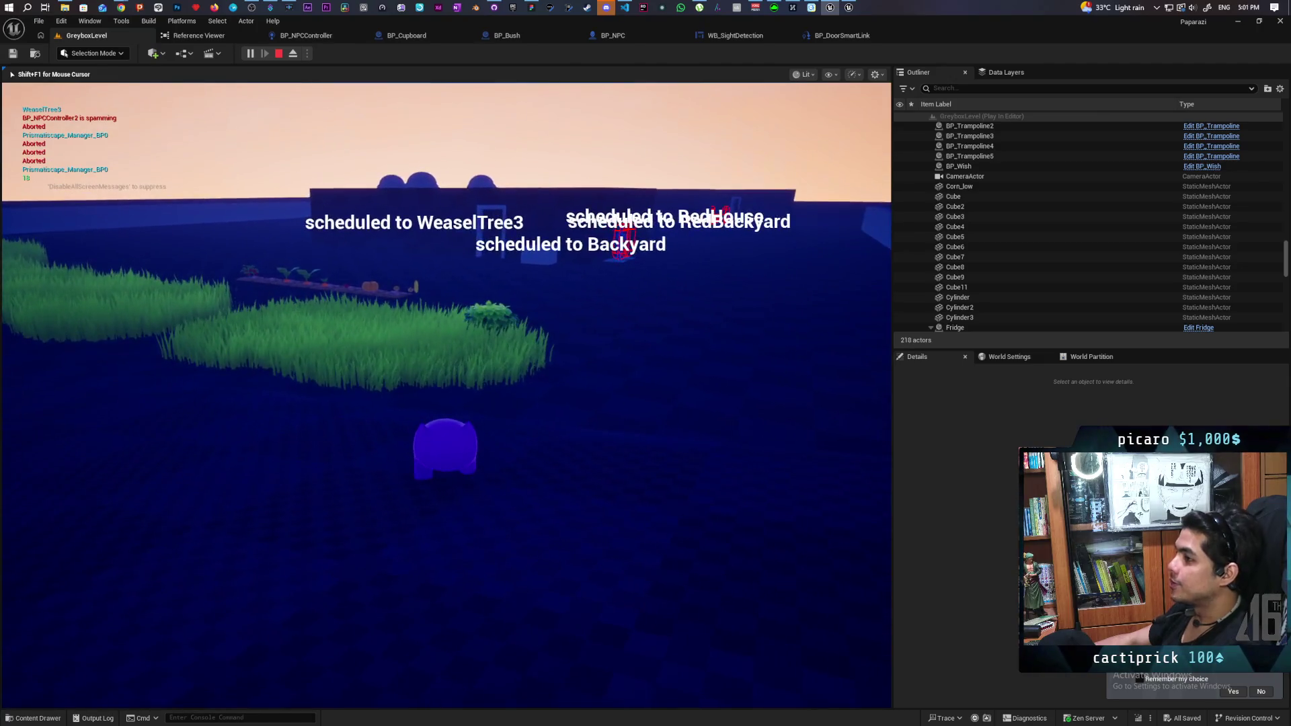
key("Escape")
- Inspect the Continue custom event and Move To And Remember nodes in the EventGraph
left_click(300, 37)
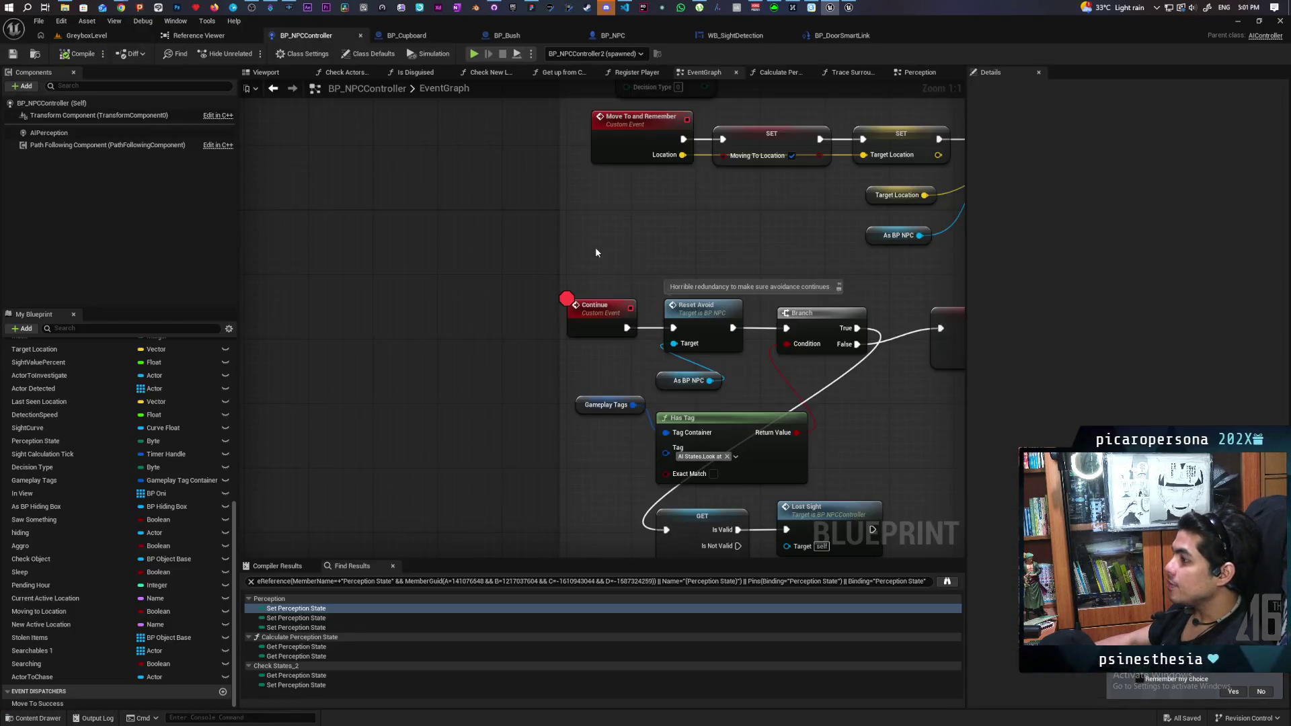
left_click(597, 323)
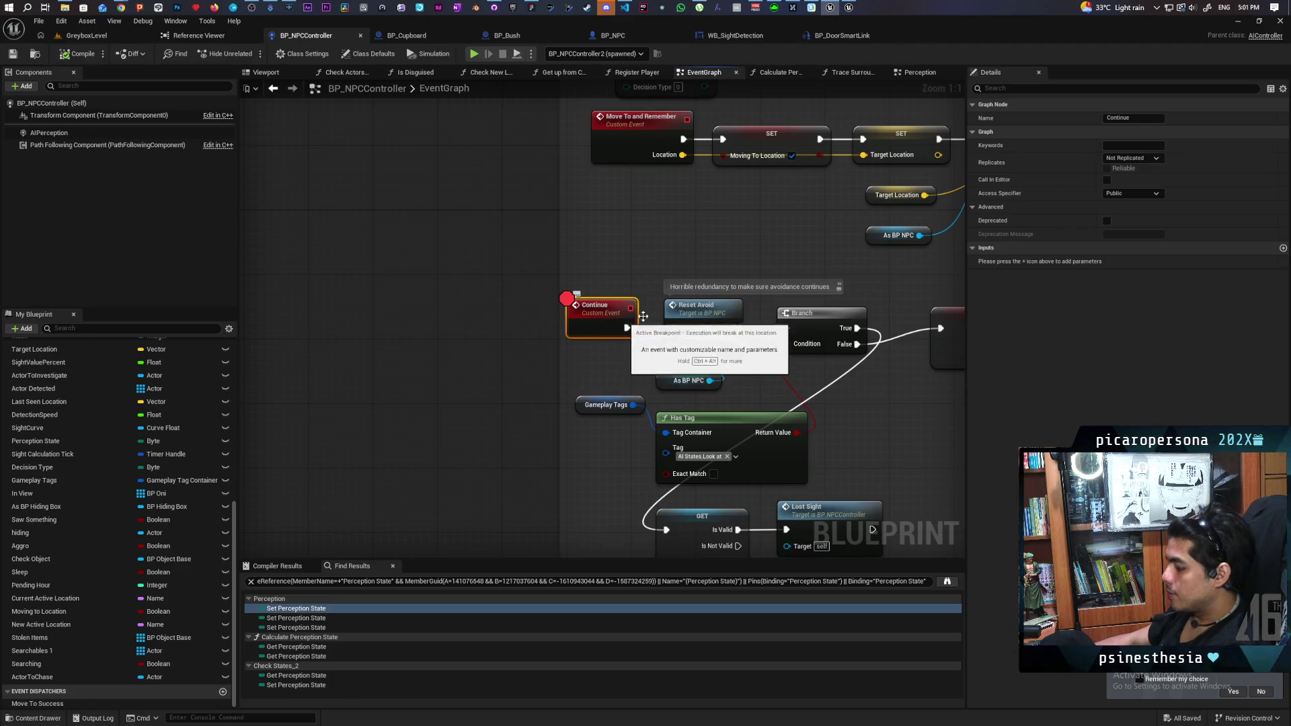
scroll(644, 316, "down", 5)
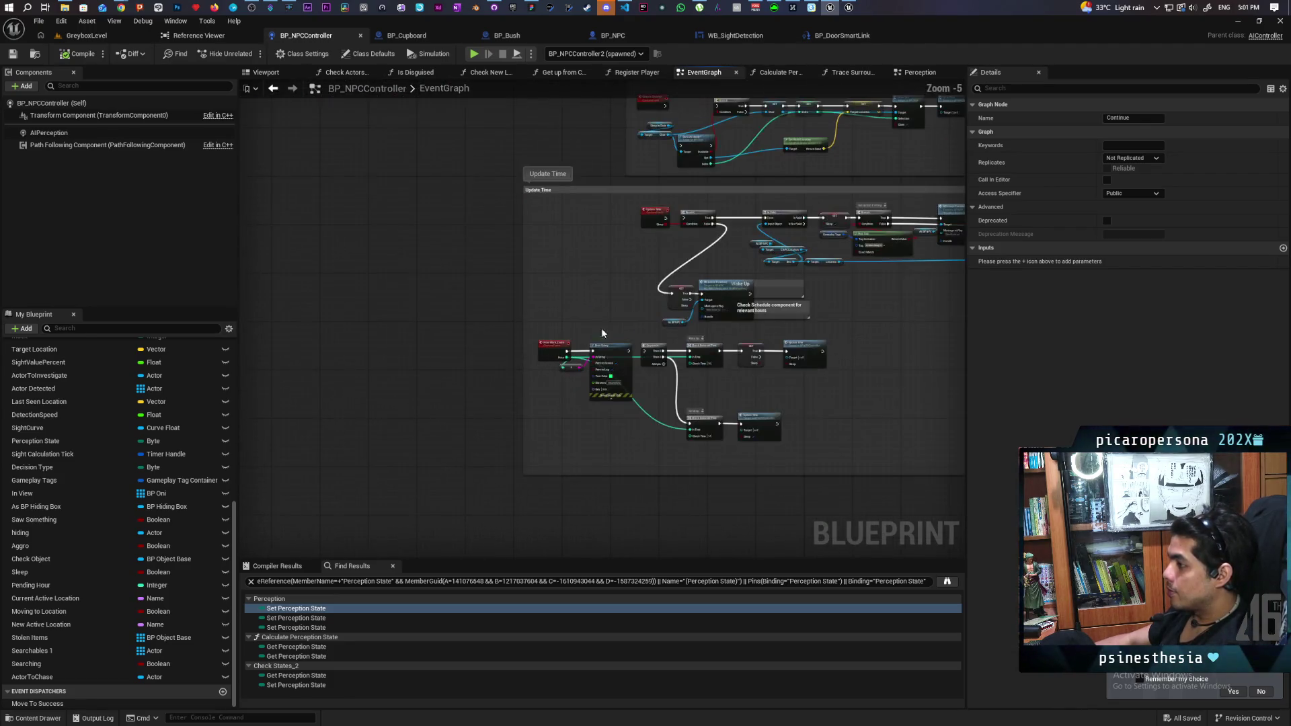
mouse_move(601, 328)
left_mouse_down()
mouse_move(487, 376)
mouse_move(632, 338)
mouse_move(506, 468)
mouse_move(700, 354)
mouse_move(808, 371)
mouse_move(675, 369)
mouse_move(714, 241)
left_mouse_up()
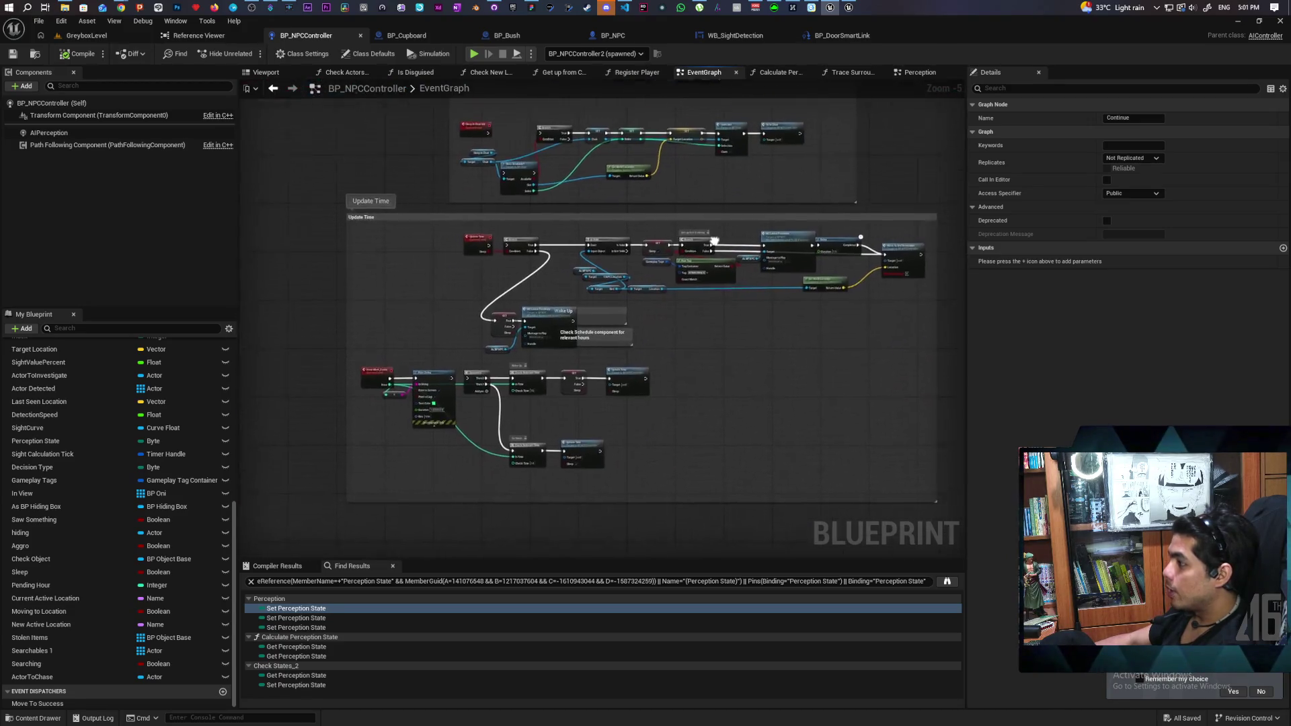
scroll(714, 241, "up", 6)
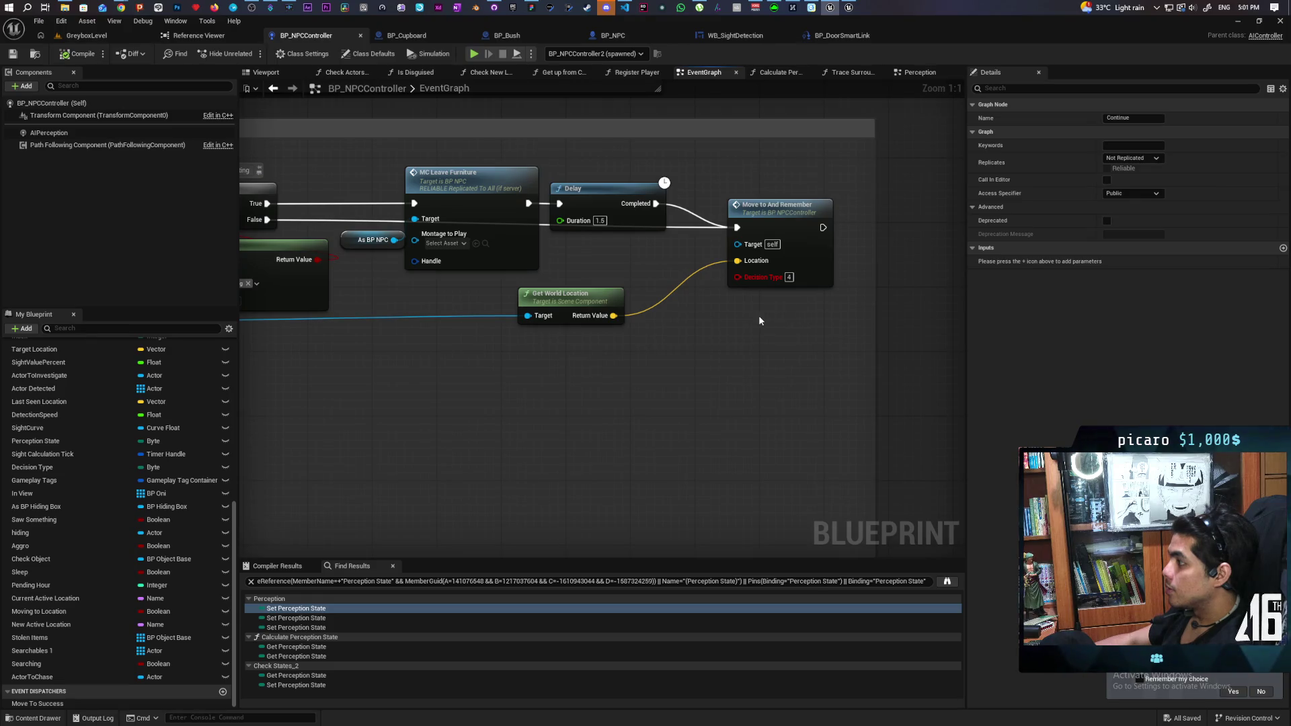
left_click_drag(759, 320, 730, 371)
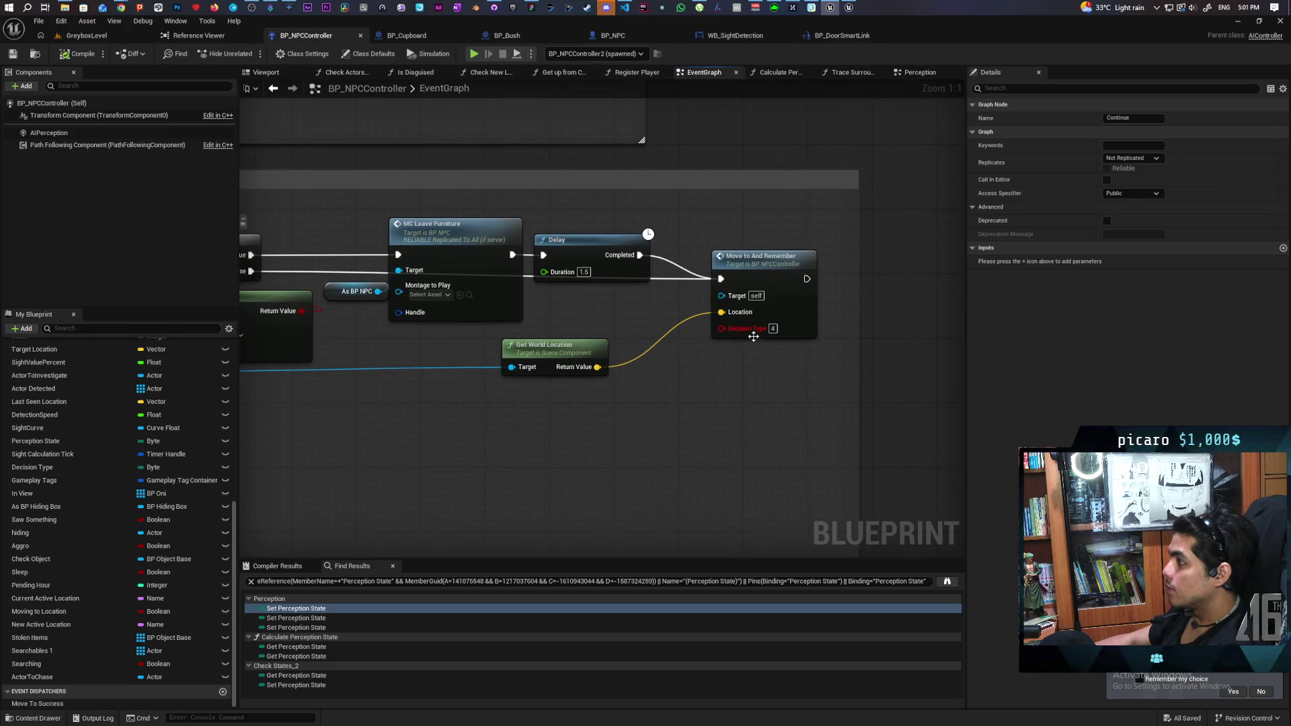
scroll(726, 366, "down", 4)
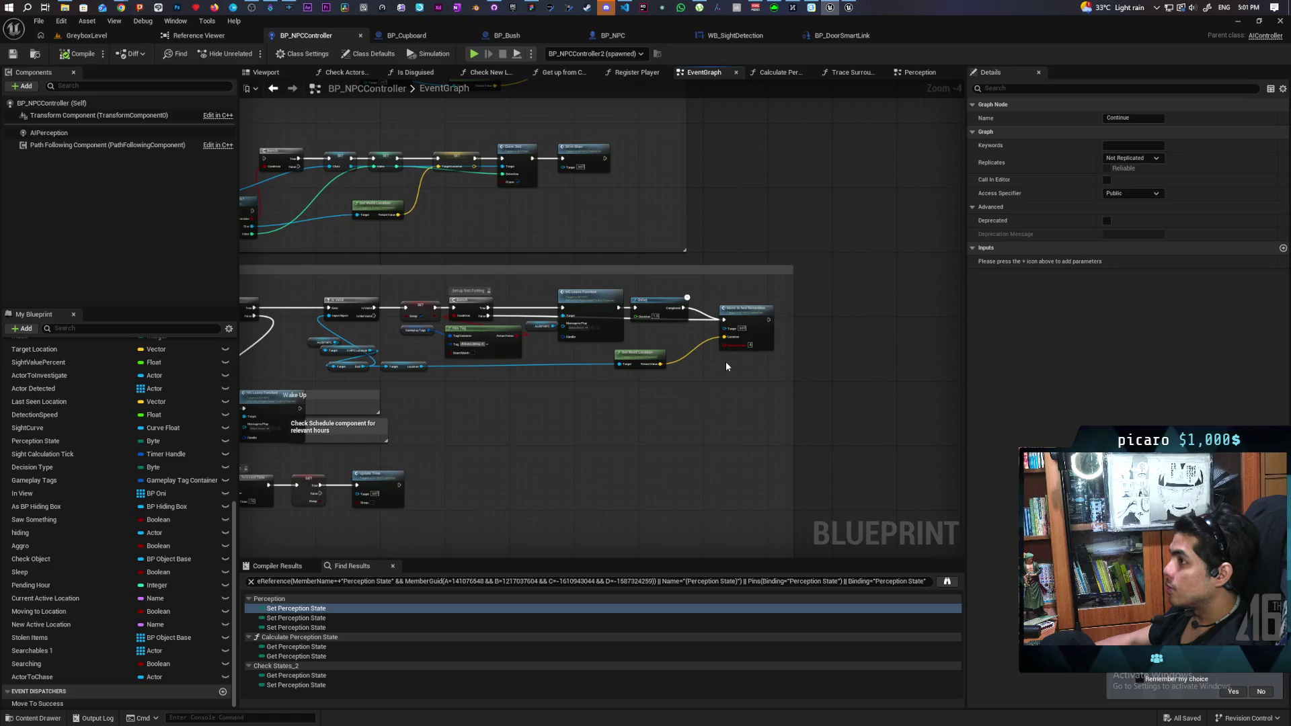
scroll(725, 361, "up", 3)
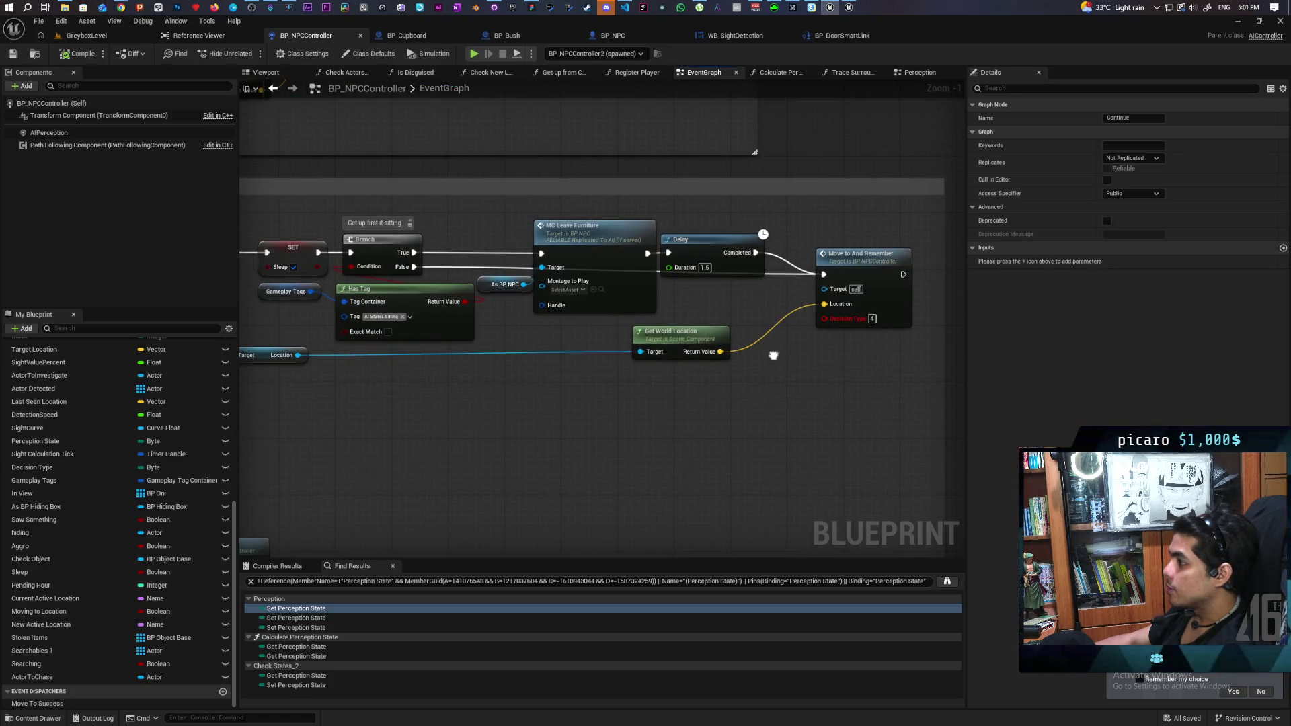
scroll(773, 358, "down", 6)
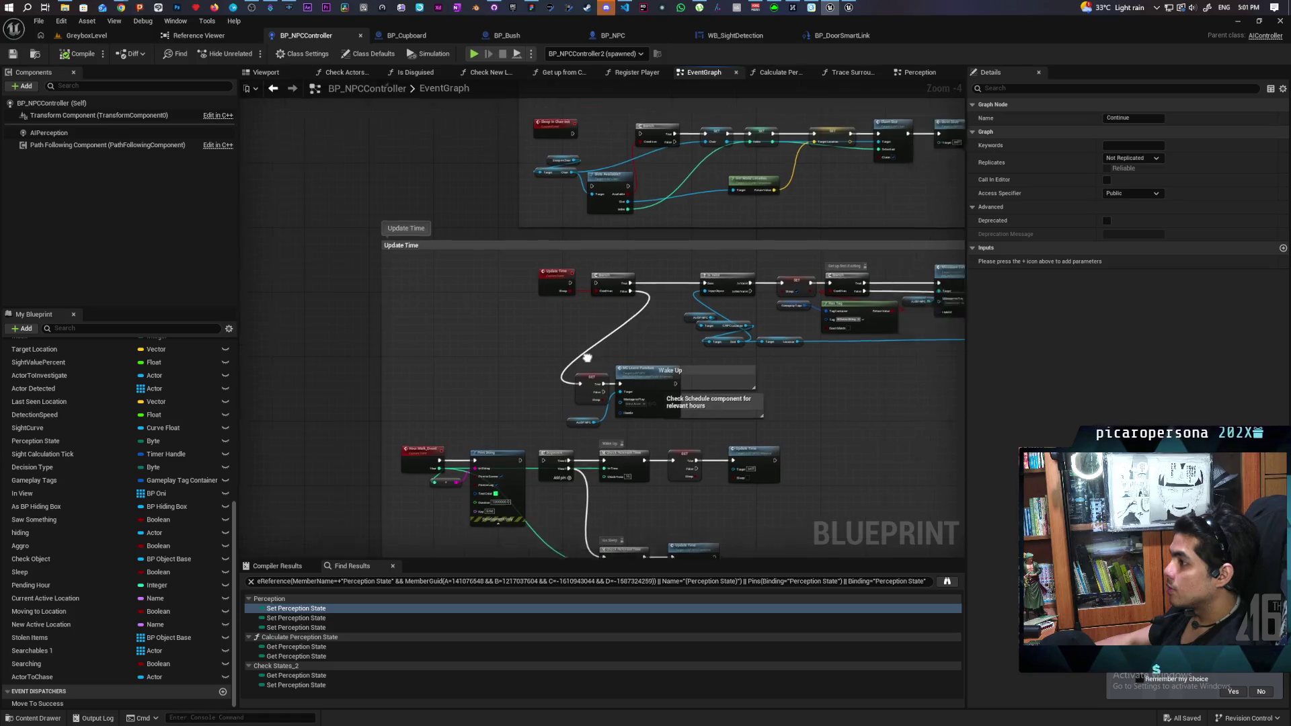
scroll(652, 398, "up", 2)
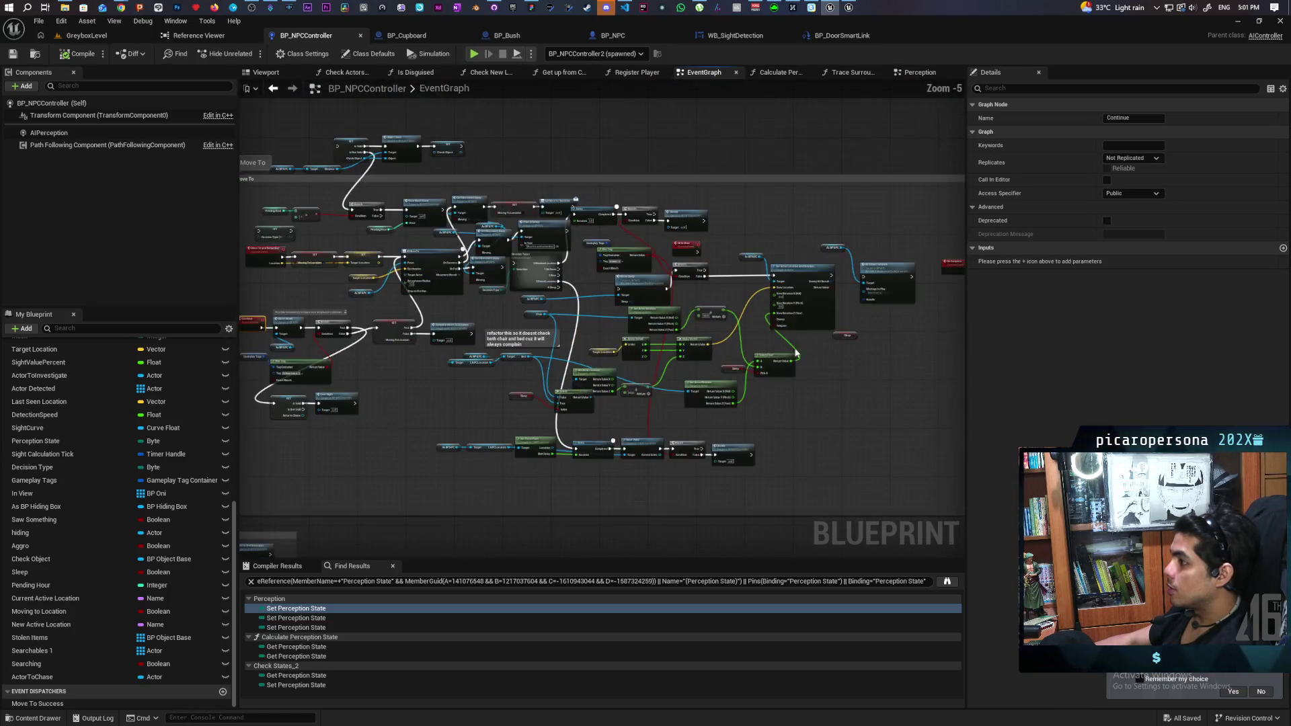
- Pan around the Perception graph's Sight States sections
left_click(914, 72)
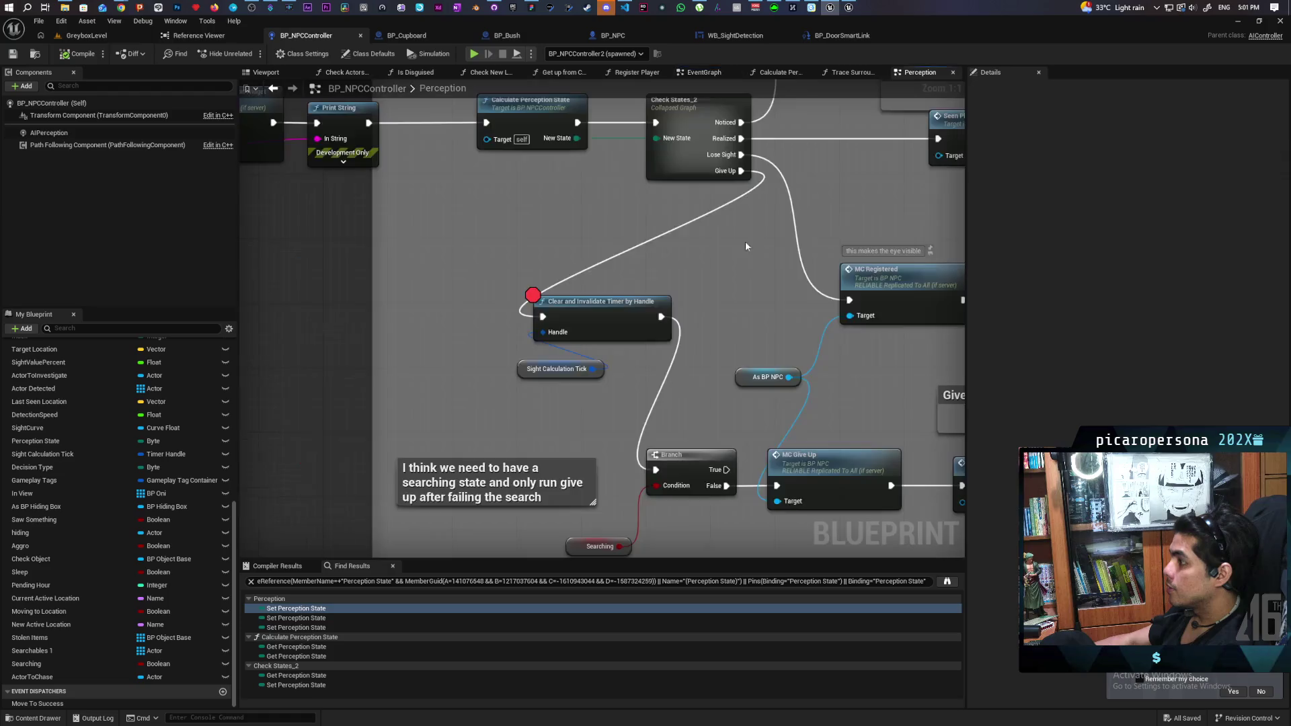
scroll(698, 279, "down", 5)
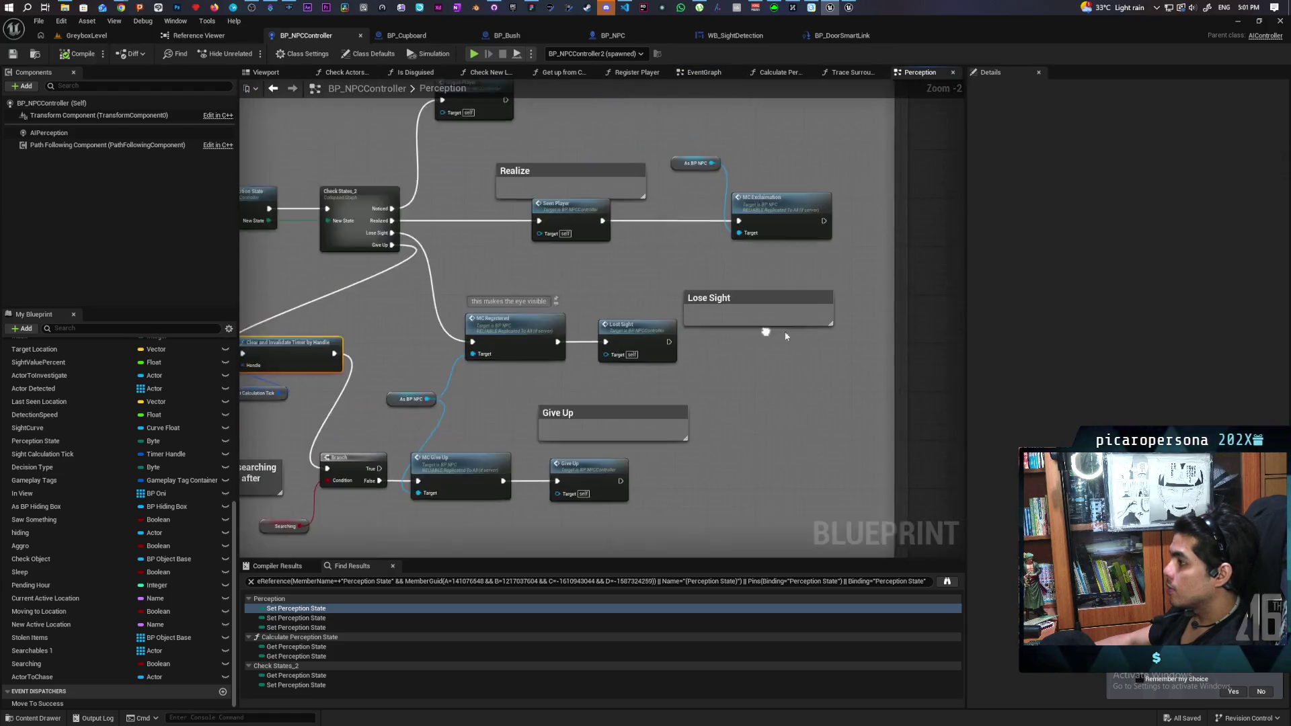
left_click_drag(583, 323, 712, 269)
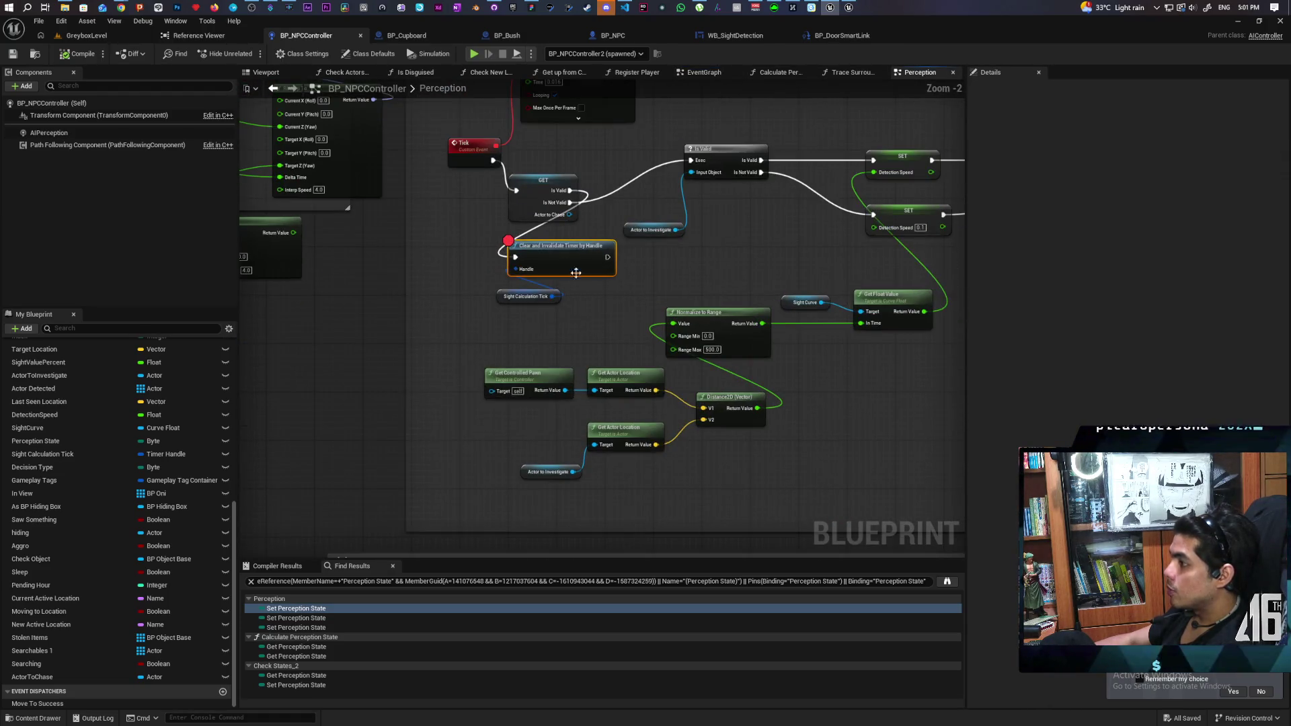
scroll(773, 276, "down", 2)
scroll(774, 275, "up", 2)
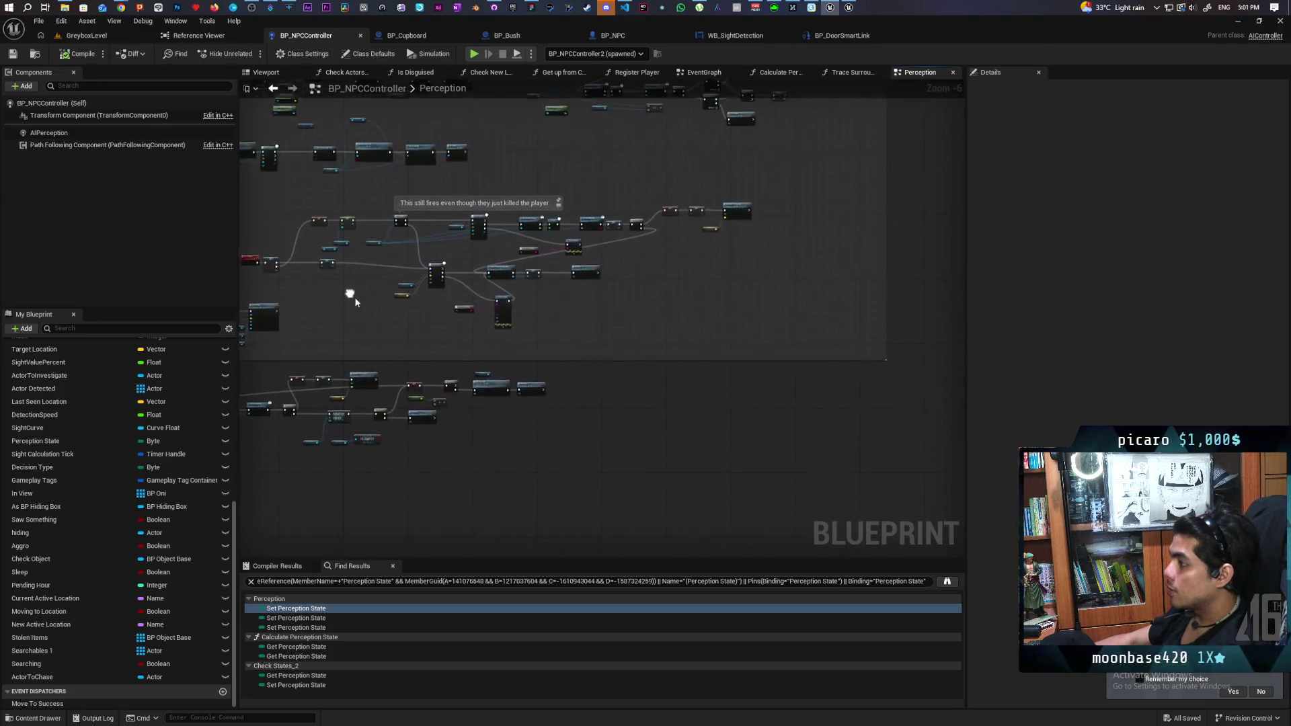
left_click_drag(772, 245, 609, 347)
scroll(729, 312, "up", 4)
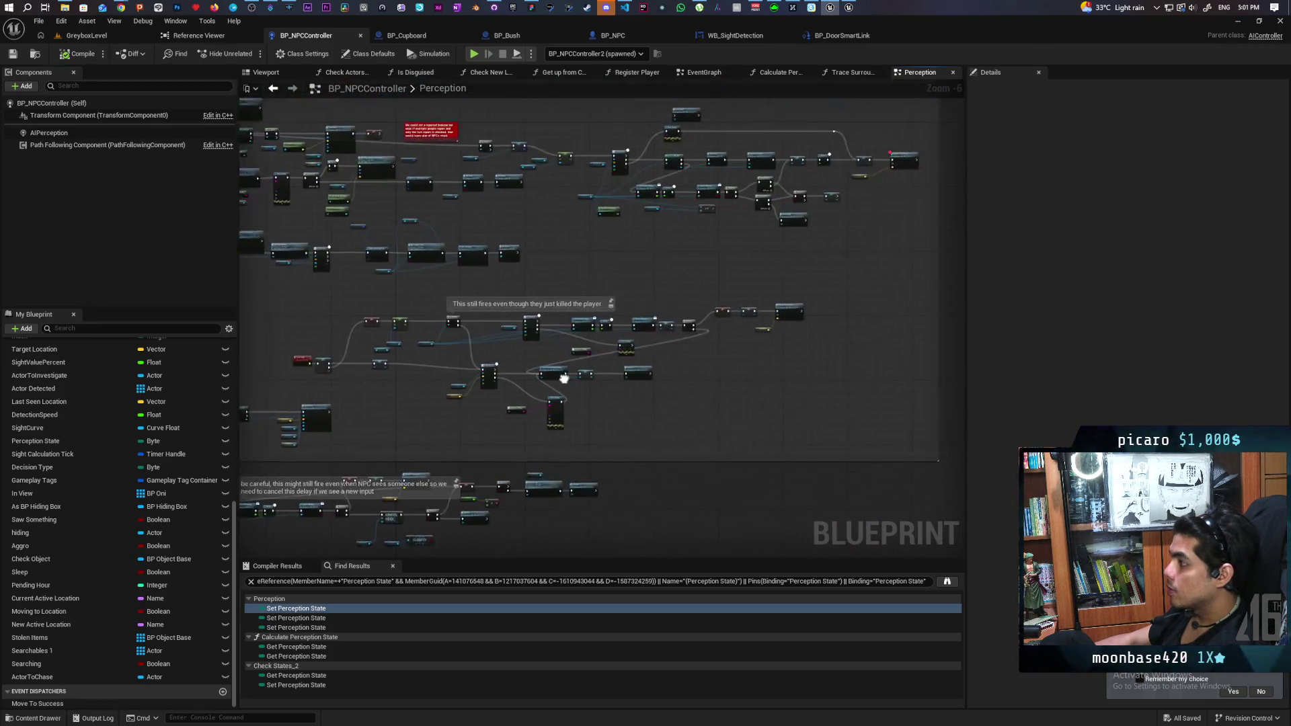
scroll(851, 215, "down", 7)
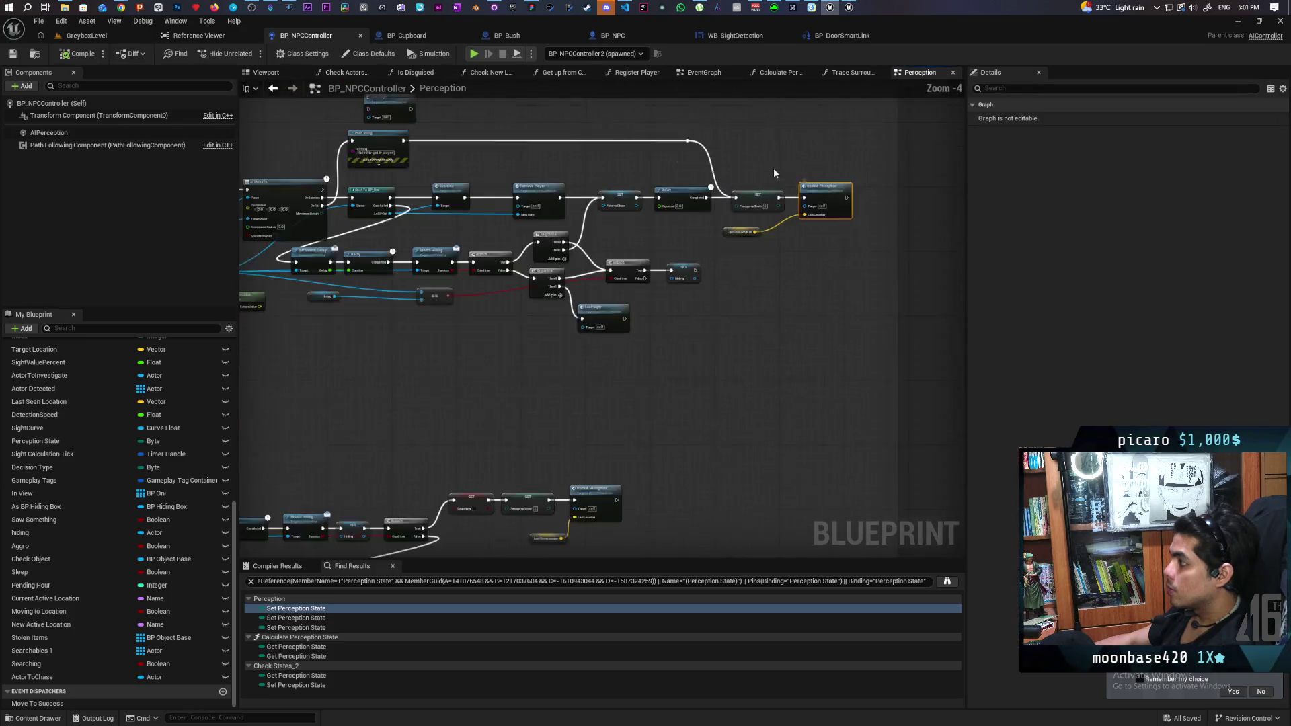
mouse_move(597, 405)
left_mouse_down()
mouse_move(772, 368)
mouse_move(708, 333)
mouse_move(676, 386)
mouse_move(692, 287)
left_mouse_up()
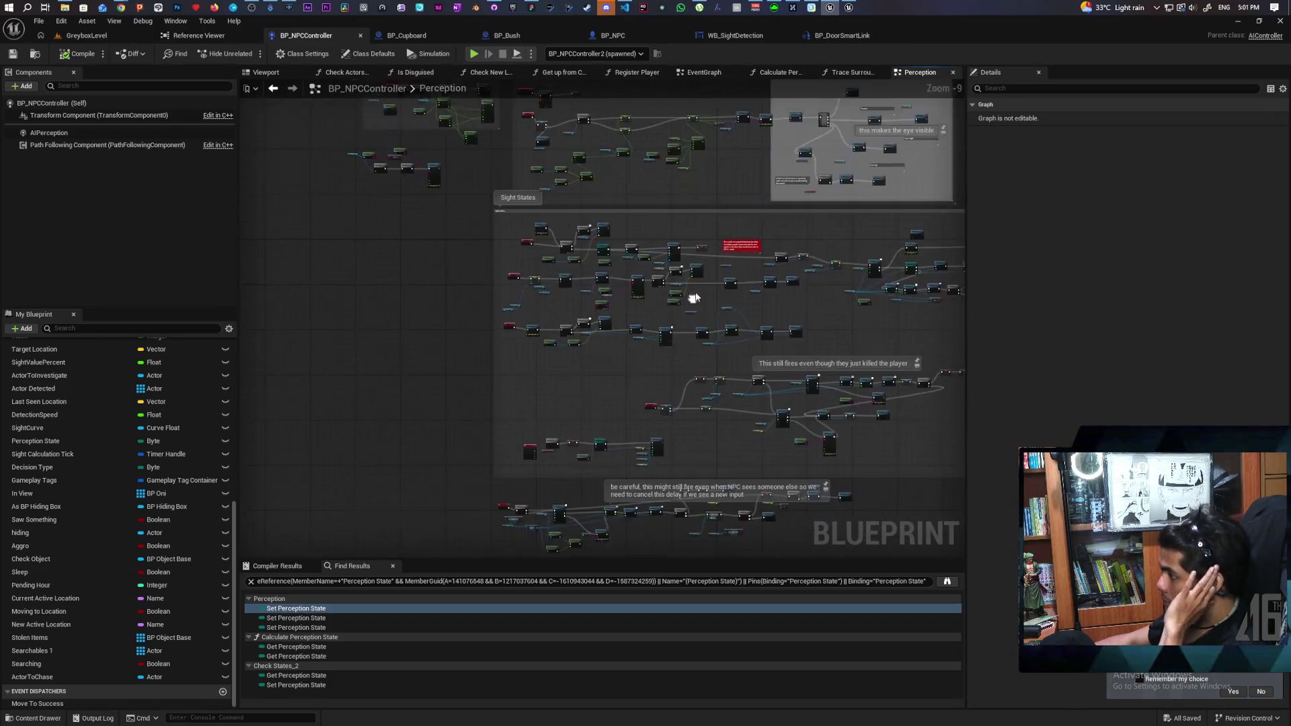
scroll(696, 316, "up", 3)
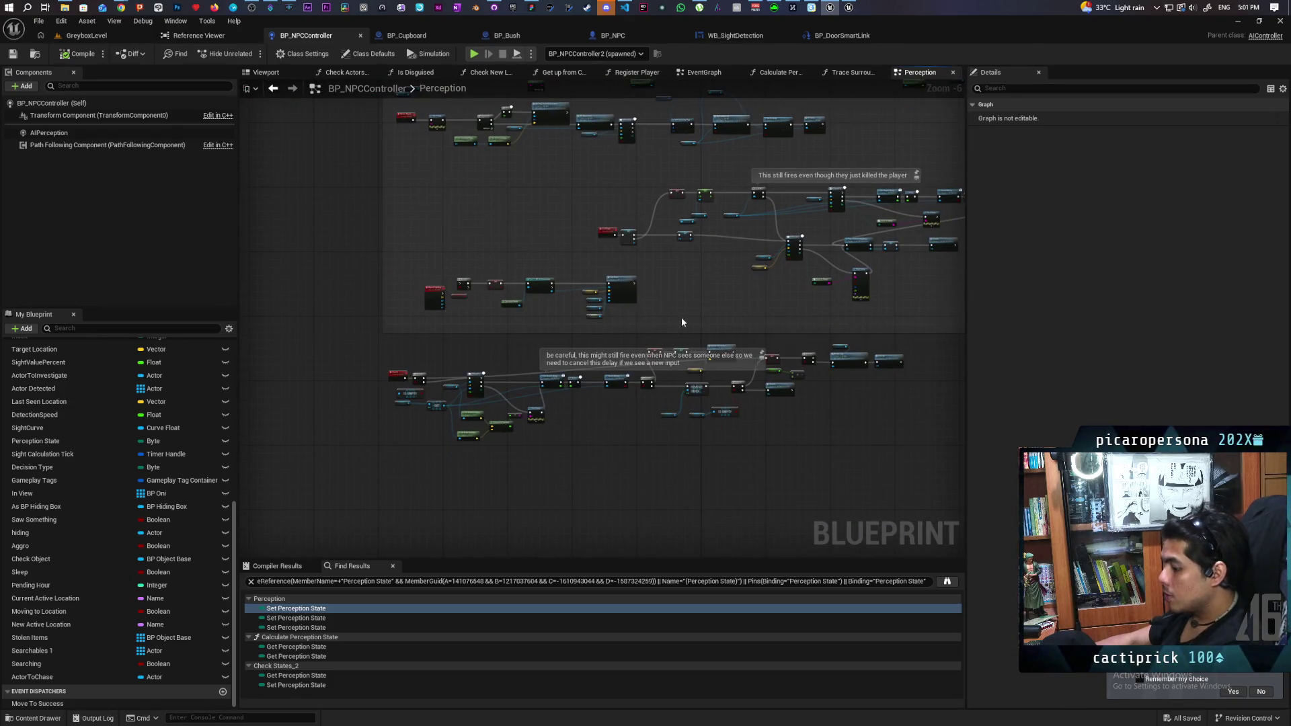
- Play GreyboxLevel and walk past the pillars and bushes until an NPC's Listen prompt appears
left_click(114, 36)
left_click(250, 54)
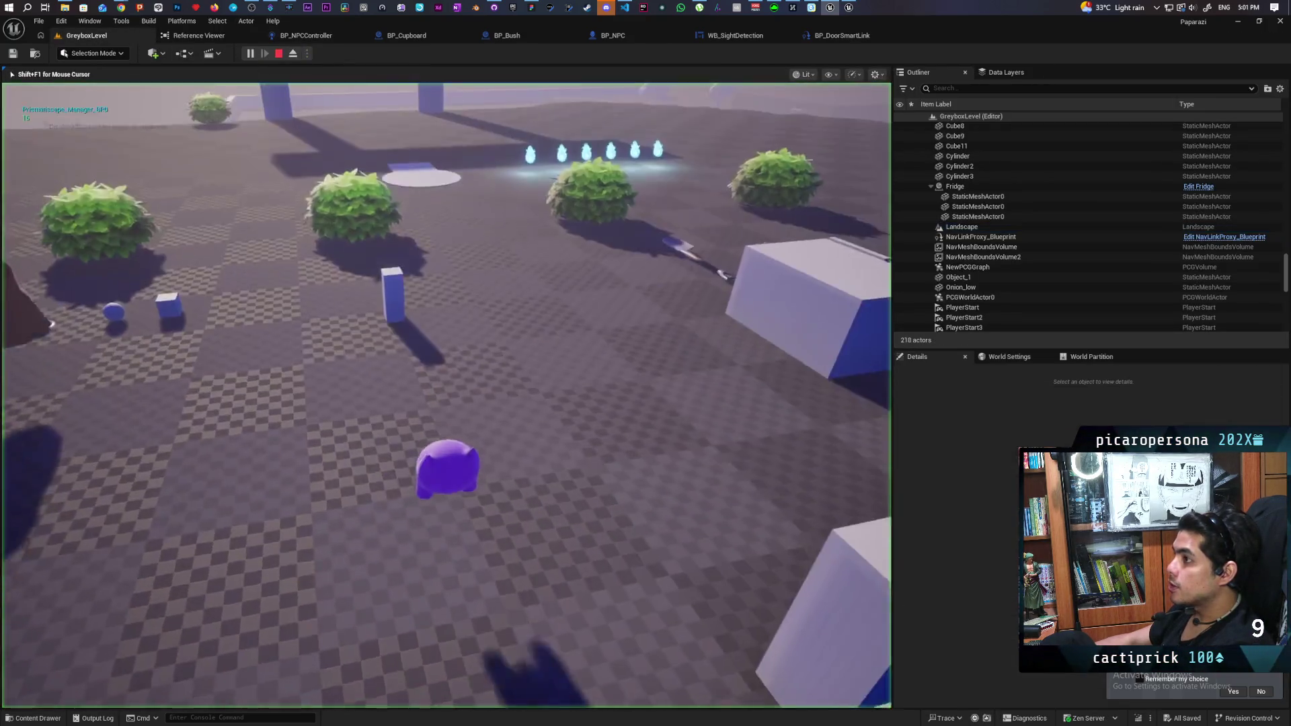
key("w")
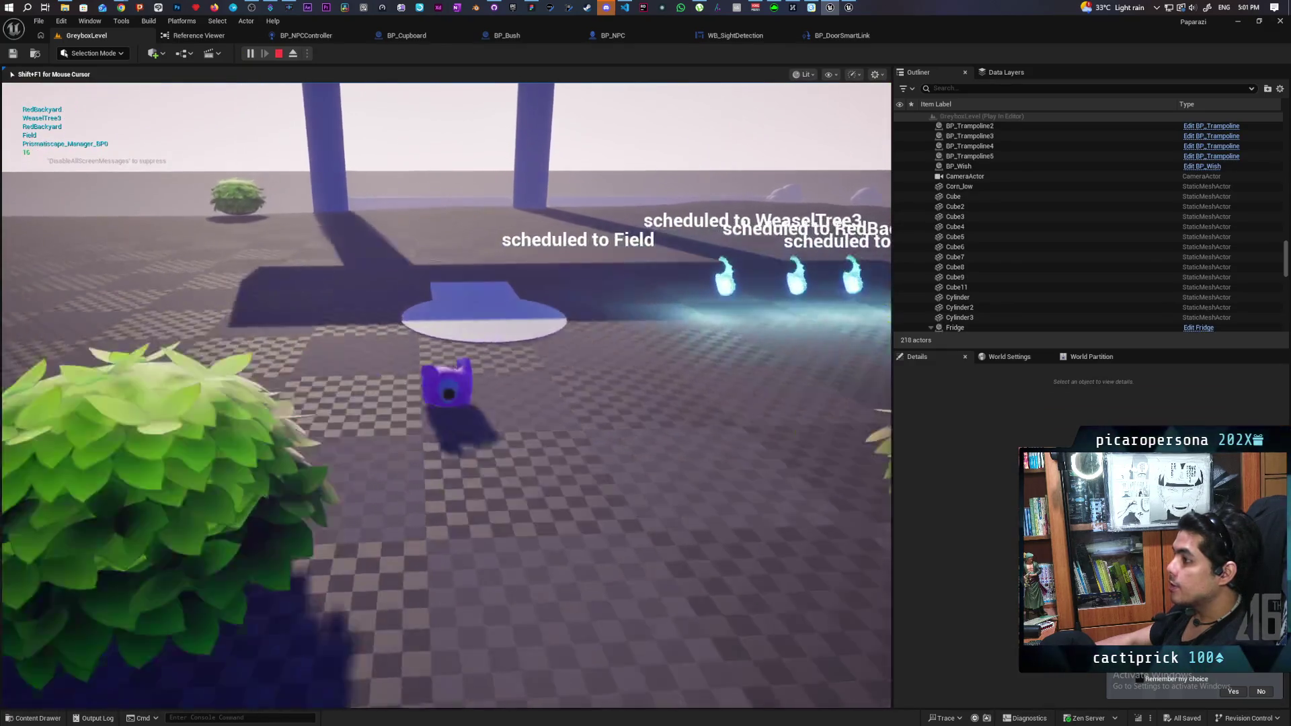
key("w")
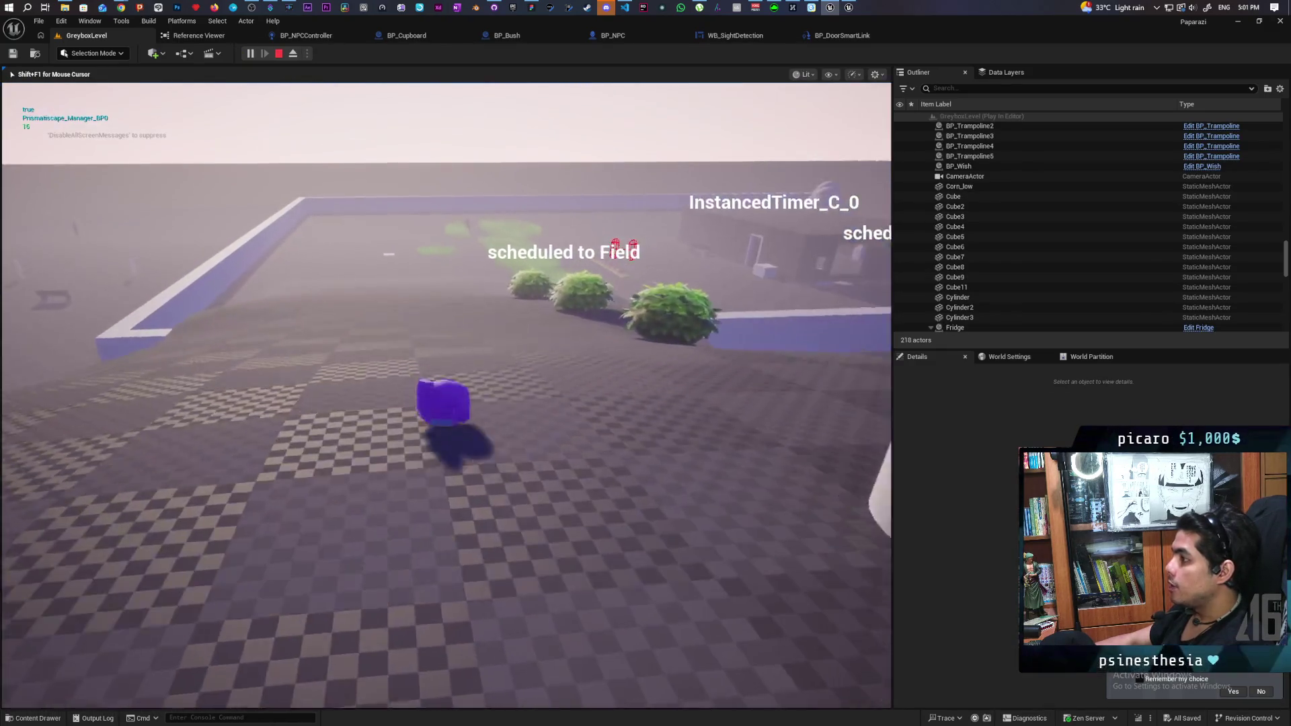
key("w")
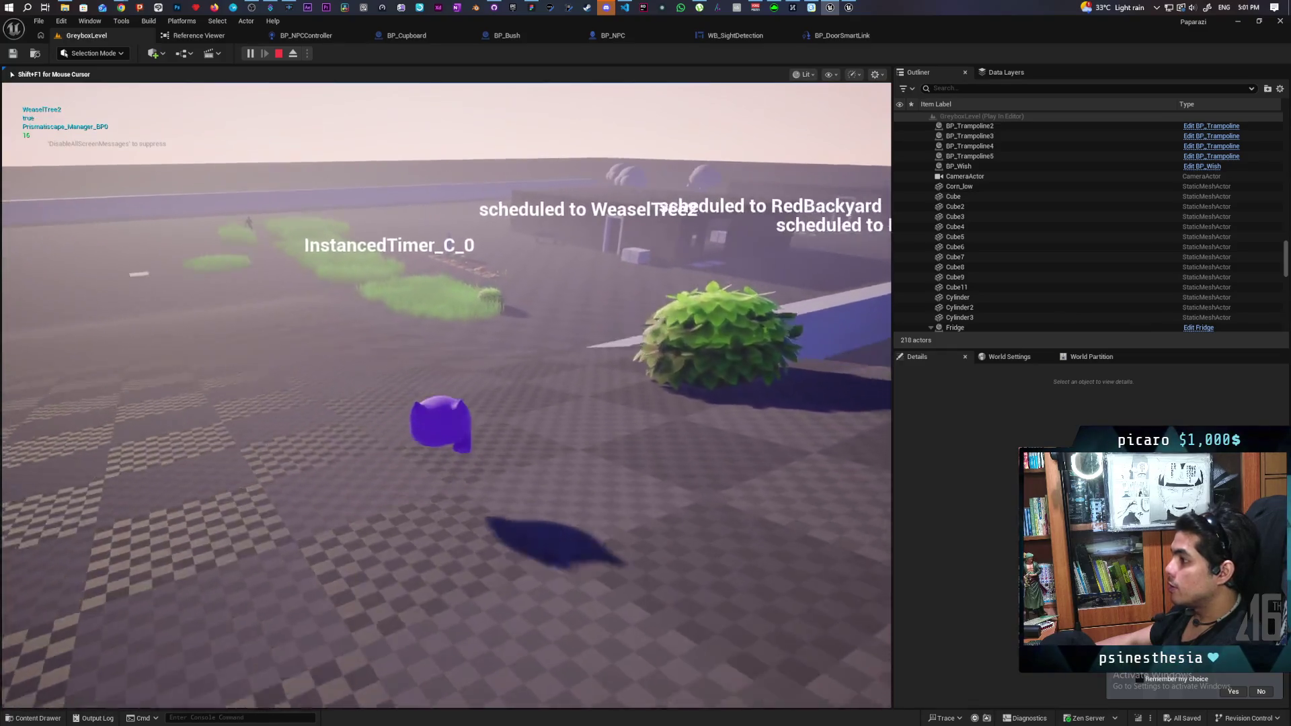
key("w")
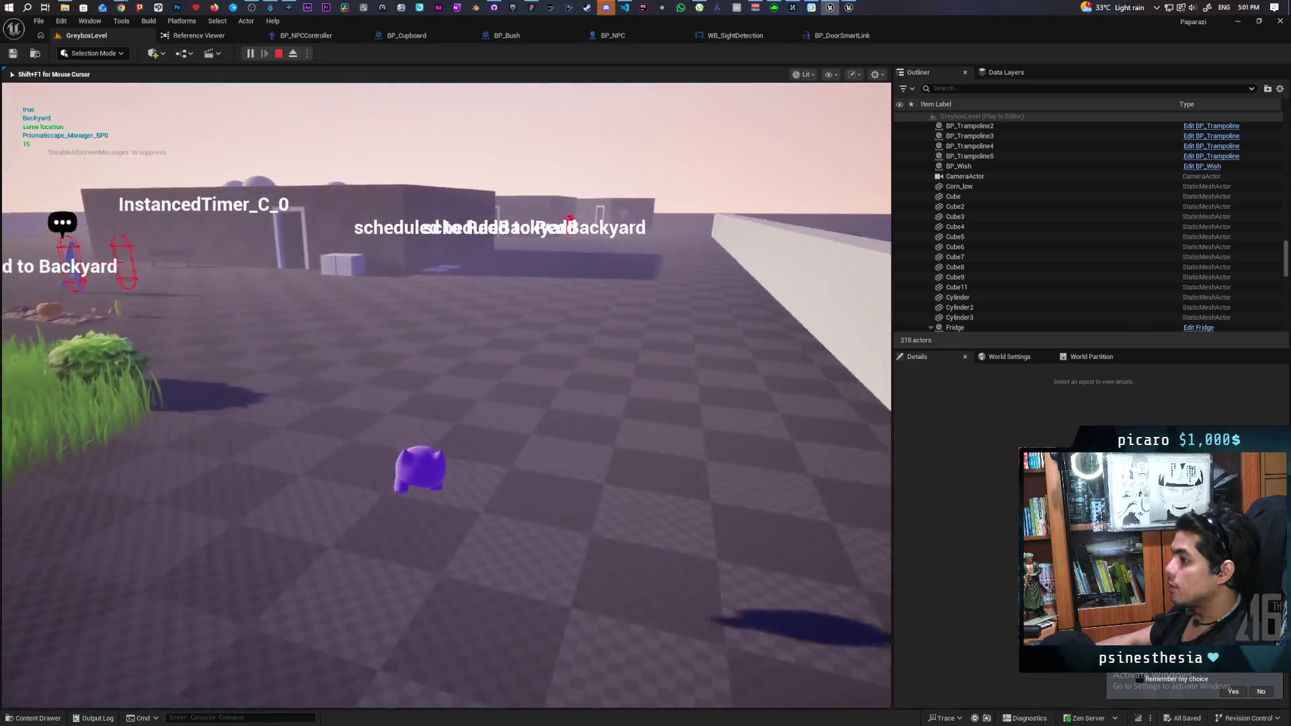
key("w")
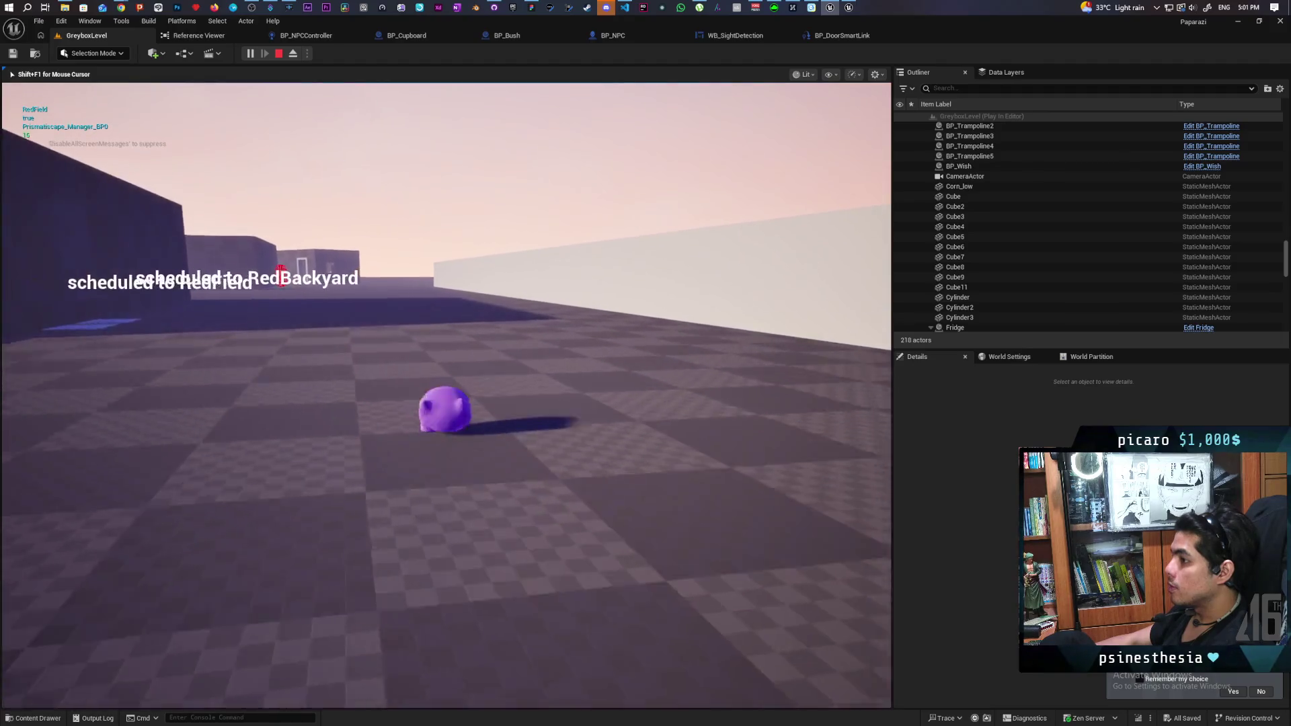
key("w")
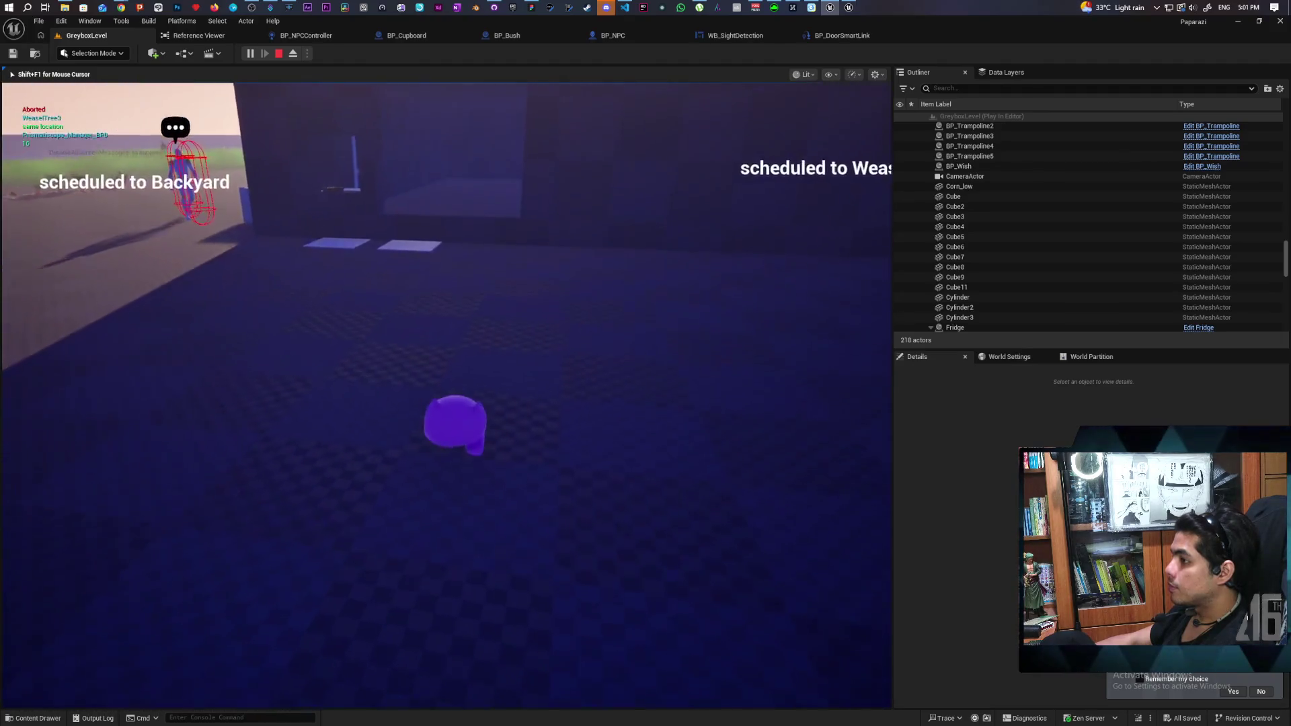
key("w")
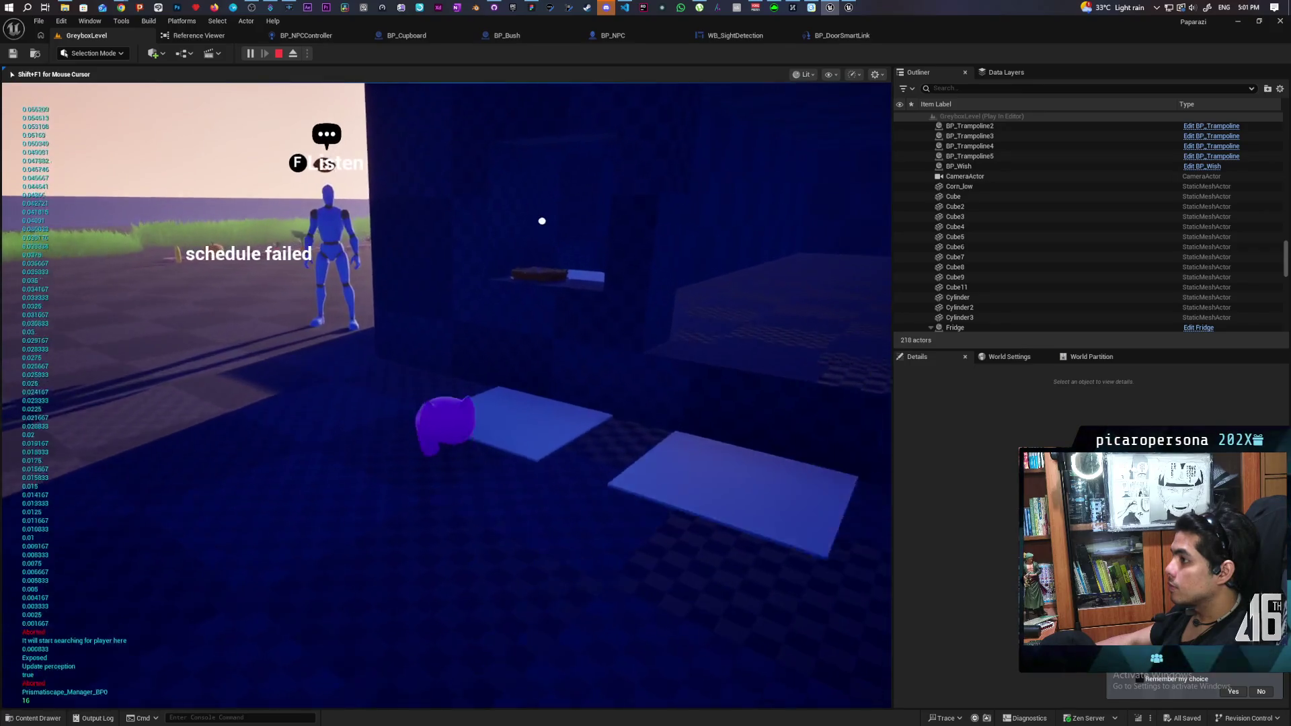
key("w")
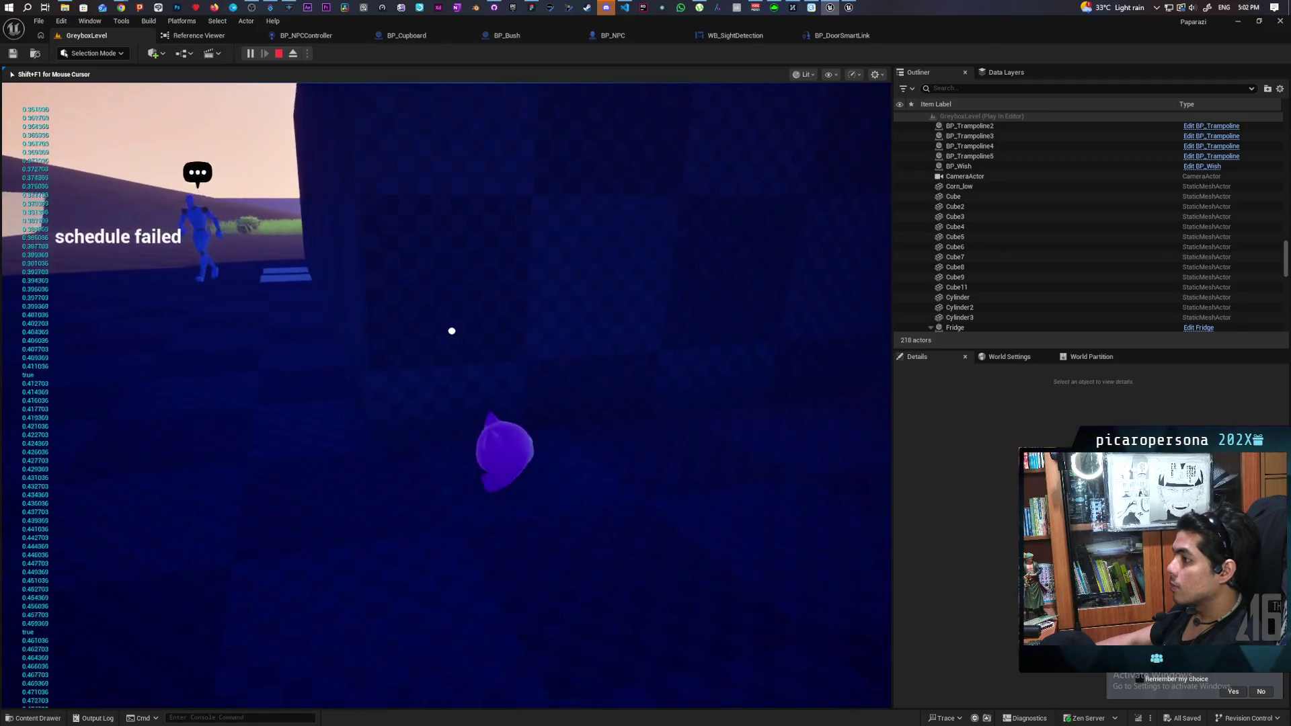
key("w")
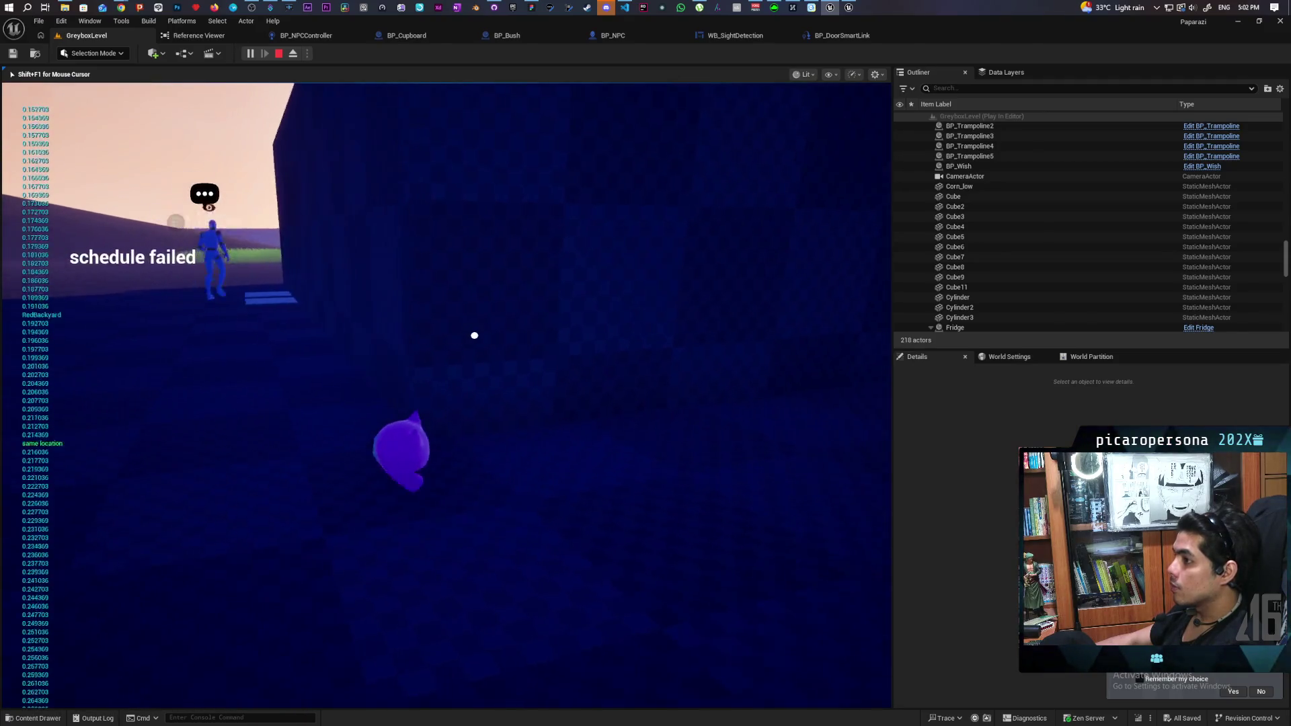
- Walk around the doorway and approach the NPC scheduled to Backyard again
key("w")
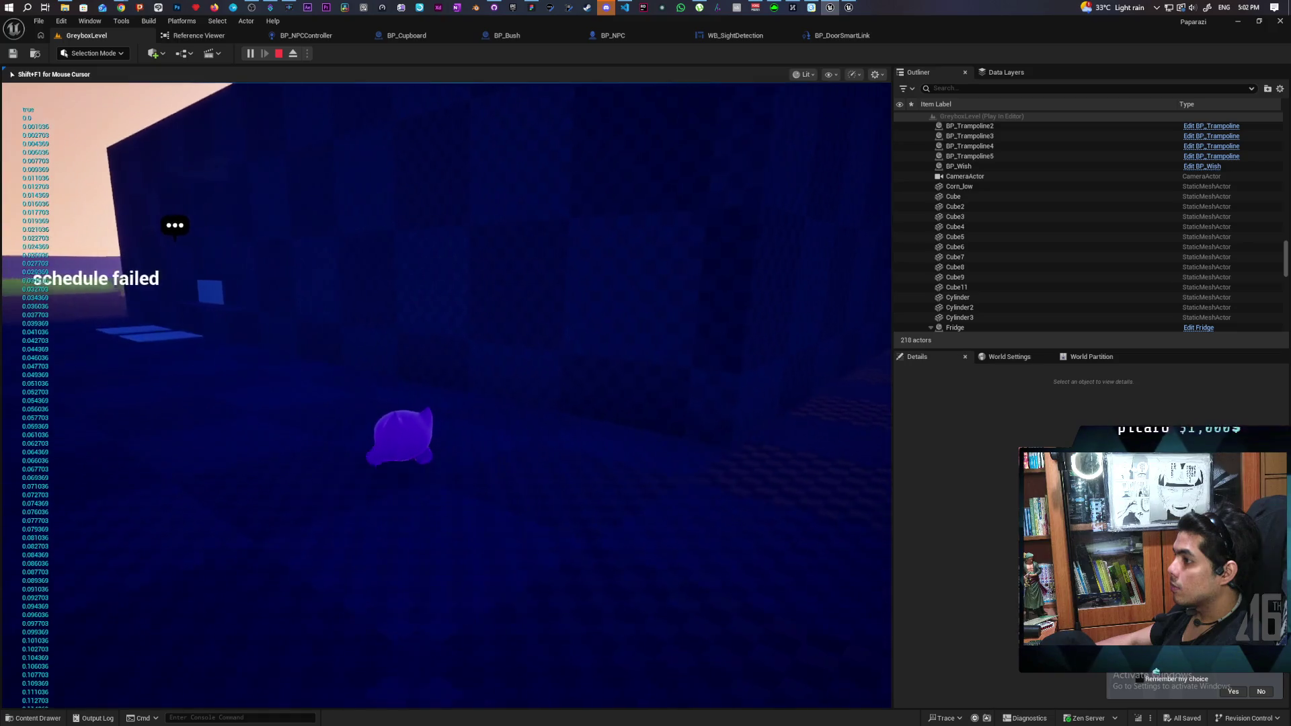
key("w")
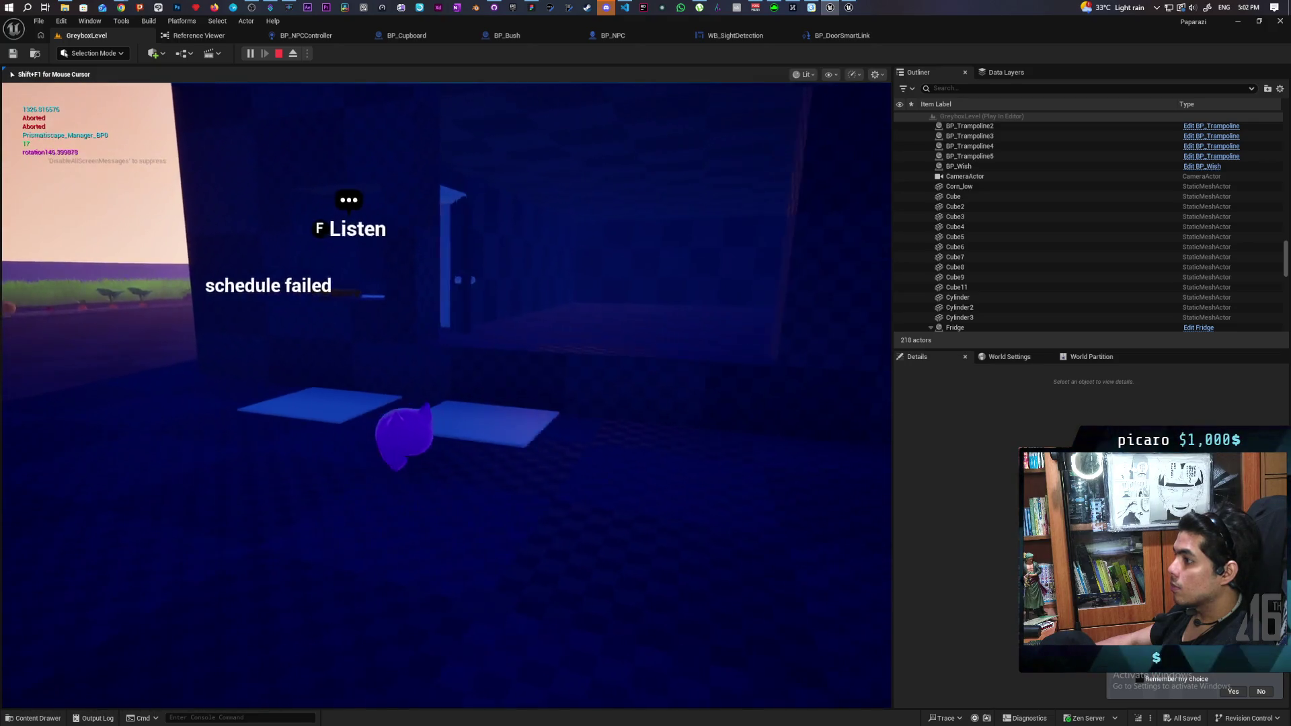
key("w")
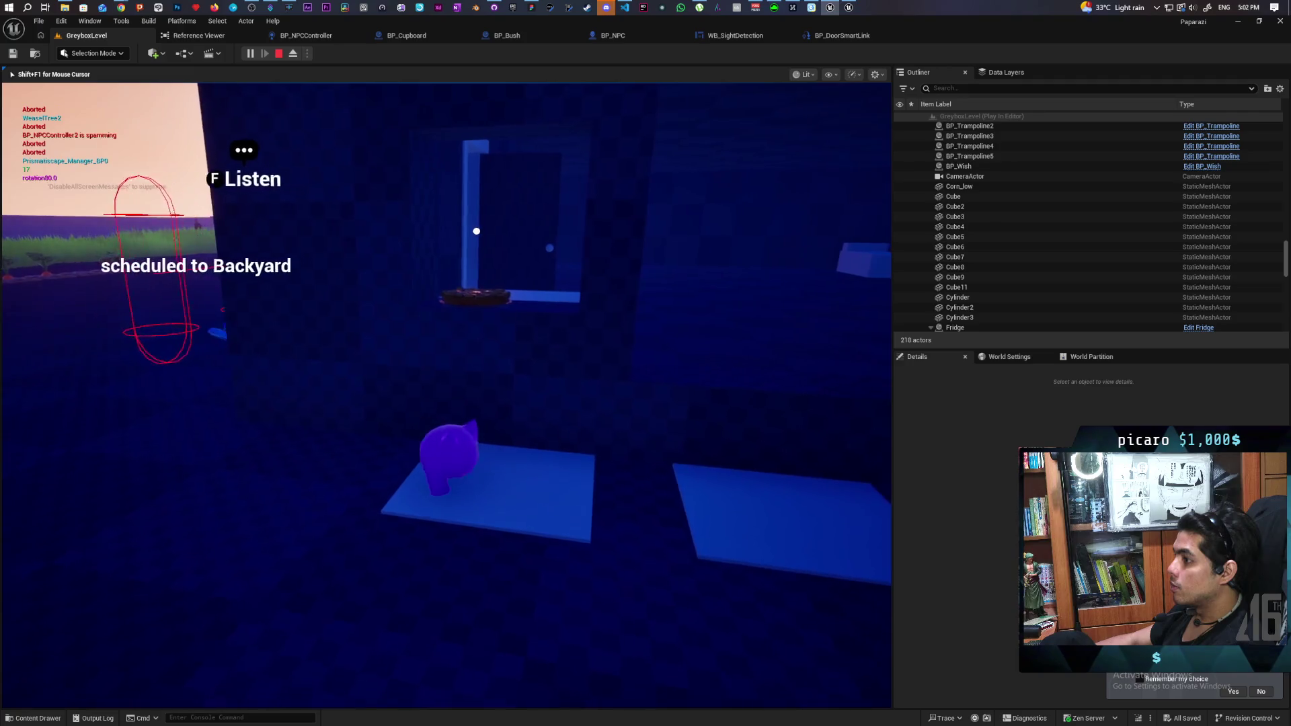
key("w")
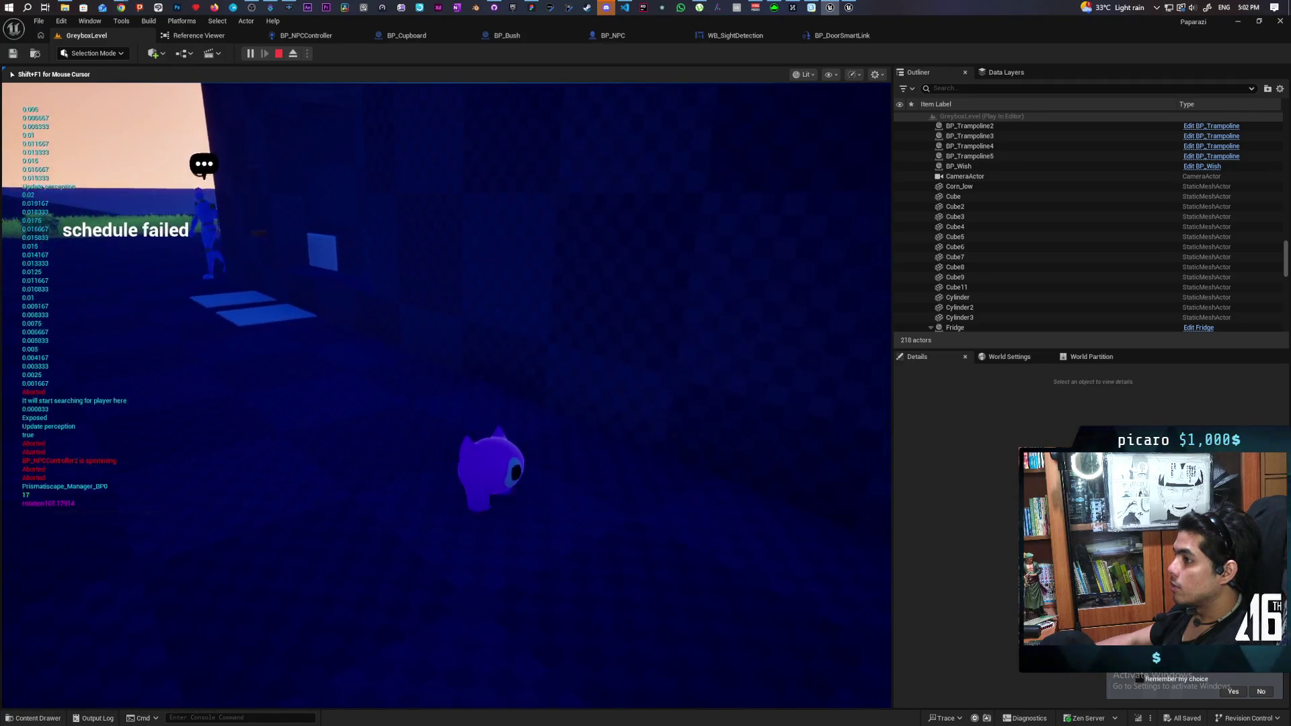
key("w")
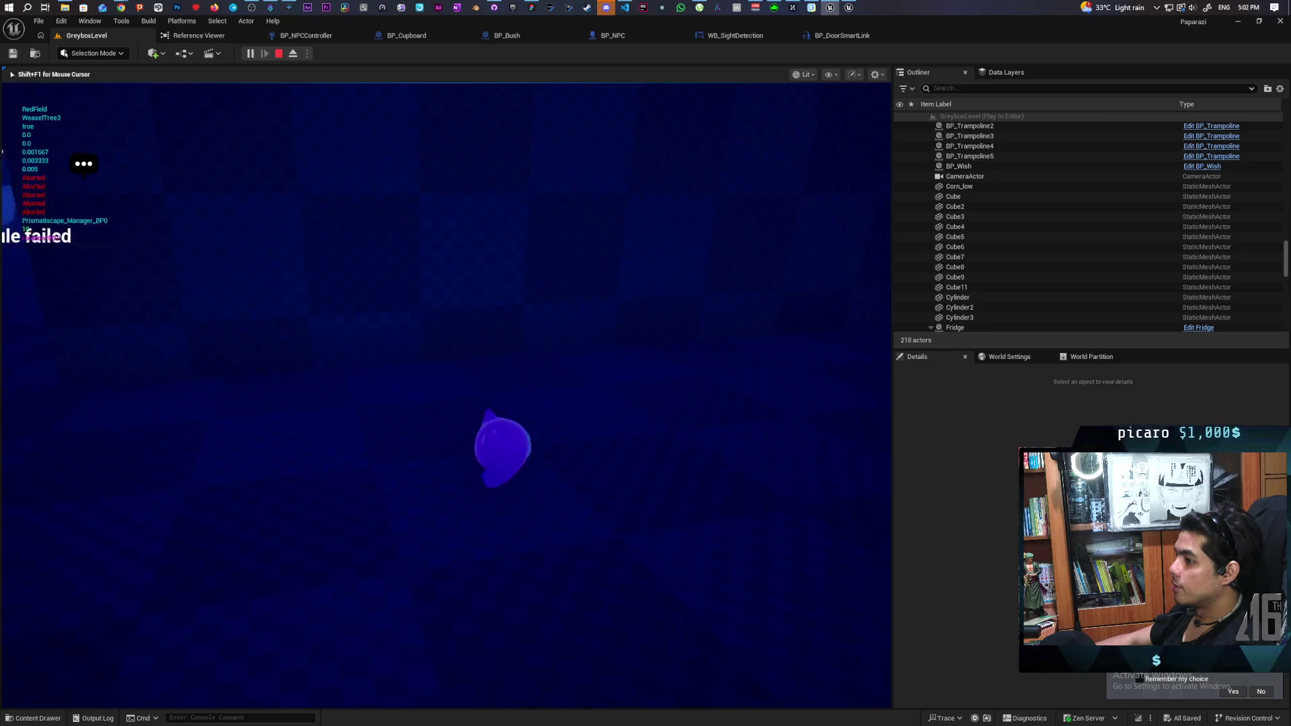
key("w")
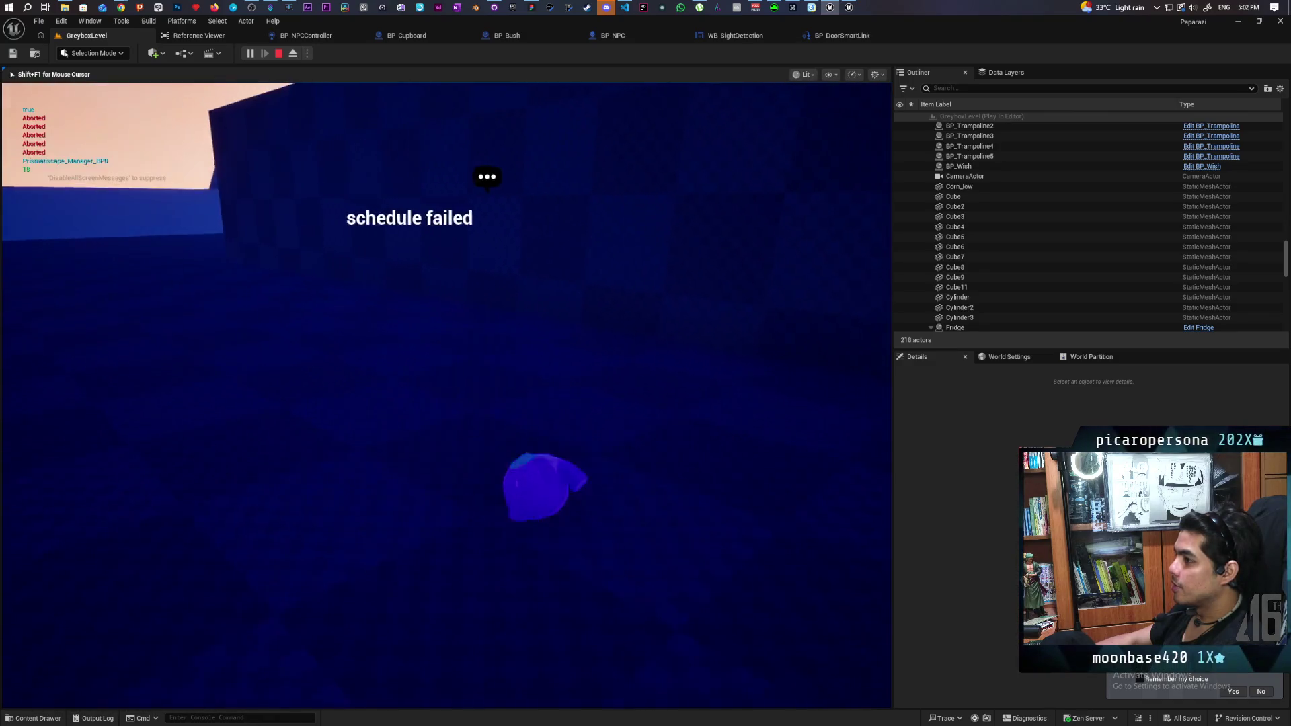
key("w")
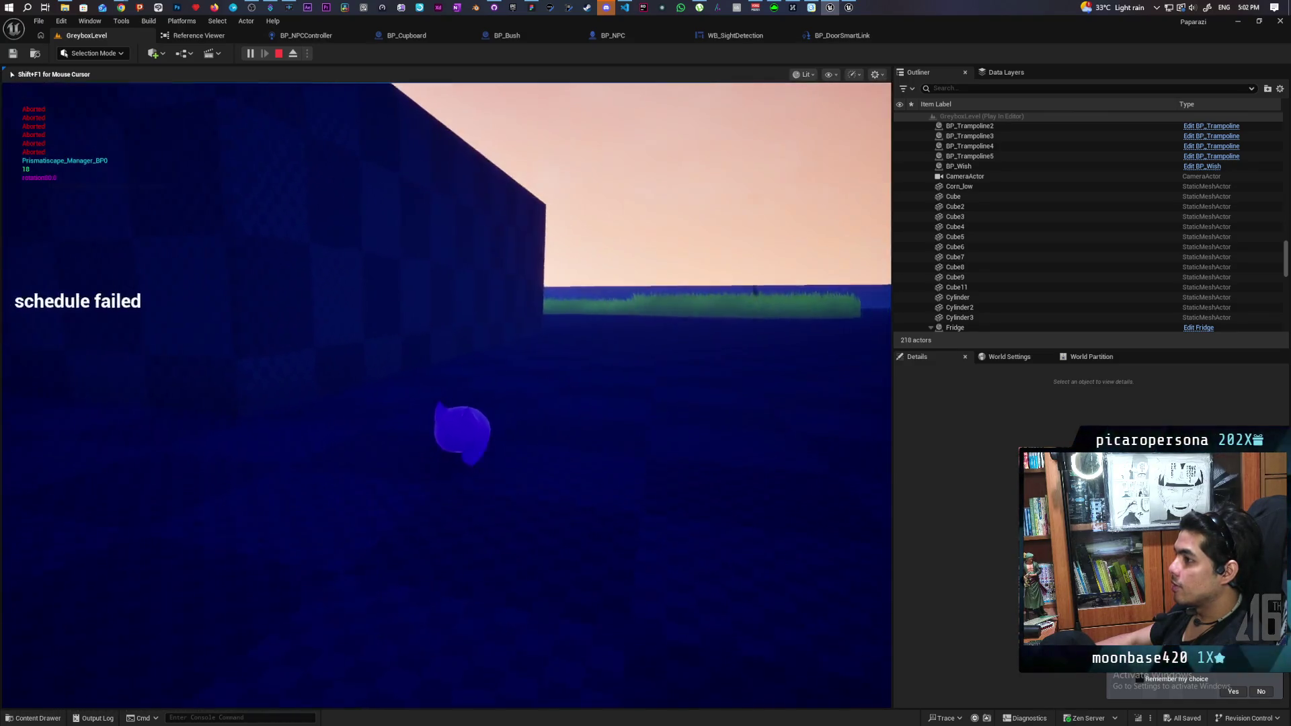
key("w")
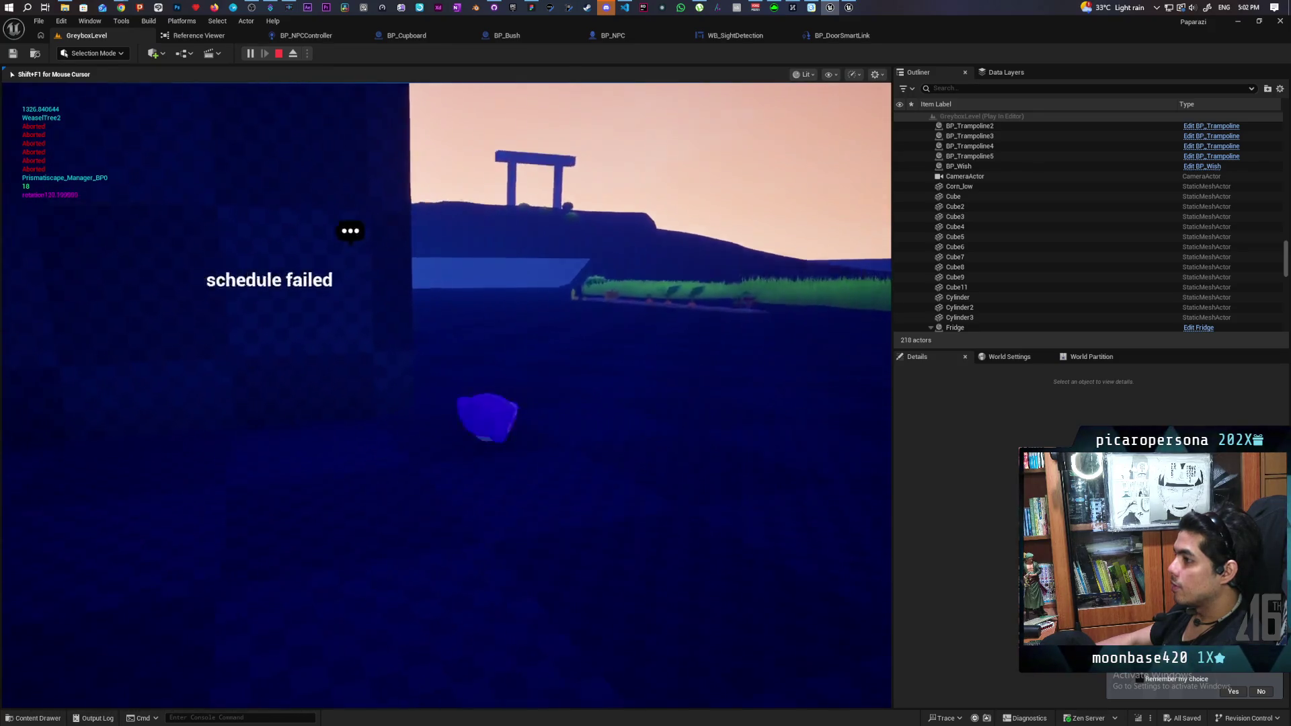
key("w")
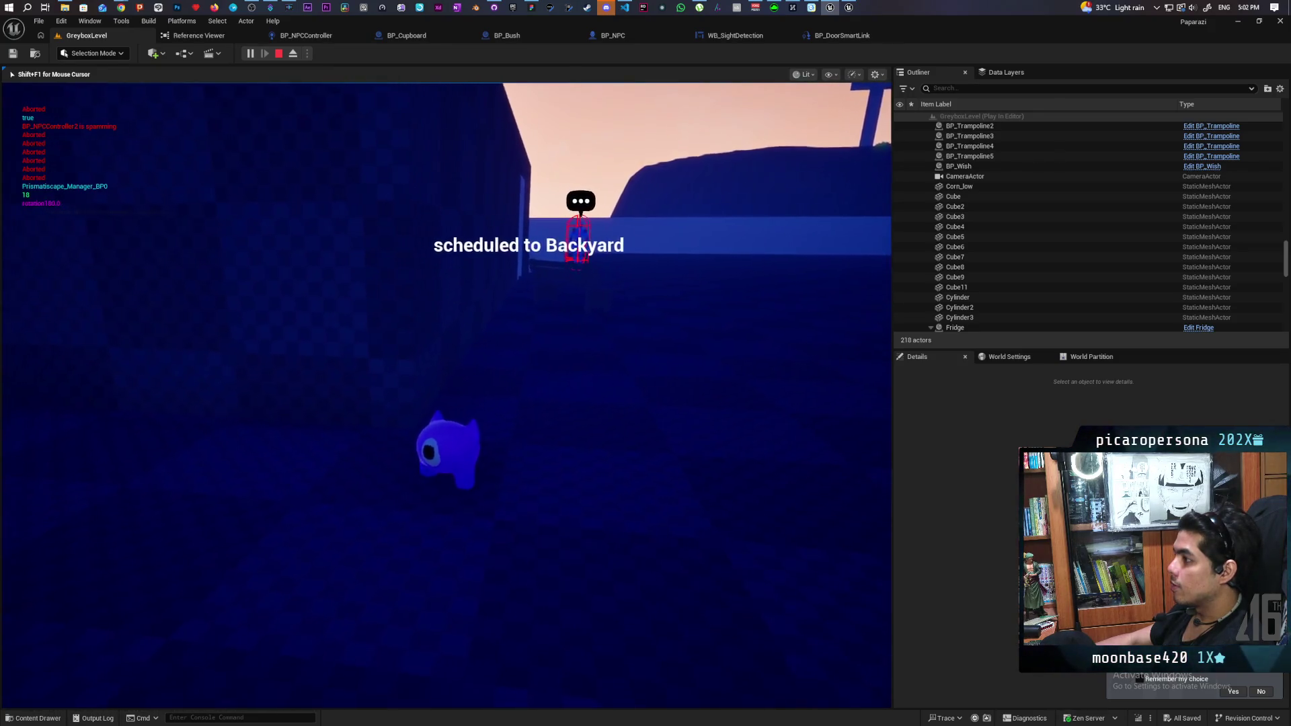
key("w")
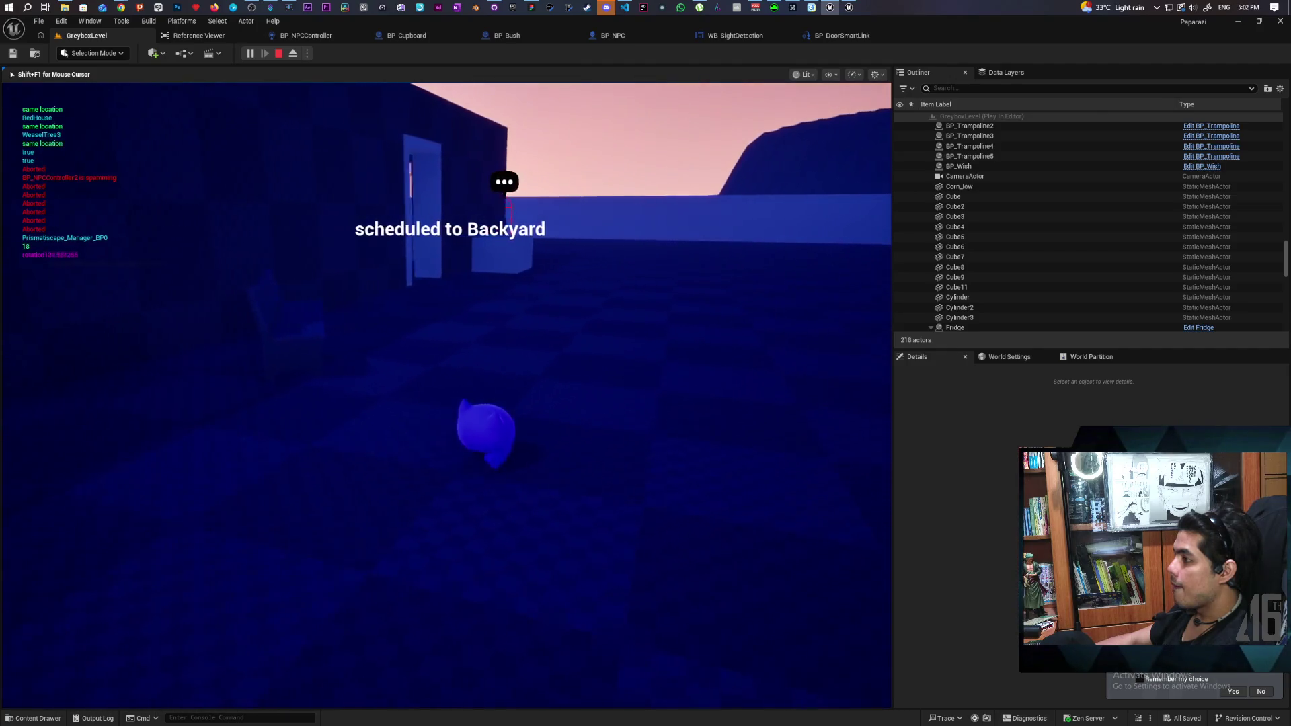
- Move around the level near the box and tree, watching the NPC schedule labels
key("w")
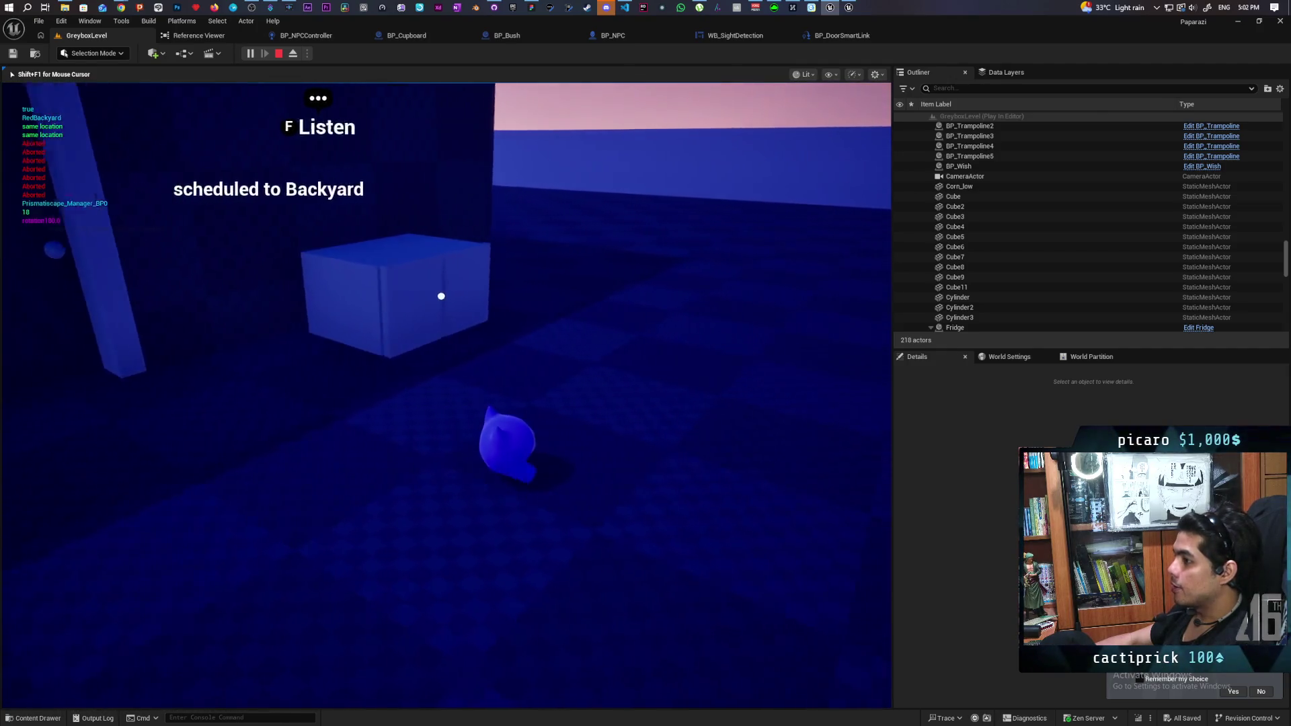
key("w")
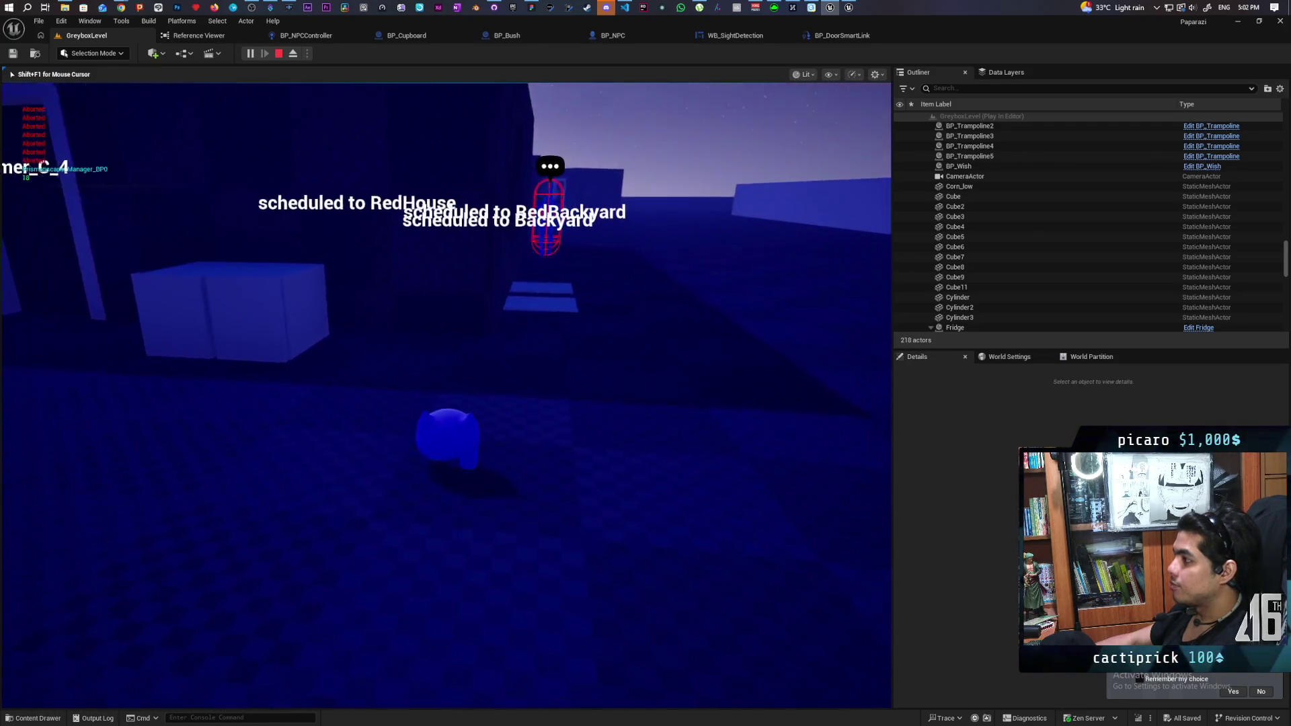
key("w")
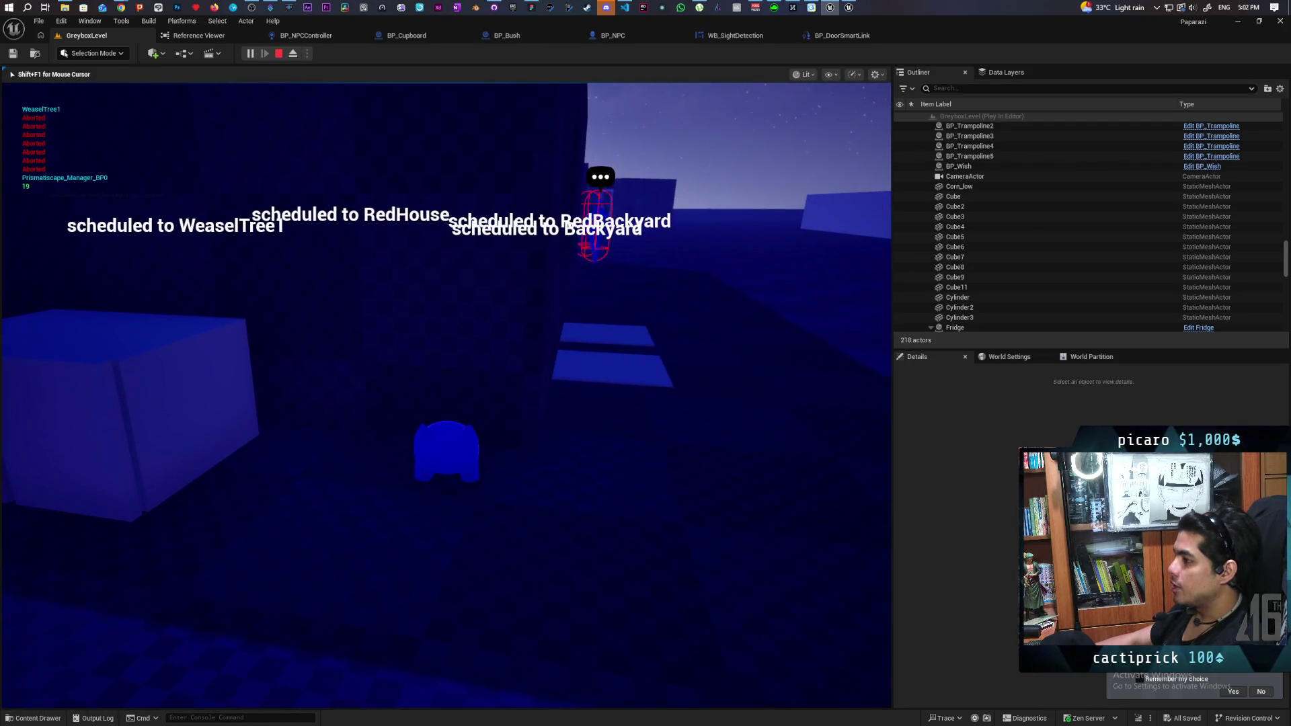
key("w")
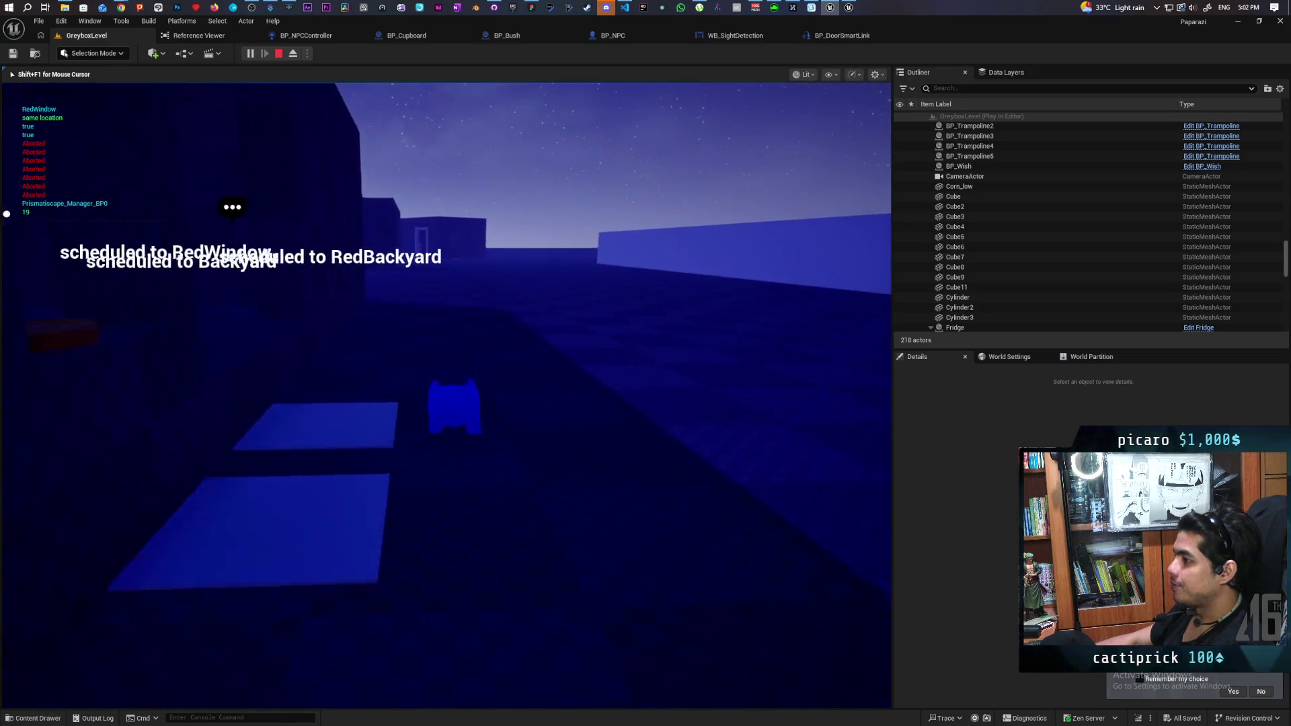
key("w")
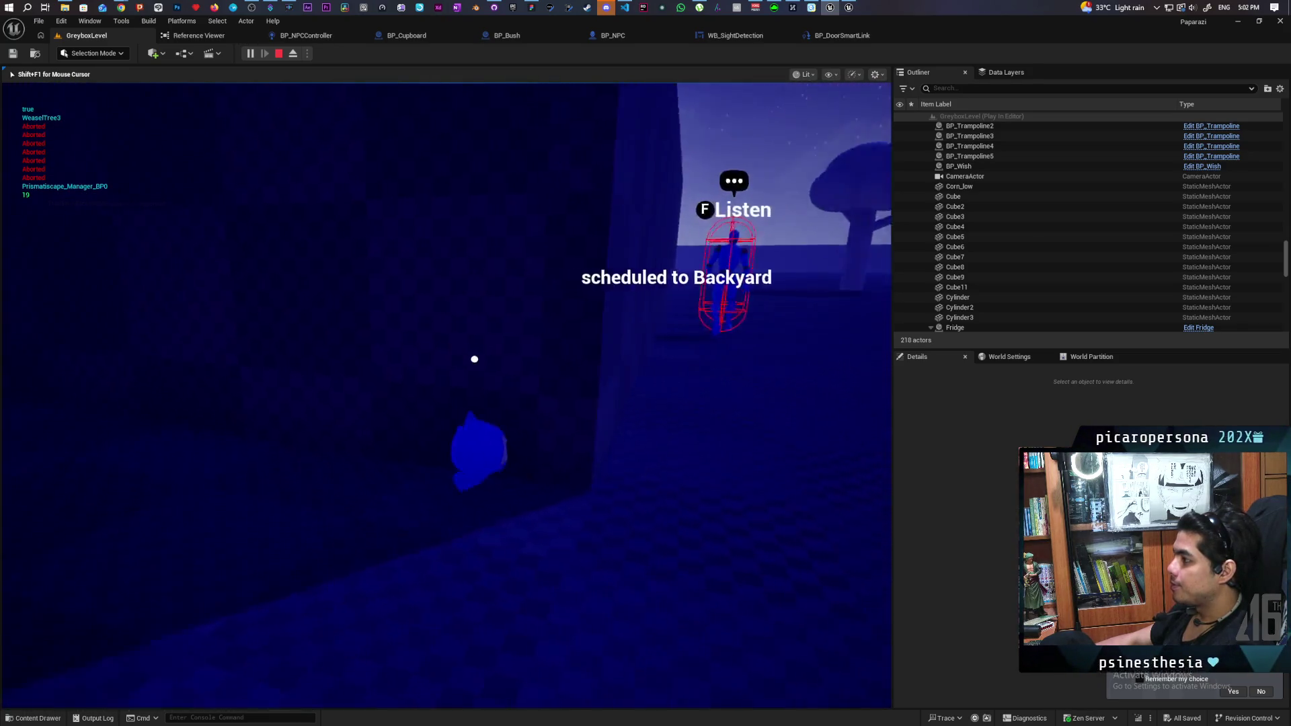
key("w")
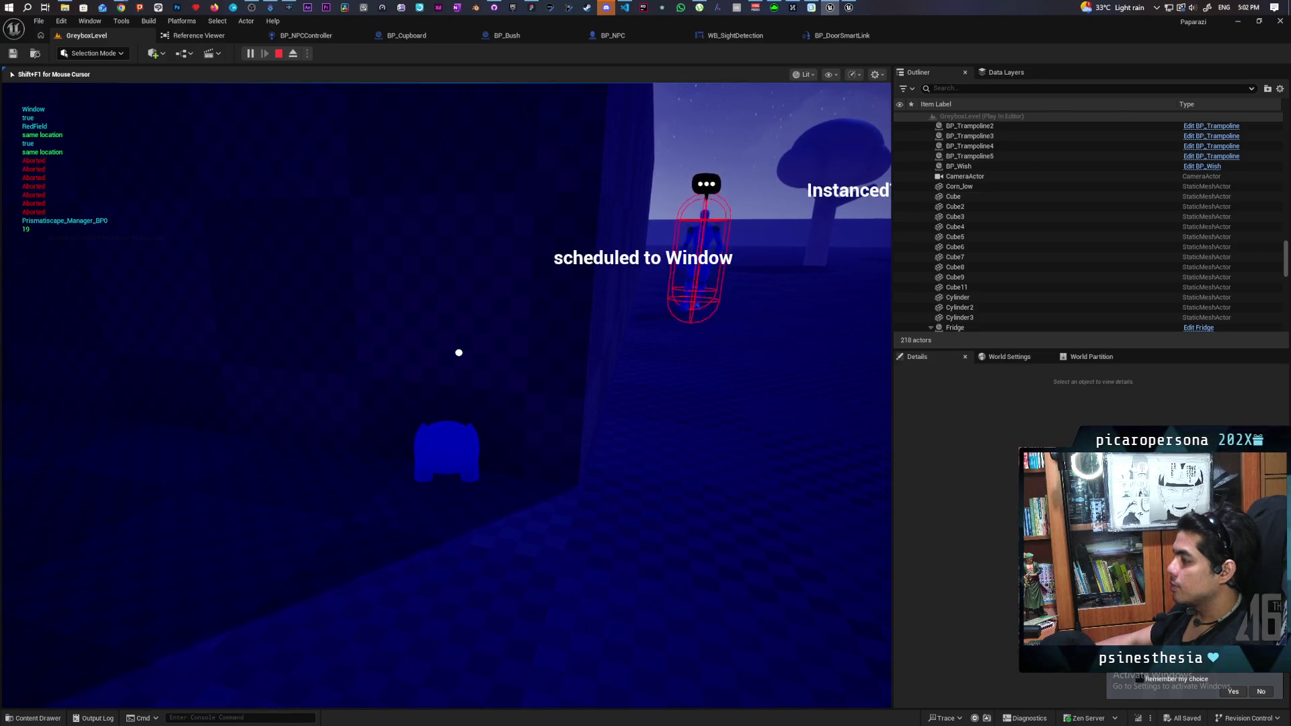
key("w")
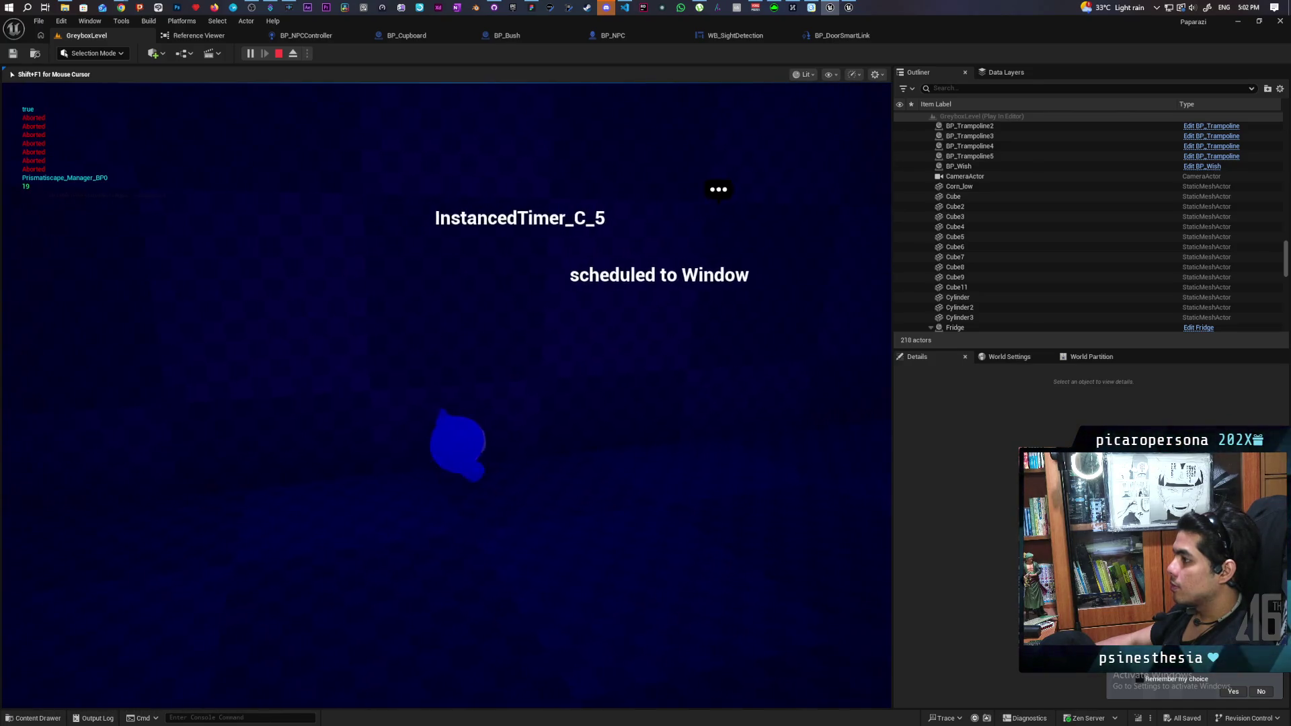
key("w")
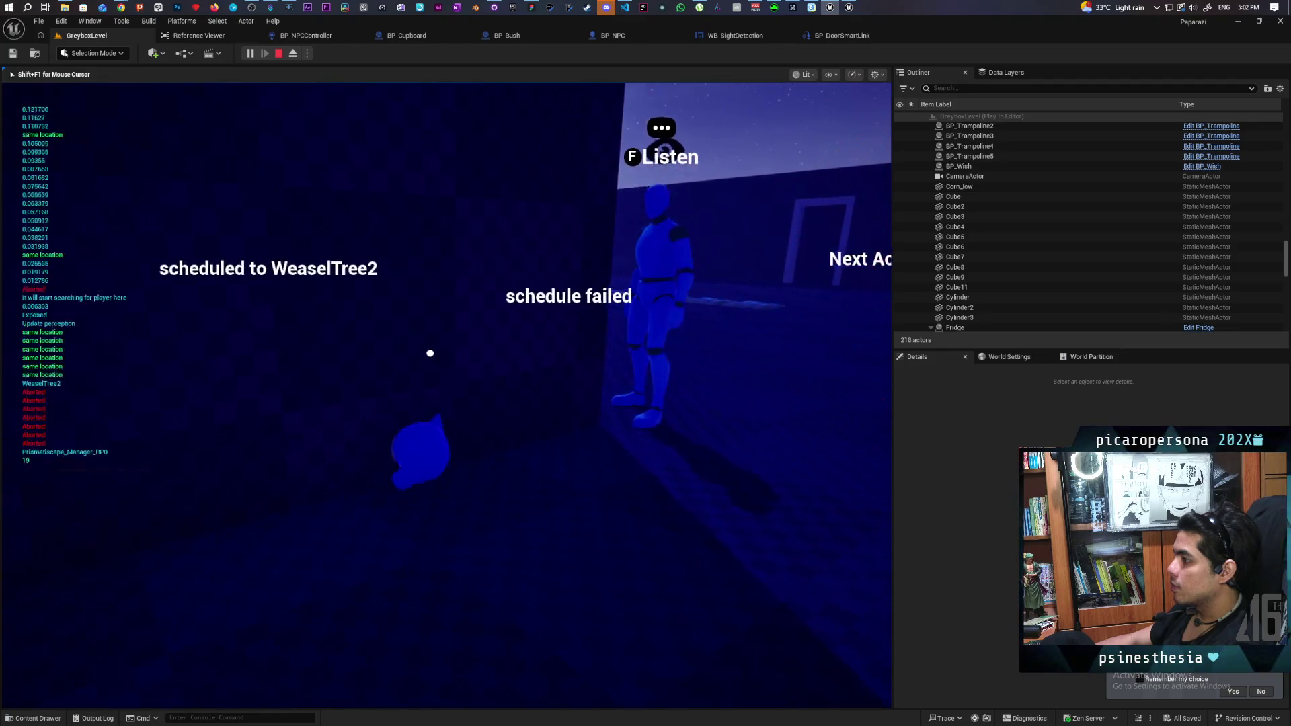
key("w")
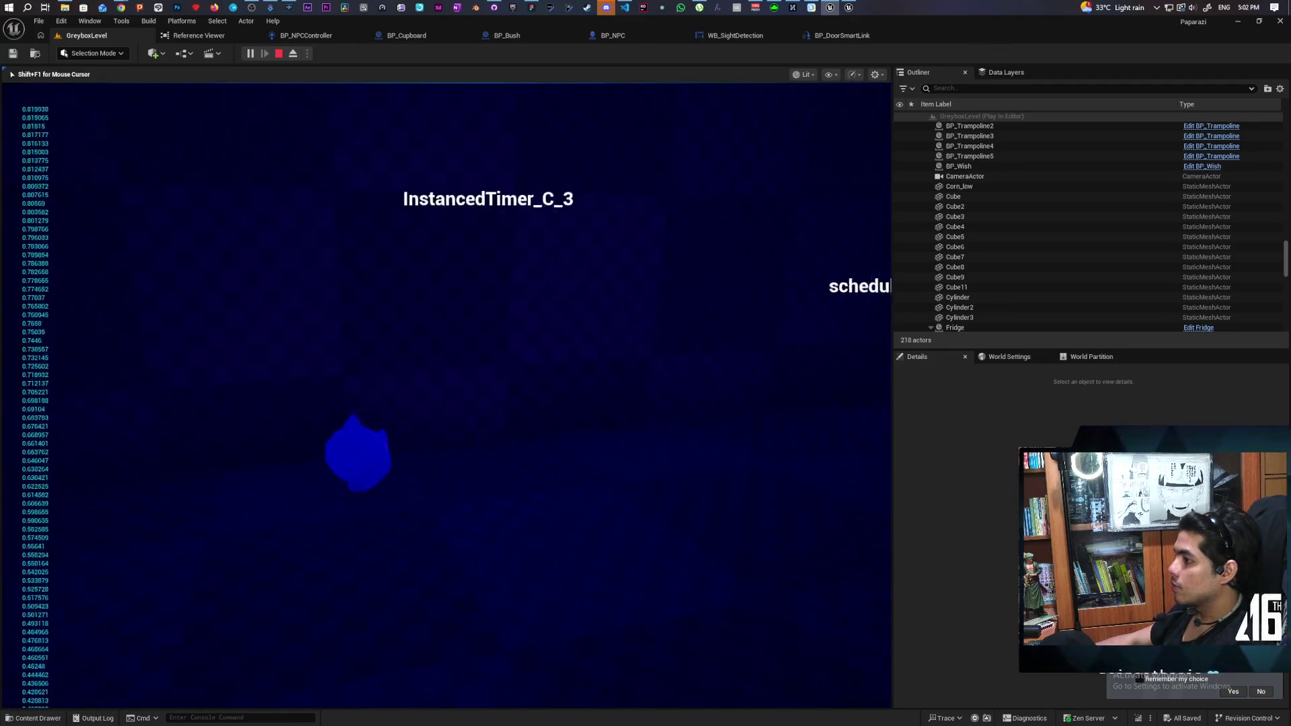
key("w")
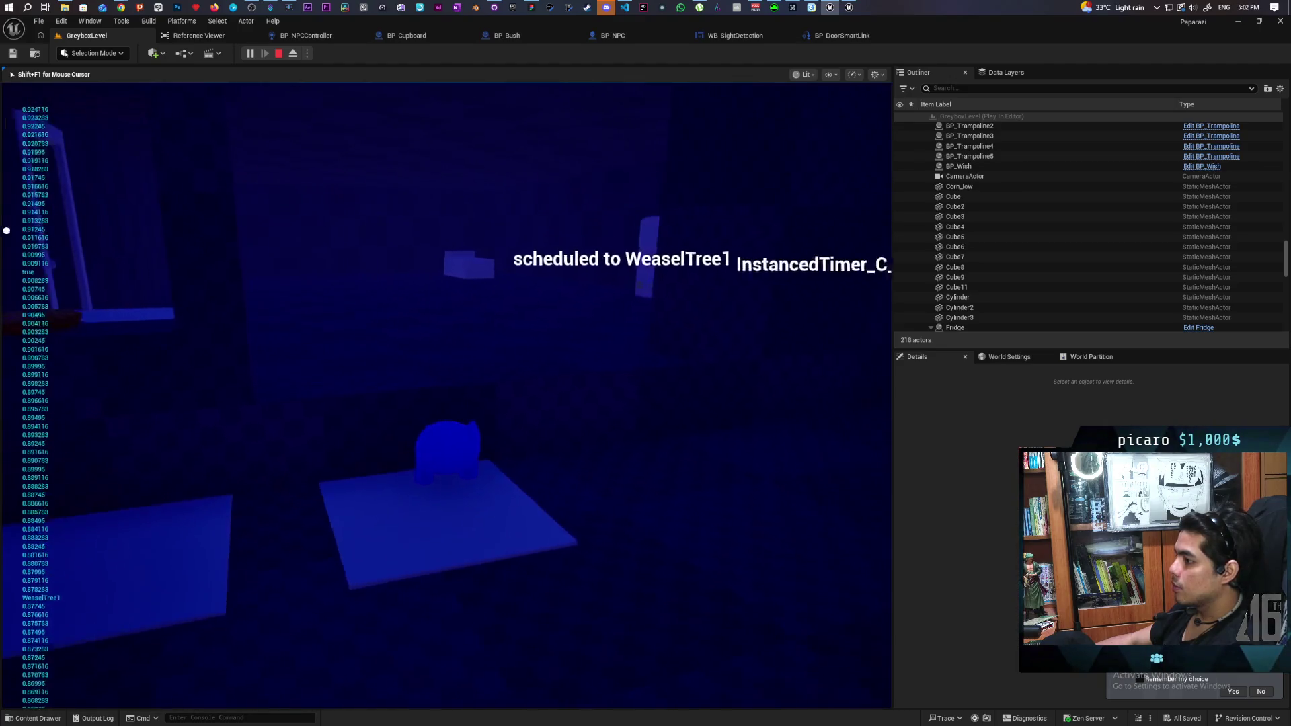
key("w")
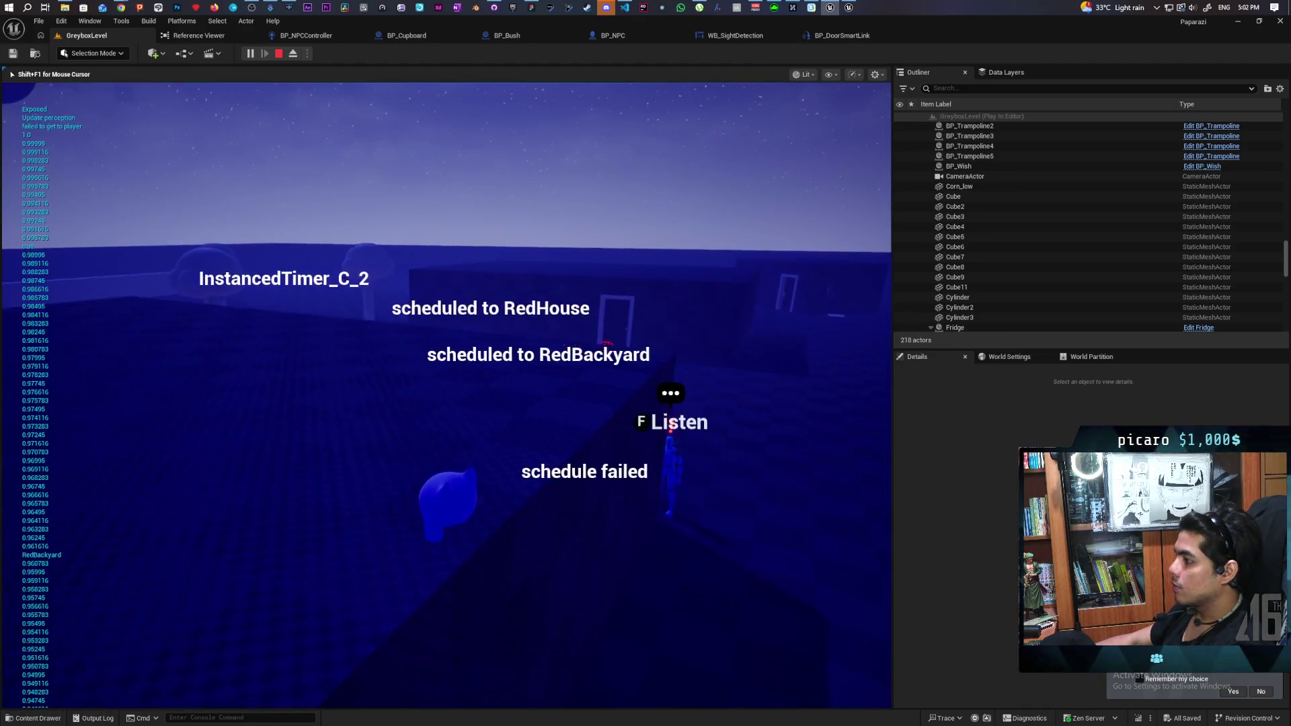
key("w")
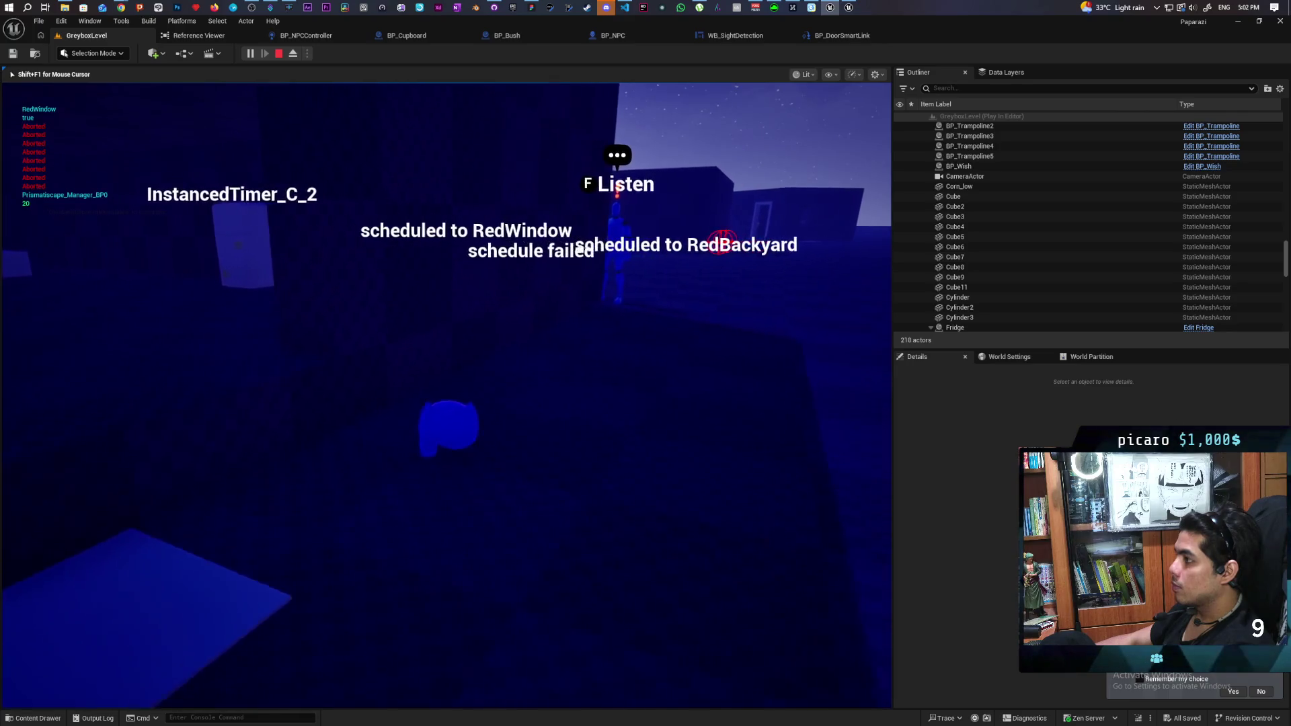
key("w")
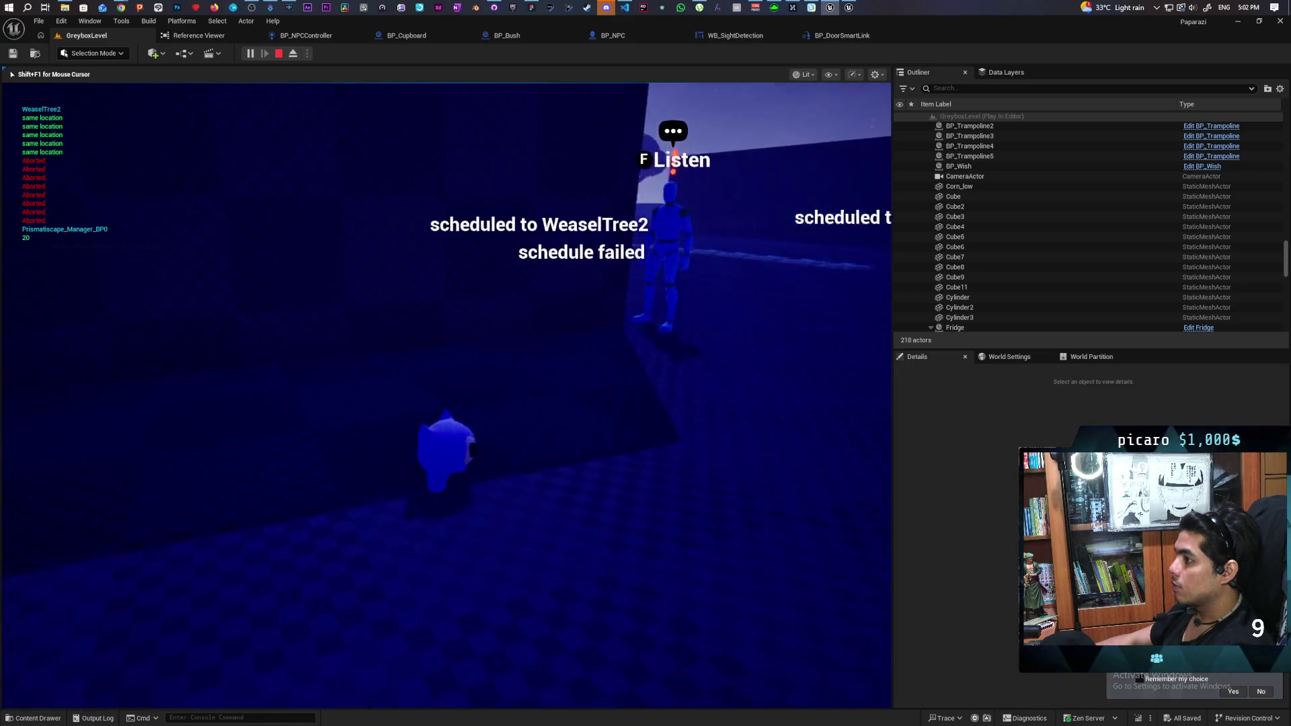
key("w")
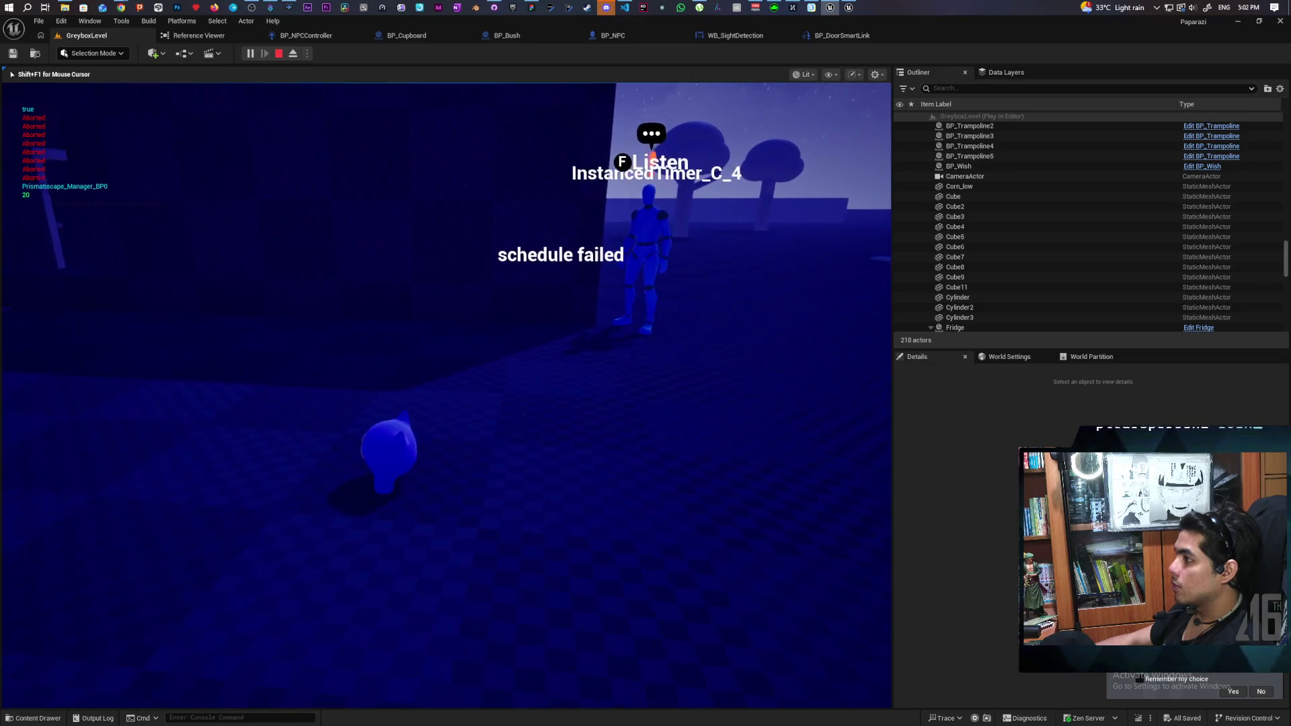
key("w")
key("w")
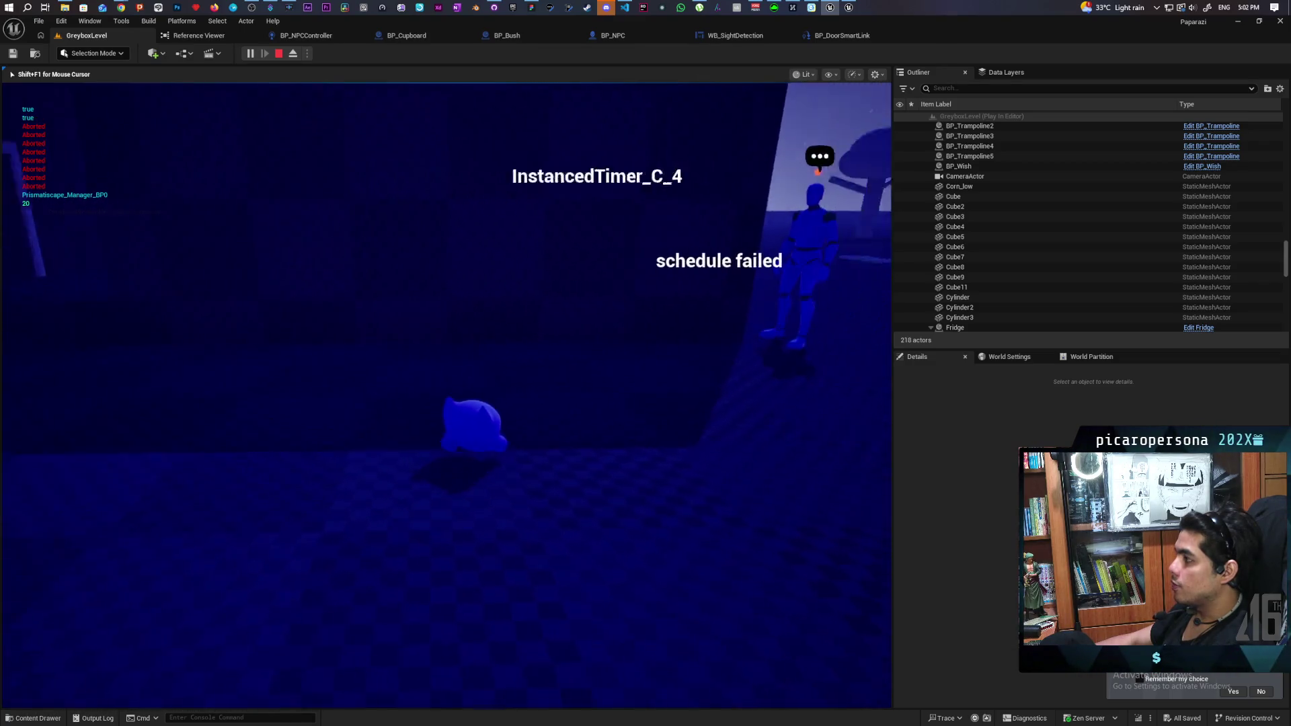
key("w")
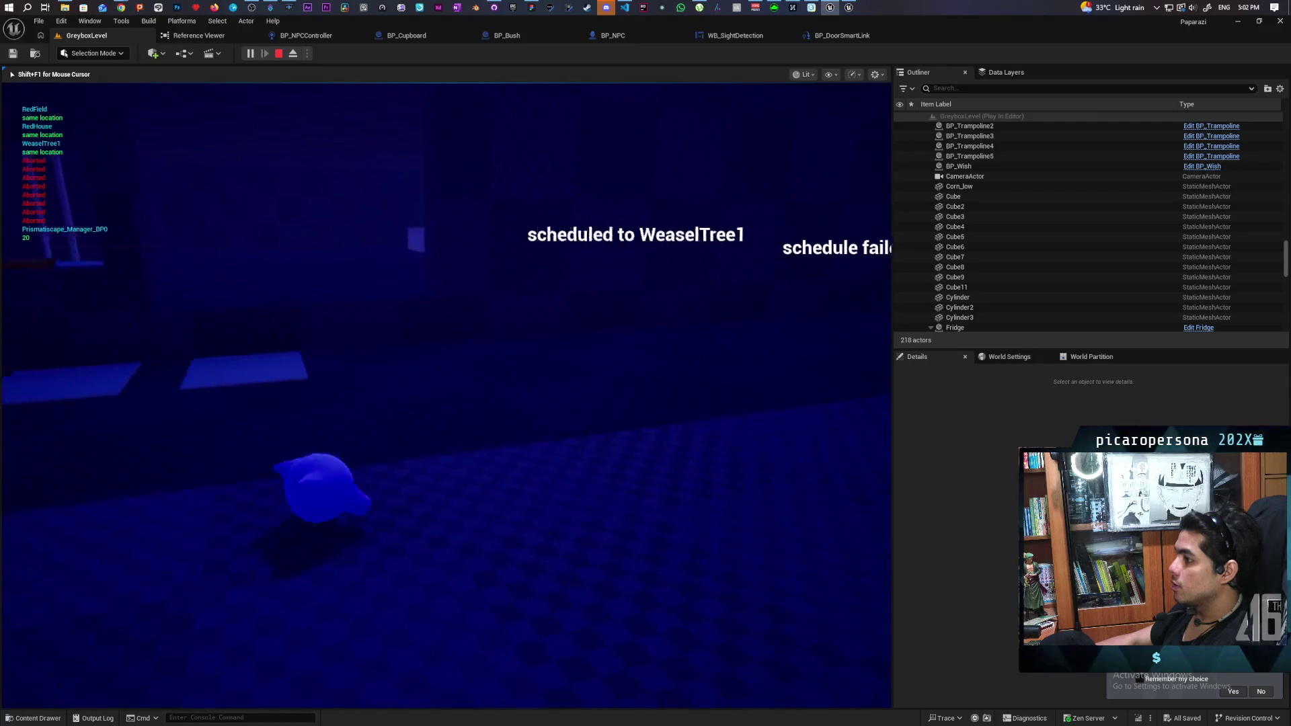
key("w")
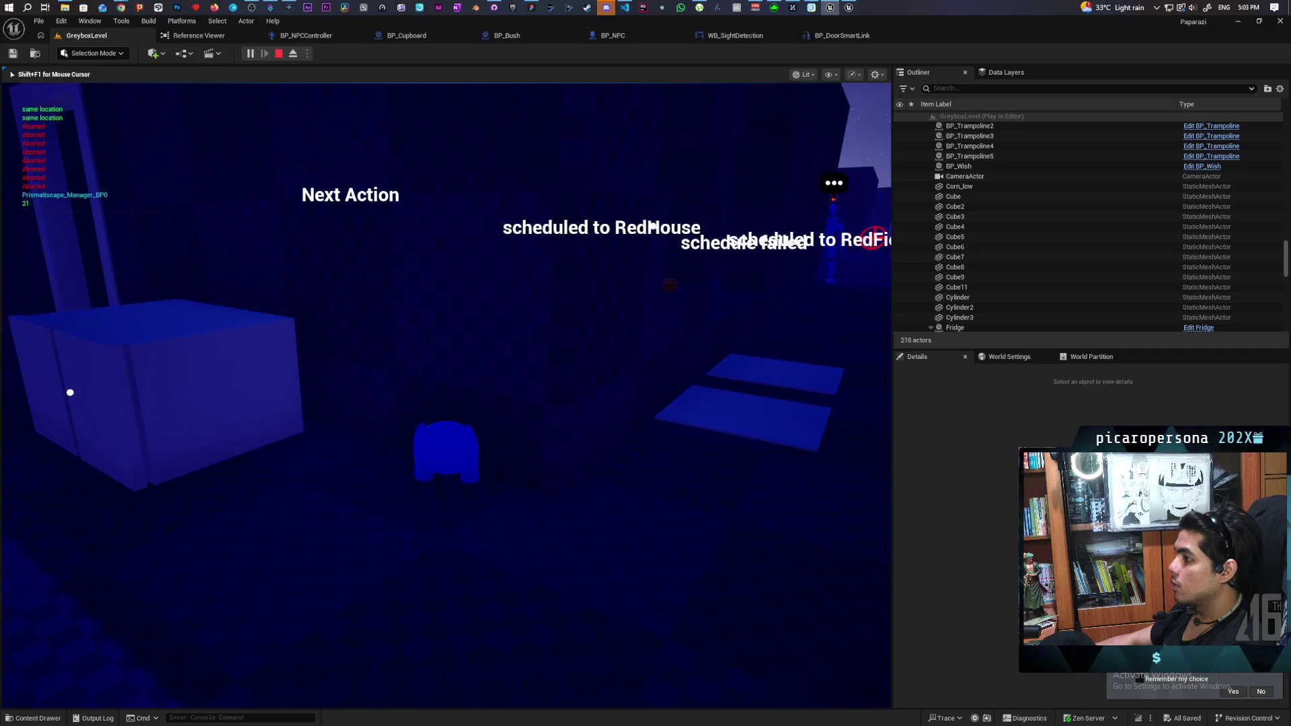
key("Escape")
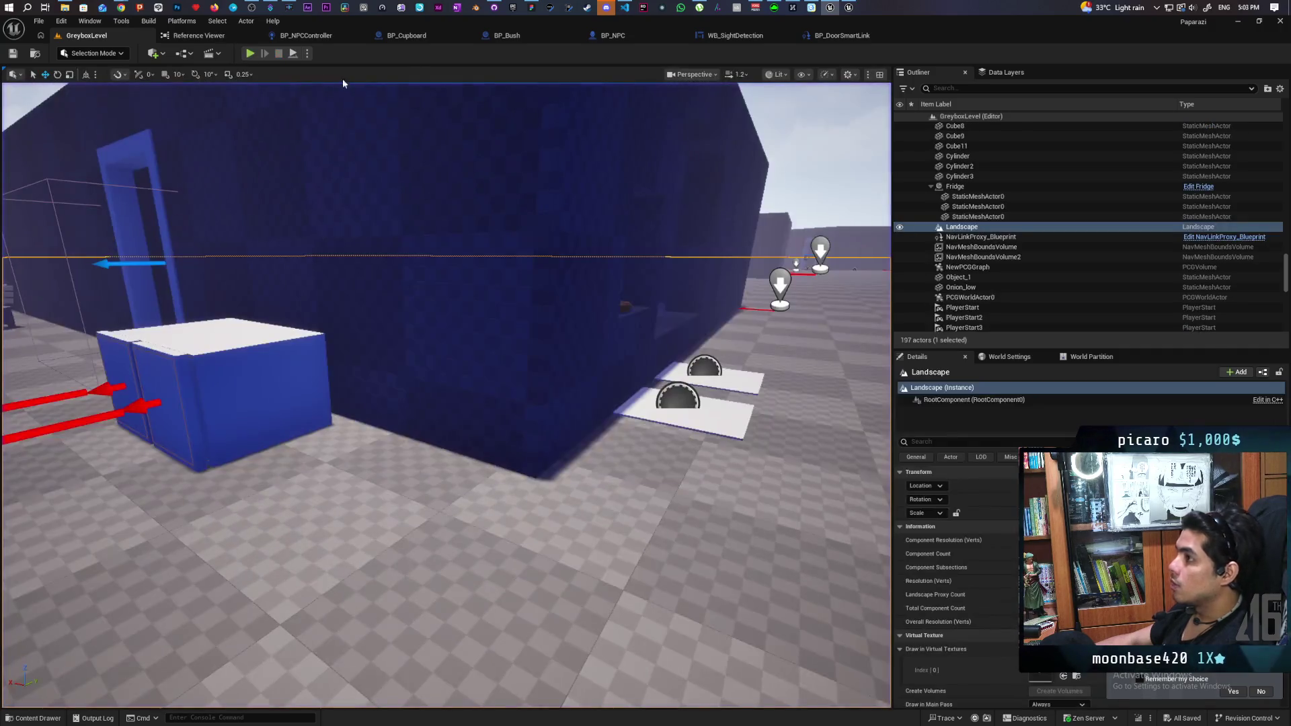
left_click(321, 41)
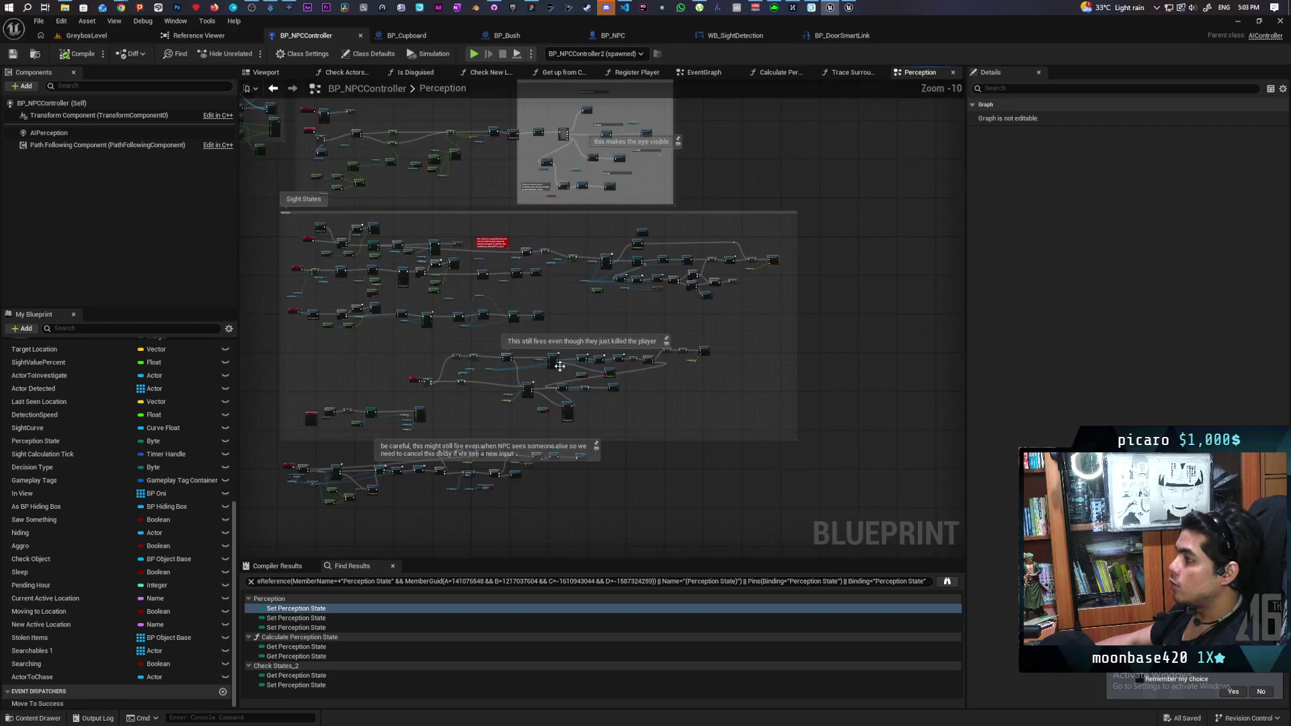
scroll(556, 368, "up", 4)
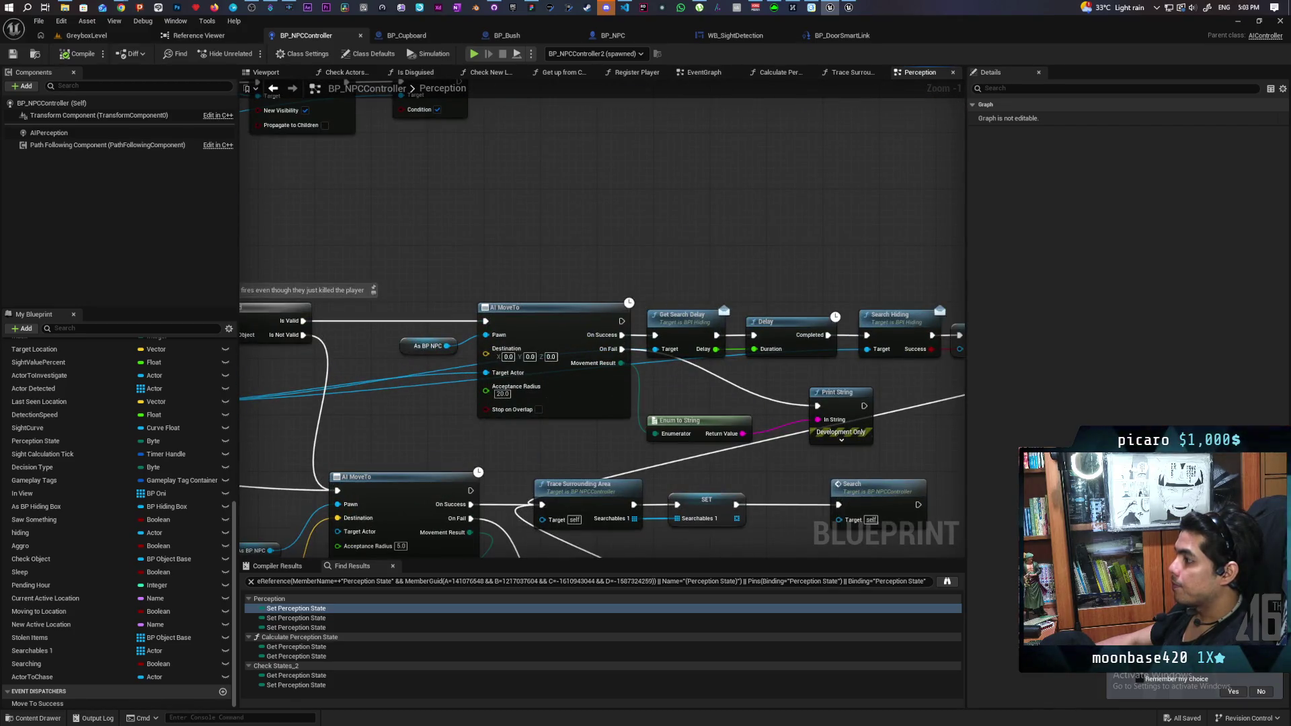
mouse_move(637, 295)
left_mouse_down()
mouse_move(620, 242)
mouse_move(493, 234)
mouse_move(554, 338)
left_mouse_up()
scroll(493, 233, "down", 4)
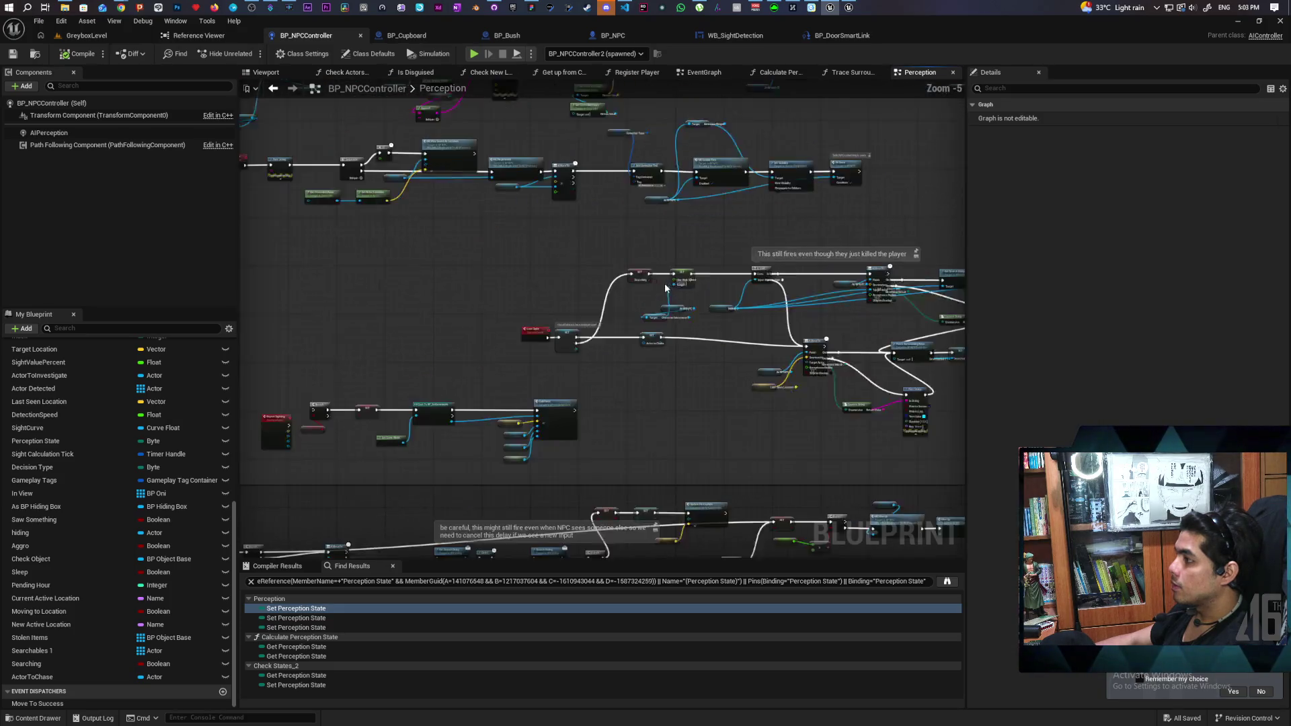
scroll(554, 337, "up", 3)
scroll(502, 340, "down", 5)
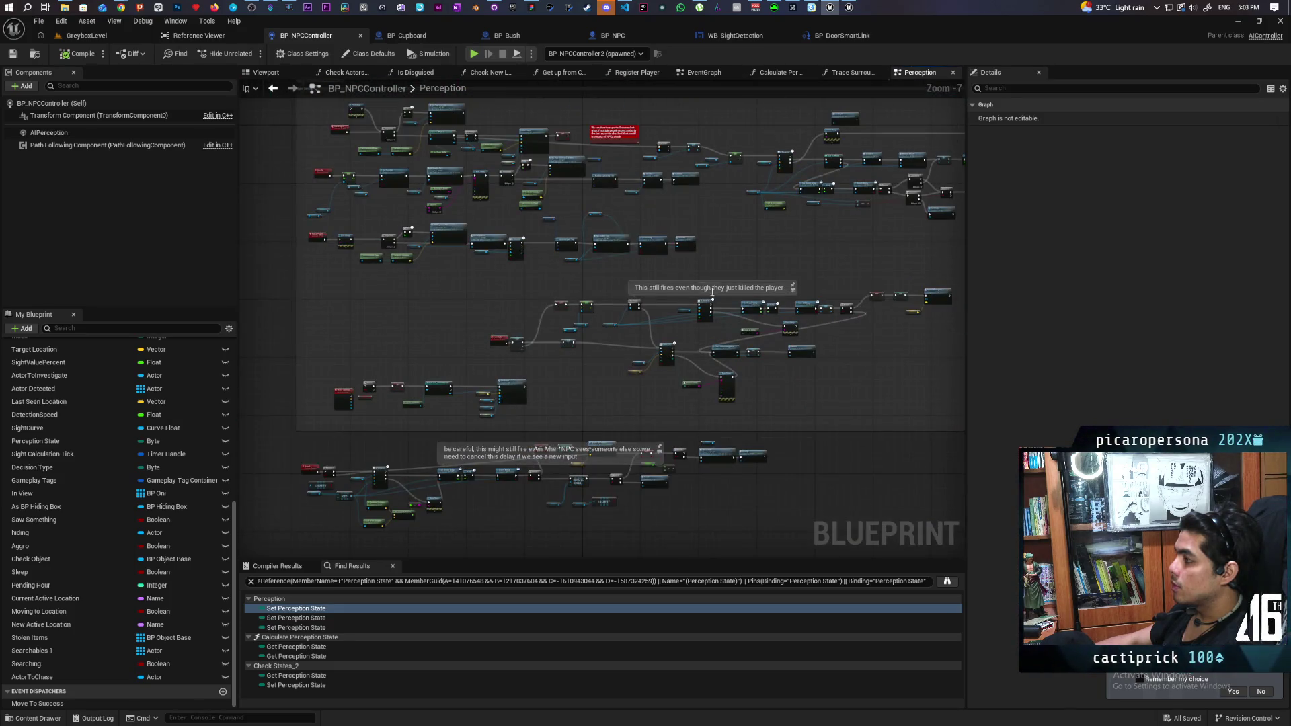
scroll(712, 290, "up", 5)
mouse_move(712, 290)
left_mouse_down()
mouse_move(628, 272)
mouse_move(762, 244)
left_mouse_up()
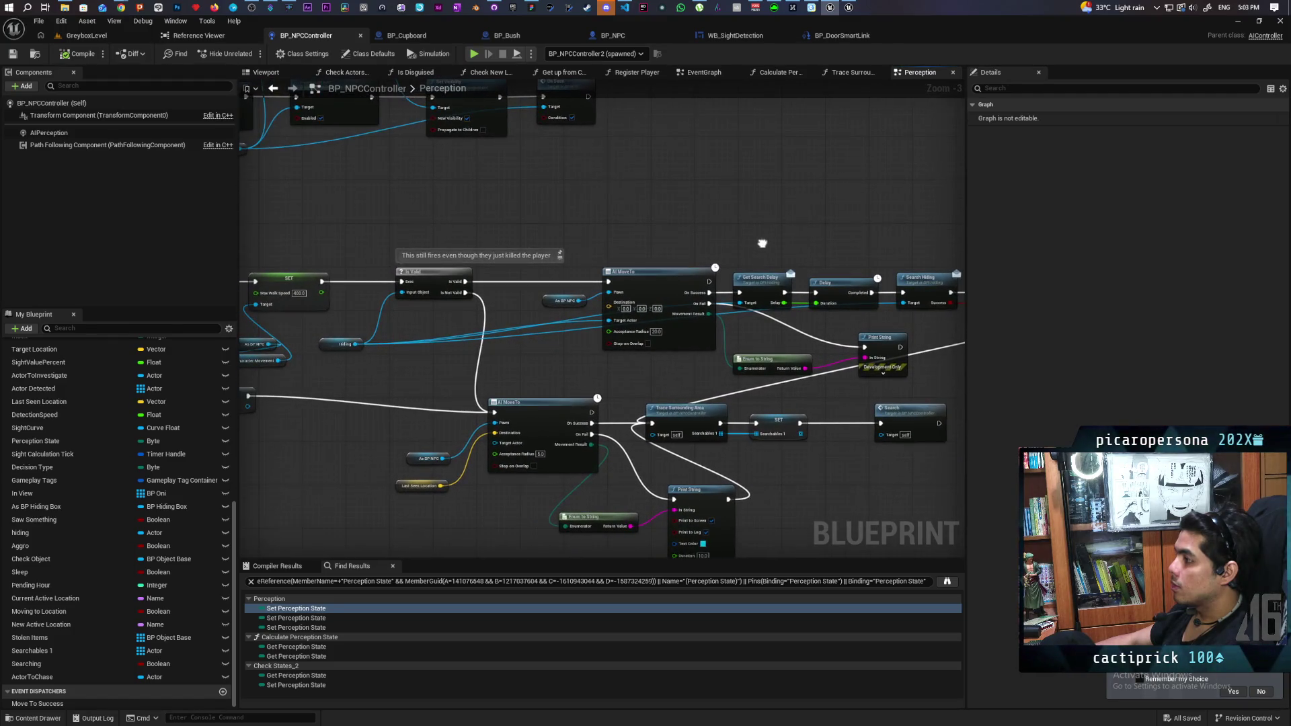
scroll(721, 401, "down", 4)
scroll(574, 481, "up", 2)
scroll(619, 401, "down", 2)
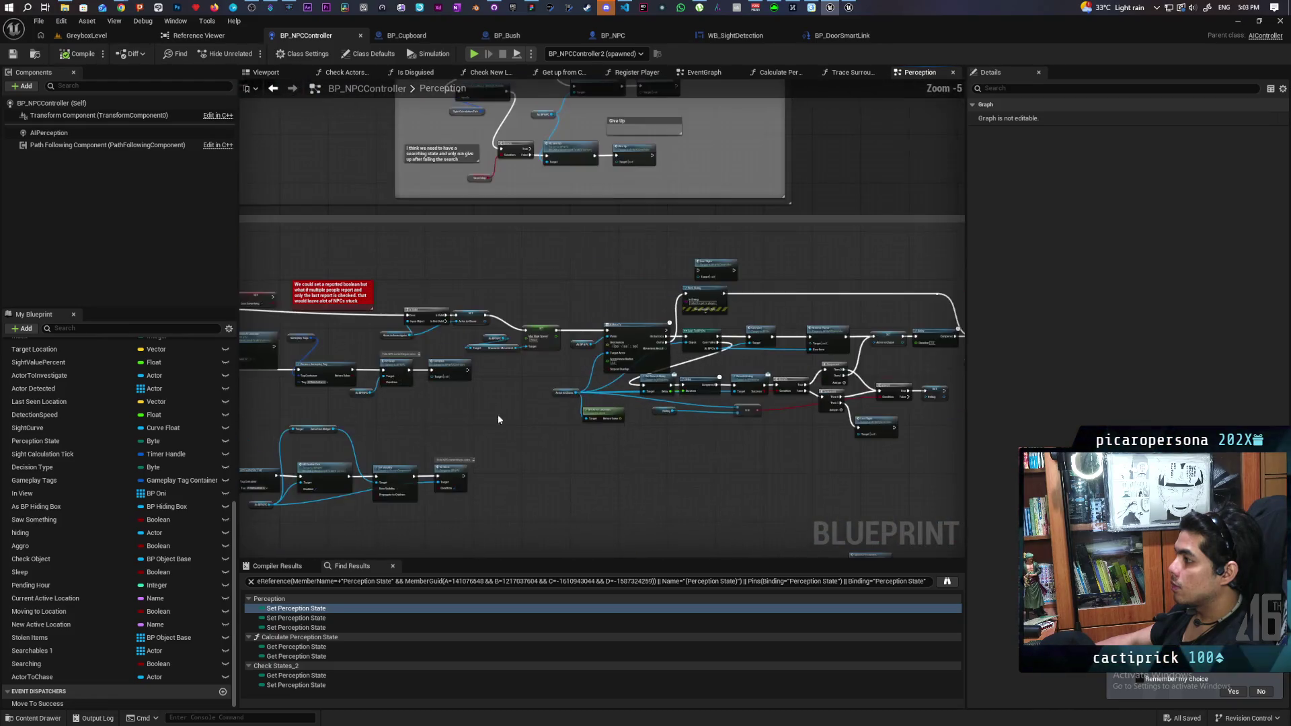
left_click_drag(499, 420, 606, 389)
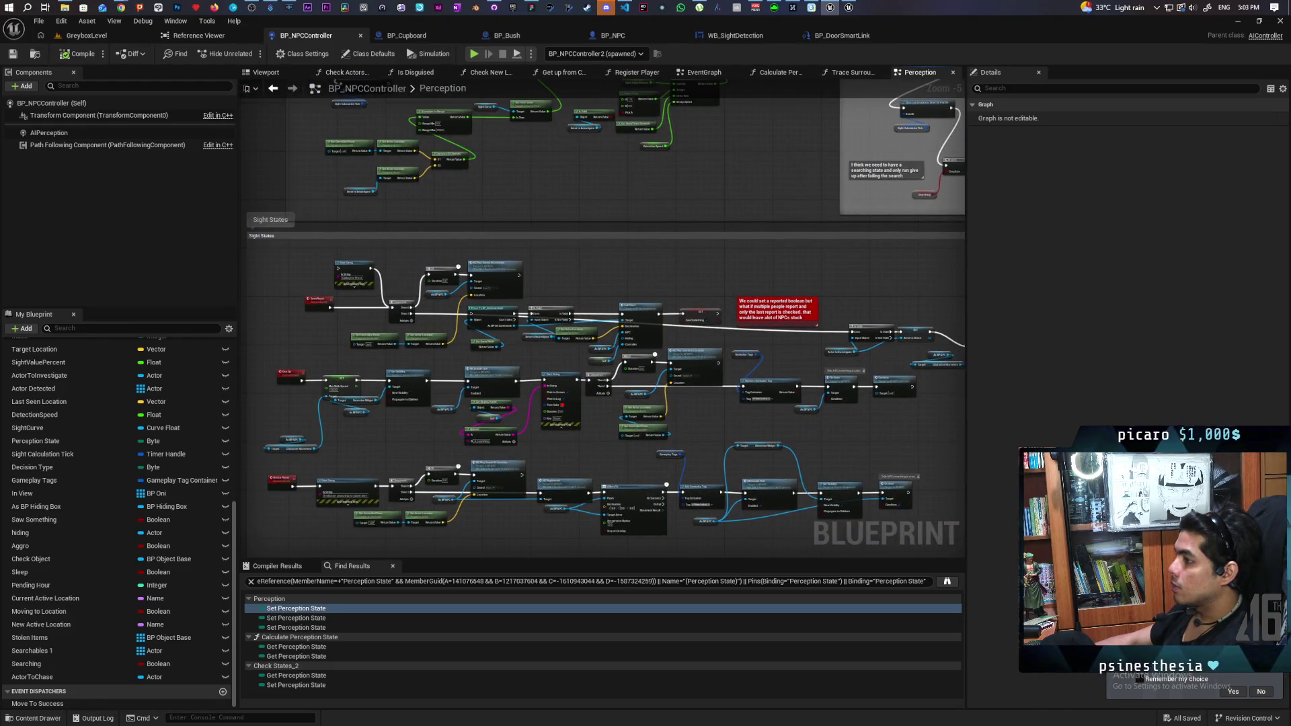
left_click_drag(770, 316, 330, 306)
scroll(771, 313, "up", 3)
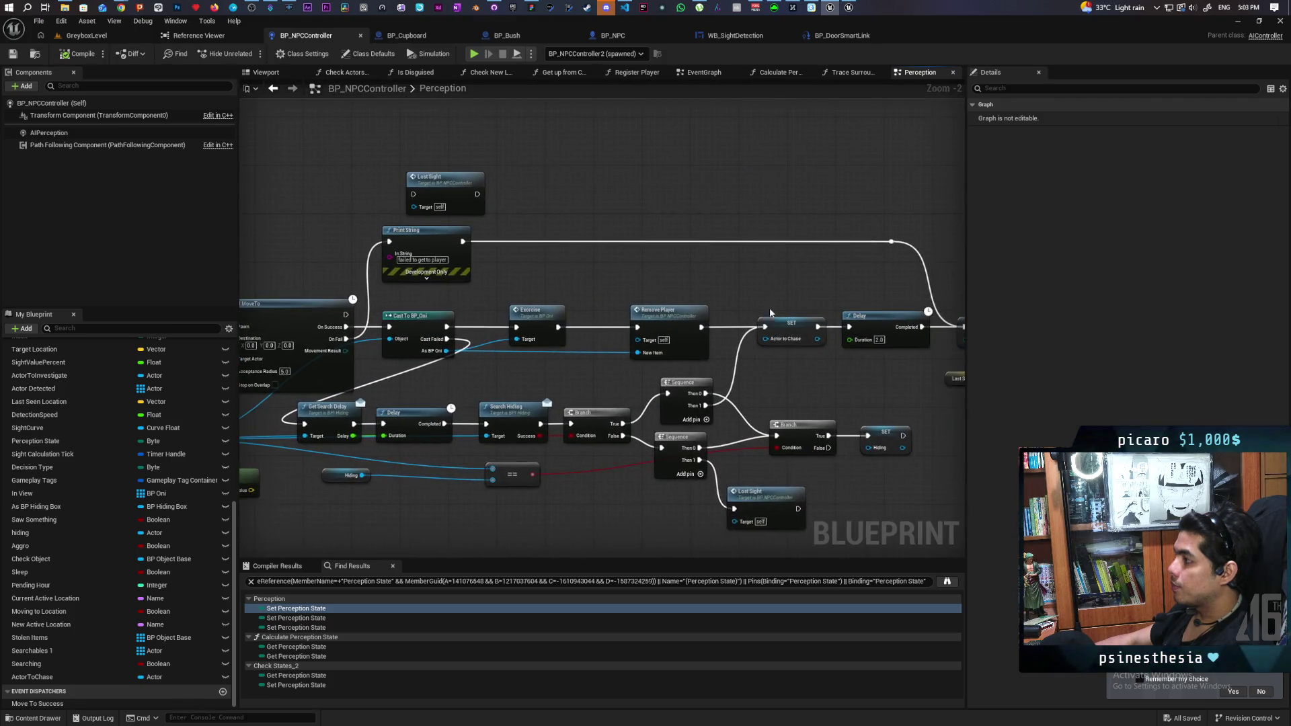
- Pan around AI MoveTo and select the reroute point feeding SET Perception State
mouse_move(771, 313)
left_mouse_down()
mouse_move(577, 282)
mouse_move(821, 263)
mouse_move(812, 242)
left_mouse_up()
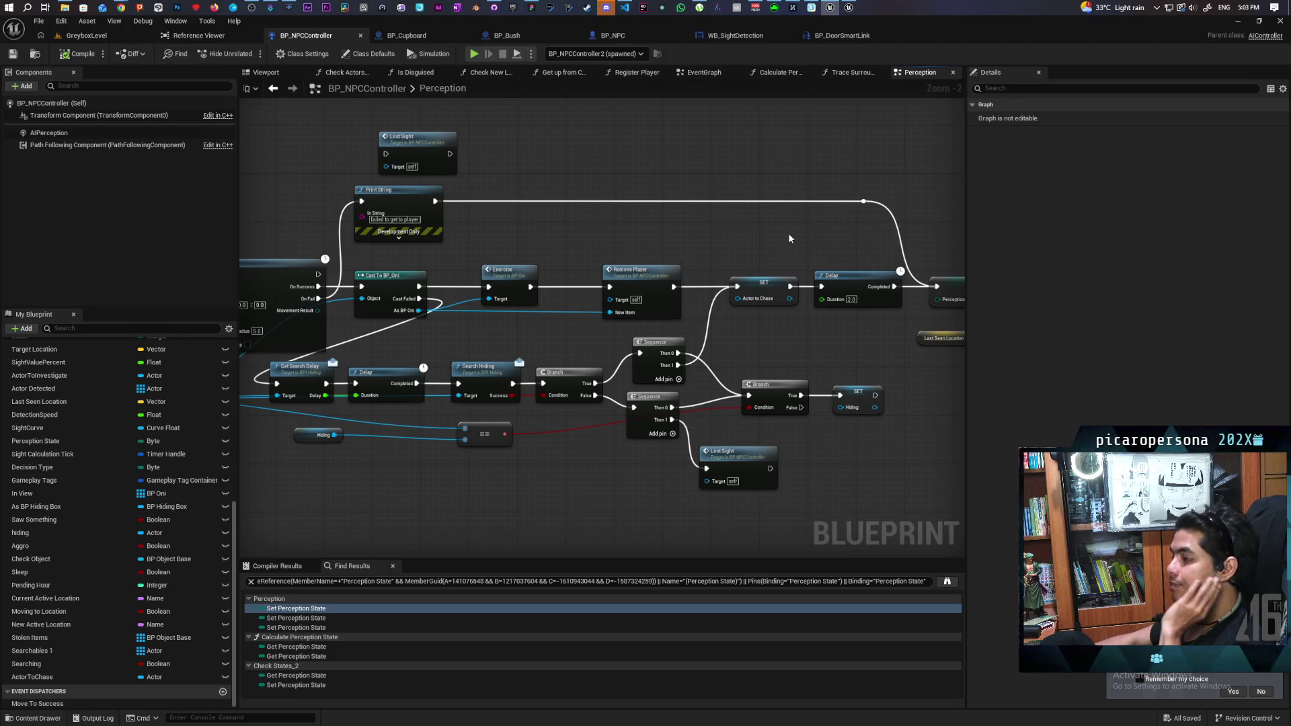
left_click_drag(605, 197, 686, 186)
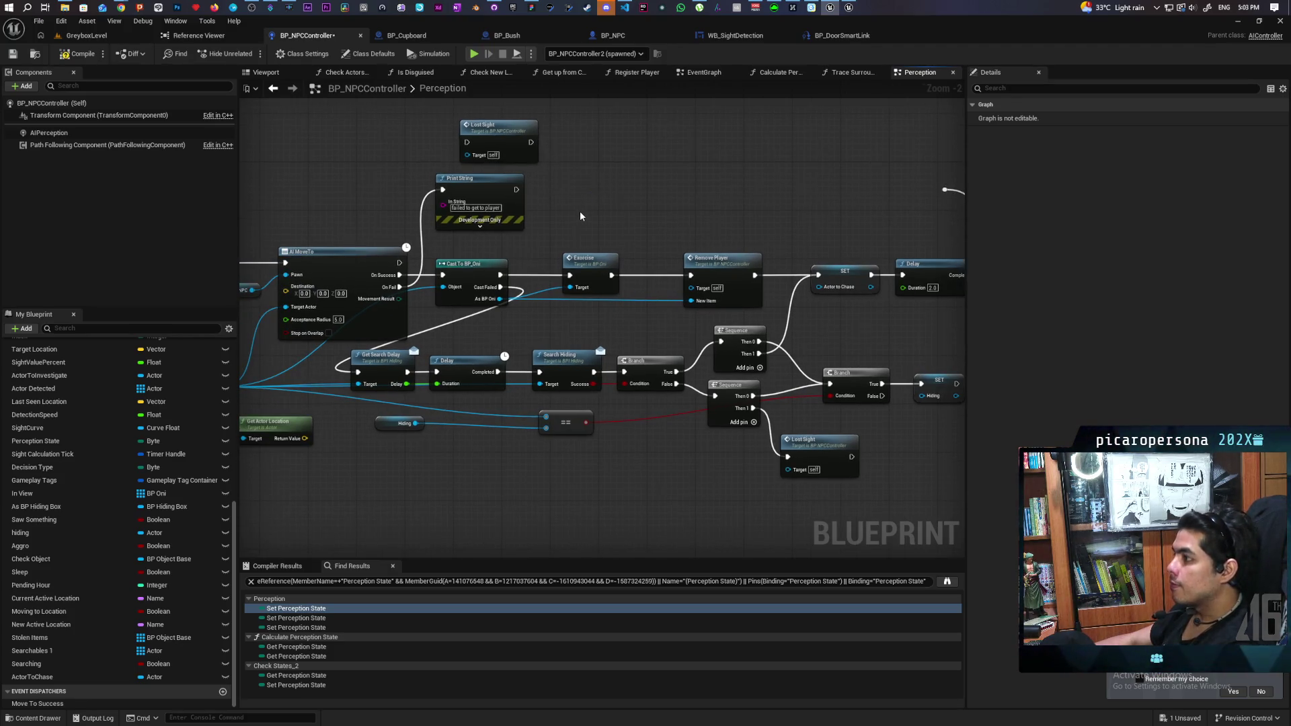
left_click_drag(591, 226, 419, 237)
left_click(775, 202)
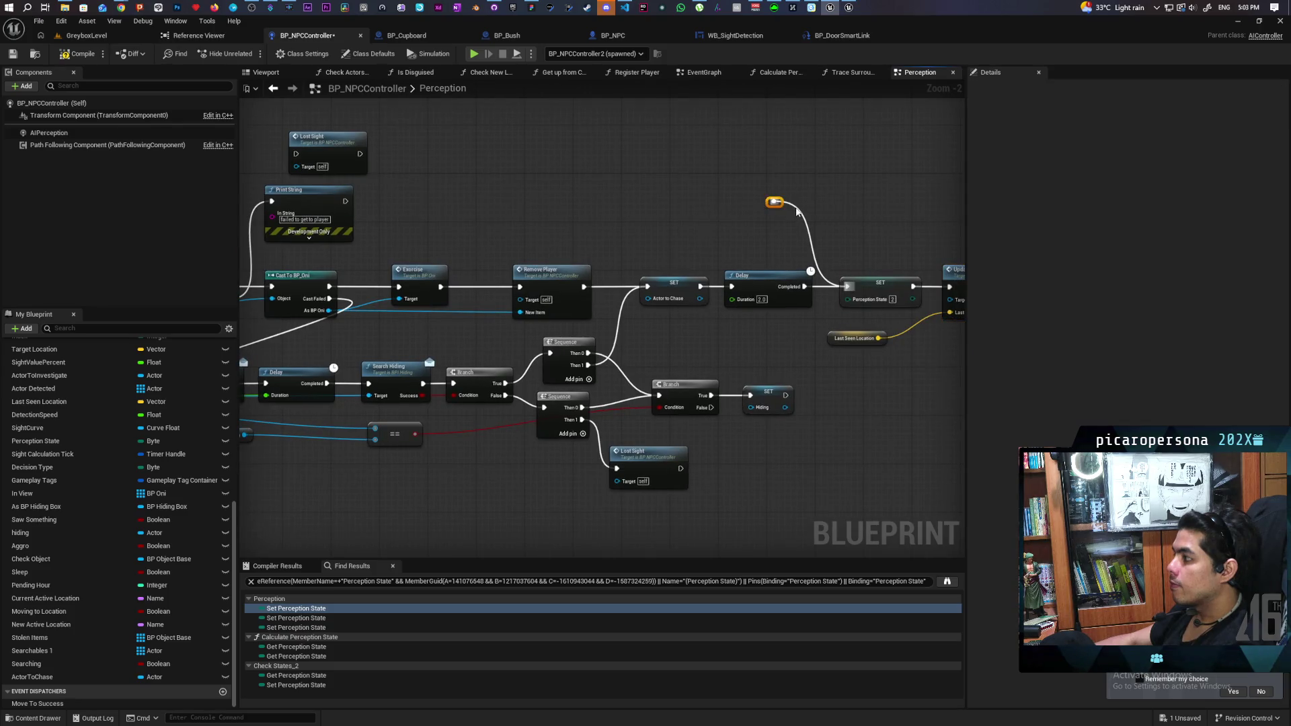
left_click_drag(618, 224, 779, 200)
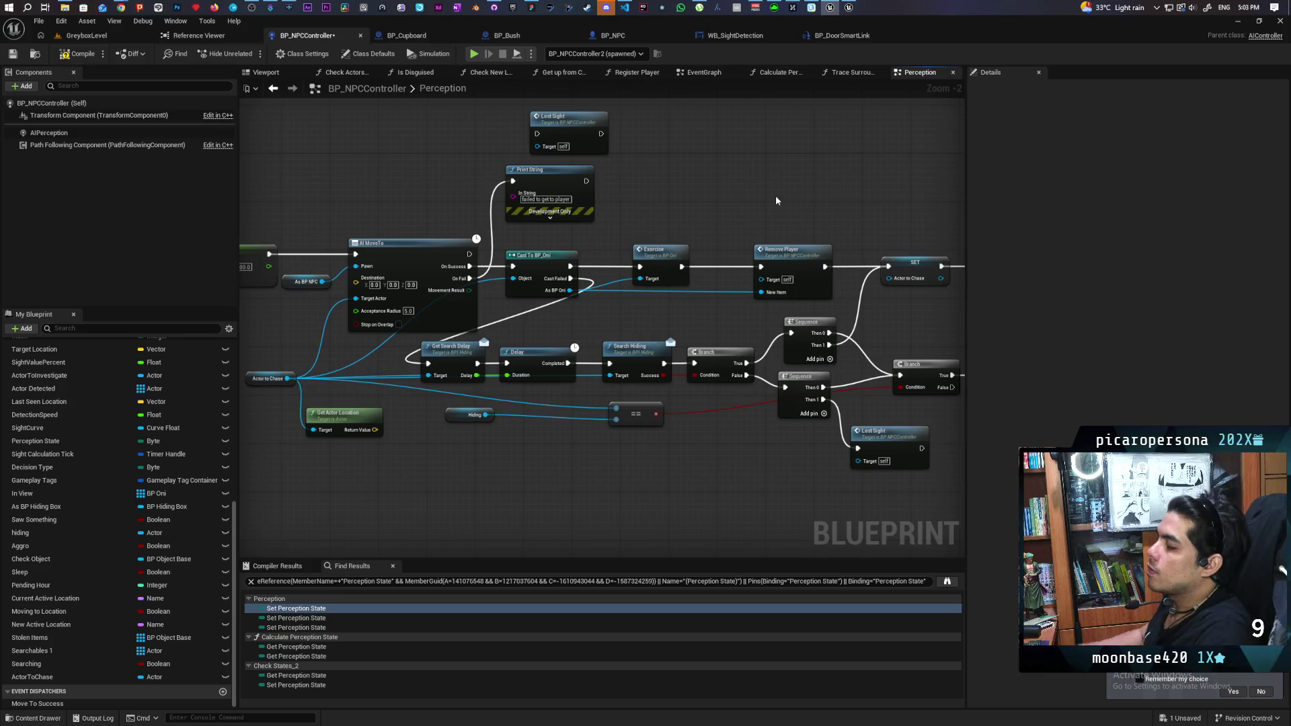
- Box-select Update Perception and its Last Seen Location getter at the chase branch's end
scroll(426, 172, "down", 2)
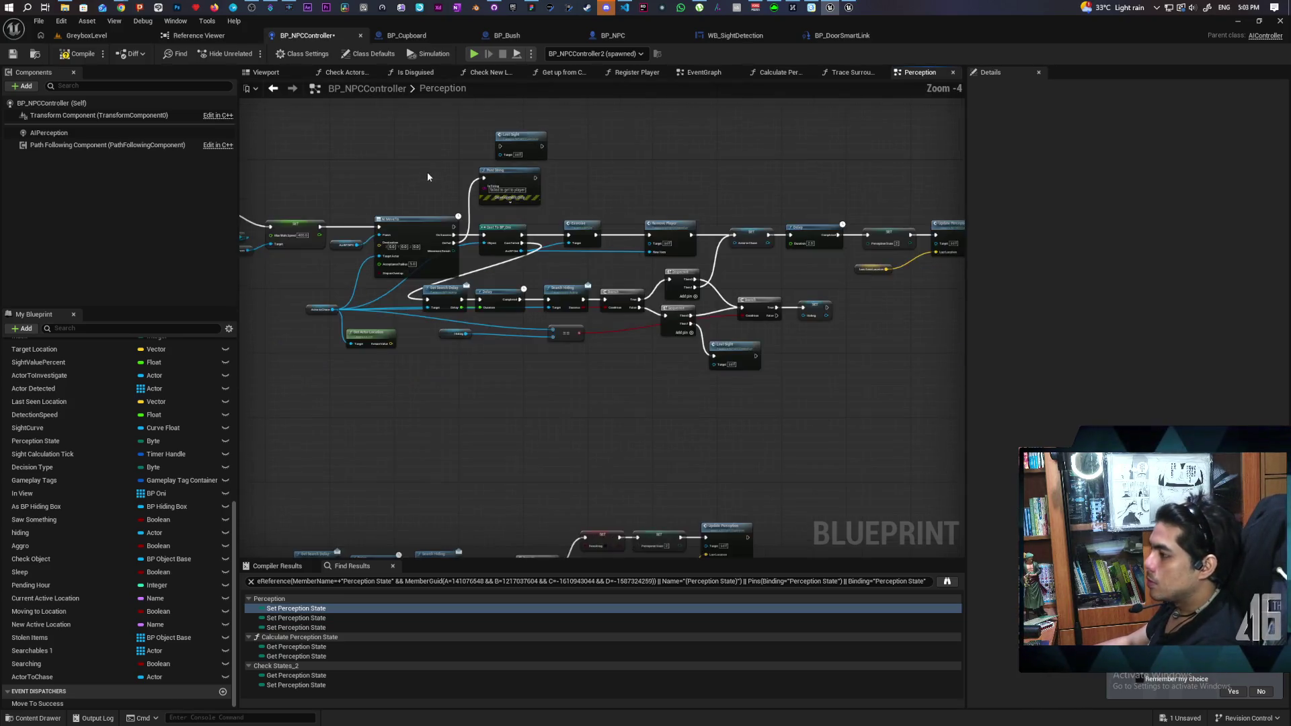
left_click_drag(426, 171, 740, 168)
mouse_move(626, 182)
left_mouse_down()
mouse_move(944, 180)
mouse_move(776, 182)
mouse_move(804, 164)
mouse_move(662, 175)
mouse_move(752, 187)
mouse_move(611, 202)
left_mouse_up()
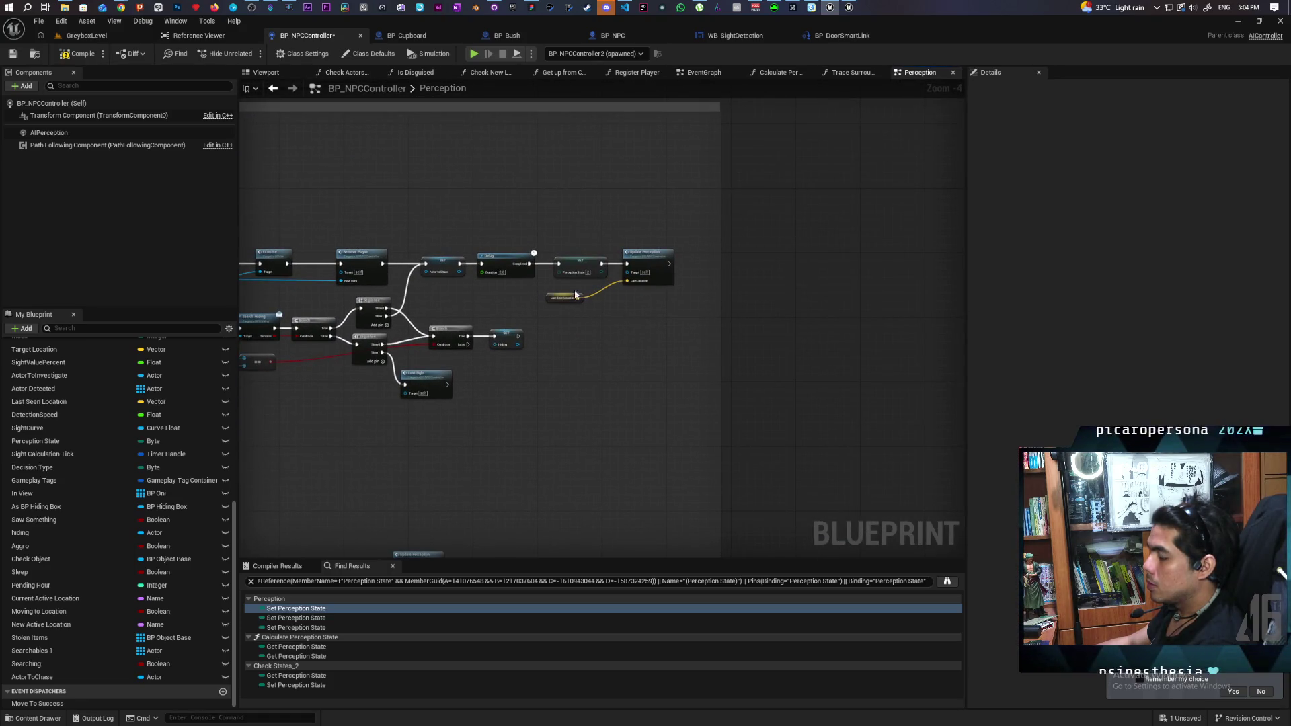
left_click_drag(560, 300, 648, 283)
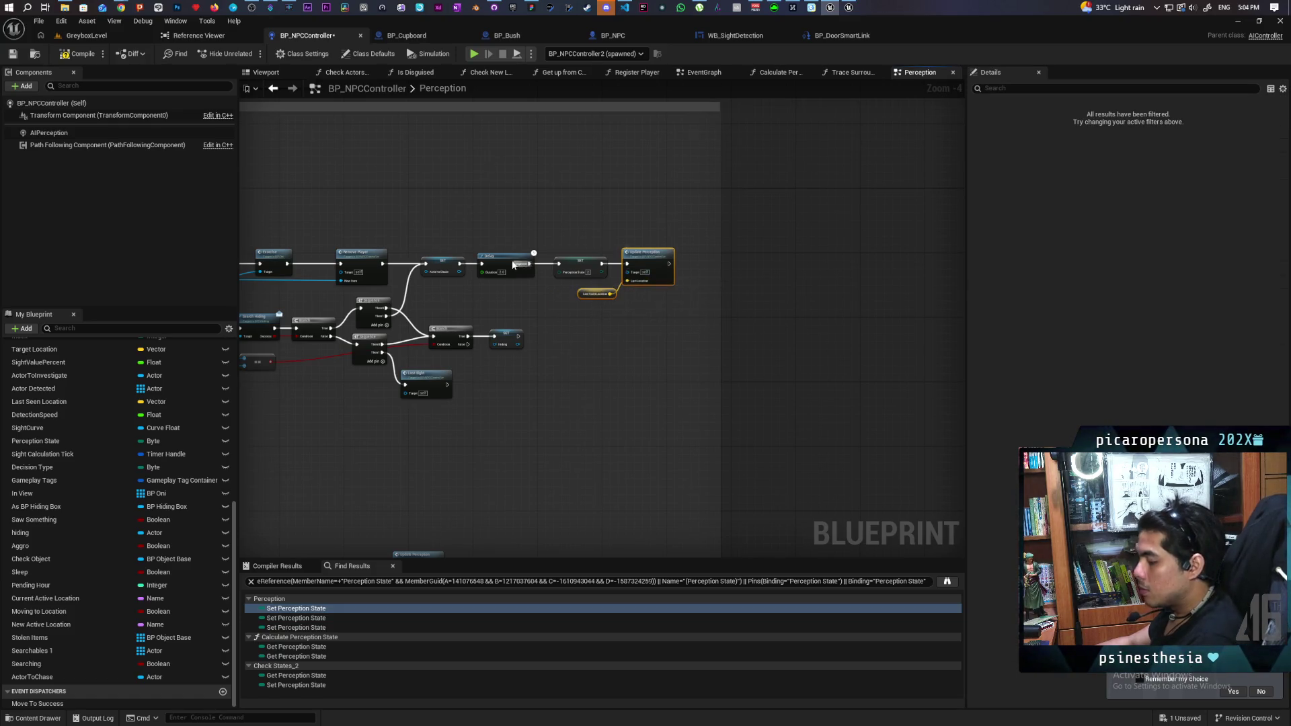
- Paste the copy beside Print String, wire Print String into it, and rearrange nearby nodes
scroll(513, 265, "up", 3)
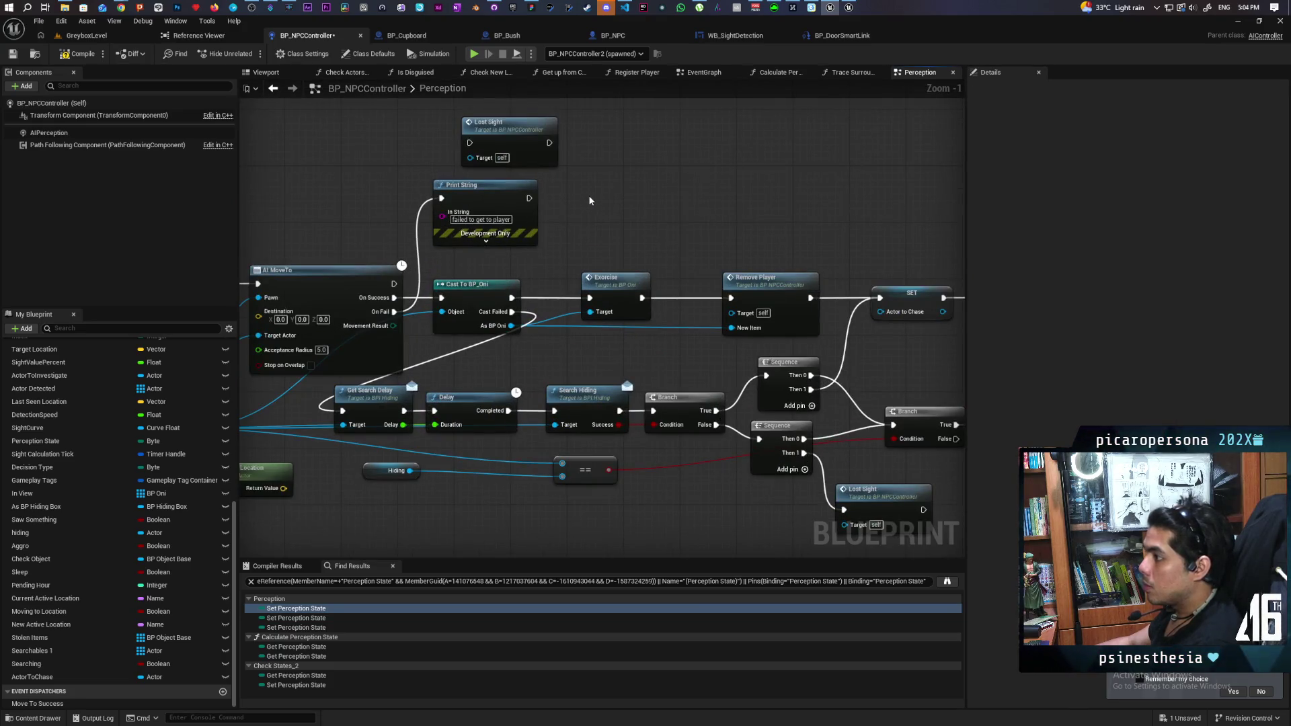
key("ctrl+v")
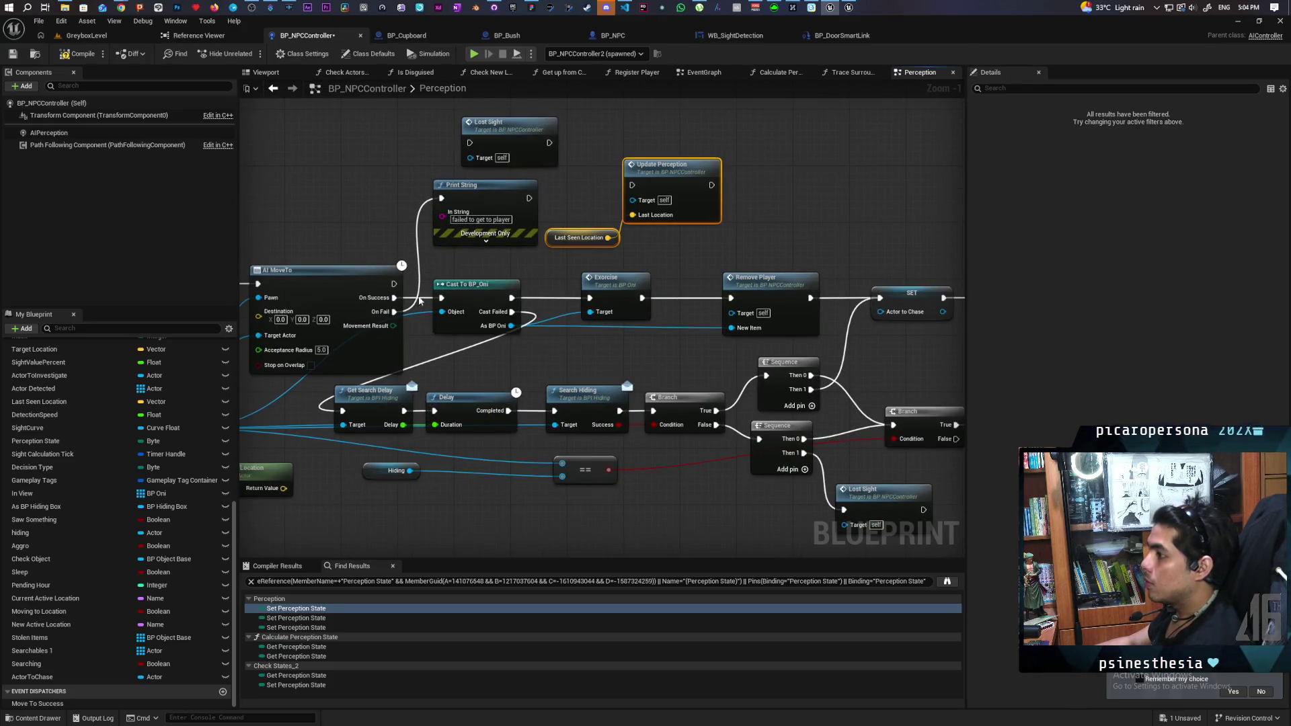
left_click_drag(529, 198, 632, 186)
left_click_drag(497, 122, 293, 115)
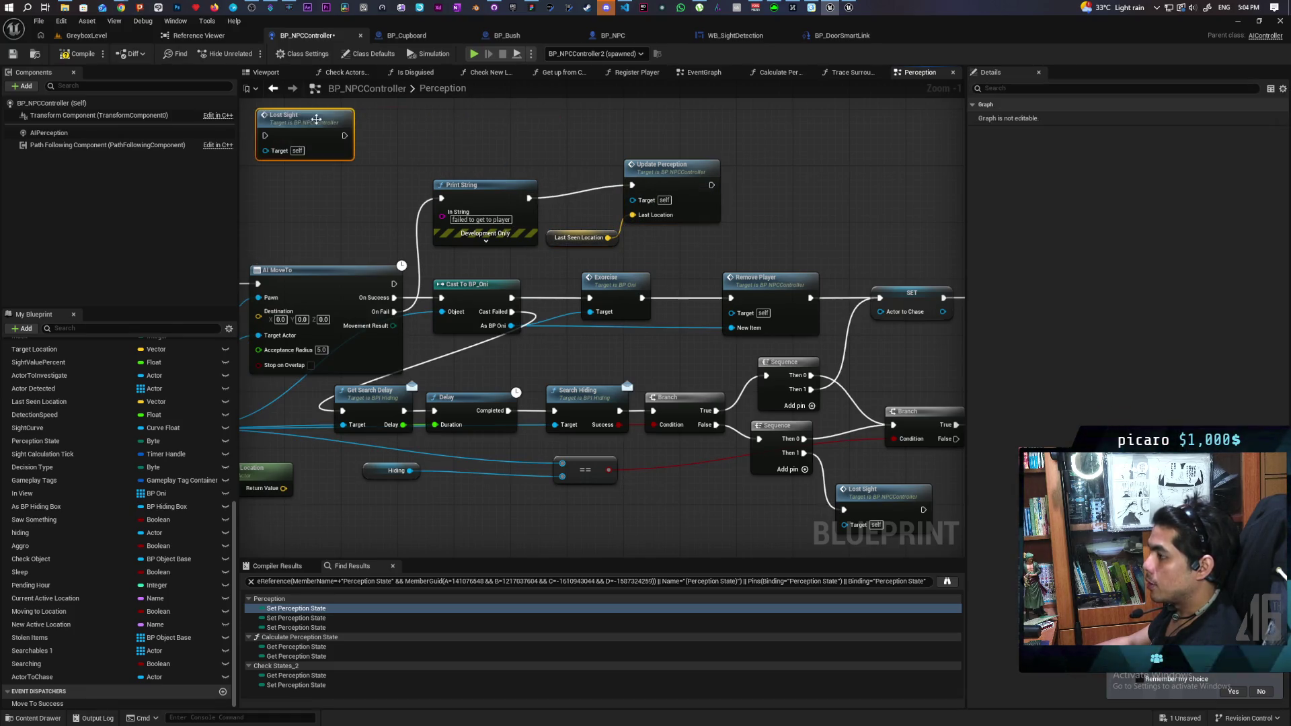
mouse_move(473, 195)
left_mouse_down()
mouse_move(470, 173)
mouse_move(469, 193)
left_mouse_up()
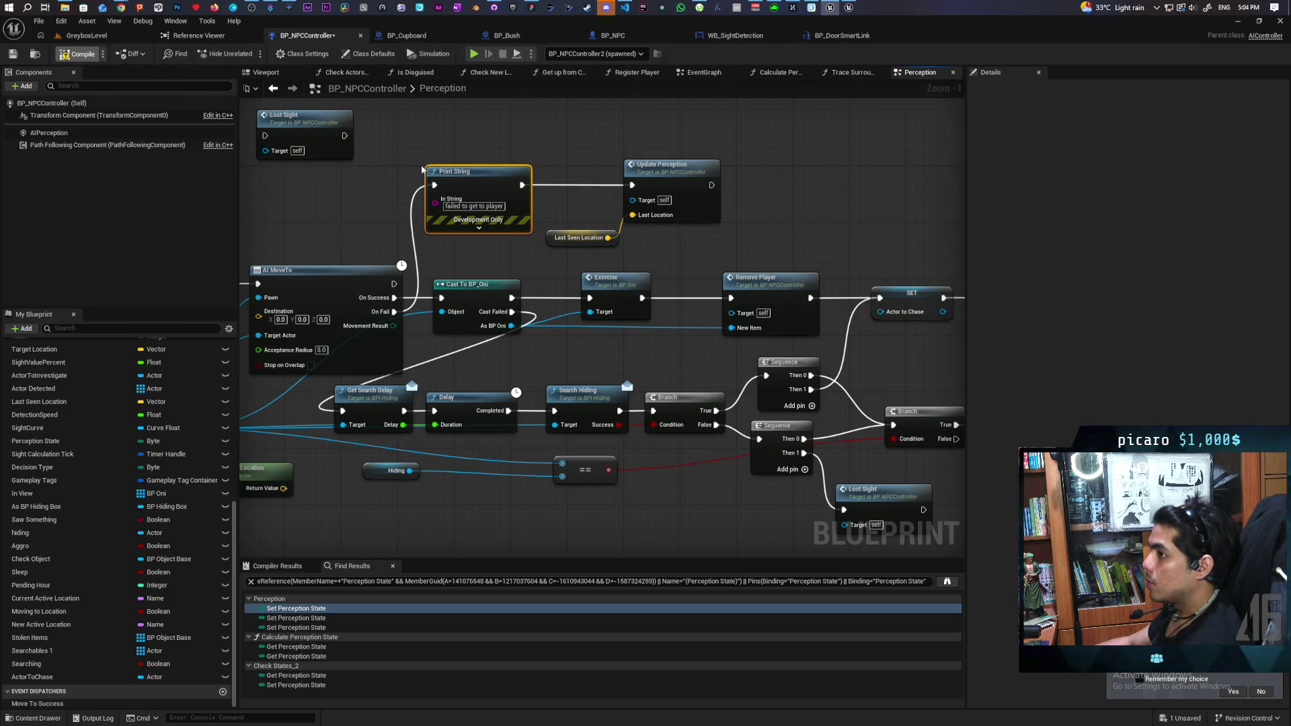
scroll(548, 231, "down", 3)
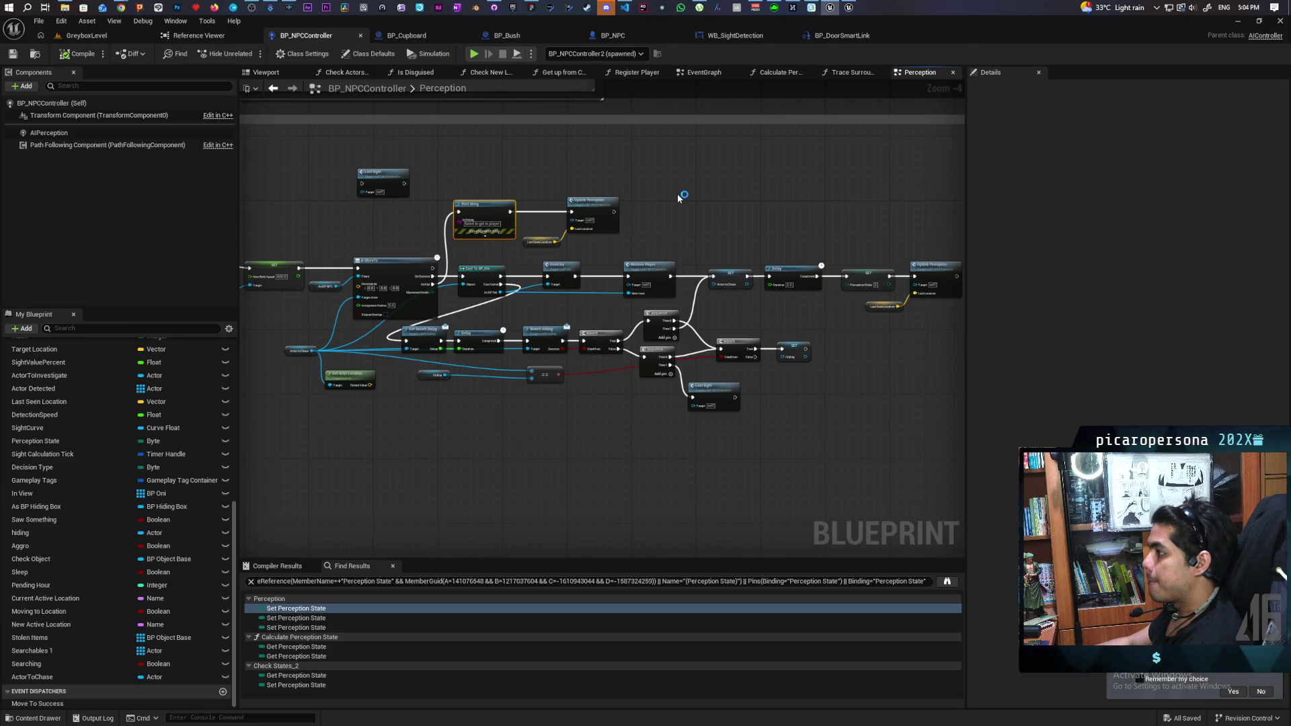
scroll(679, 197, "up", 1)
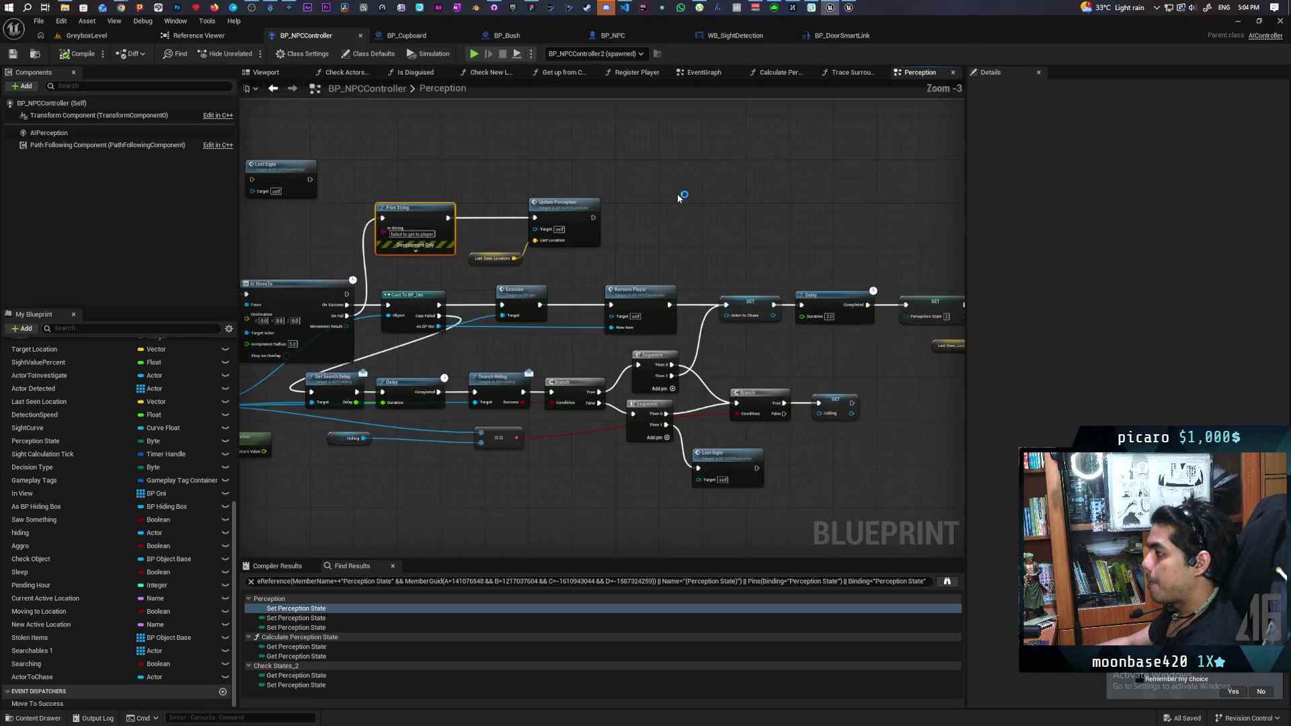
scroll(678, 197, "down", 4)
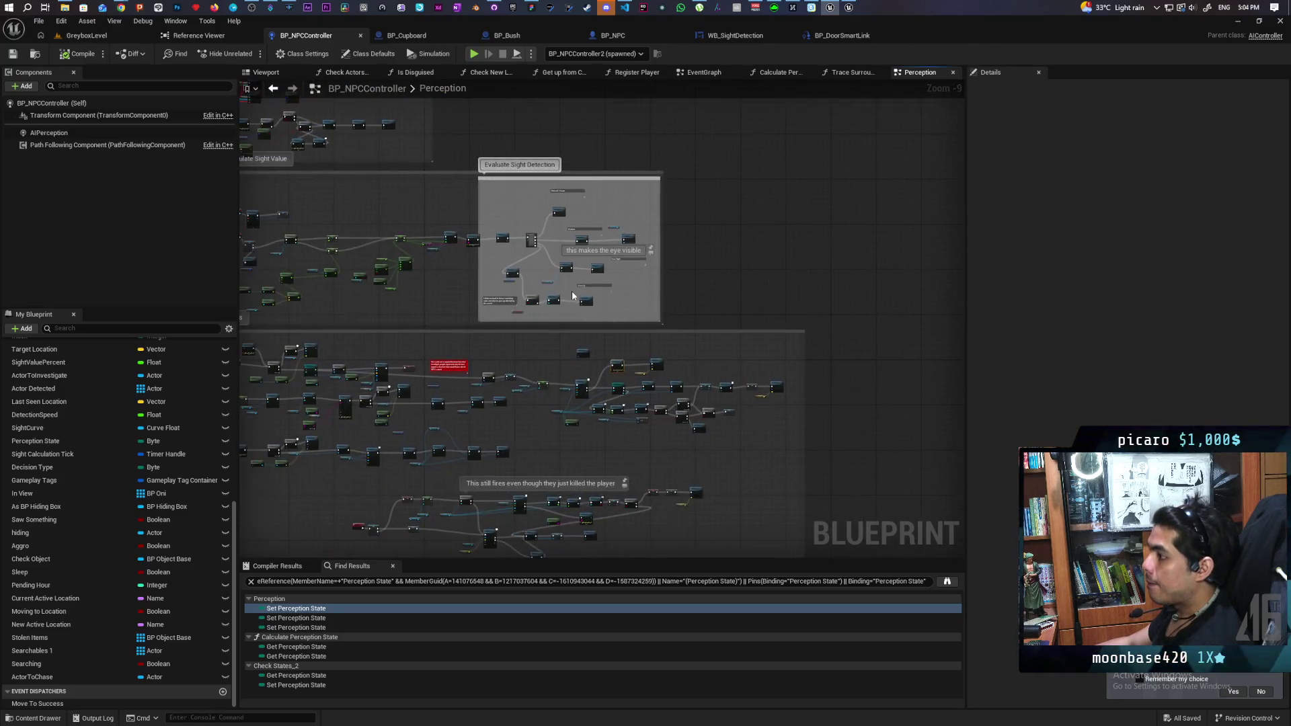
scroll(531, 284, "up", 2)
scroll(531, 284, "up", 2)
double_click(501, 183)
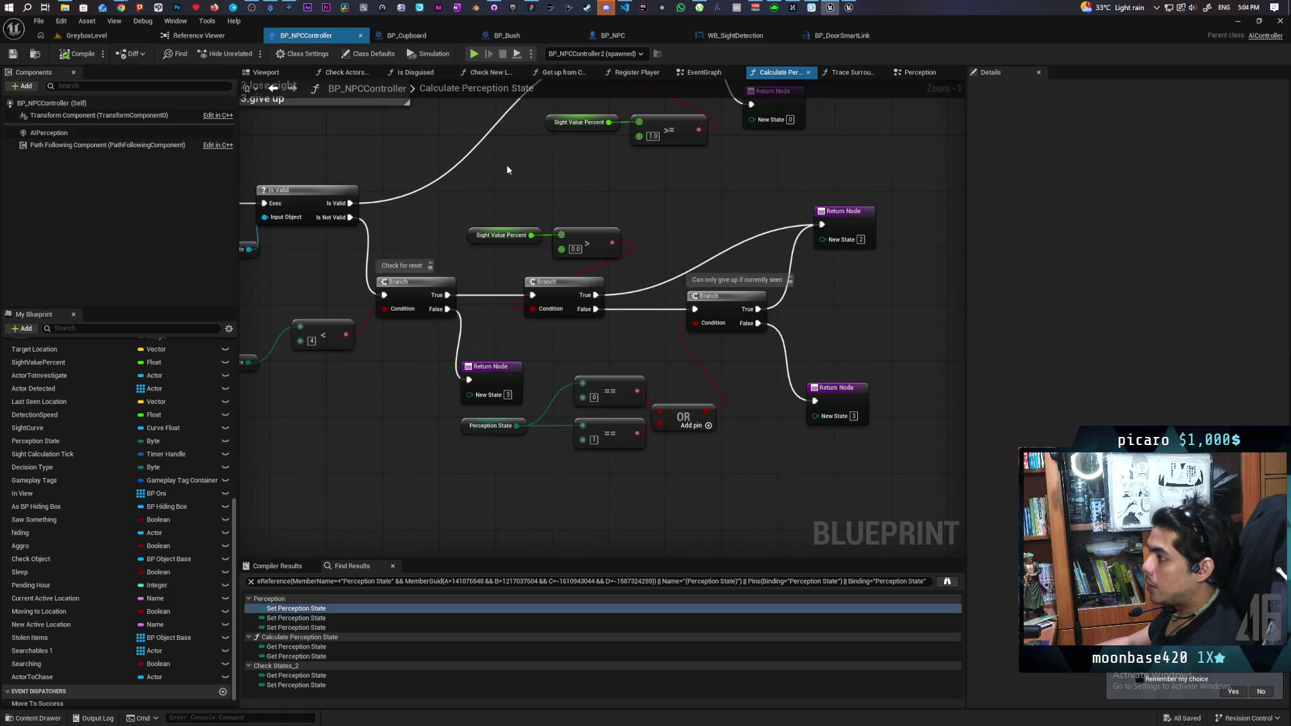
left_click_drag(513, 346, 562, 357)
scroll(412, 157, "down", 2)
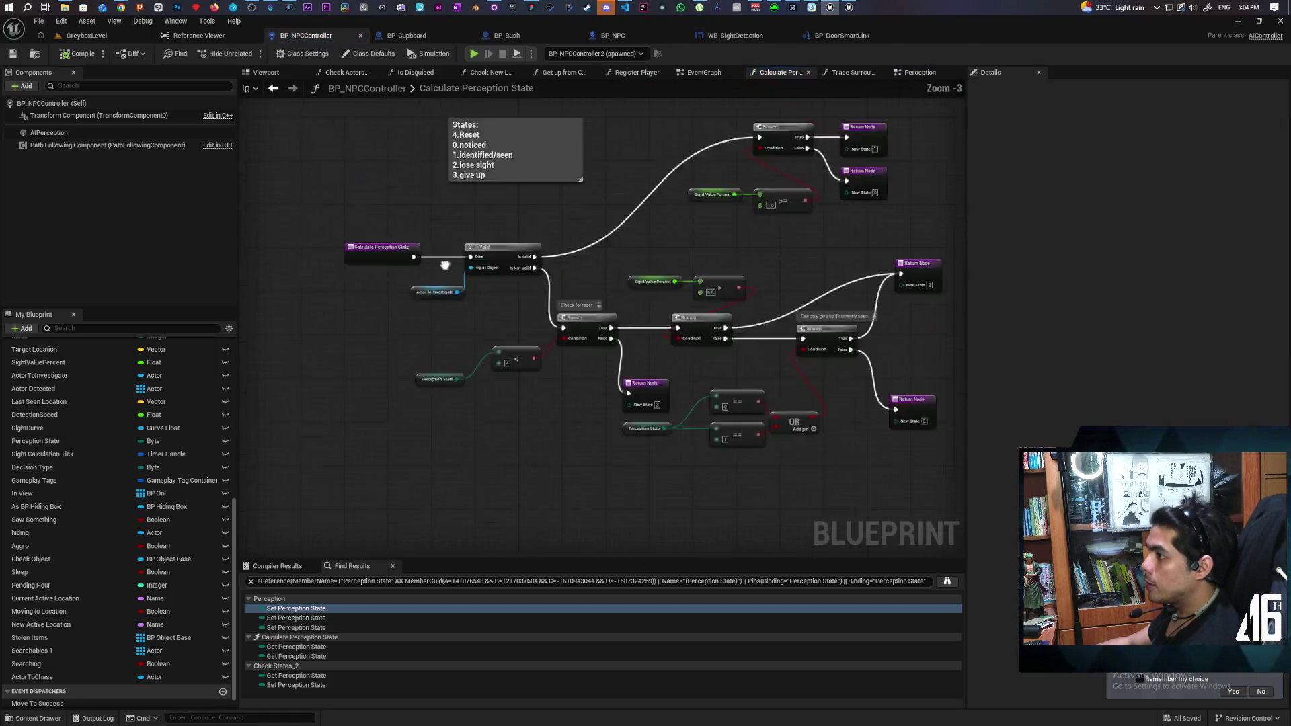
left_click_drag(413, 158, 511, 276)
left_click(273, 89)
scroll(493, 314, "down", 5)
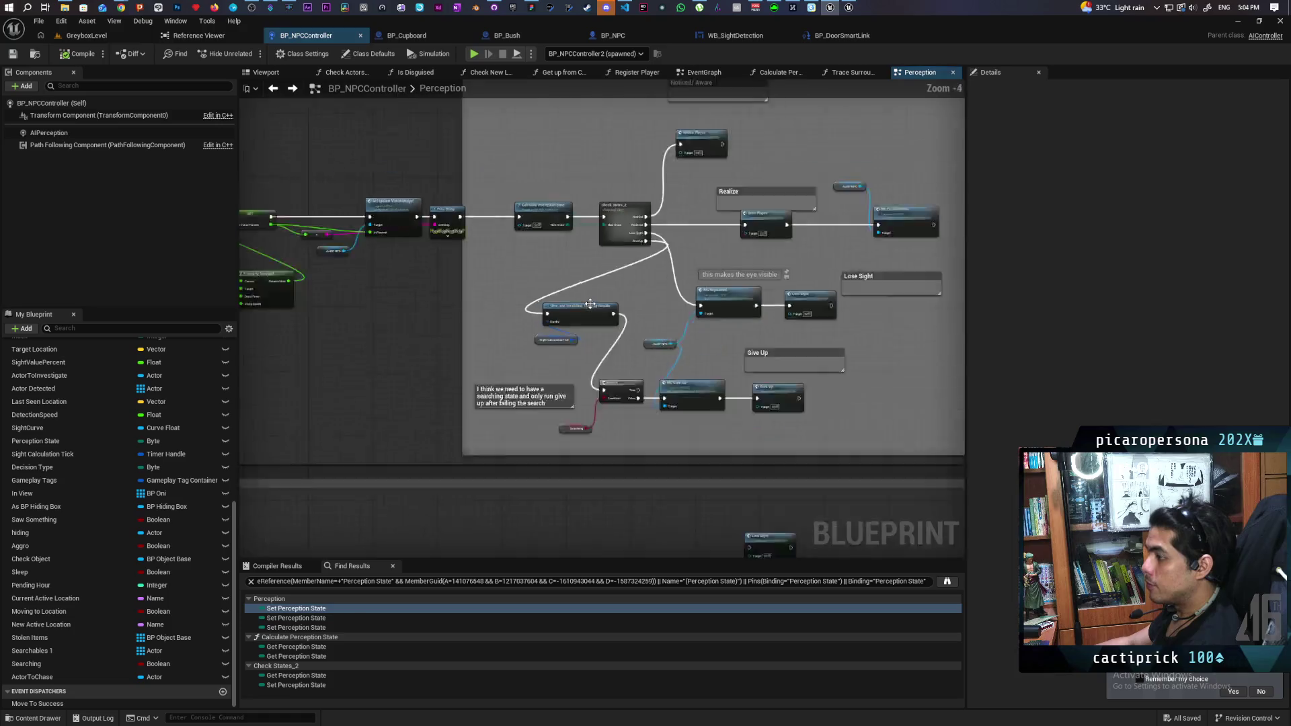
mouse_move(493, 314)
left_mouse_down()
mouse_move(531, 250)
mouse_move(574, 246)
mouse_move(554, 392)
left_mouse_up()
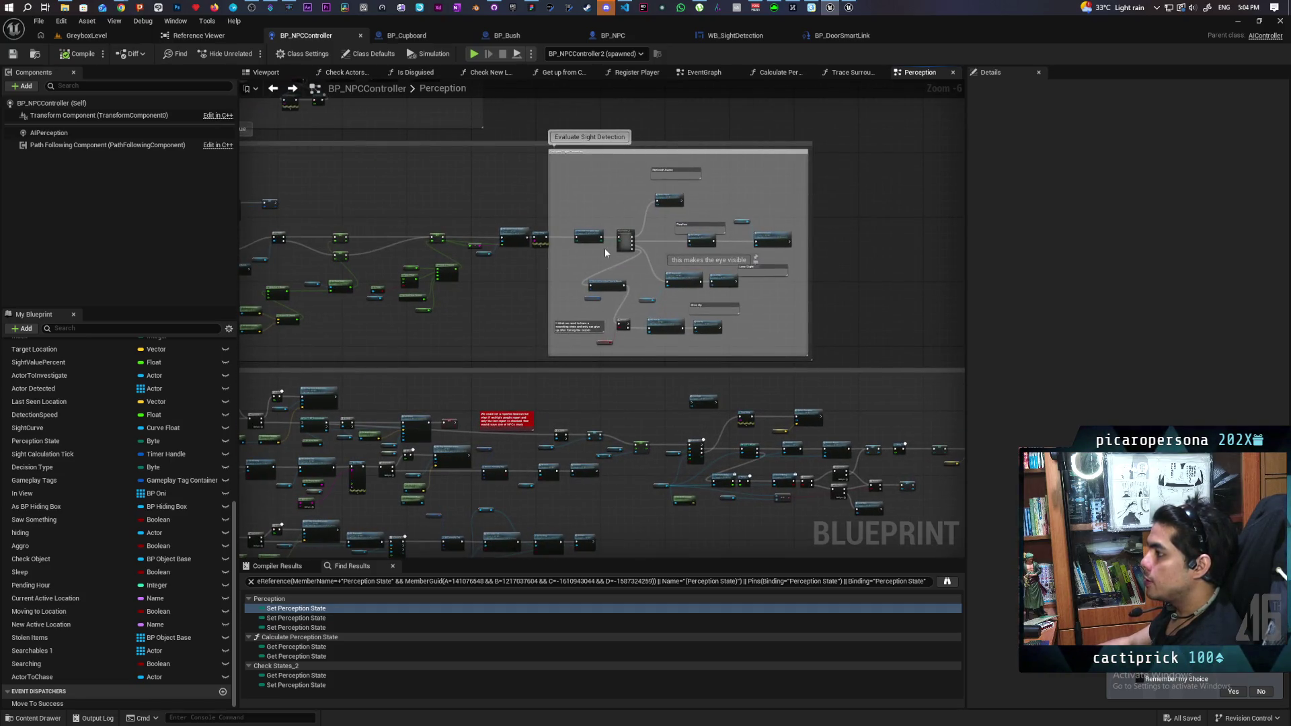
scroll(606, 252, "up", 3)
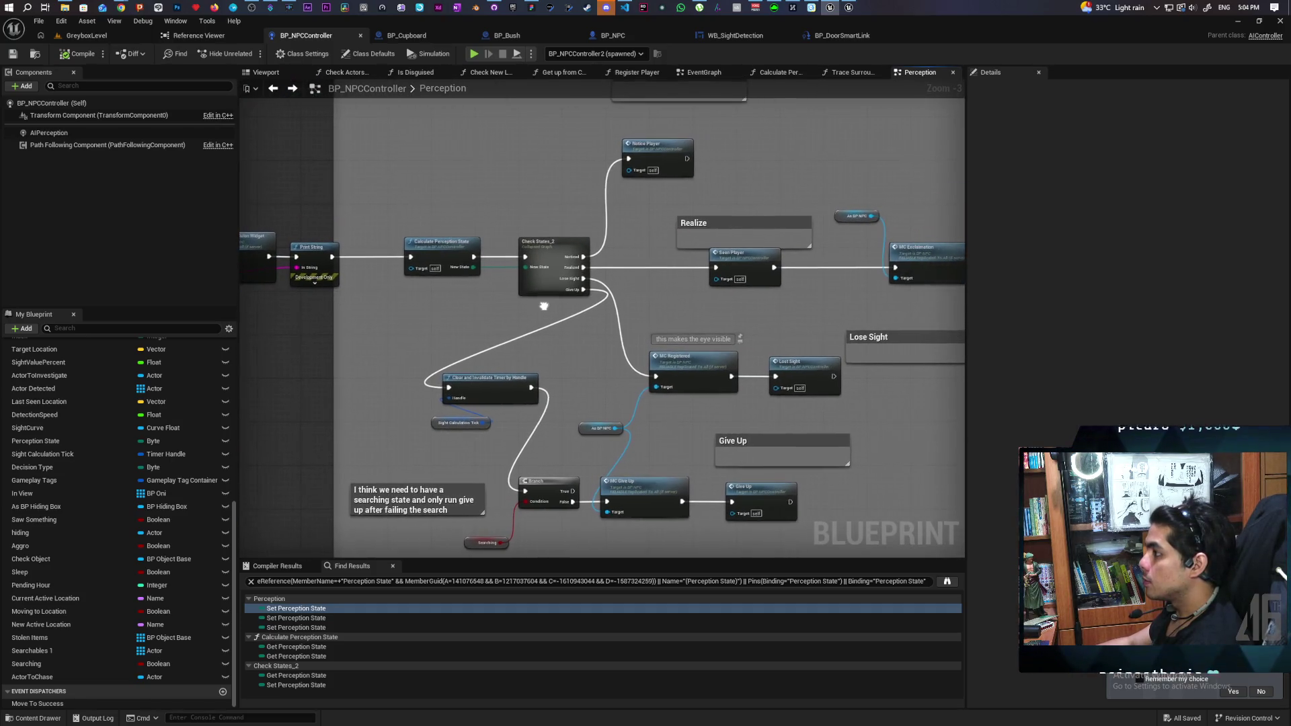
left_click_drag(544, 306, 508, 307)
left_click_drag(761, 285, 822, 336)
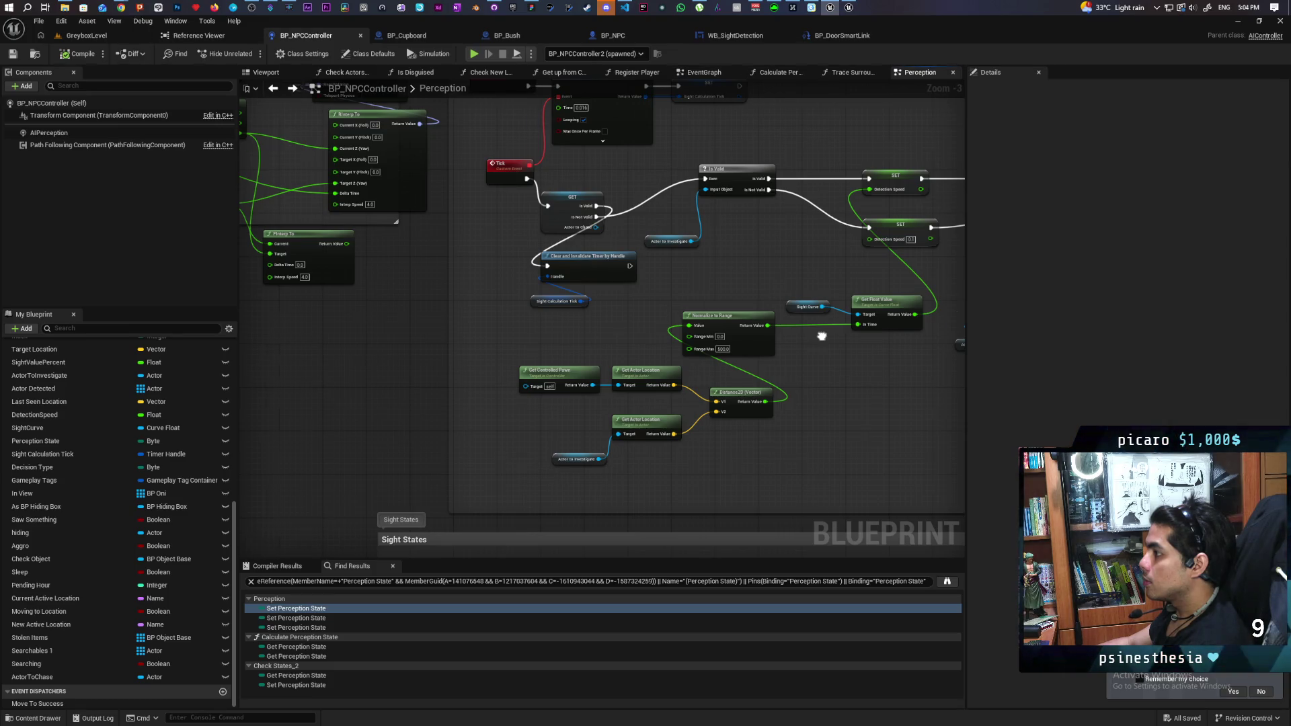
left_click_drag(822, 336, 544, 366)
mouse_move(683, 341)
left_mouse_down()
mouse_move(292, 373)
mouse_move(153, 370)
mouse_move(515, 349)
left_mouse_up()
mouse_move(810, 332)
left_mouse_down()
mouse_move(563, 329)
mouse_move(593, 345)
left_mouse_up()
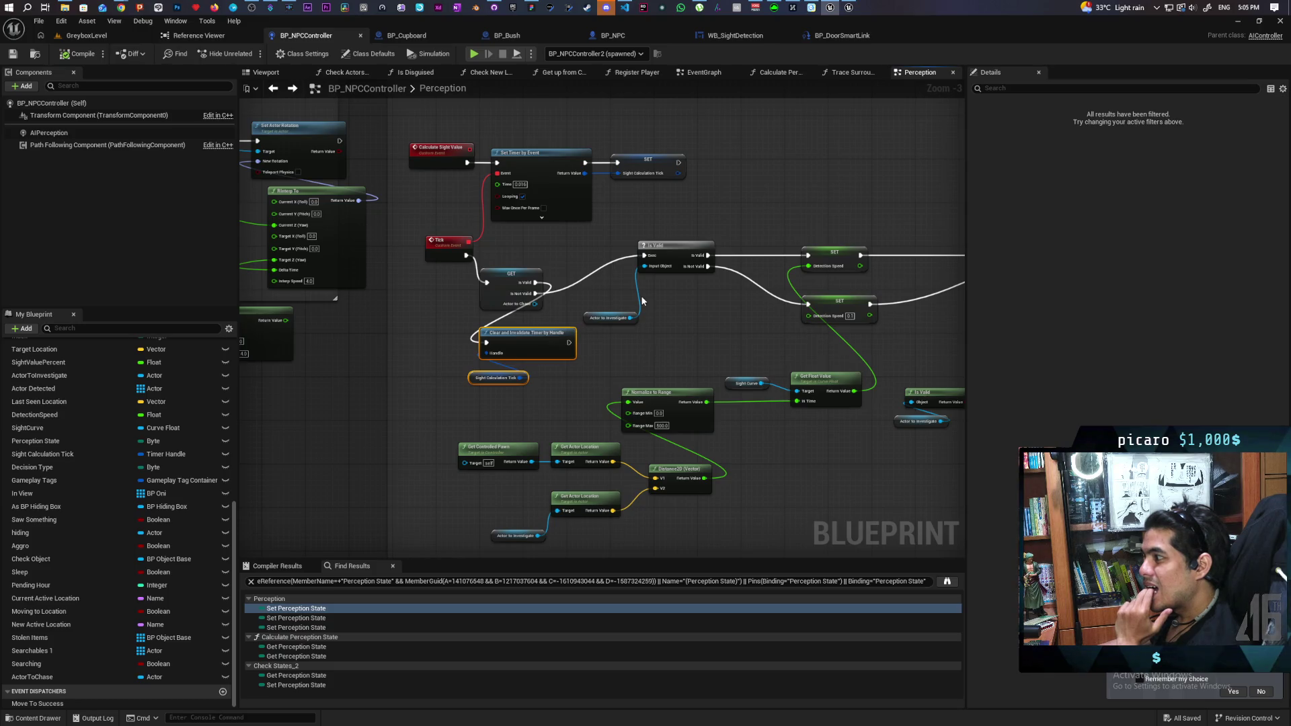
scroll(642, 301, "down", 4)
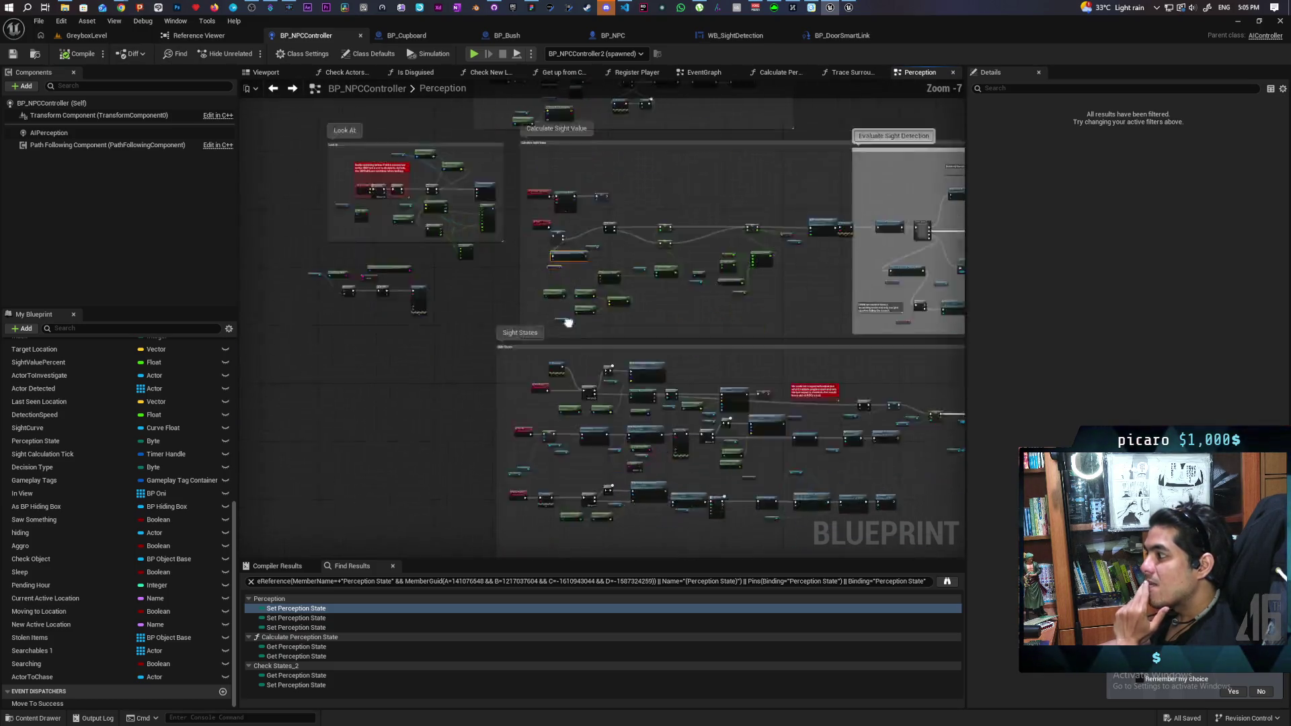
scroll(572, 247, "up", 5)
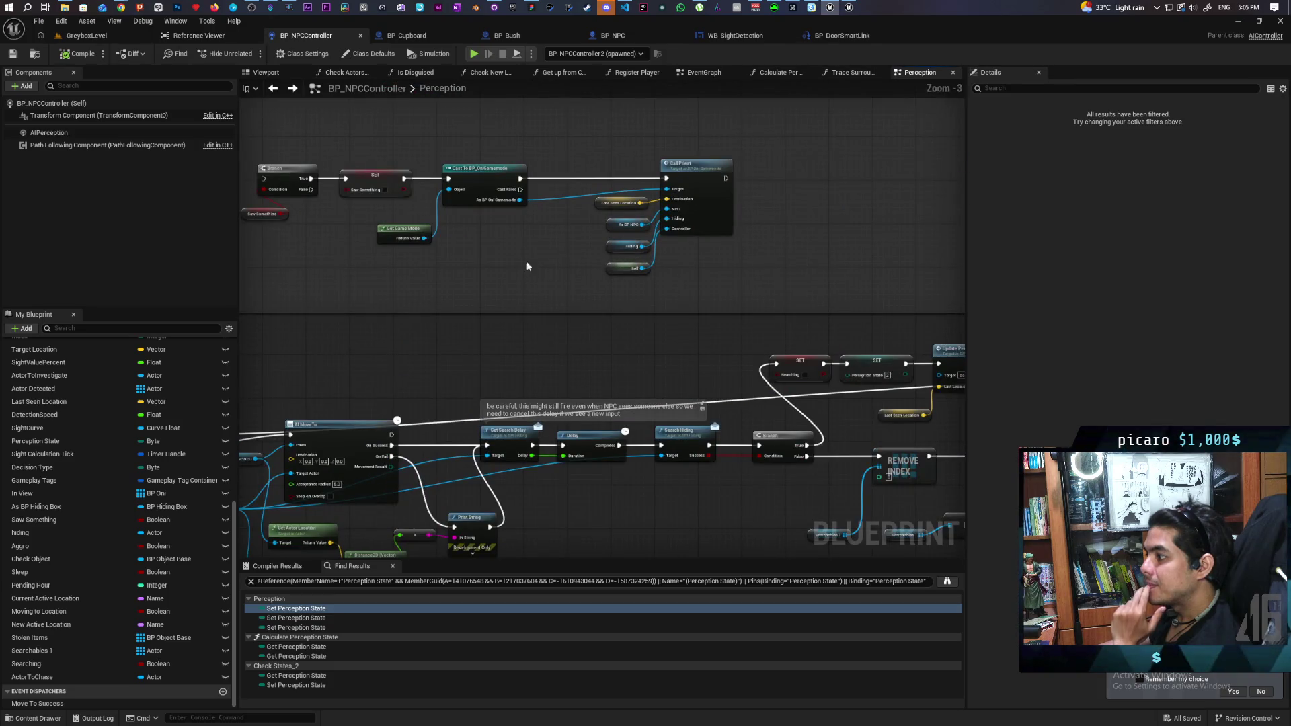
scroll(539, 232, "down", 5)
scroll(525, 344, "up", 1)
scroll(532, 344, "up", 2)
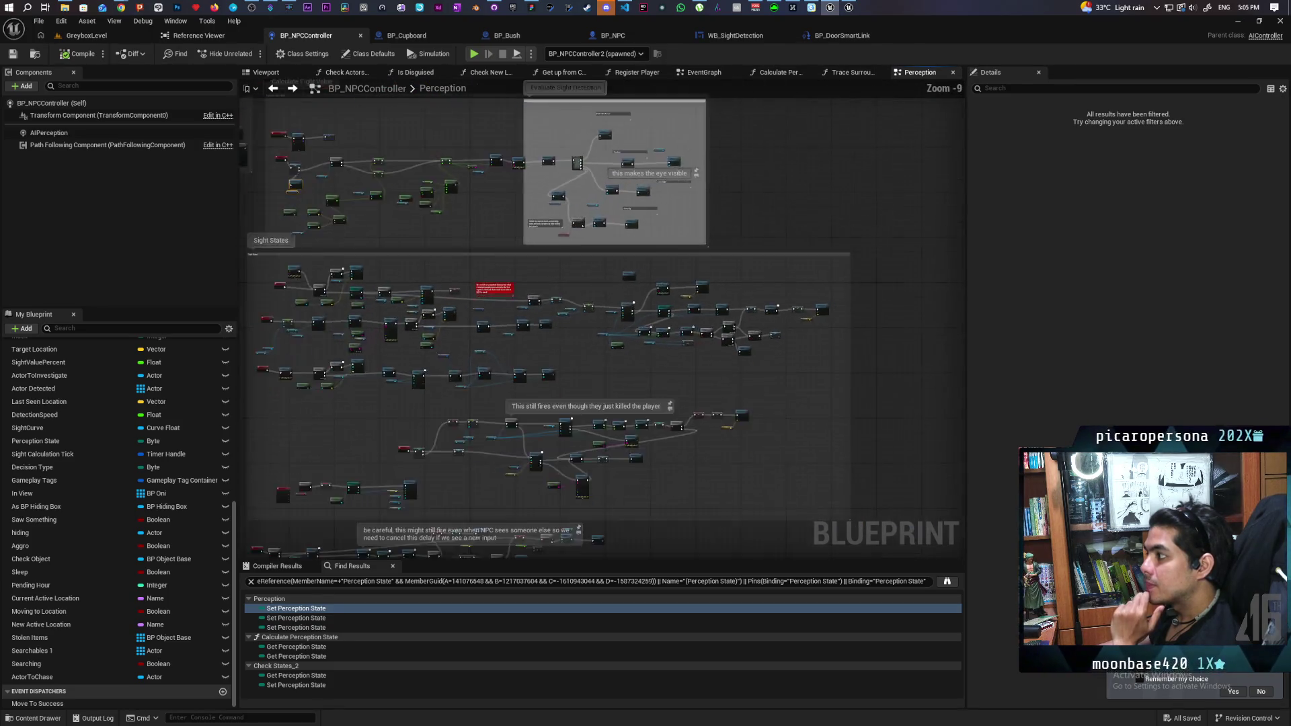
scroll(537, 348, "up", 2)
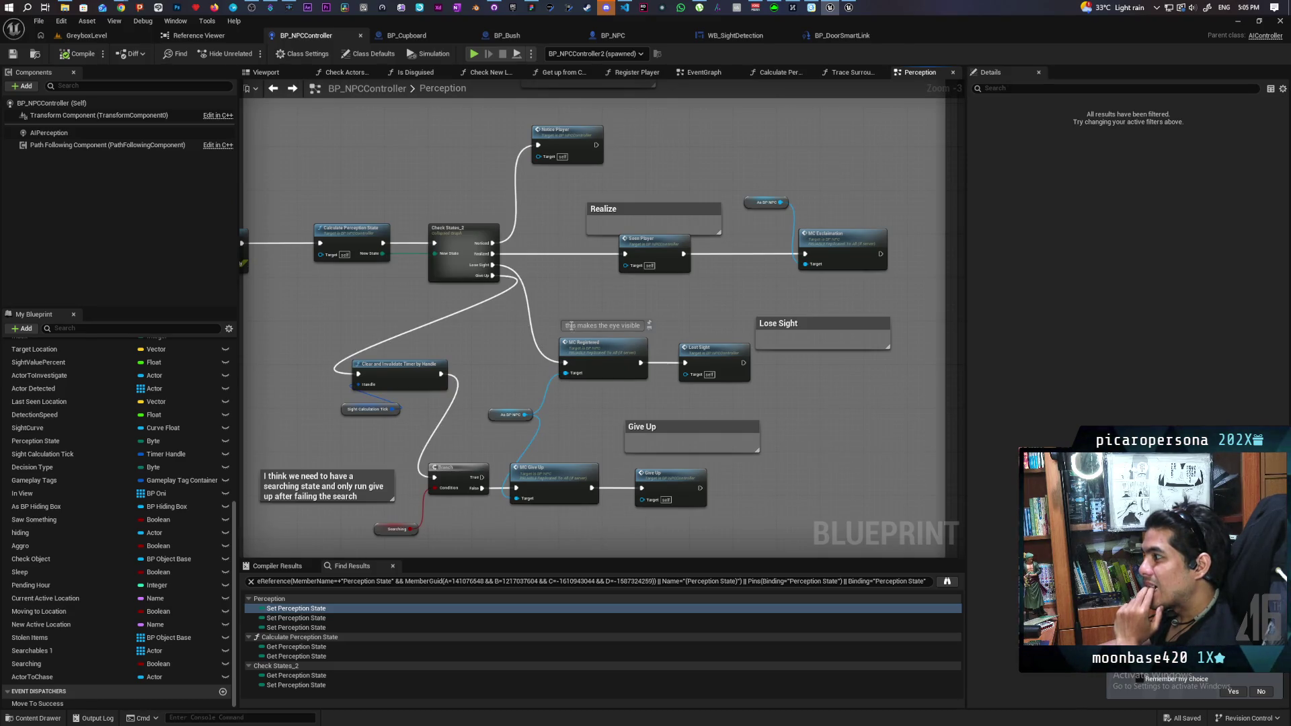
left_click_drag(636, 284, 671, 258)
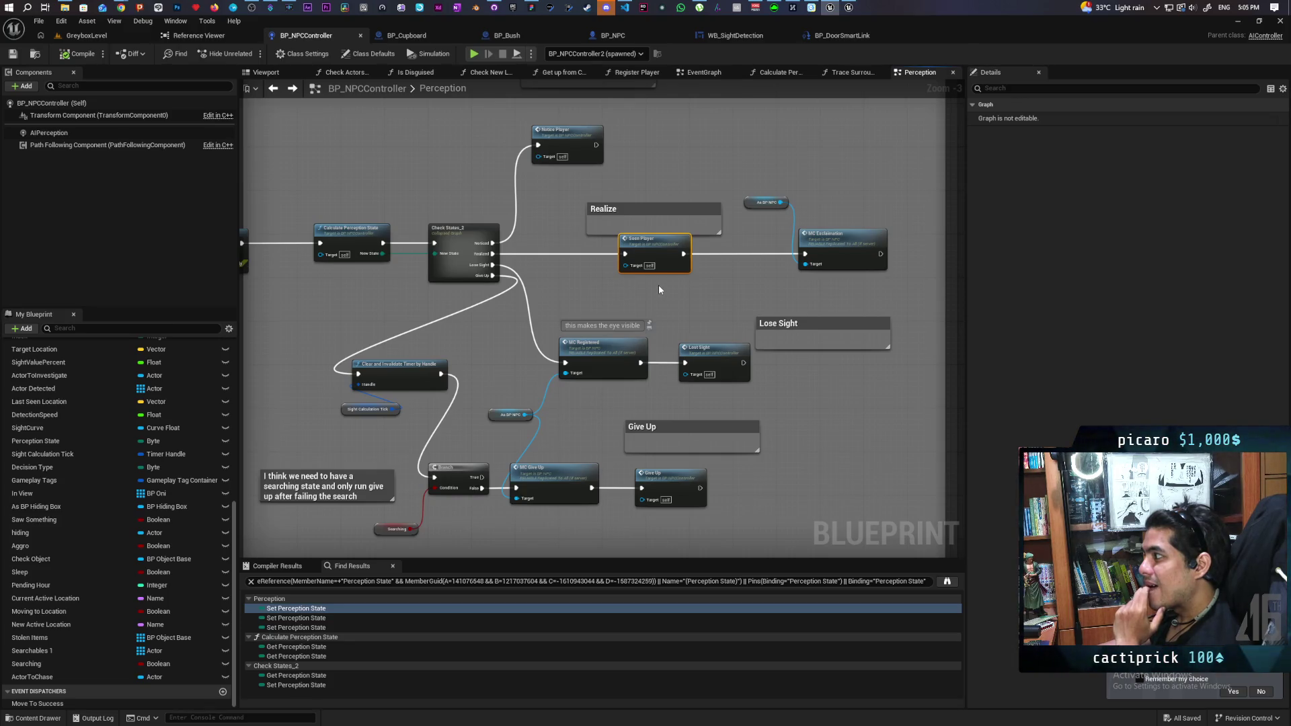
scroll(520, 277, "down", 5)
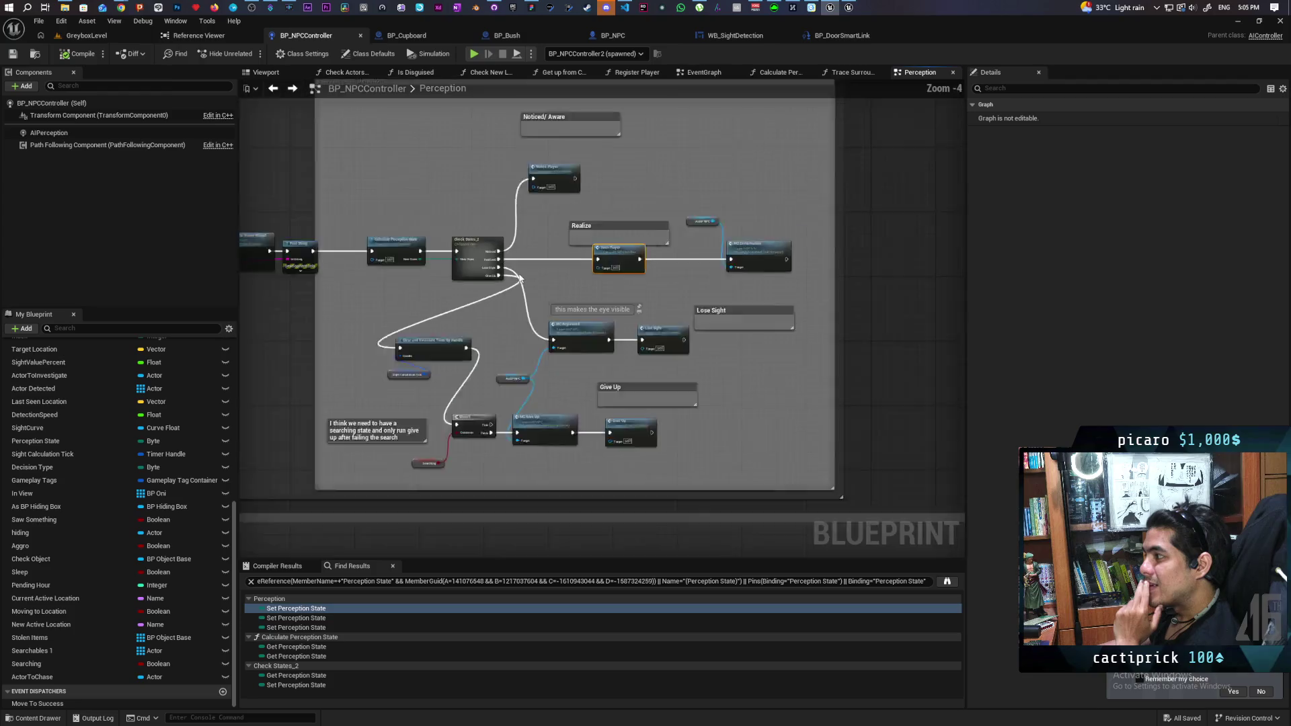
scroll(343, 290, "up", 5)
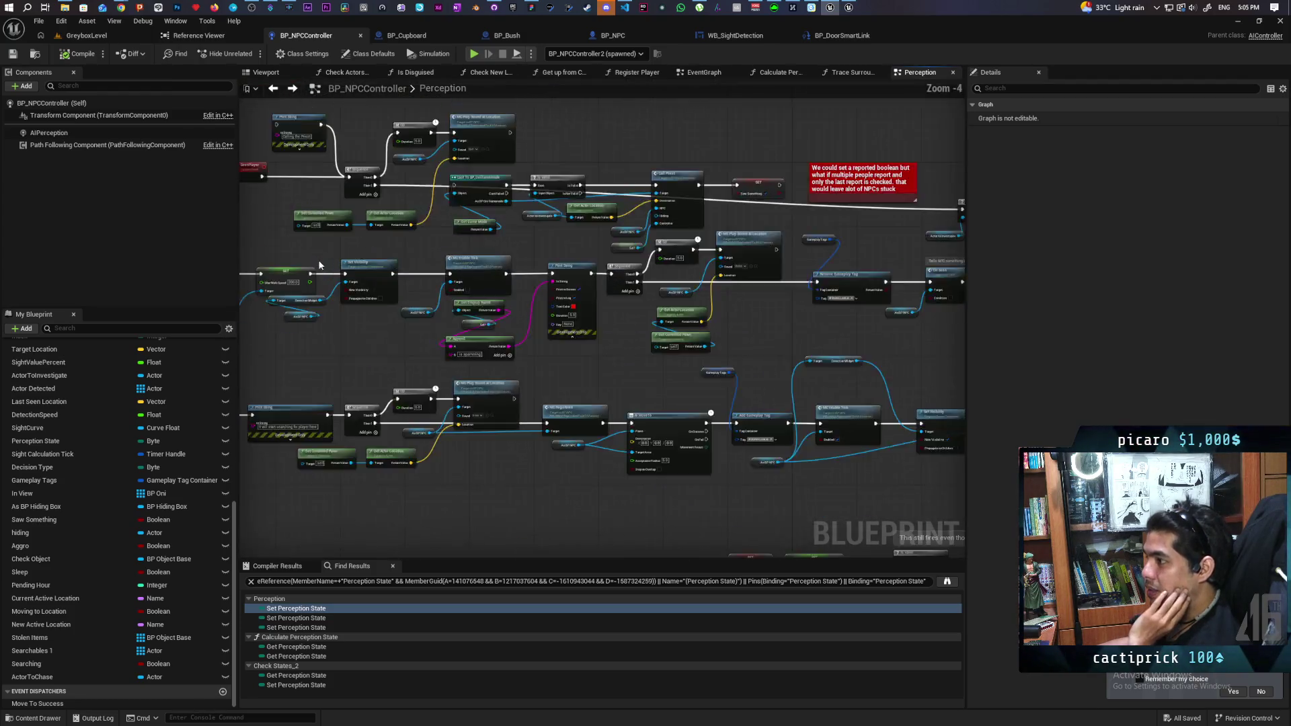
mouse_move(622, 283)
left_mouse_down()
mouse_move(526, 297)
mouse_move(451, 242)
left_mouse_up()
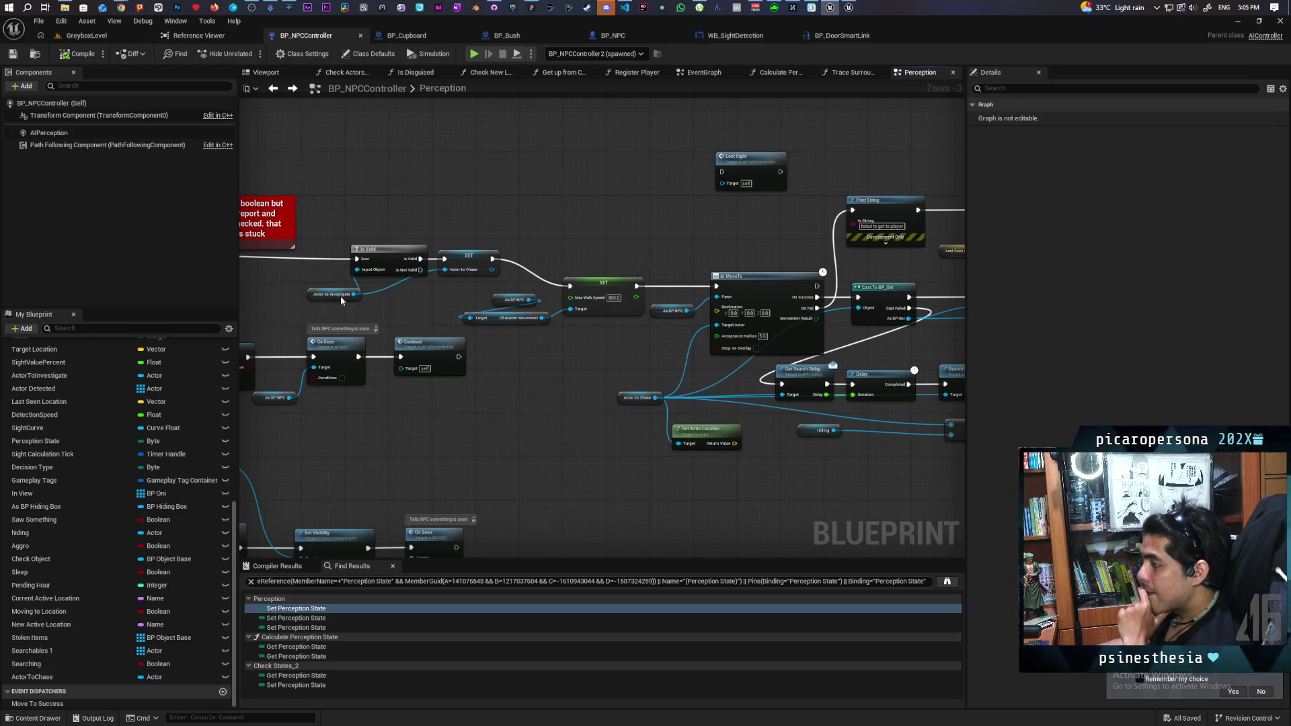
mouse_move(513, 339)
left_mouse_down()
mouse_move(415, 281)
mouse_move(462, 296)
left_mouse_up()
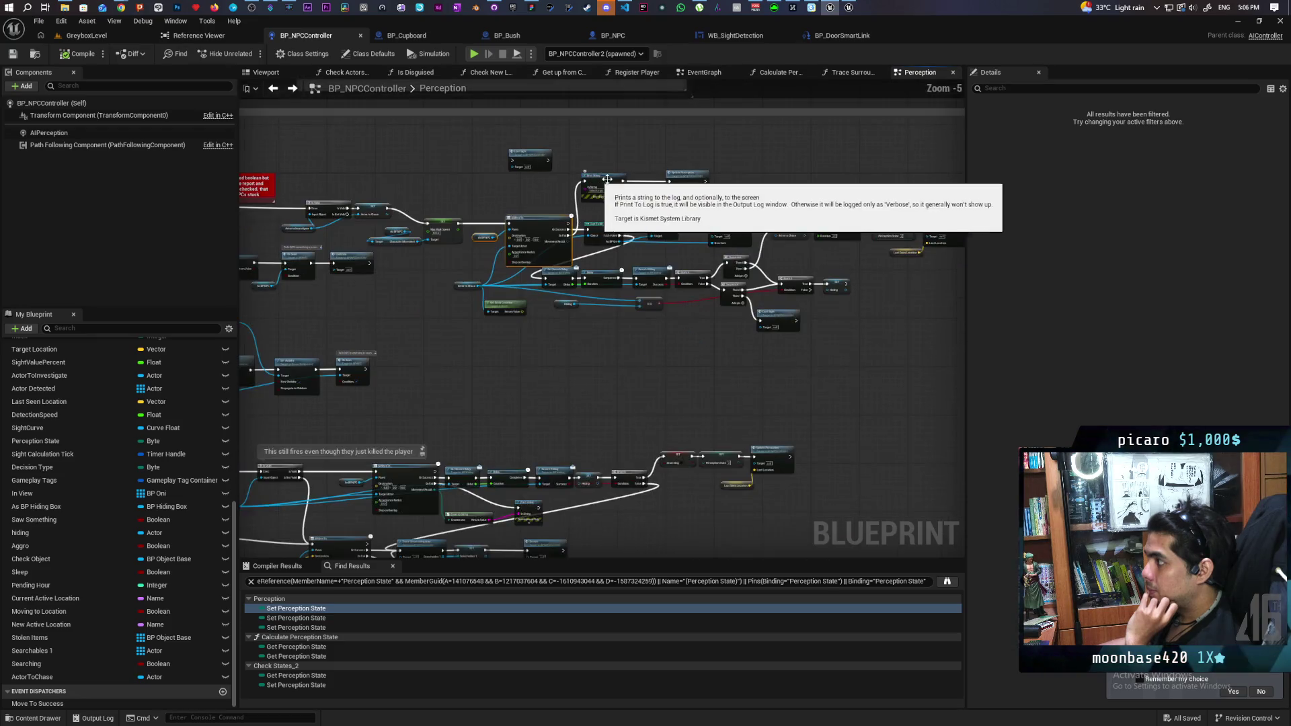
- Wire Clear and Invalidate Timer's exec output into Is Valid
scroll(593, 178, "down", 3)
scroll(440, 358, "up", 3)
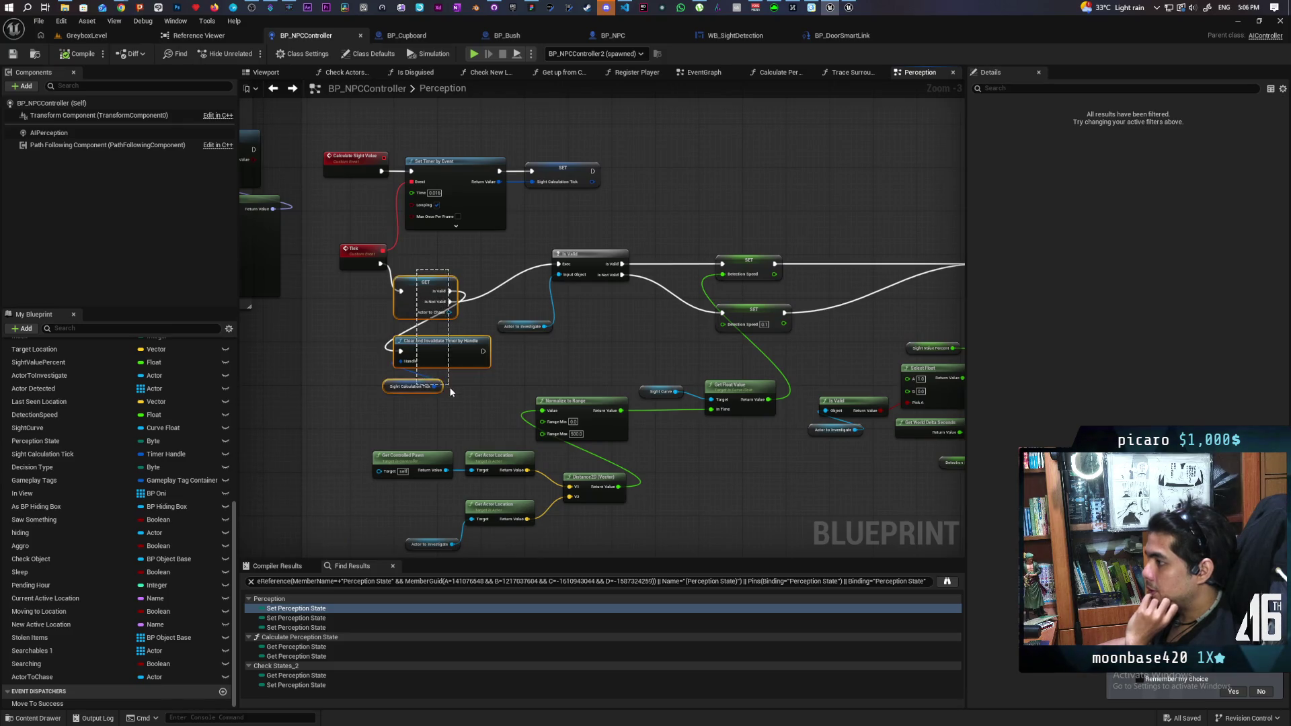
left_click_drag(475, 398, 395, 384)
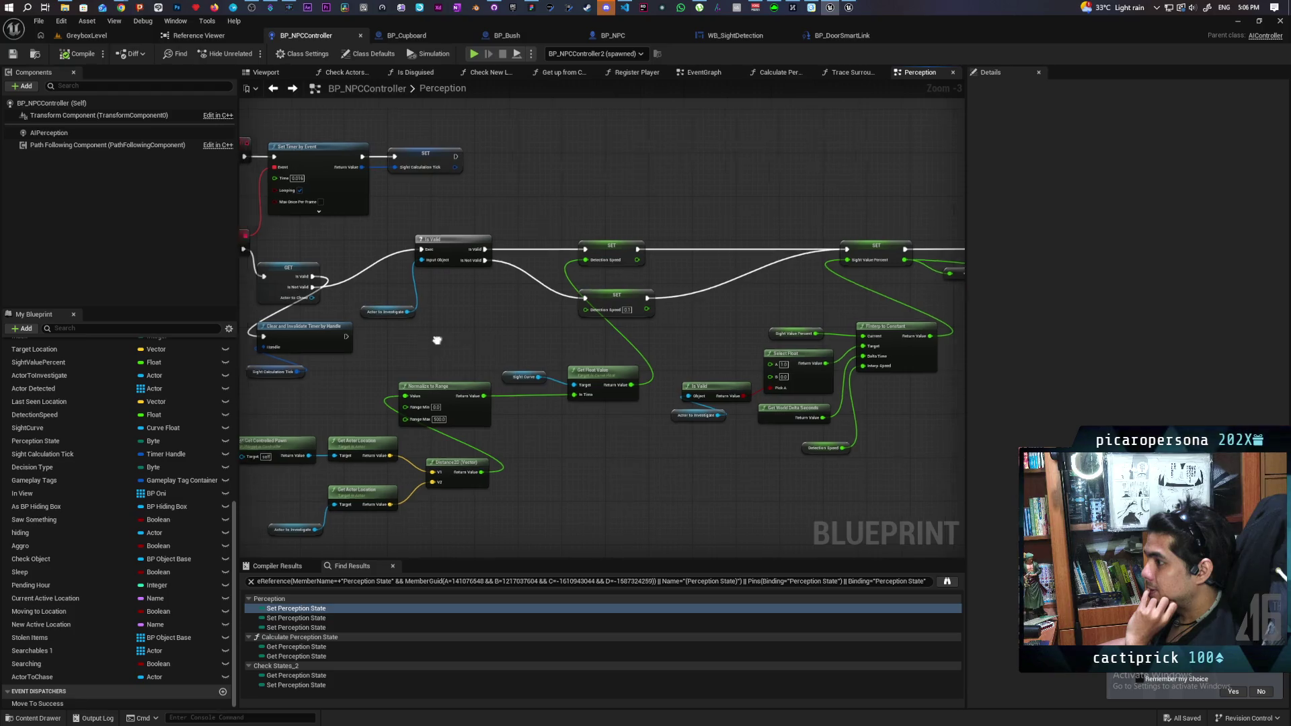
mouse_move(435, 339)
left_mouse_down()
mouse_move(479, 341)
mouse_move(401, 337)
mouse_move(565, 327)
left_mouse_up()
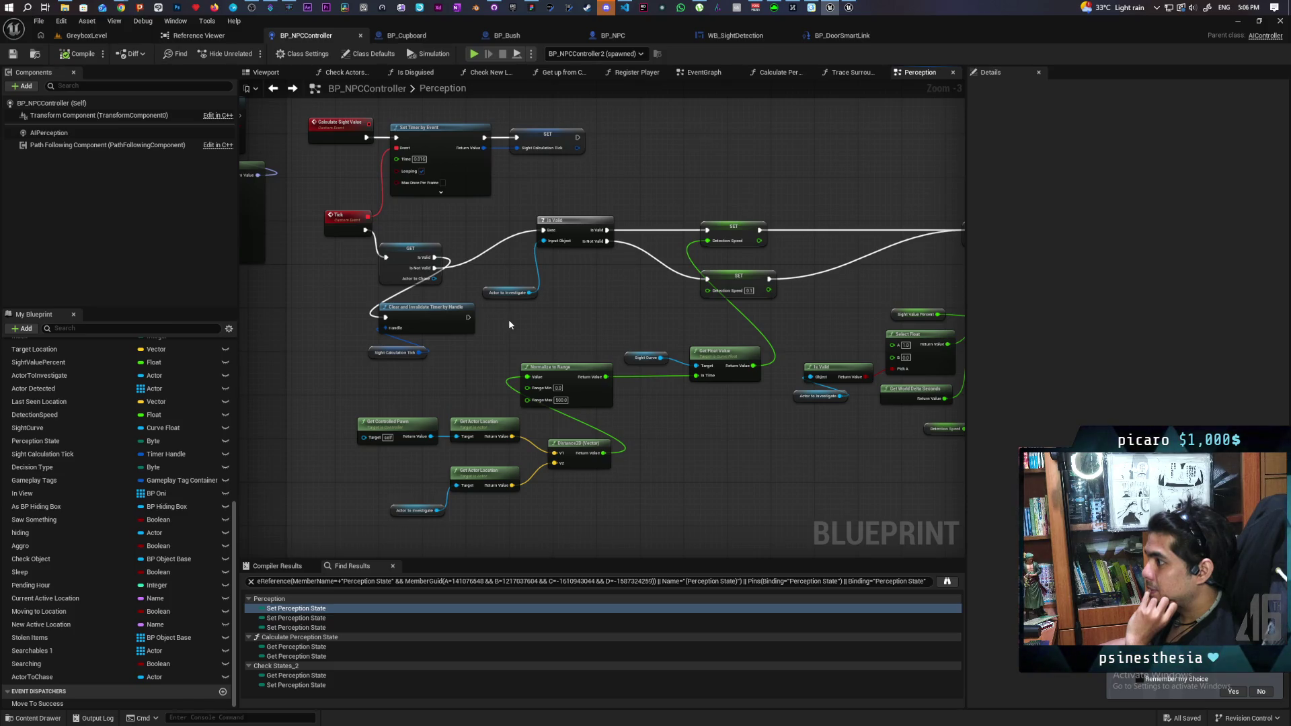
mouse_move(468, 316)
left_mouse_down()
mouse_move(515, 226)
mouse_move(542, 230)
left_mouse_up()
- Paste a SET Perception State node and place it above the failure path's Print String
scroll(584, 289, "down", 2)
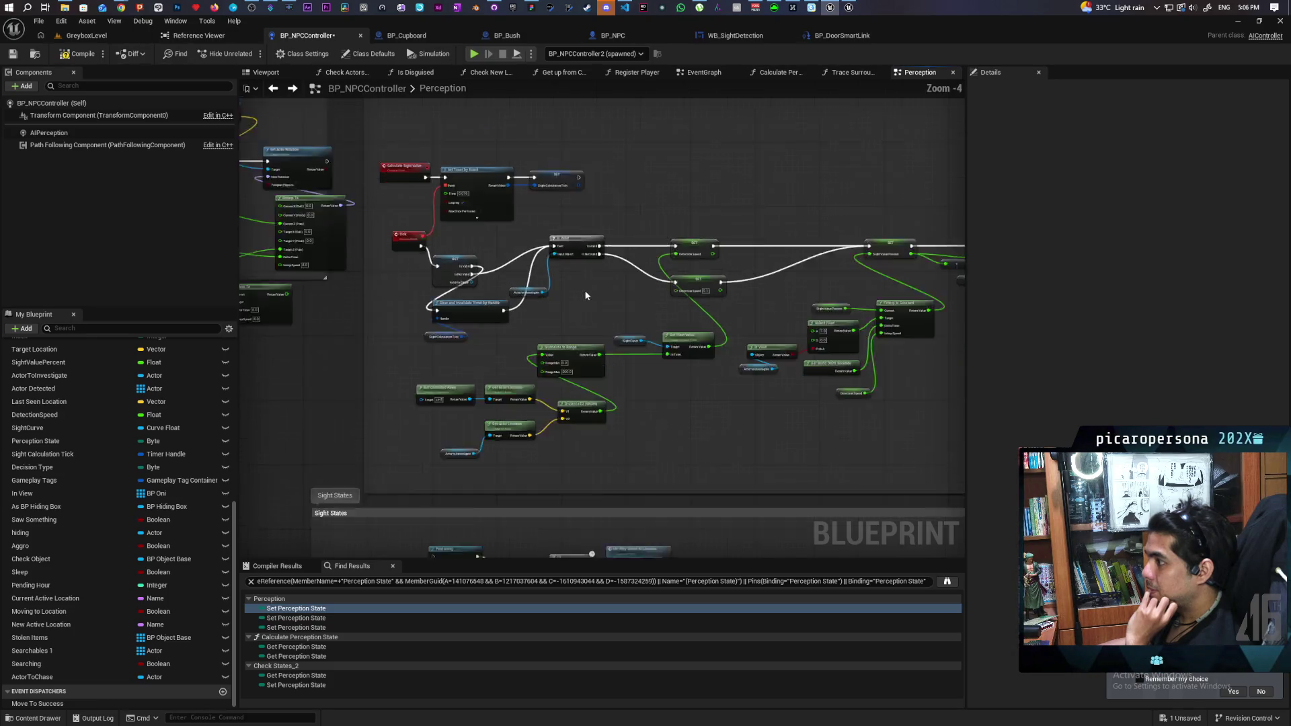
scroll(674, 308, "down", 3)
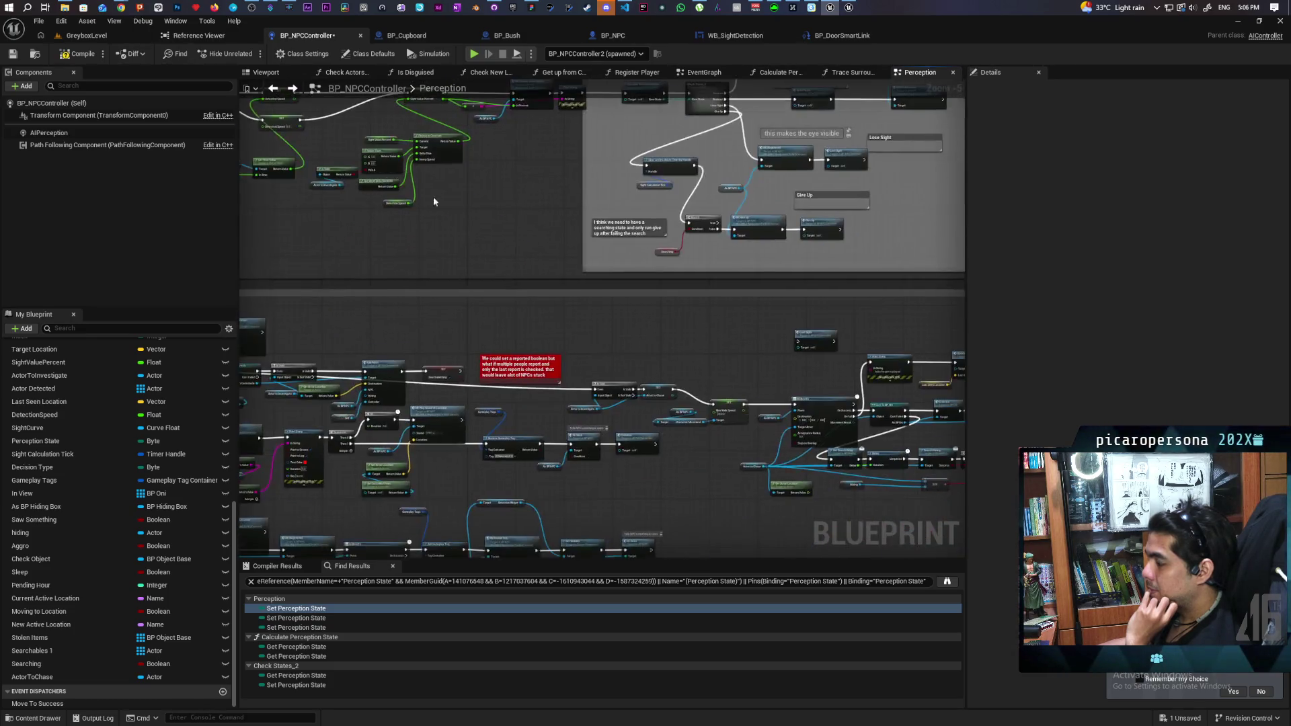
scroll(591, 405, "up", 3)
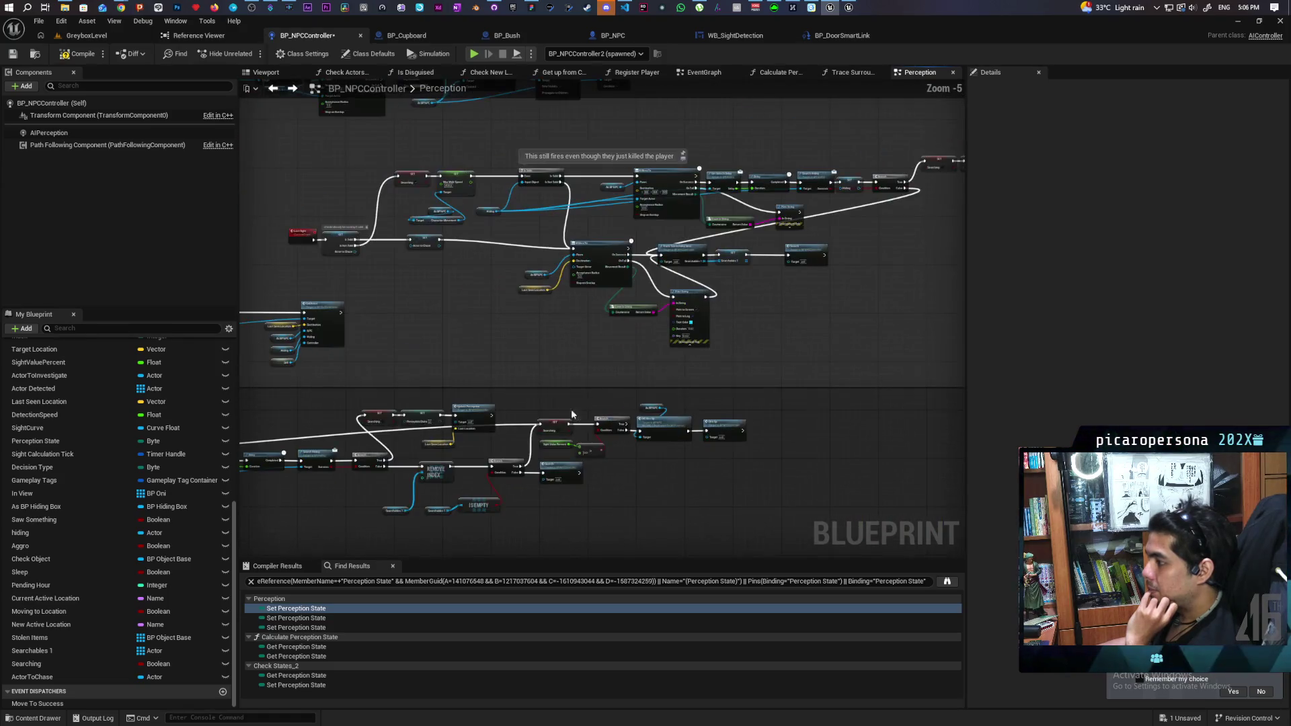
mouse_move(571, 409)
left_mouse_down()
mouse_move(578, 330)
mouse_move(682, 515)
mouse_move(560, 472)
mouse_move(416, 444)
left_mouse_up()
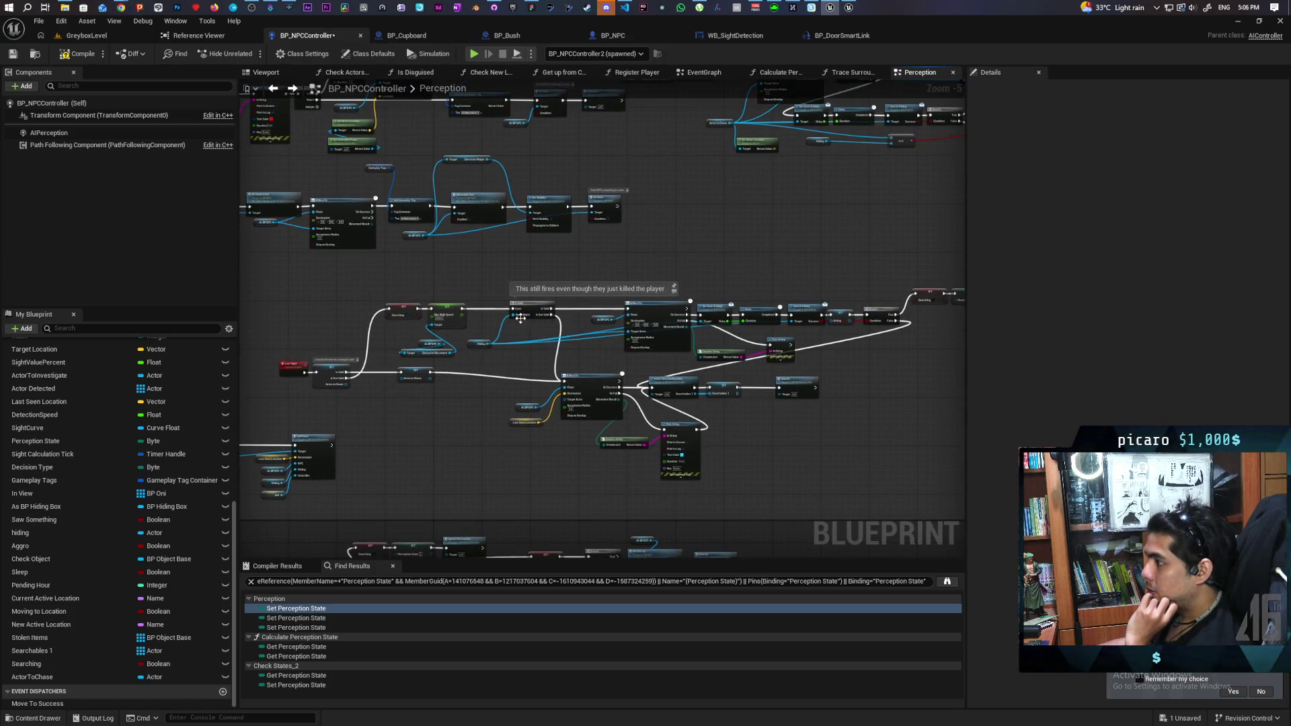
scroll(628, 340, "down", 1)
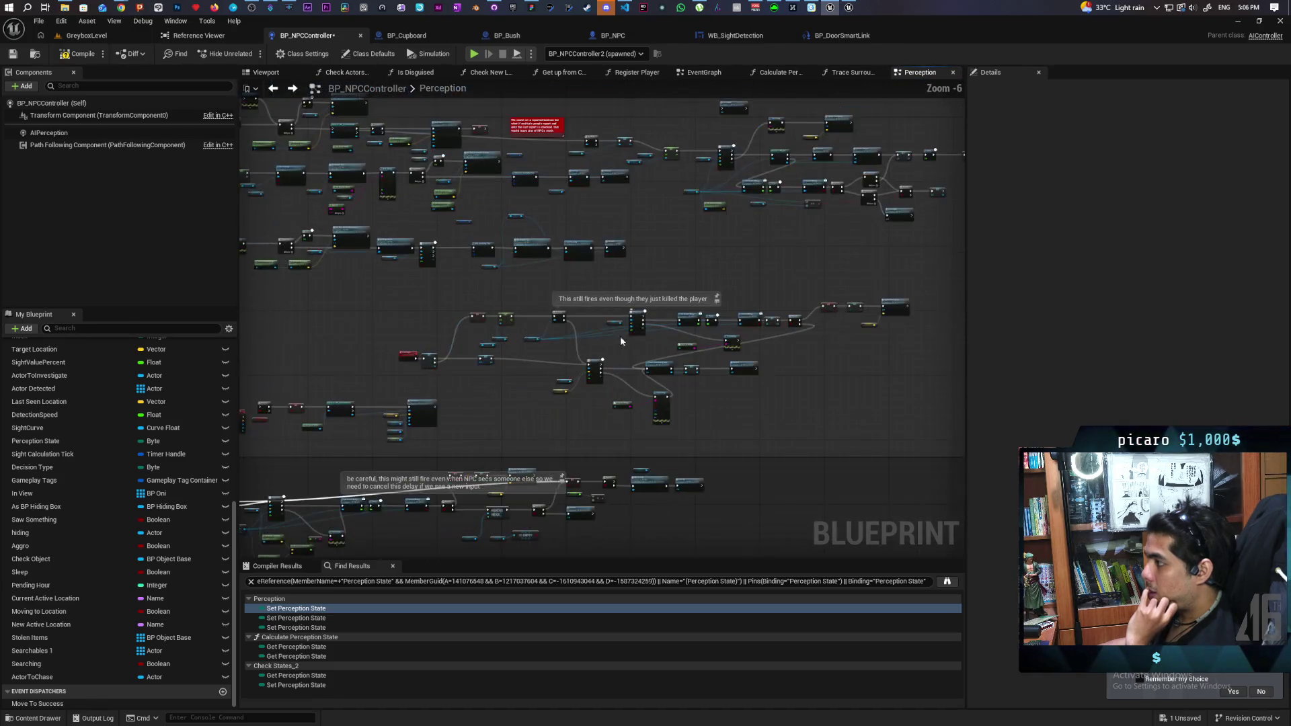
mouse_move(620, 336)
left_mouse_down()
mouse_move(568, 341)
mouse_move(528, 414)
left_mouse_up()
scroll(586, 304, "up", 4)
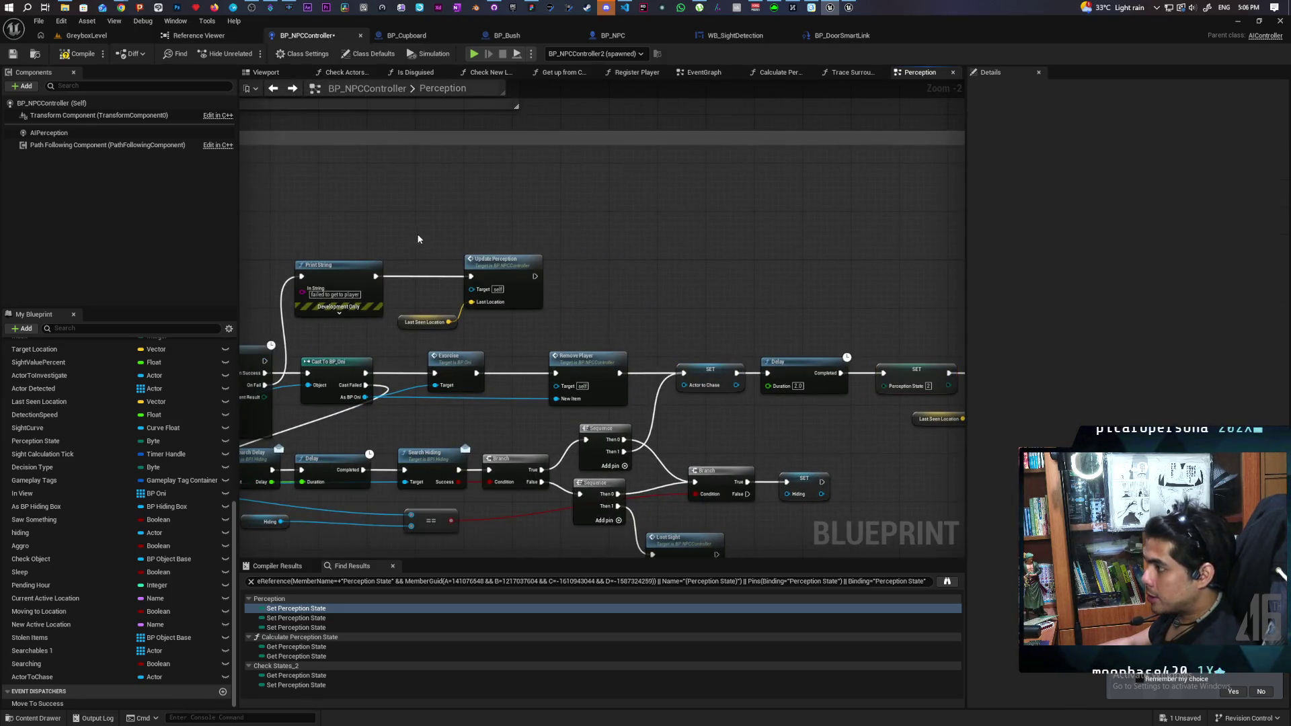
key("ctrl+v")
left_click_drag(467, 241, 449, 223)
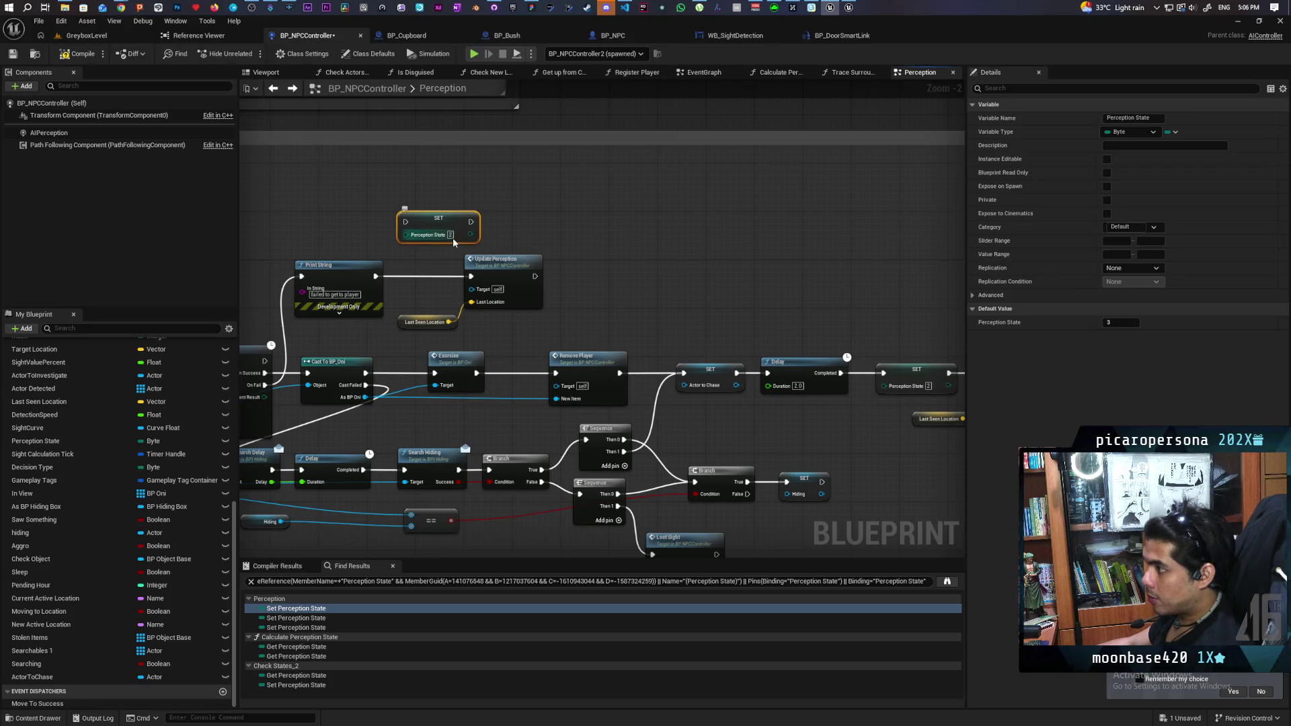
- Chain Print String into SET Perception State and then Update Perception, aligning the nodes
left_click(536, 231)
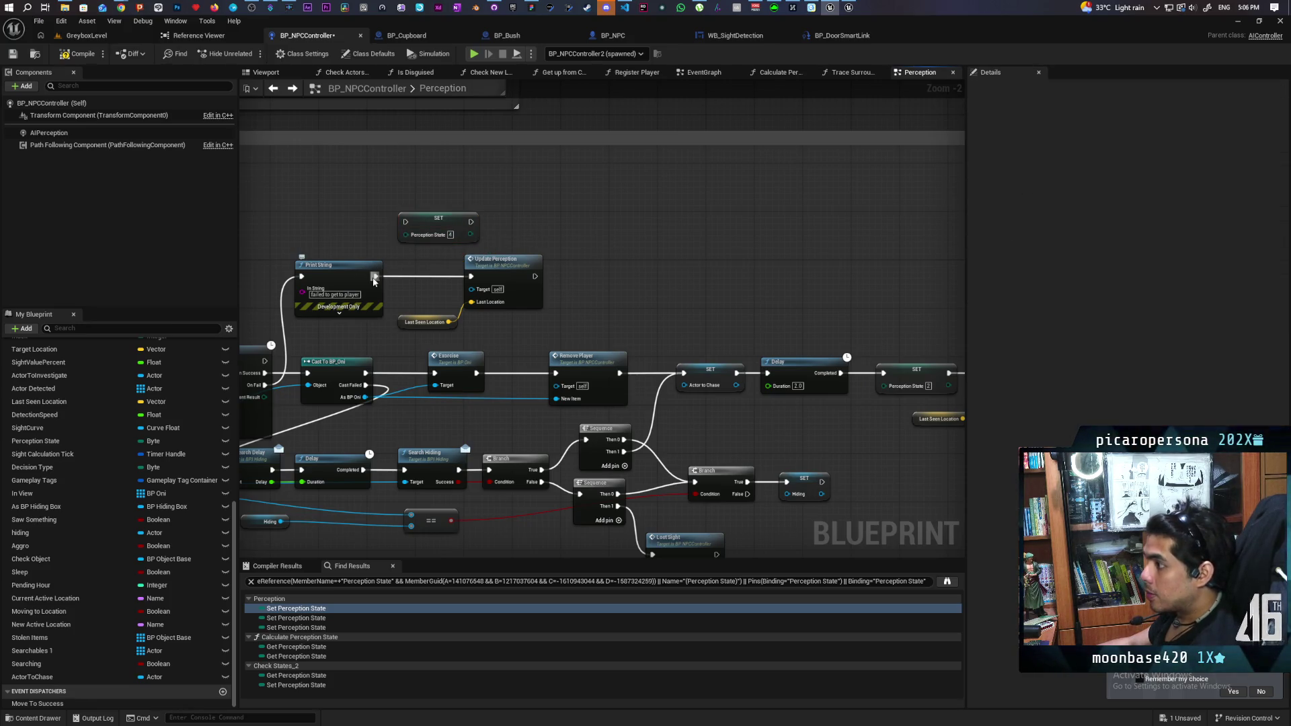
mouse_move(376, 276)
left_mouse_down()
mouse_move(405, 222)
mouse_move(470, 277)
left_mouse_up()
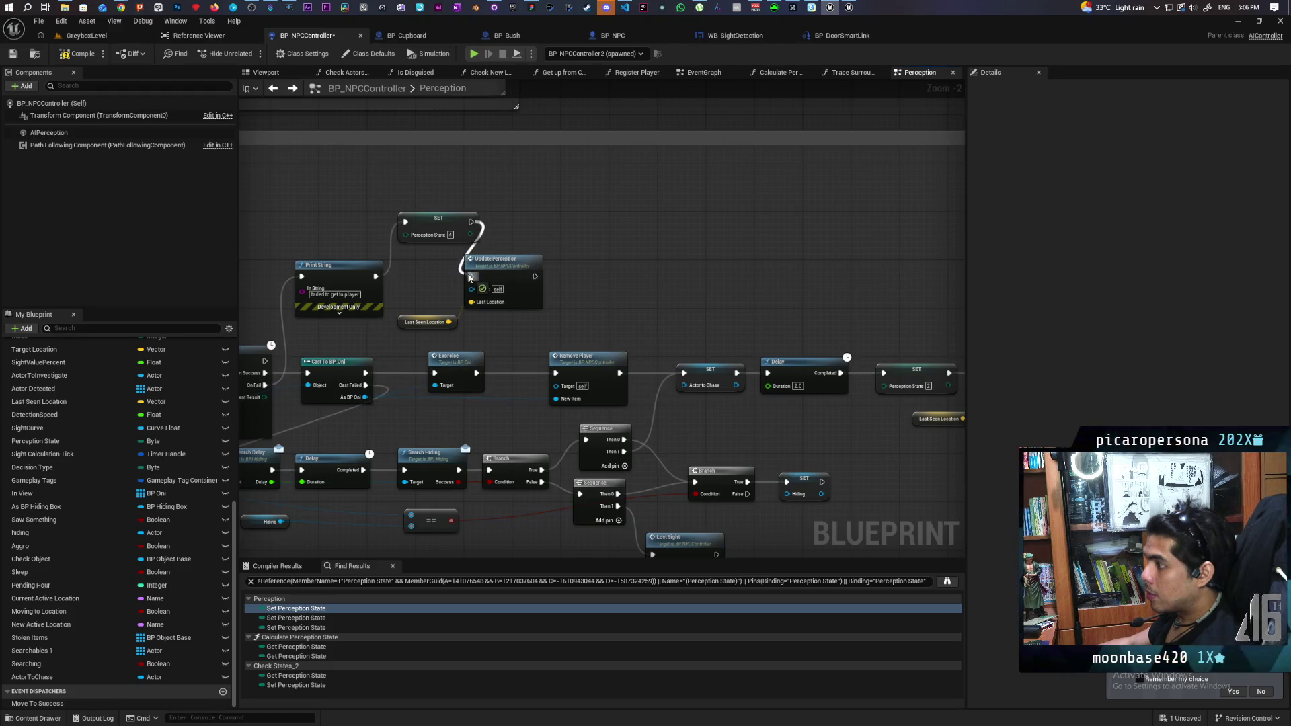
mouse_move(396, 331)
left_mouse_down()
mouse_move(546, 252)
mouse_move(598, 254)
left_mouse_up()
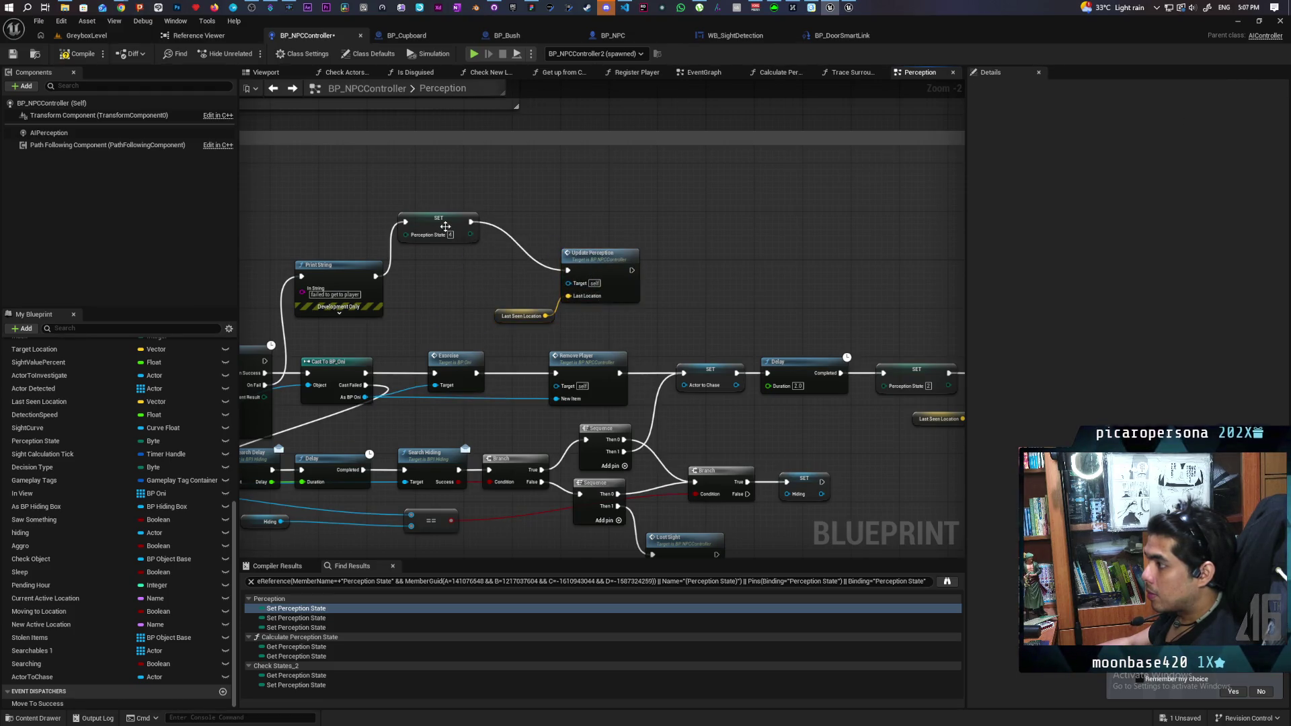
mouse_move(438, 219)
left_mouse_down()
mouse_move(451, 273)
mouse_move(608, 329)
left_mouse_up()
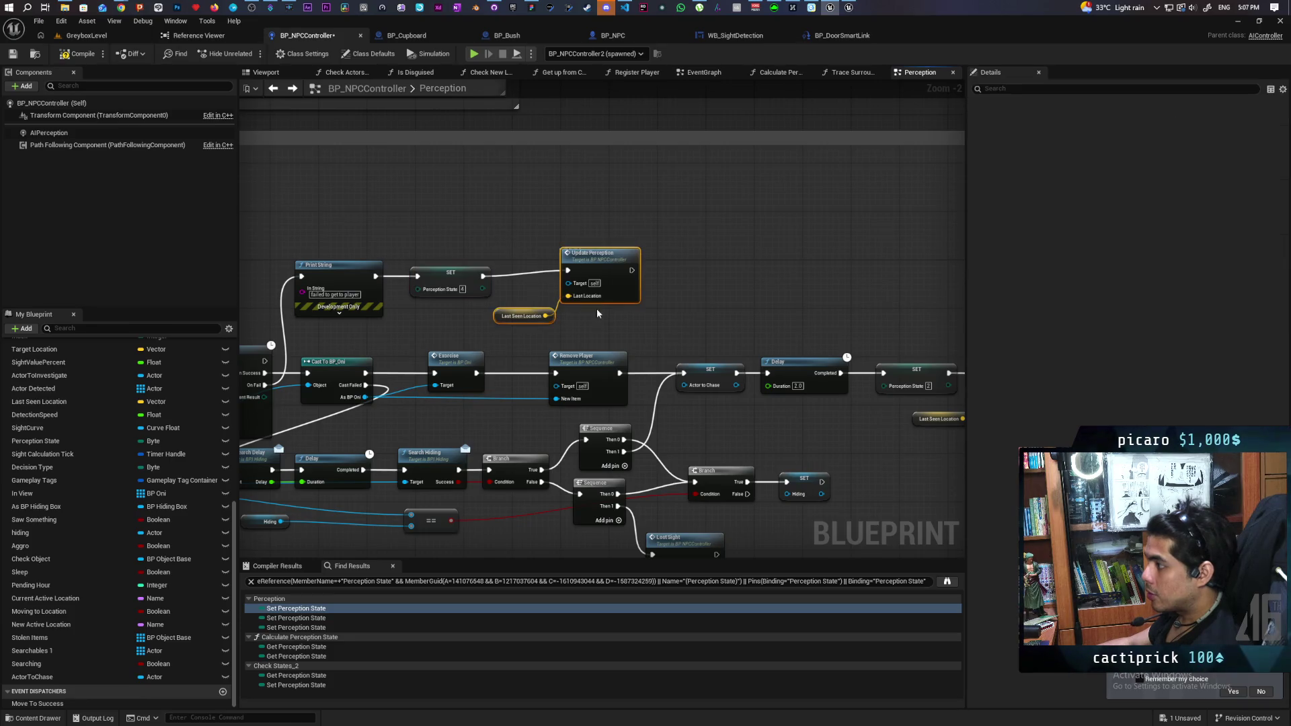
left_click_drag(591, 253, 581, 259)
- Start a Play In Editor session of the GreyboxLevel
left_click(254, 120)
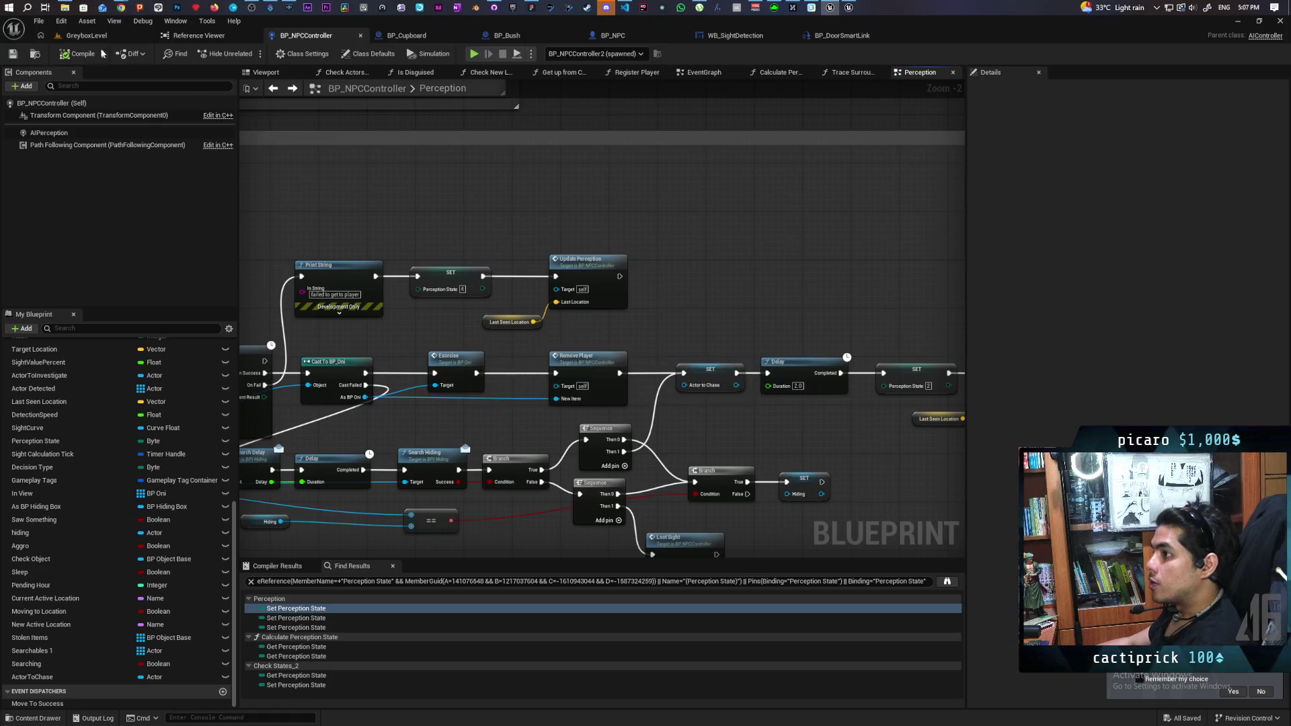
left_click(86, 35)
left_click(249, 54)
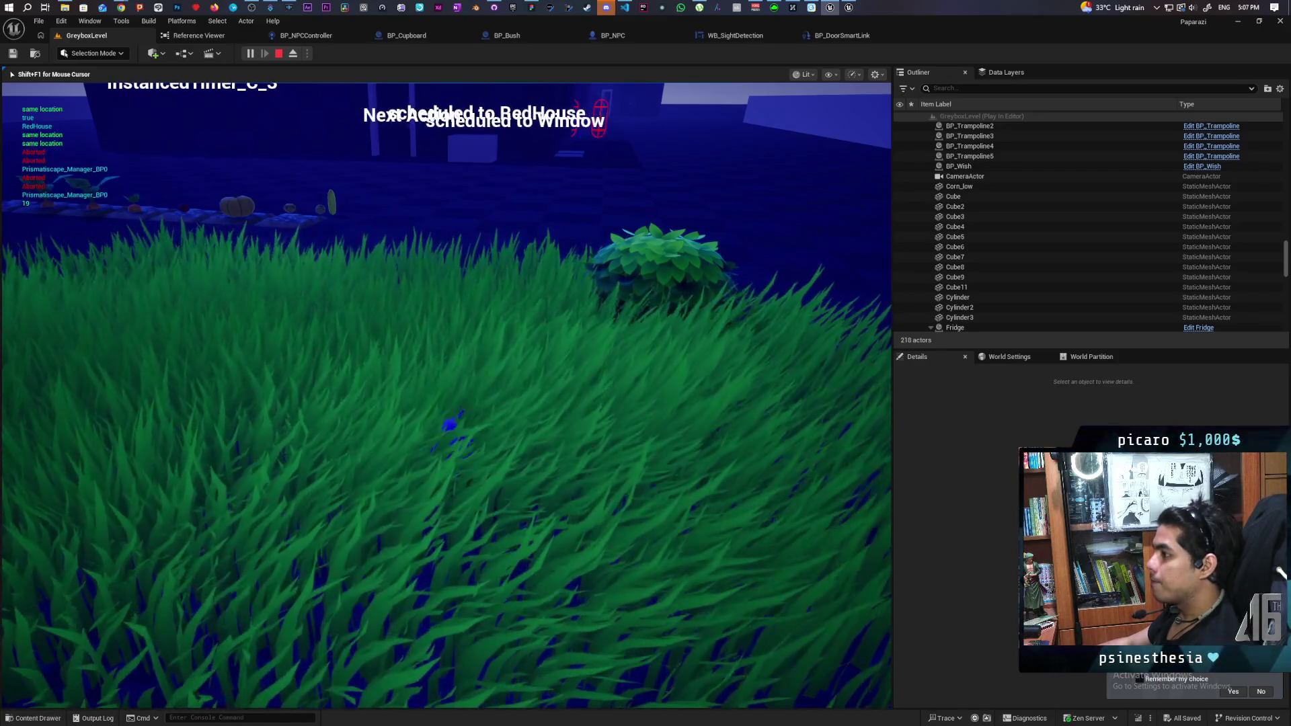
- Exit Play In Editor with Esc and go back to the BP_NPCController blueprint
key("Escape")
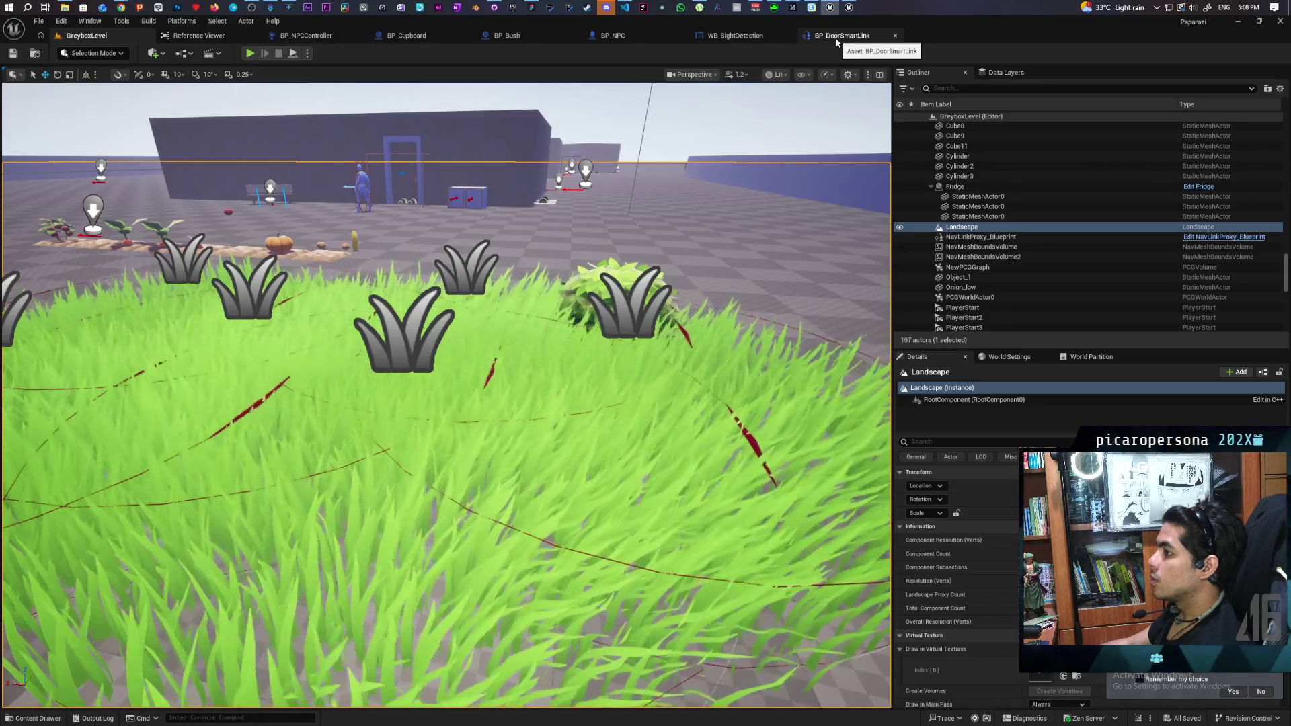
left_click(314, 39)
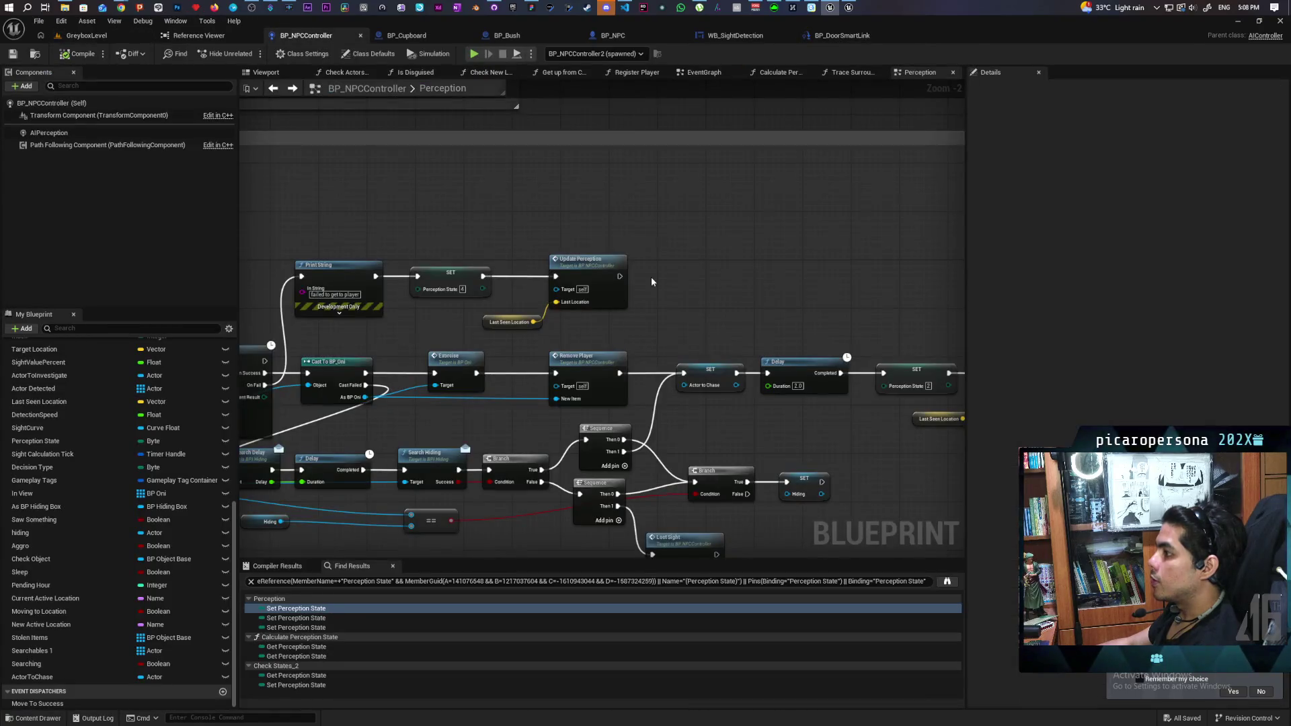
scroll(652, 276, "down", 3)
scroll(625, 296, "up", 5)
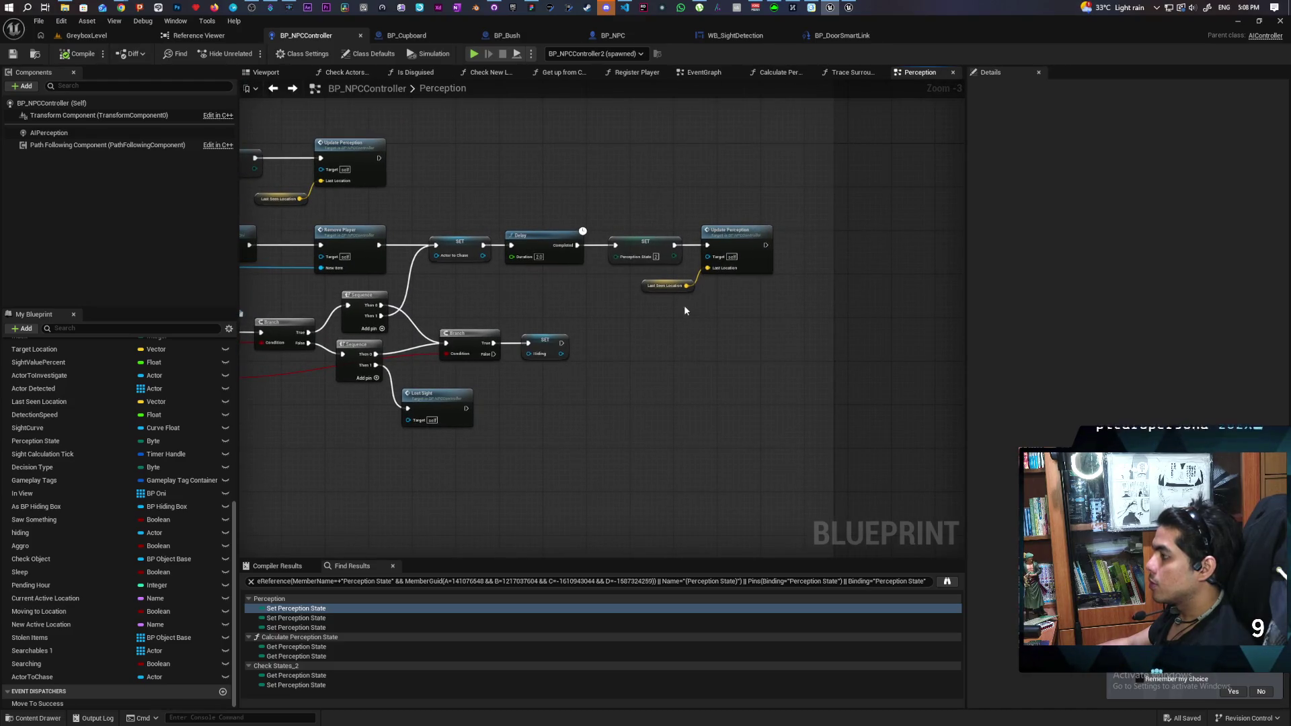
left_click_drag(689, 217, 728, 333)
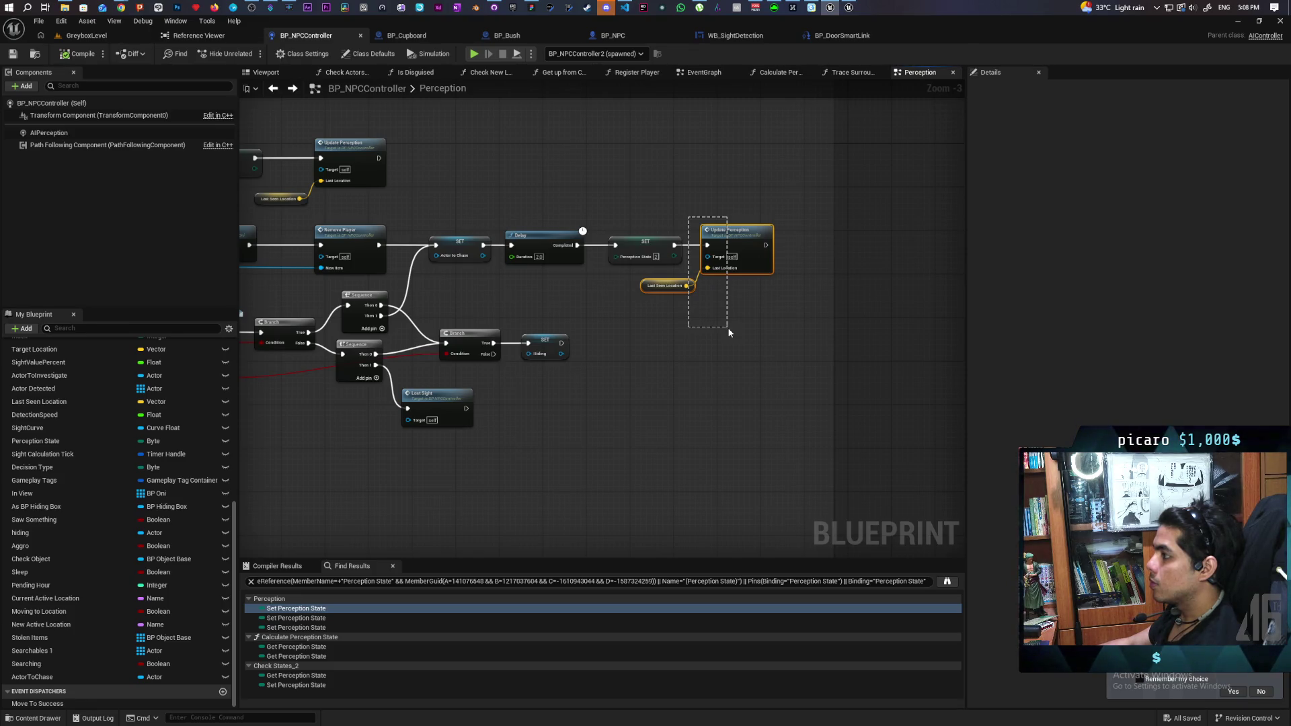
left_click_drag(730, 332, 729, 330)
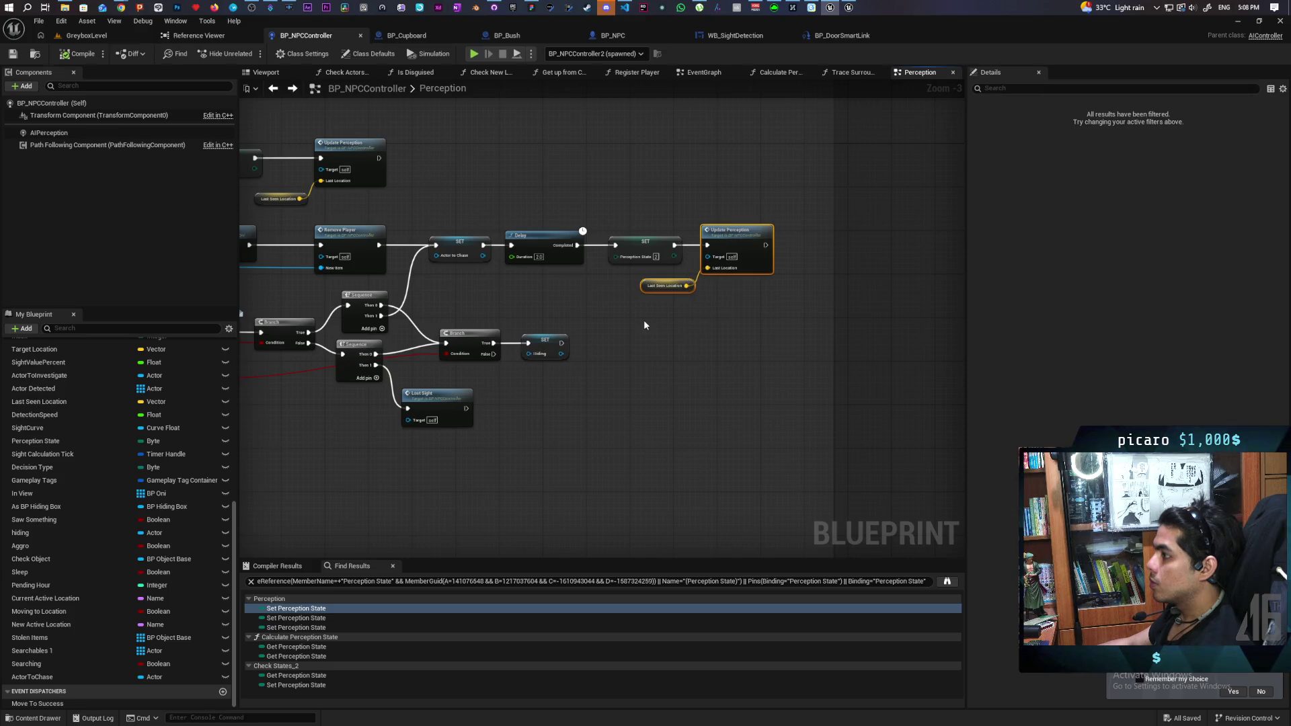
left_click(585, 298)
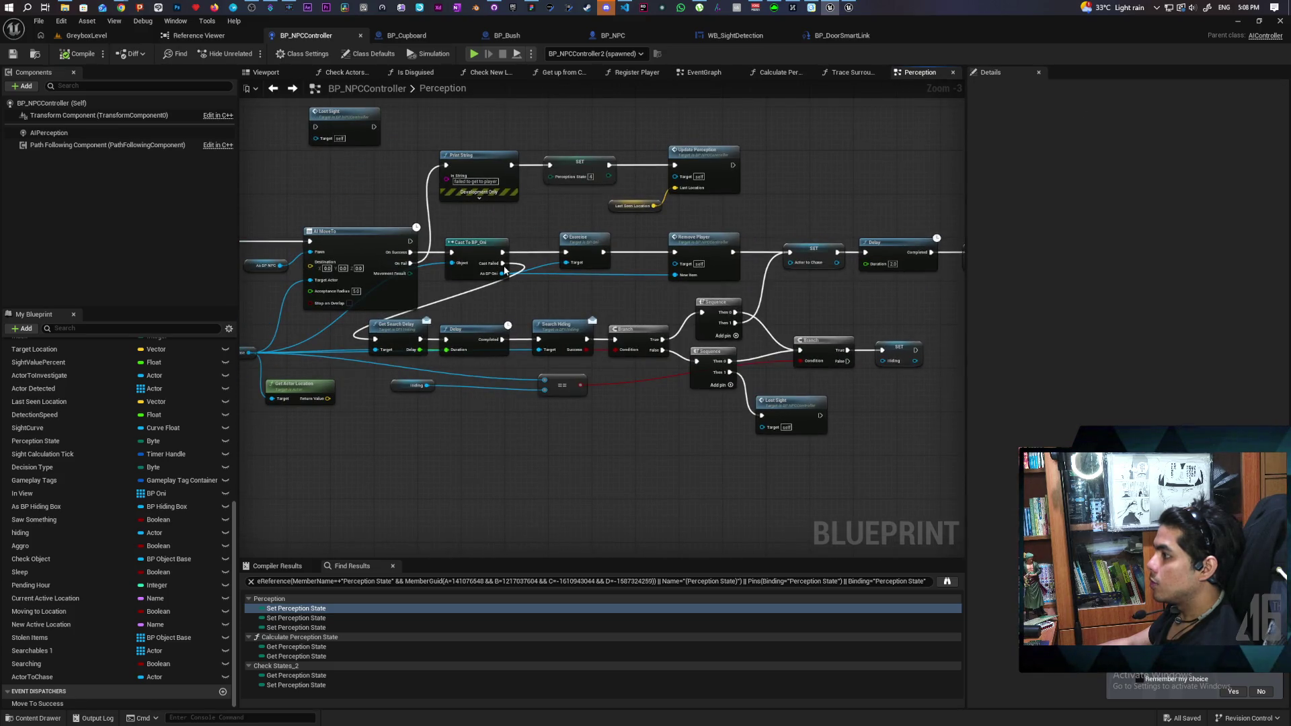
left_click_drag(504, 269, 339, 282)
left_click_drag(800, 316, 634, 329)
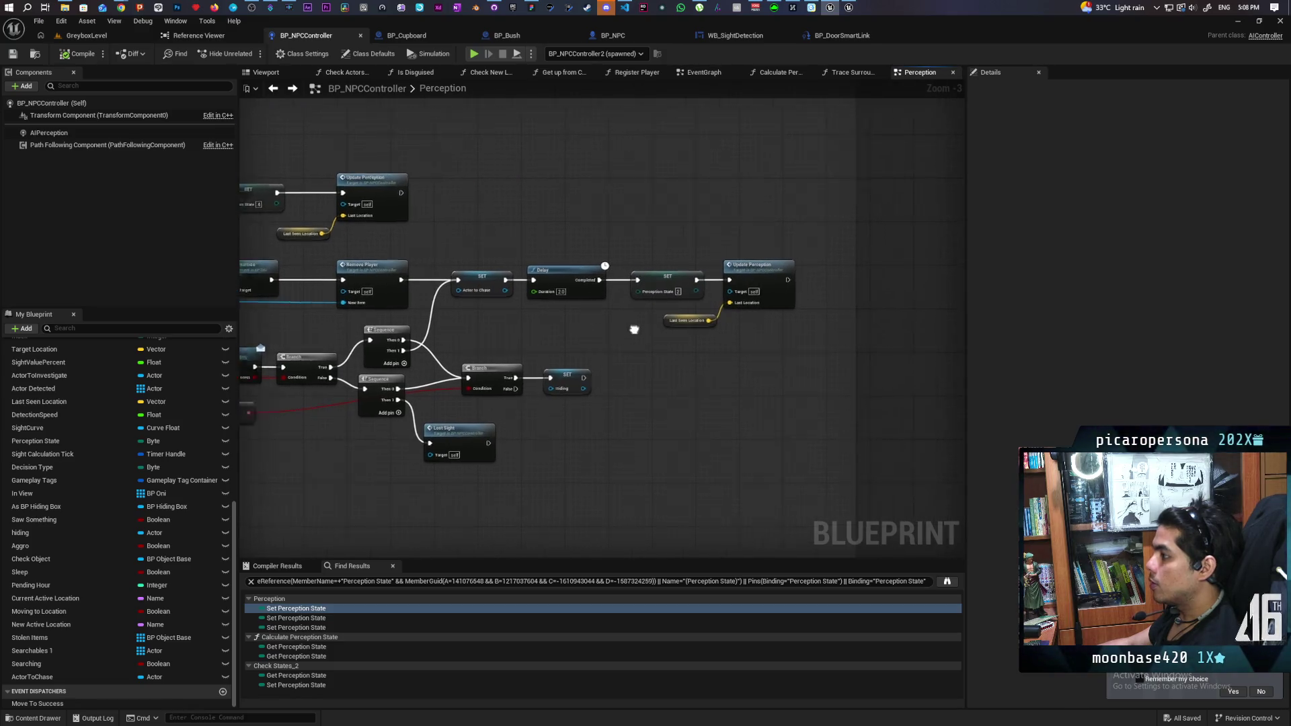
double_click(673, 277)
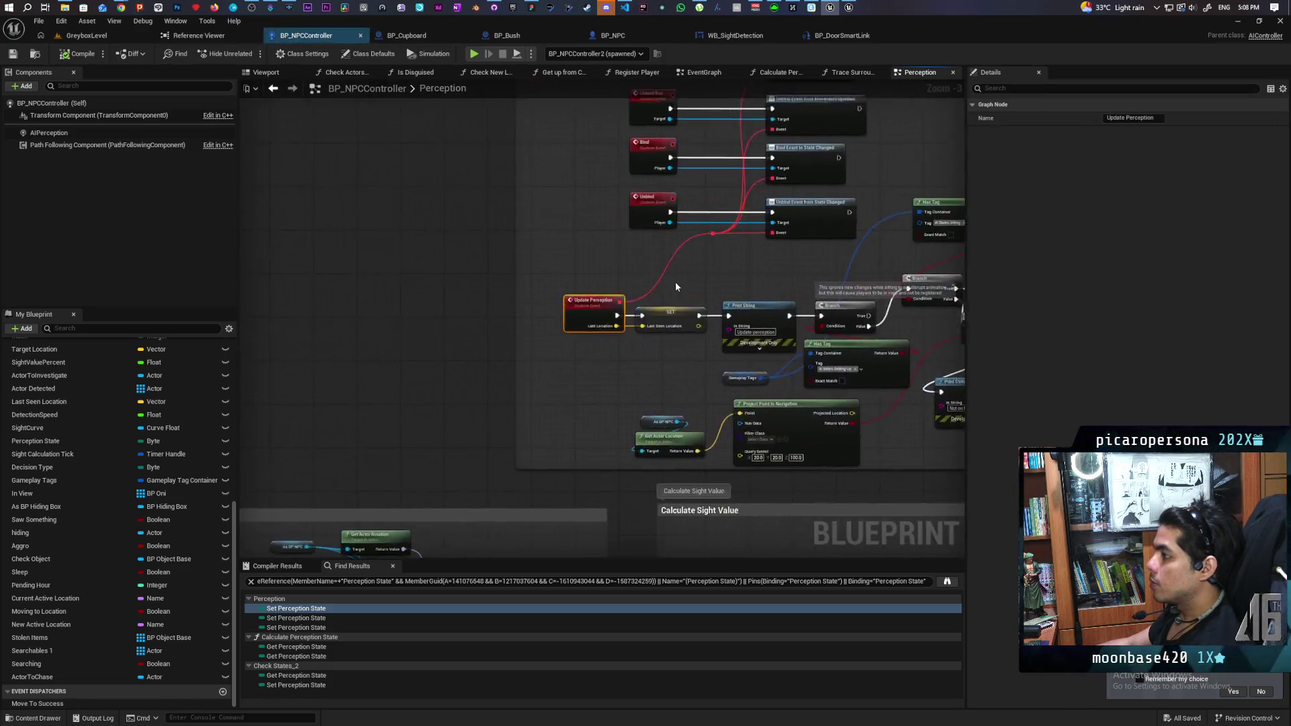
key("alt+Left")
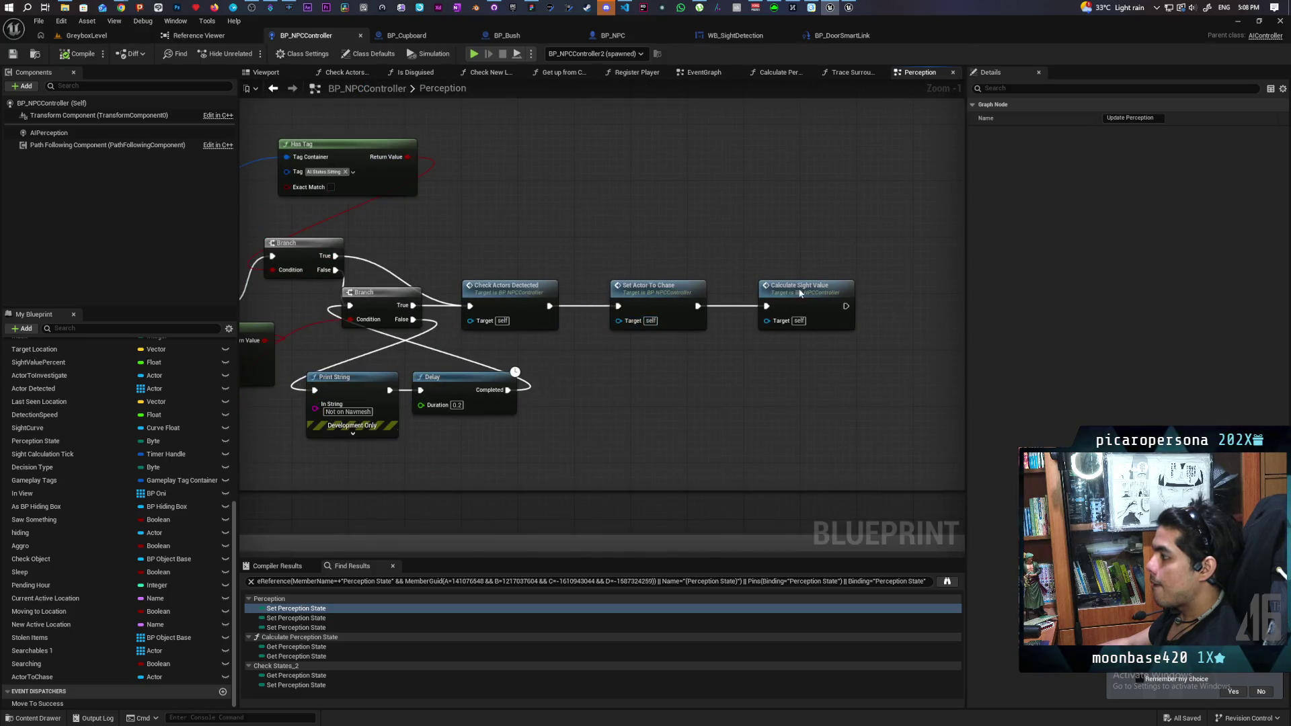
double_click(800, 293)
mouse_move(696, 286)
left_mouse_down()
mouse_move(561, 232)
mouse_move(359, 195)
mouse_move(458, 203)
left_mouse_up()
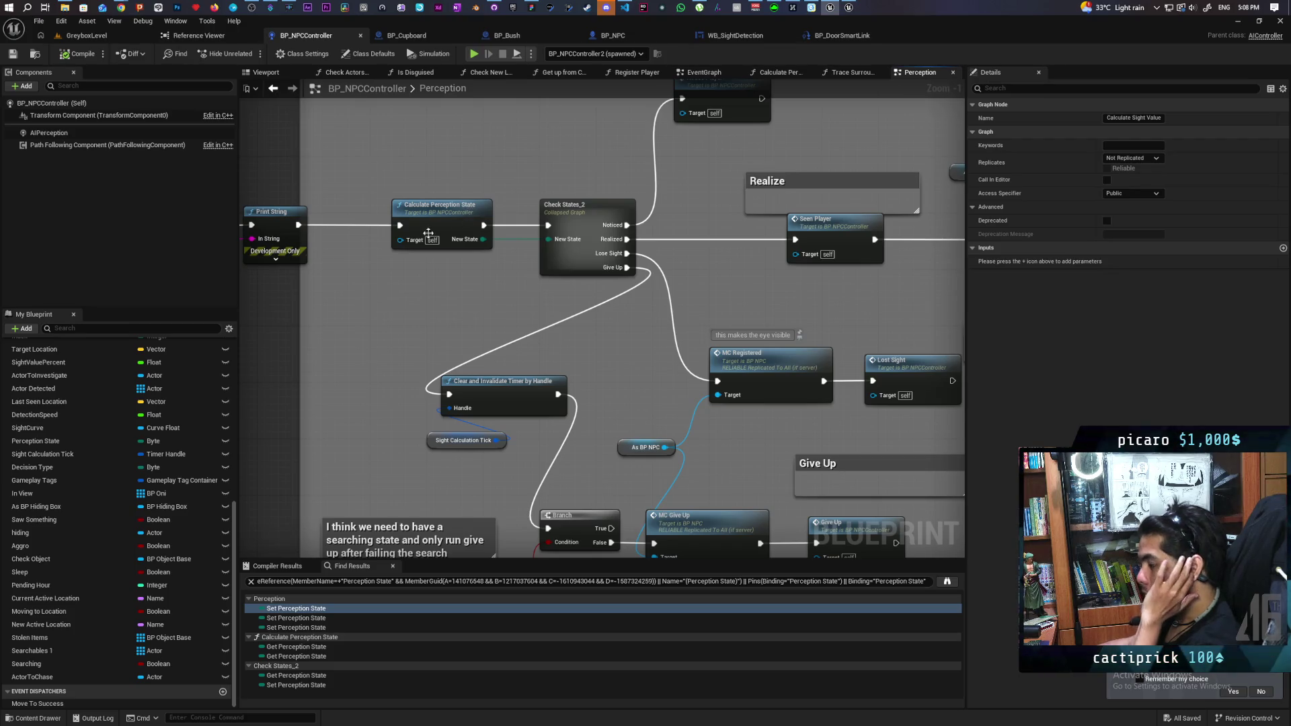
left_click_drag(429, 234, 203, 118)
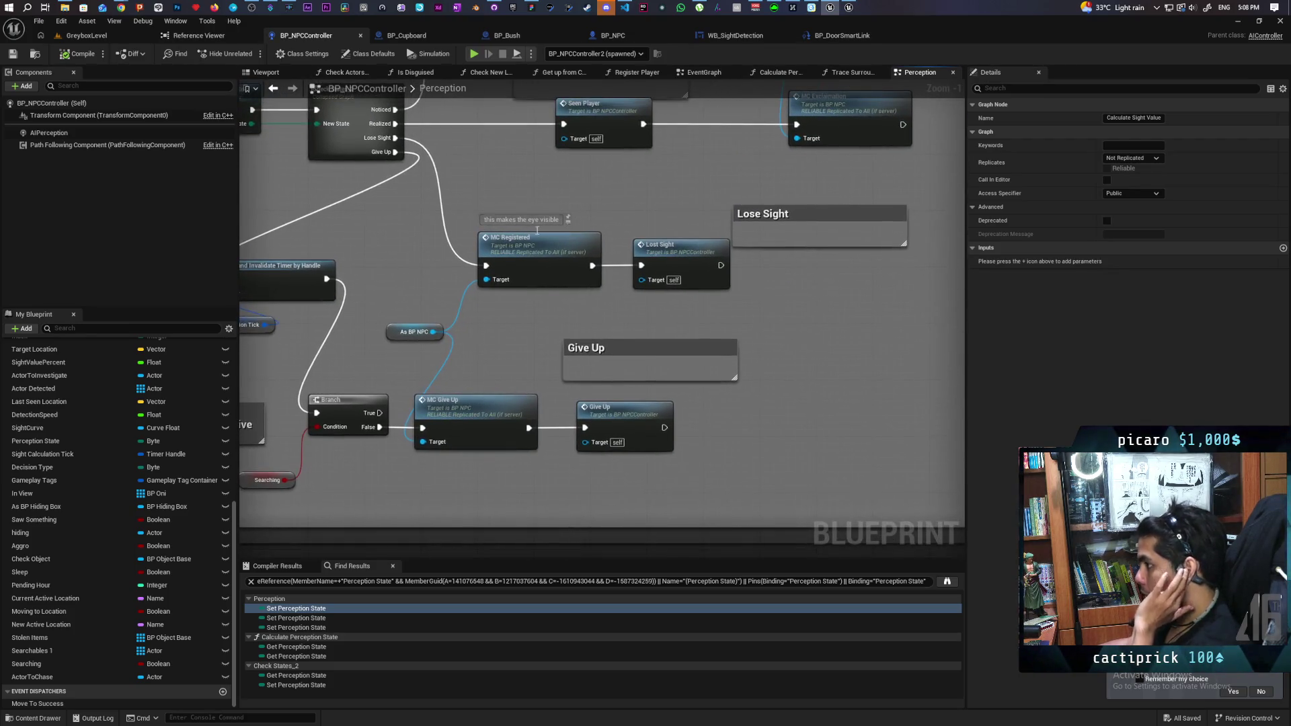
mouse_move(516, 203)
left_mouse_down()
mouse_move(617, 236)
mouse_move(563, 217)
left_mouse_up()
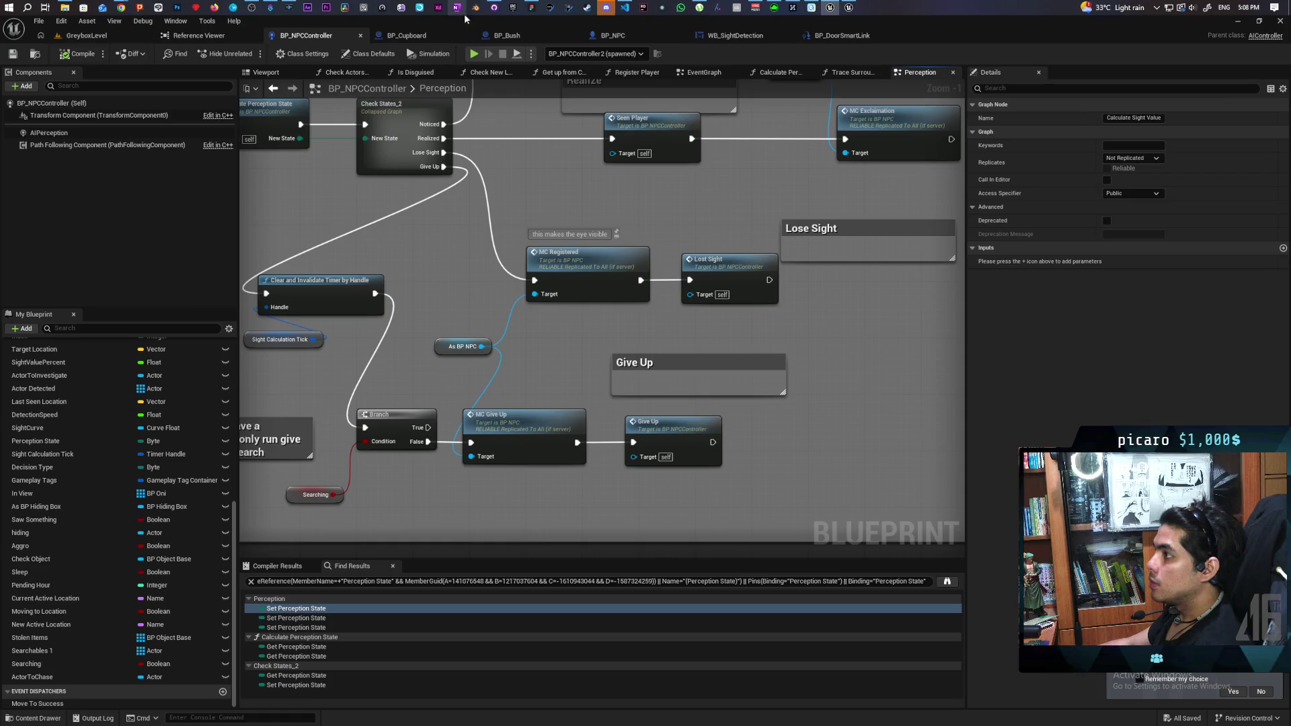
- Commit the five changed files to main as 'a bit messy but npc is updated' and push to origin
left_click(494, 8)
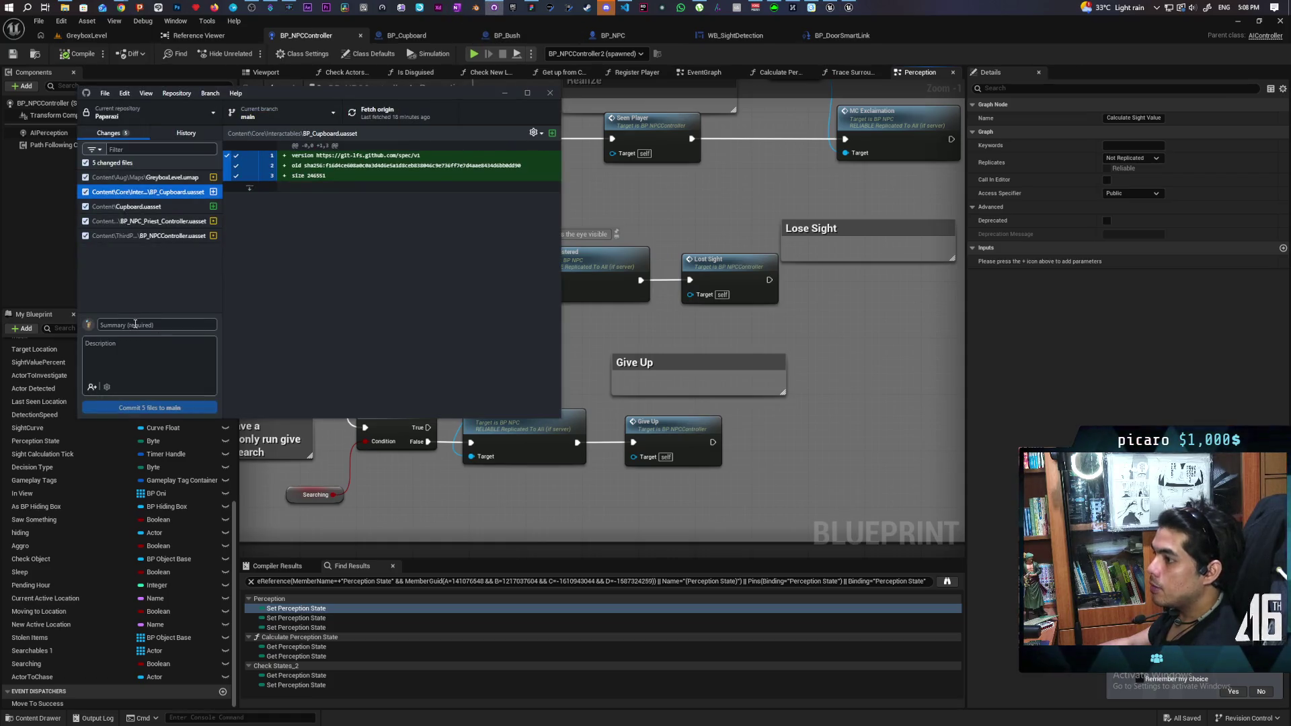
left_click(135, 325)
type("a bit messy")
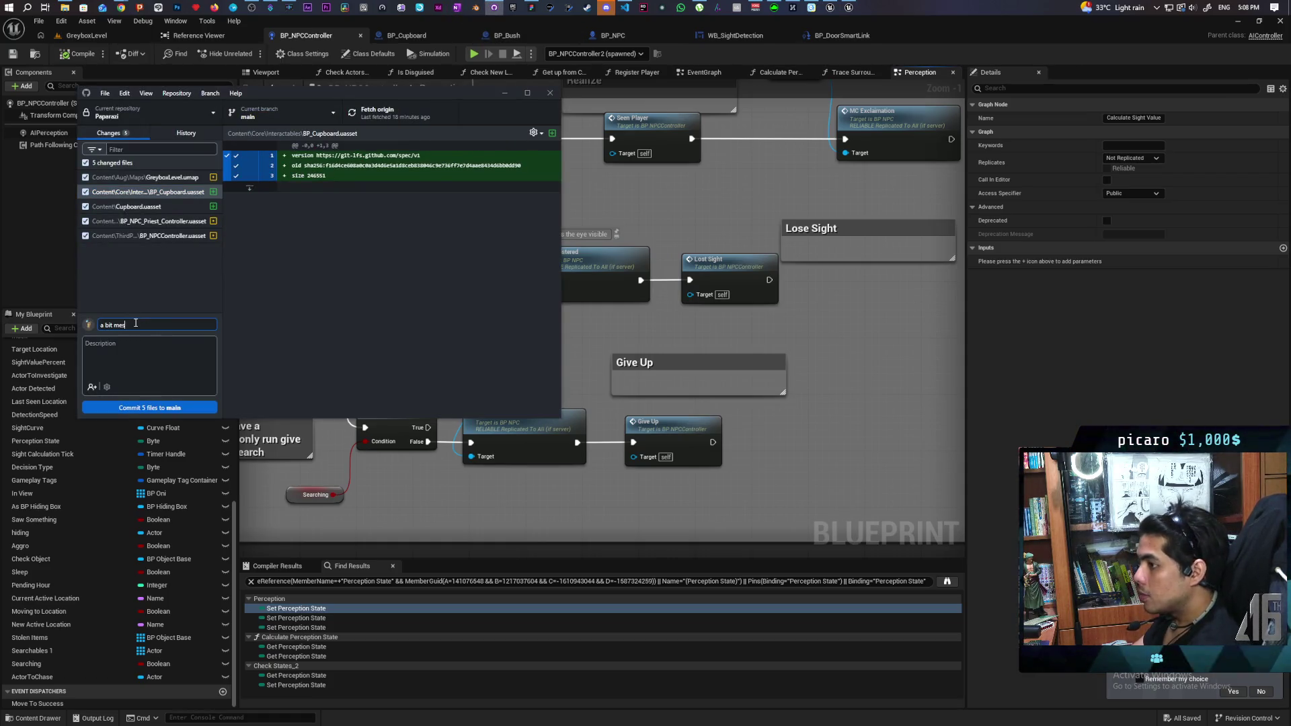
type(" but")
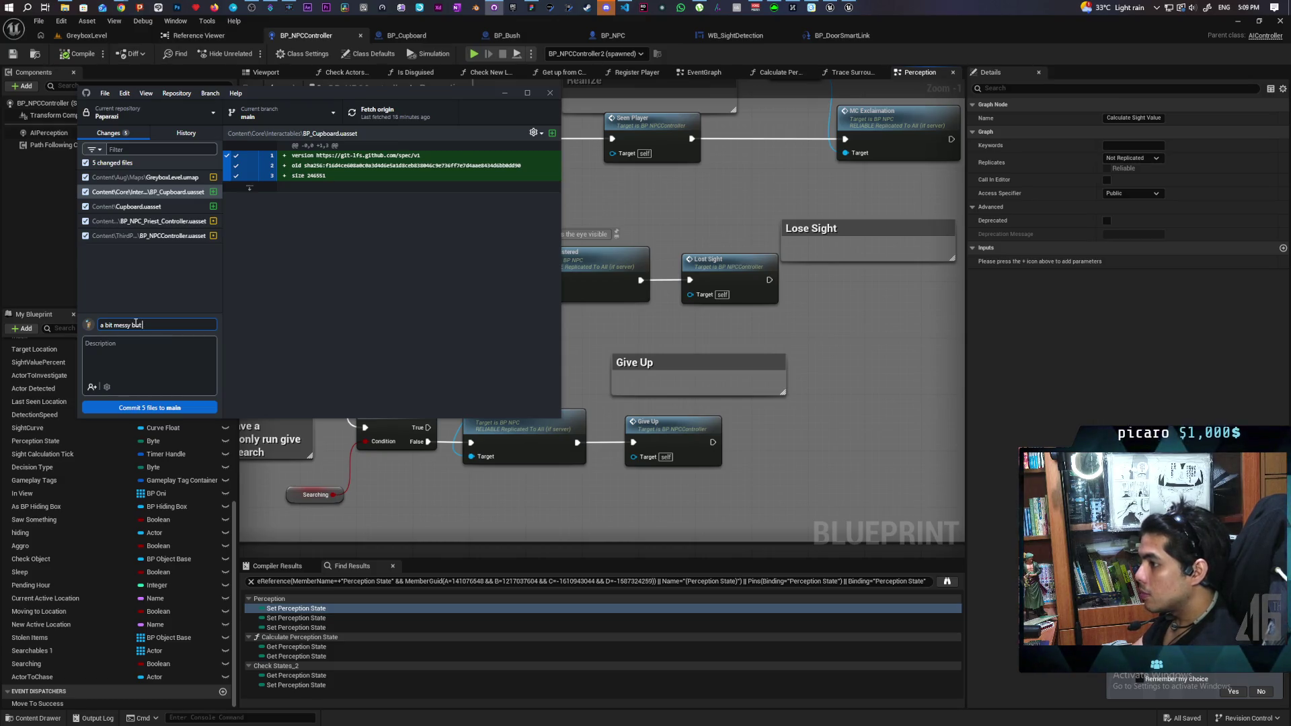
type(" npc is updated")
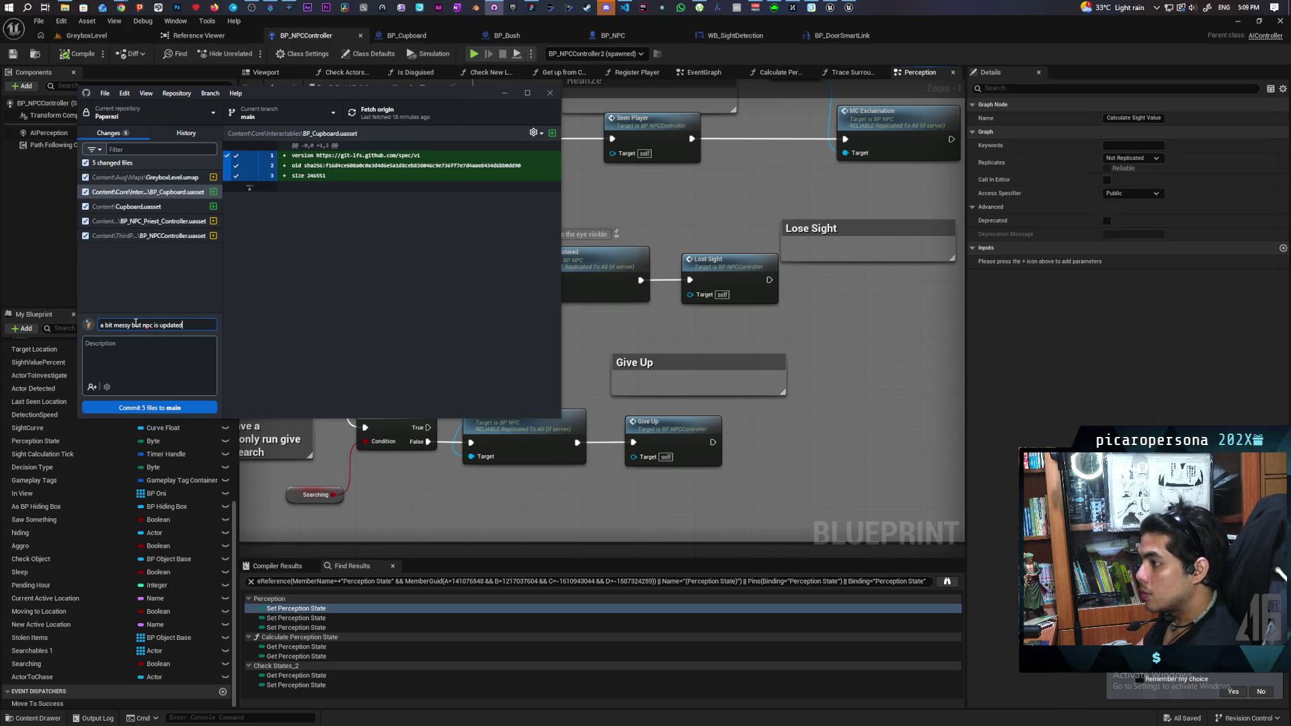
left_click(195, 407)
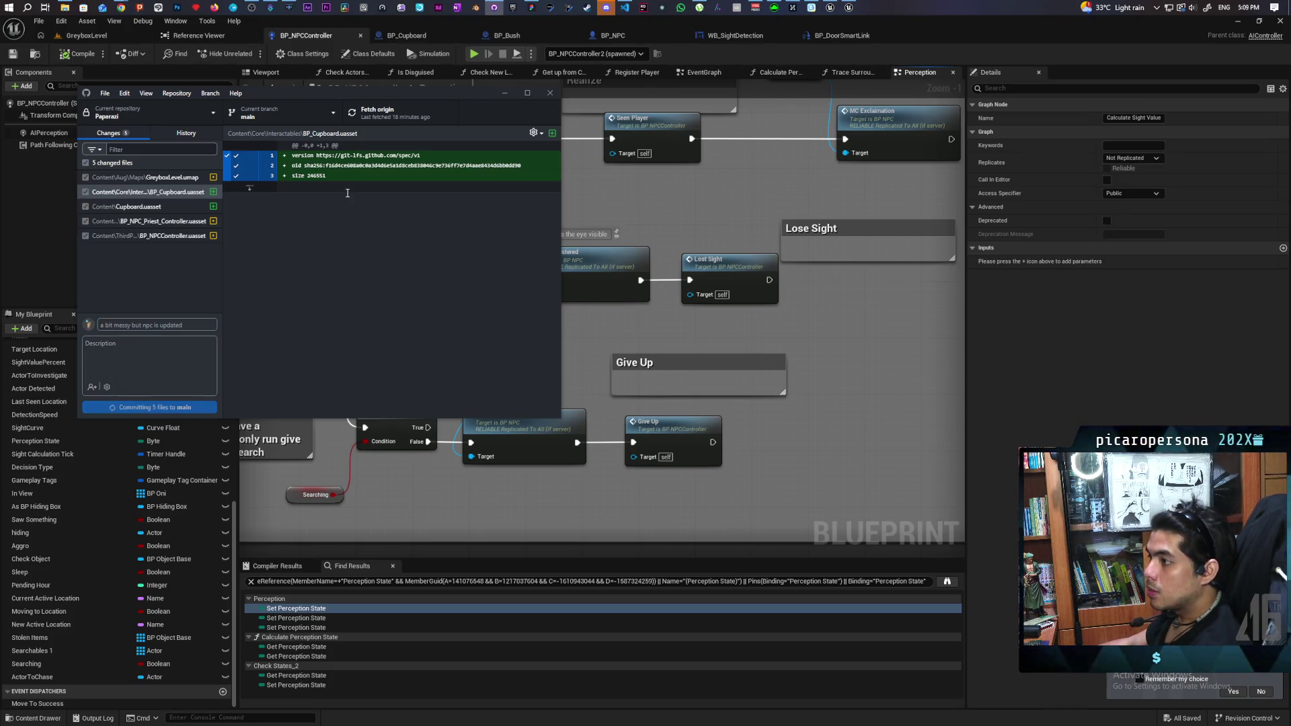
left_click(394, 121)
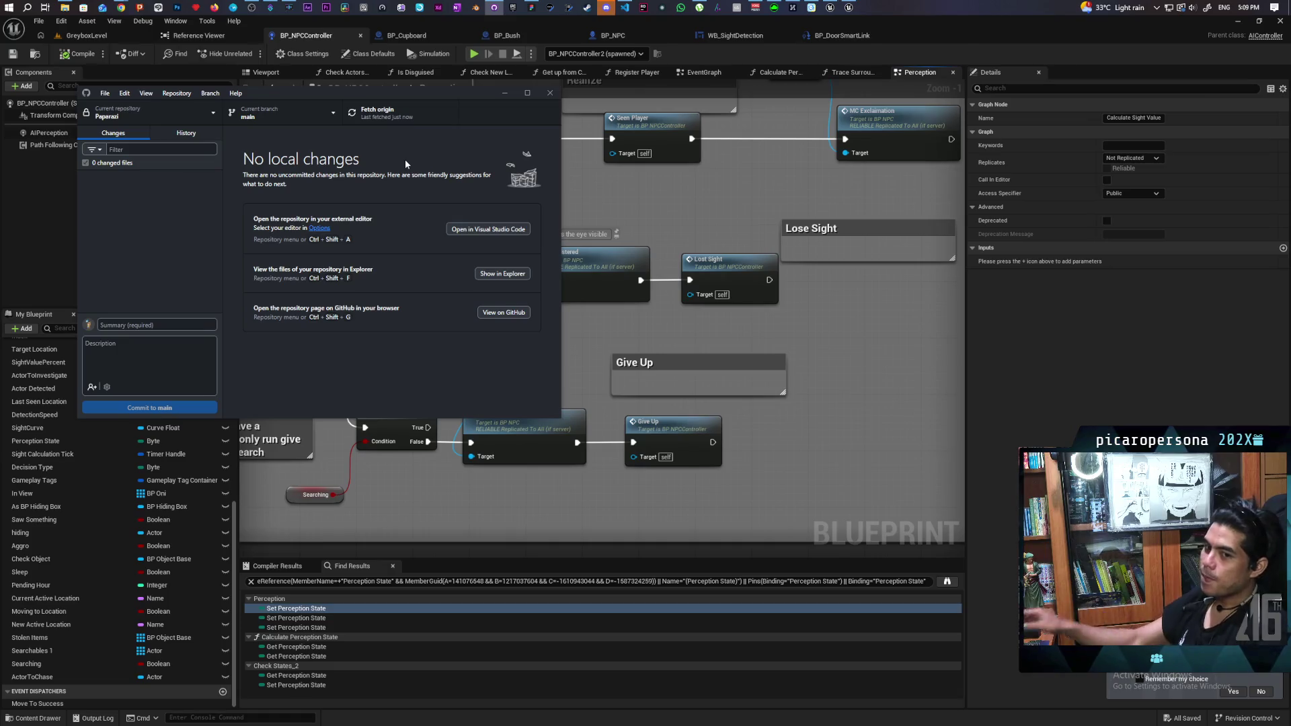
- On the Paparazi FigJam board, select the Remember Move to node after Cant reach/ Door
left_click(531, 8)
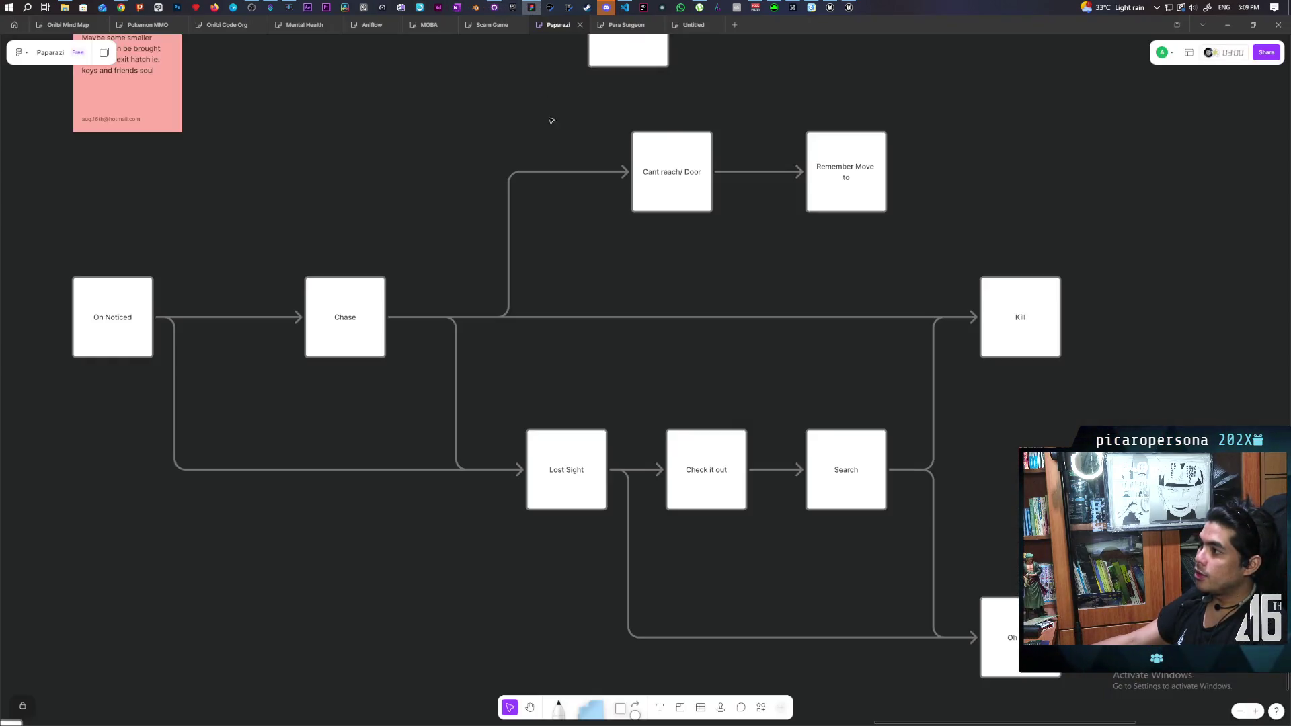
scroll(386, 250, "down", 1)
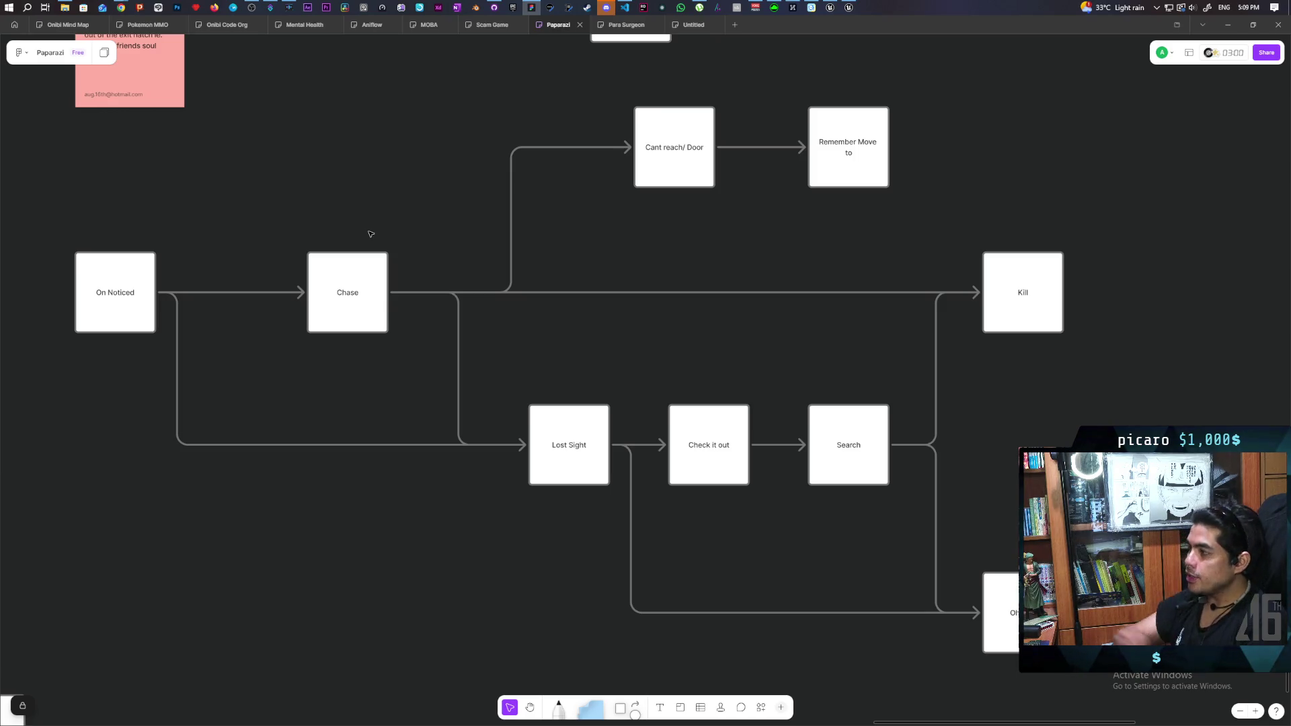
left_click(677, 176)
left_click(742, 233)
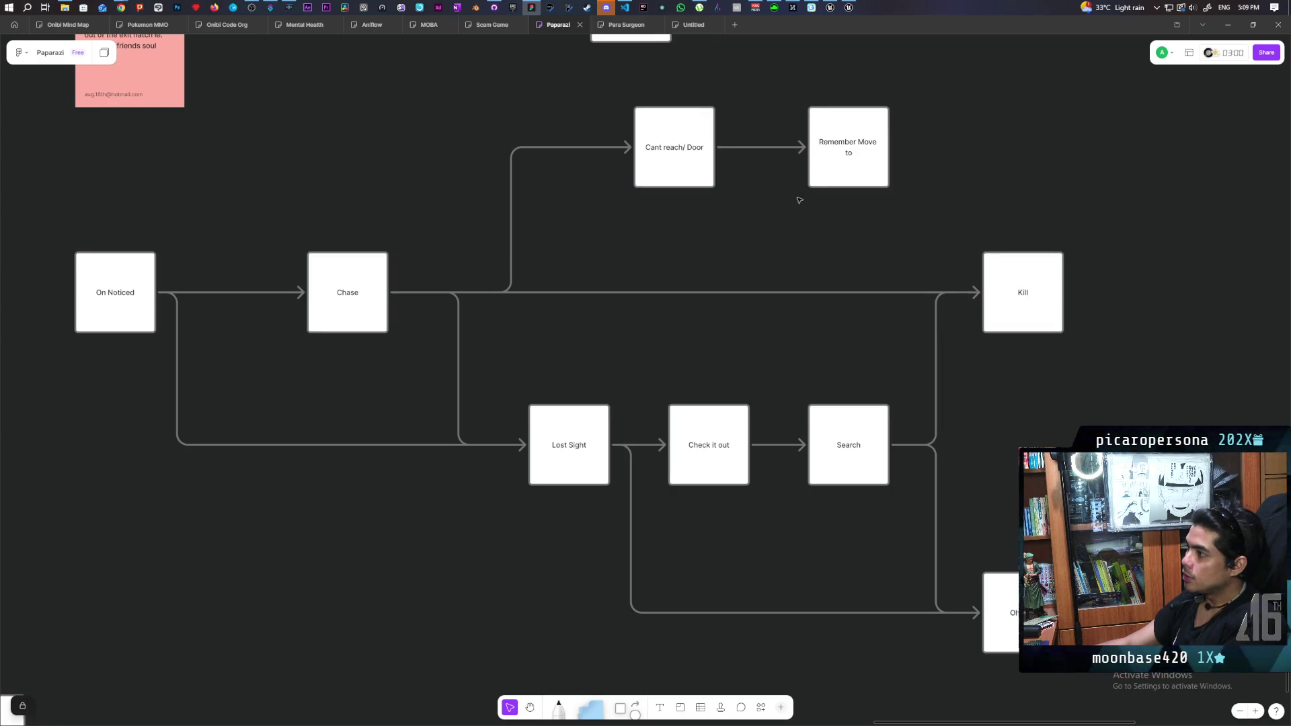
left_click(844, 165)
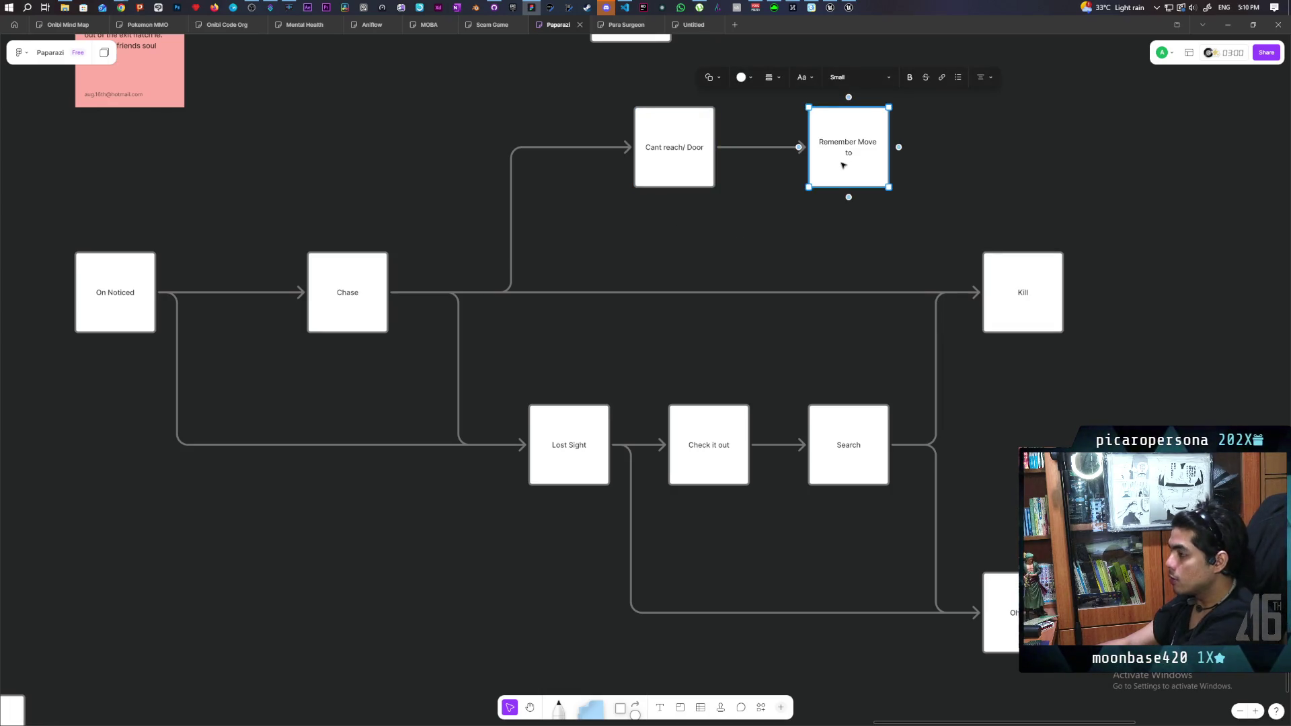
- Relabel the node 'lost sight (move to last seen location)'
double_click(846, 156)
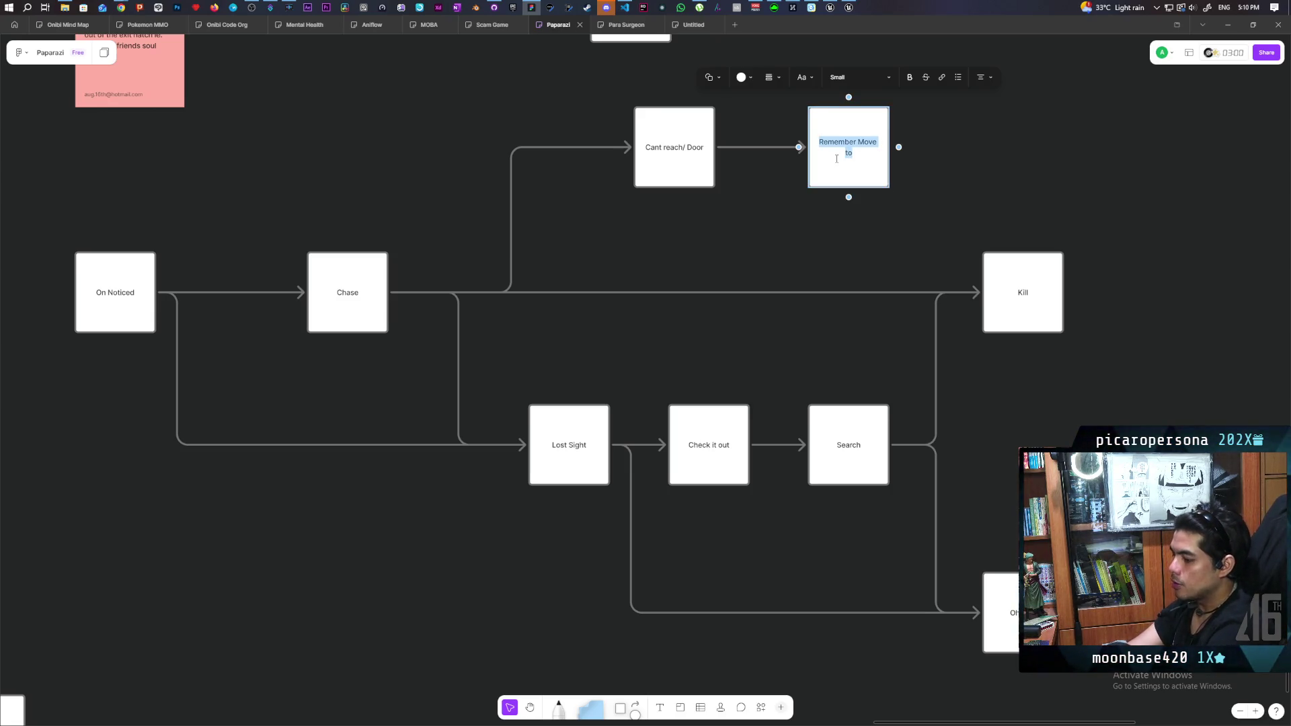
type("lost")
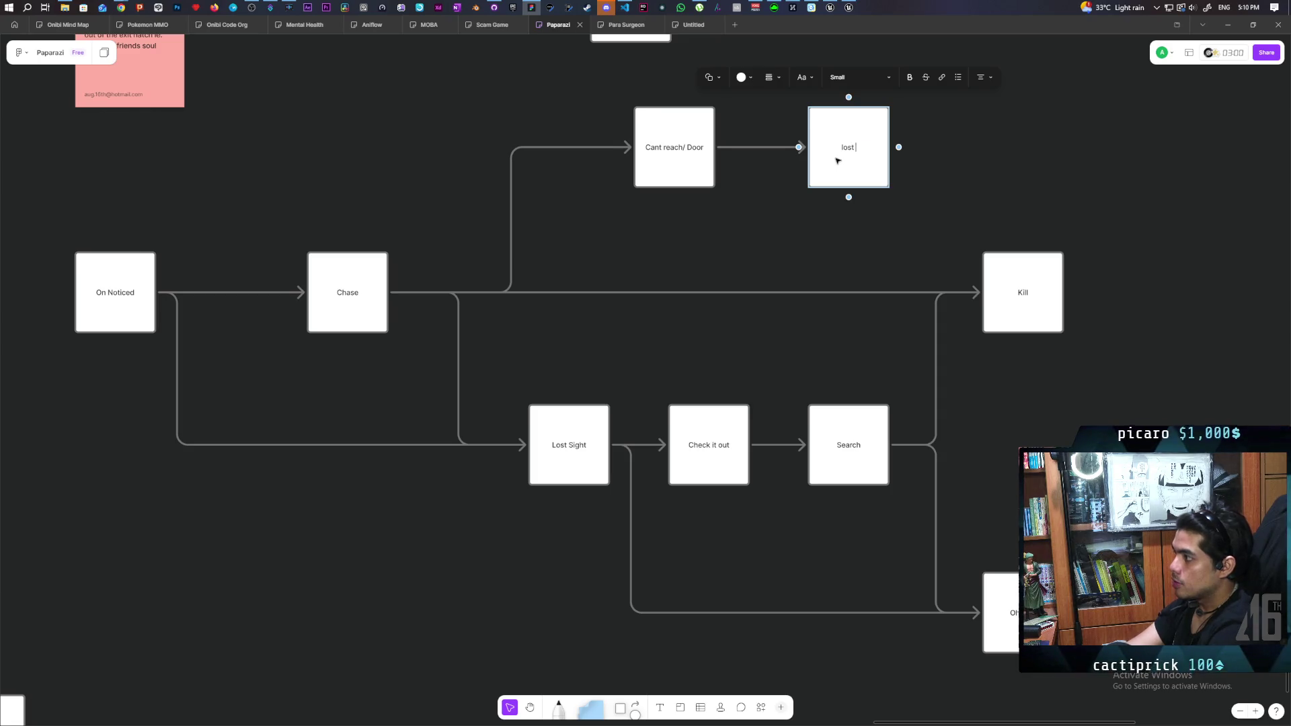
type(" sight")
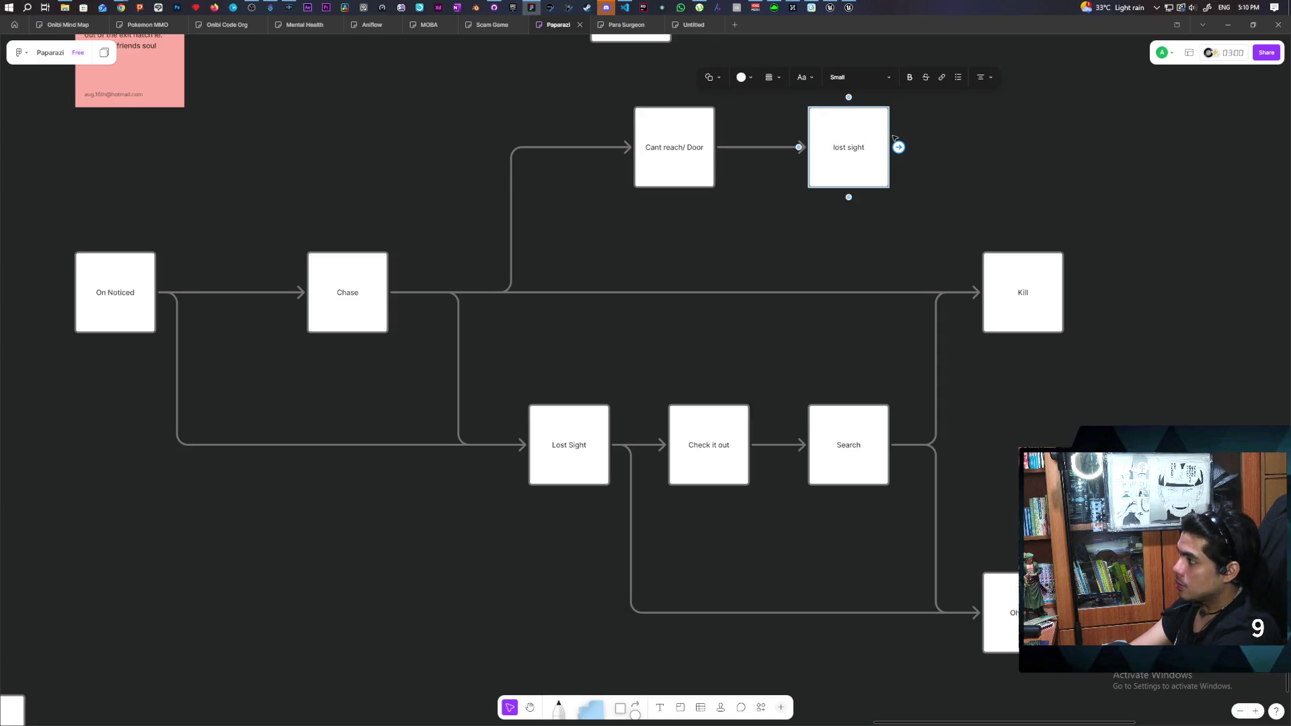
type("()")
key("Left")
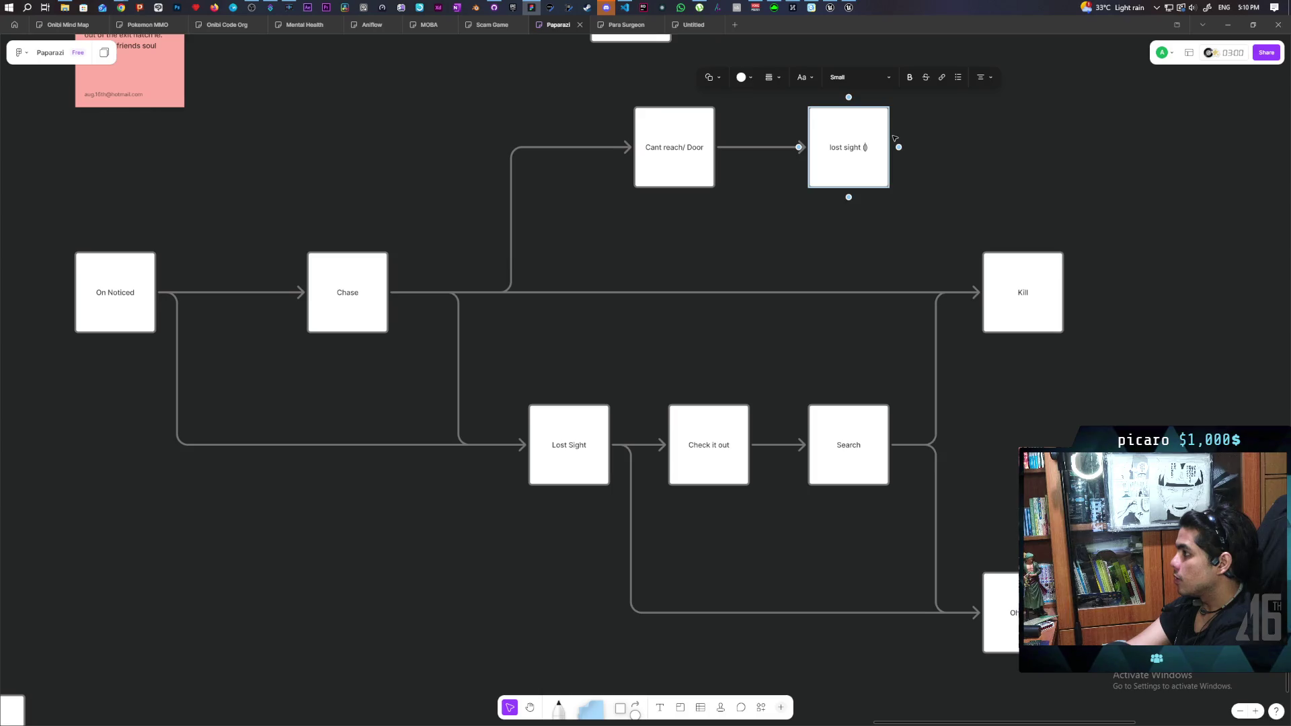
type("move to las")
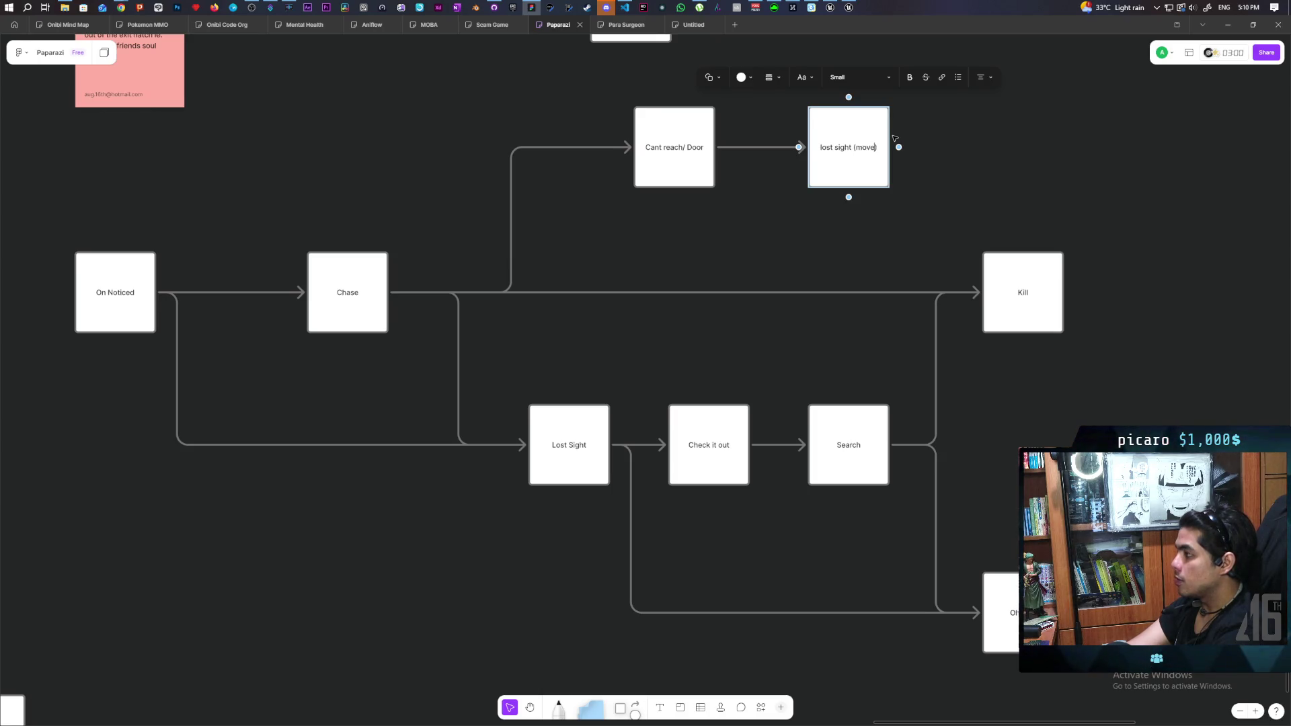
type("t seen")
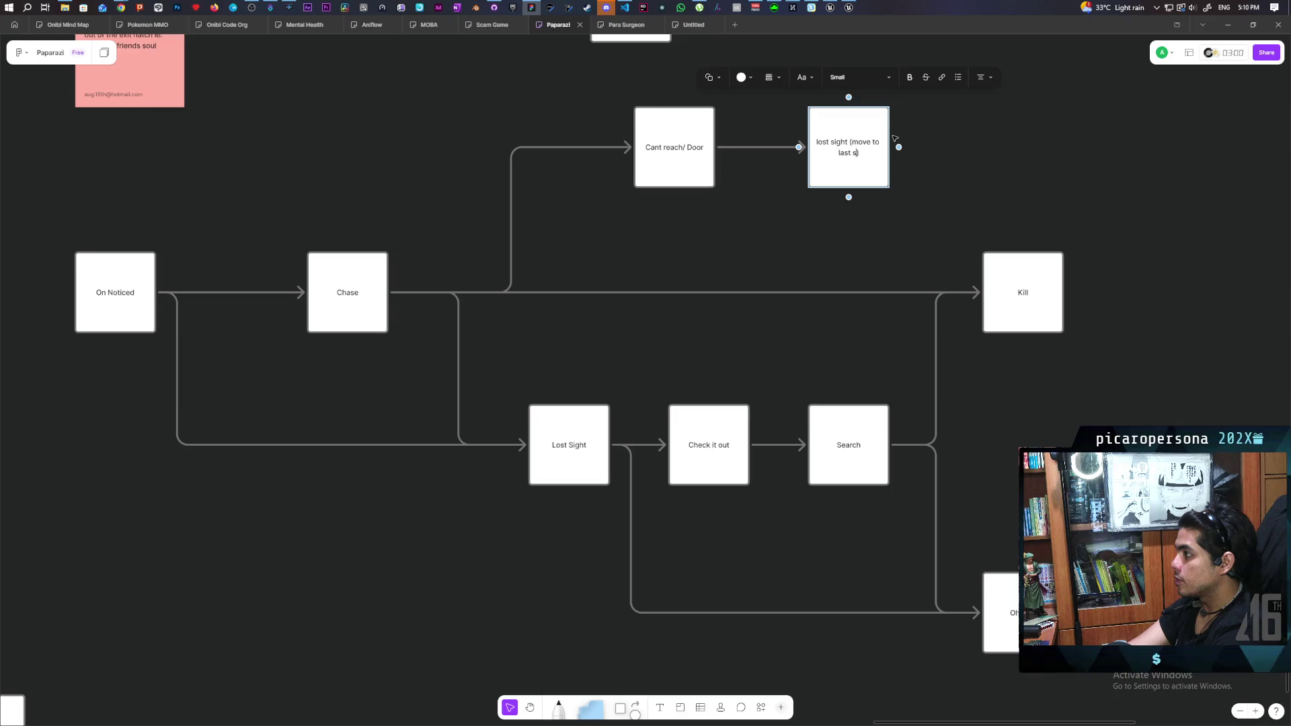
type(" locat")
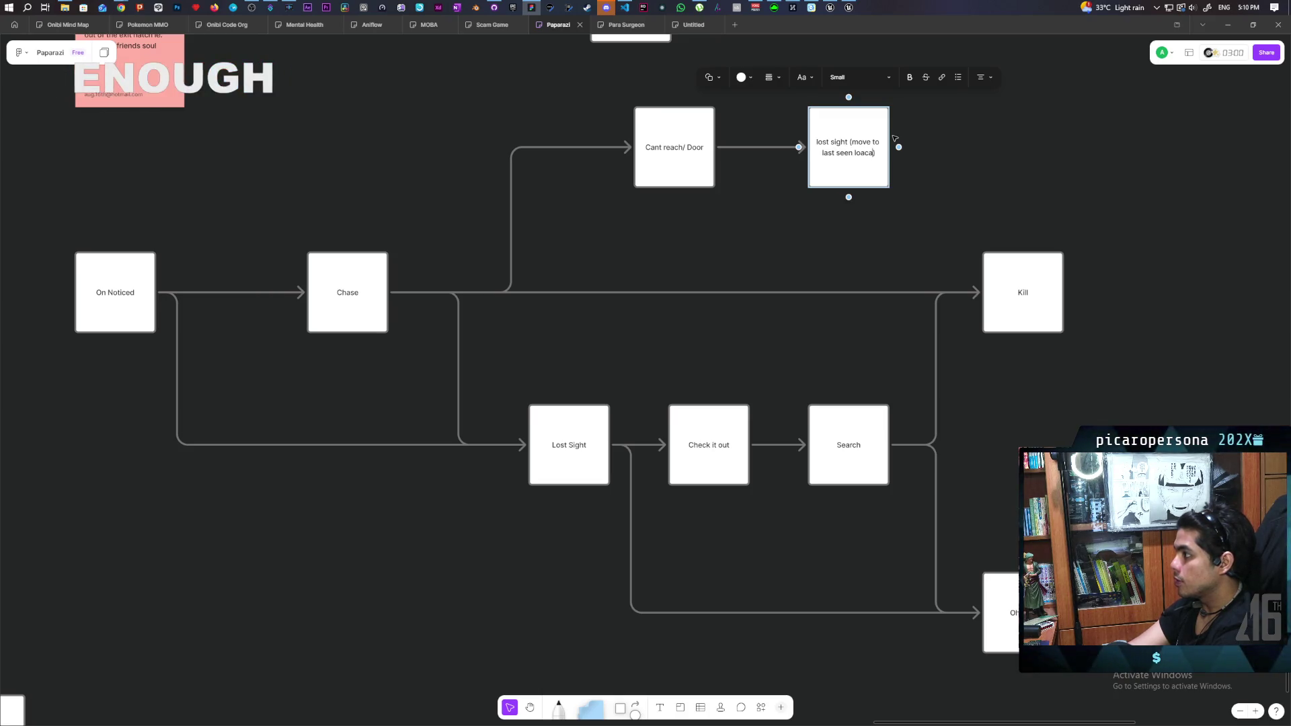
type("ion")
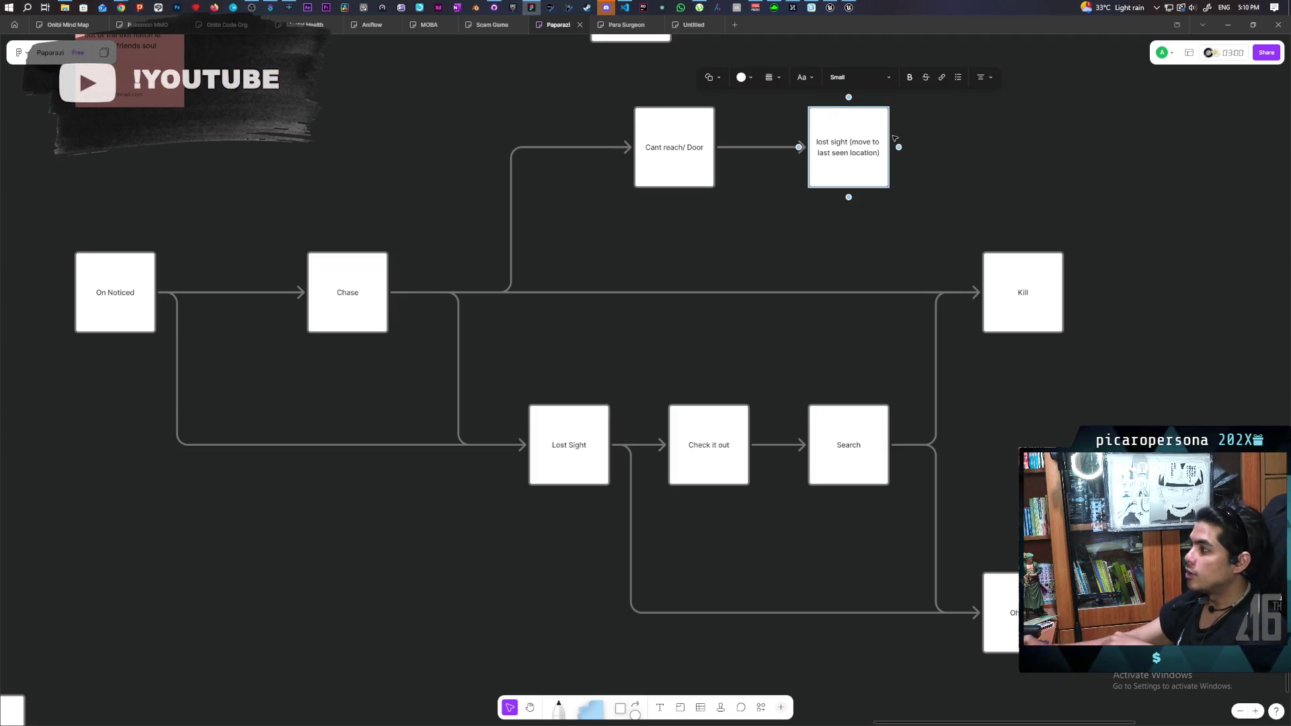
left_click(959, 139)
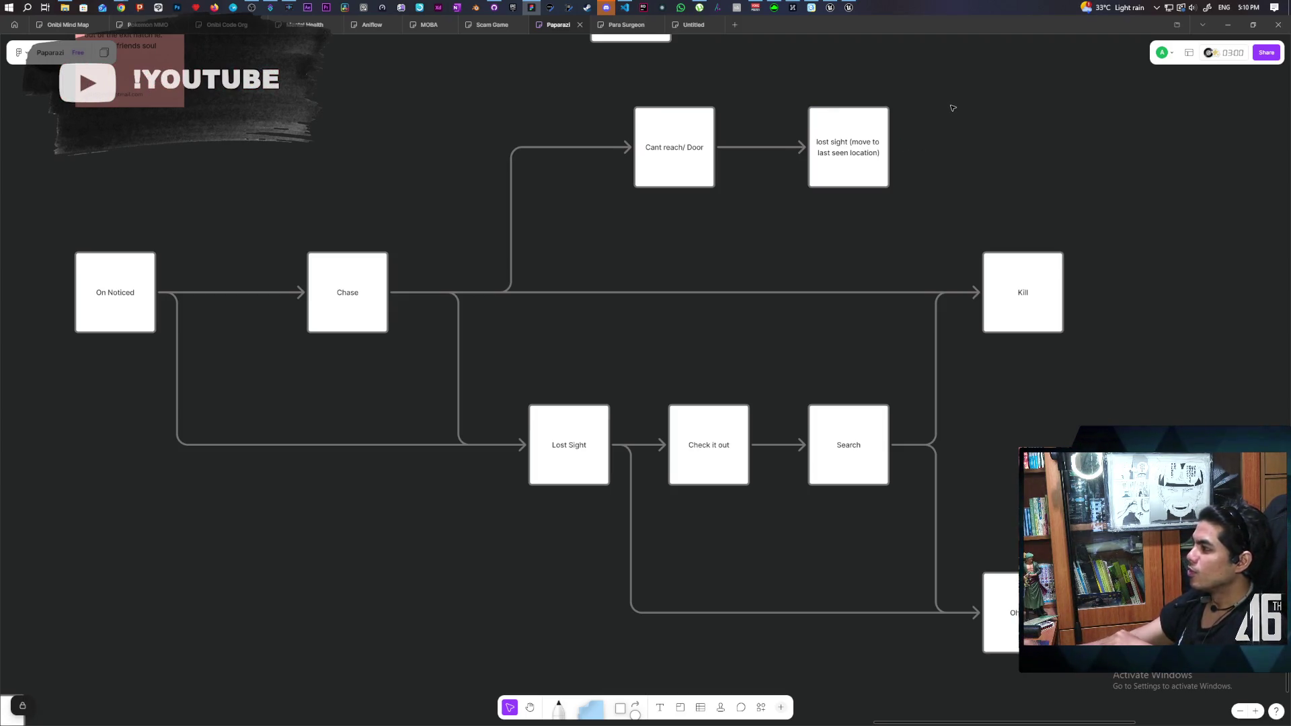